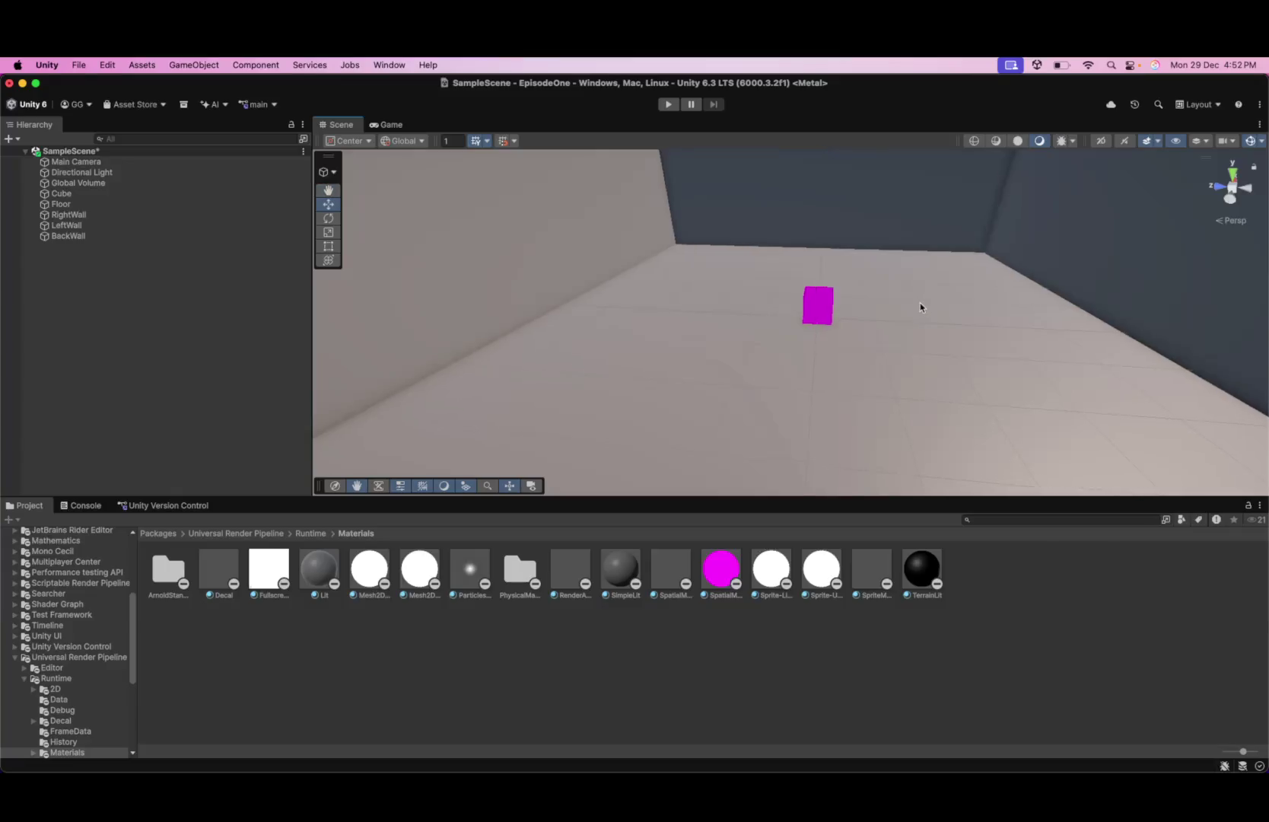
scroll(951, 305, "up", 2)
- Zoom in and orbit around the room, then select the Floor object
mouse_move(964, 303)
left_mouse_down()
mouse_move(996, 291)
mouse_move(836, 318)
mouse_move(847, 303)
mouse_move(817, 308)
mouse_move(816, 286)
mouse_move(819, 310)
left_mouse_up()
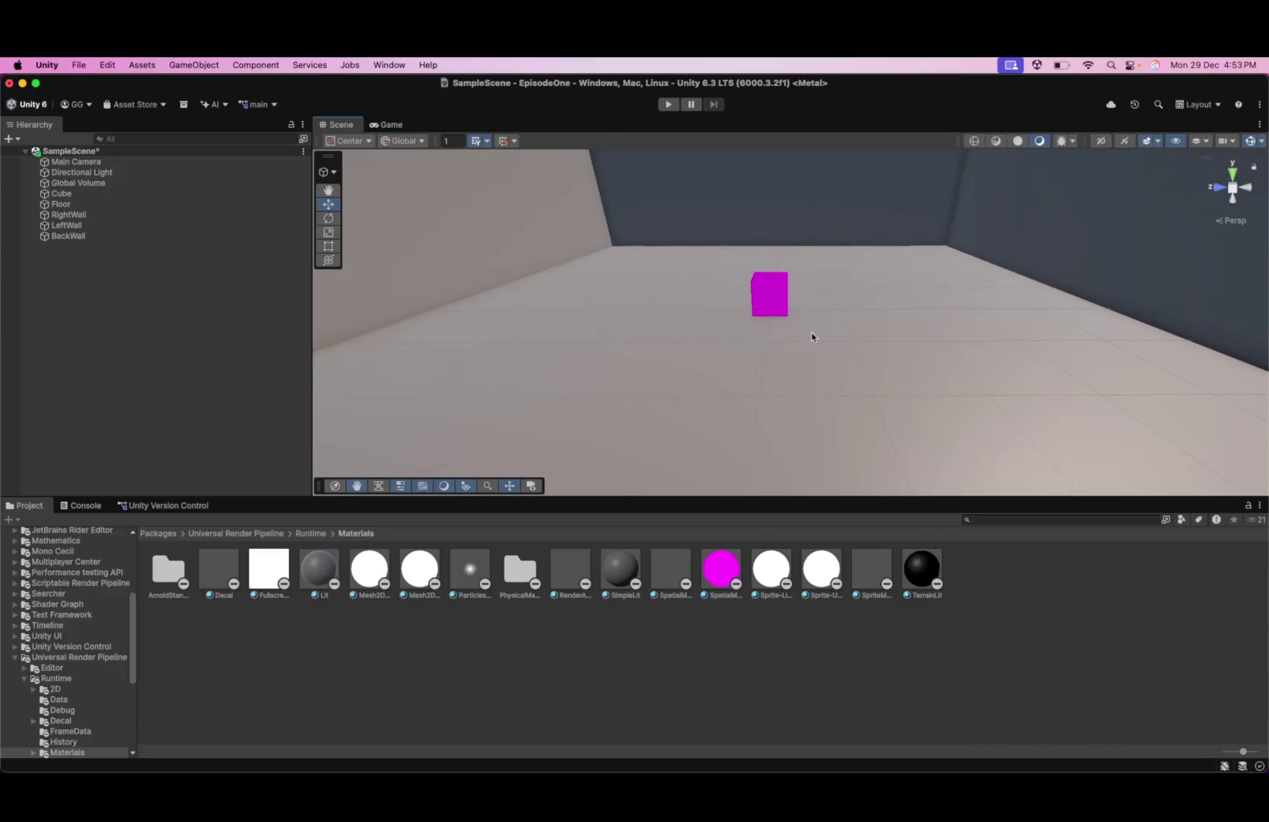
left_click(814, 339)
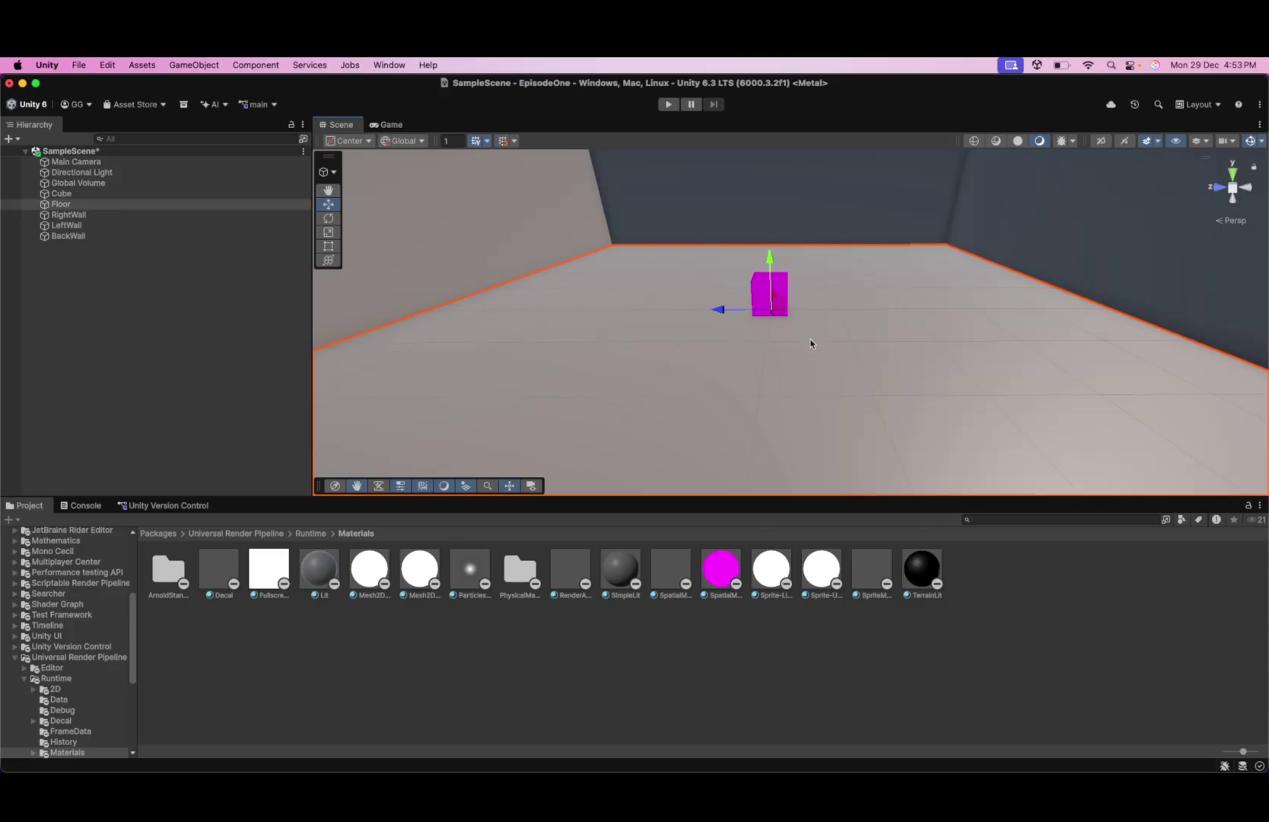
- In the Floor's properties window, try Cylinder, Sphere and Capsule meshes, then set Cube
right_click(97, 206)
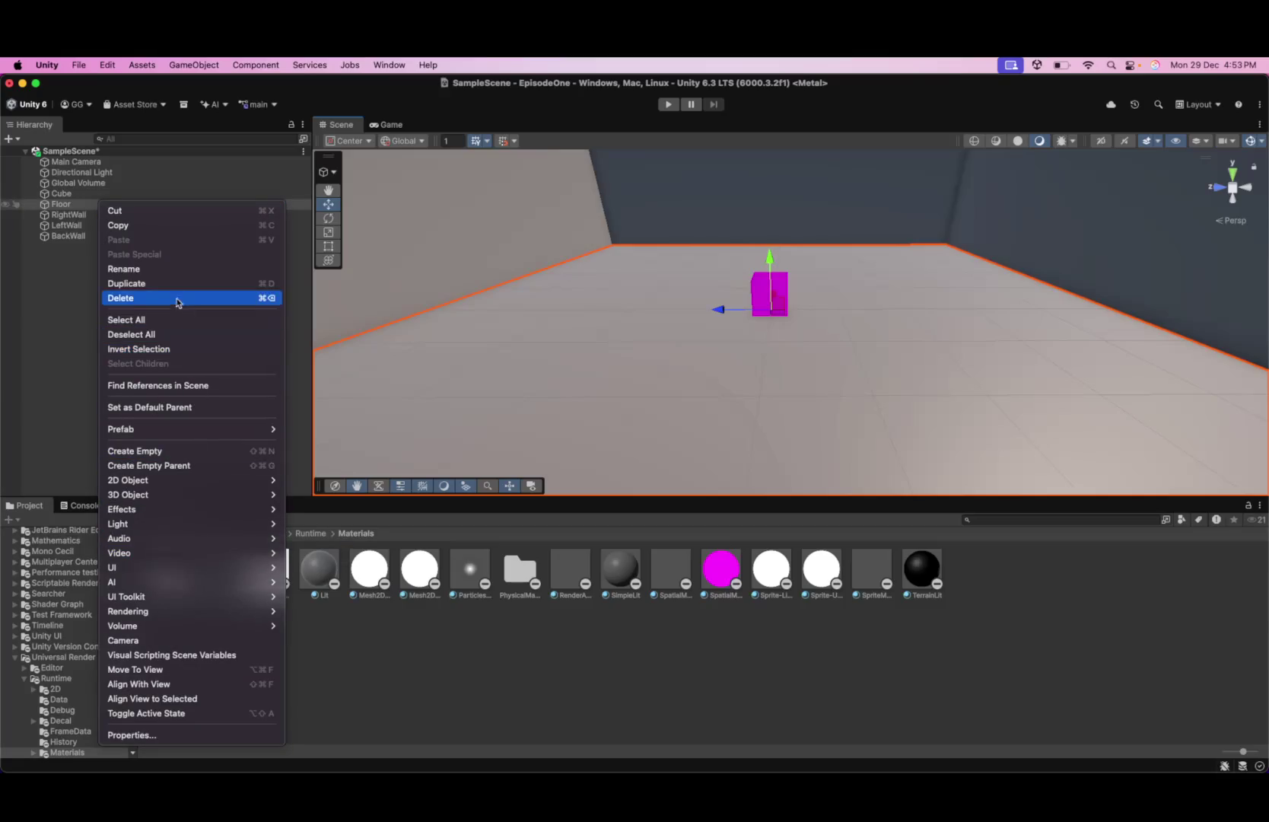
left_click(173, 735)
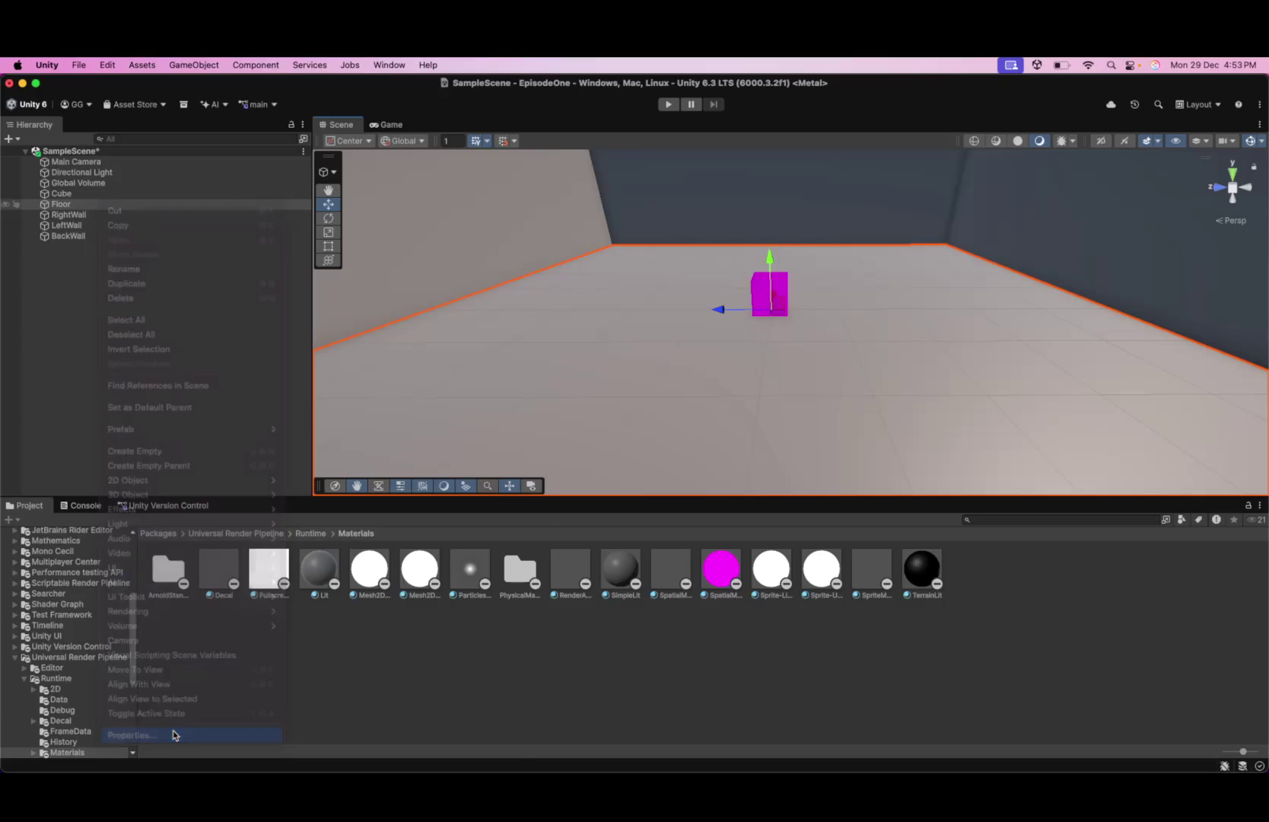
left_click(433, 518)
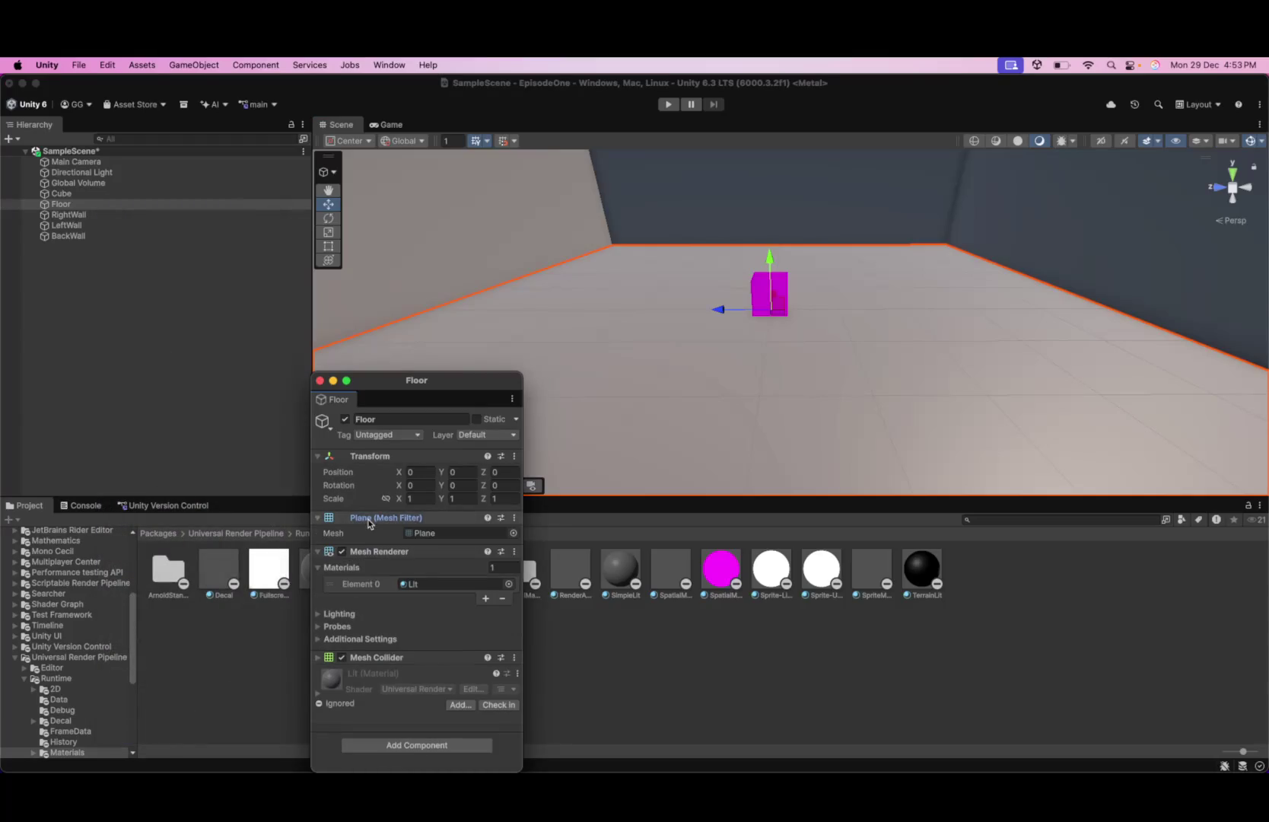
left_click(513, 533)
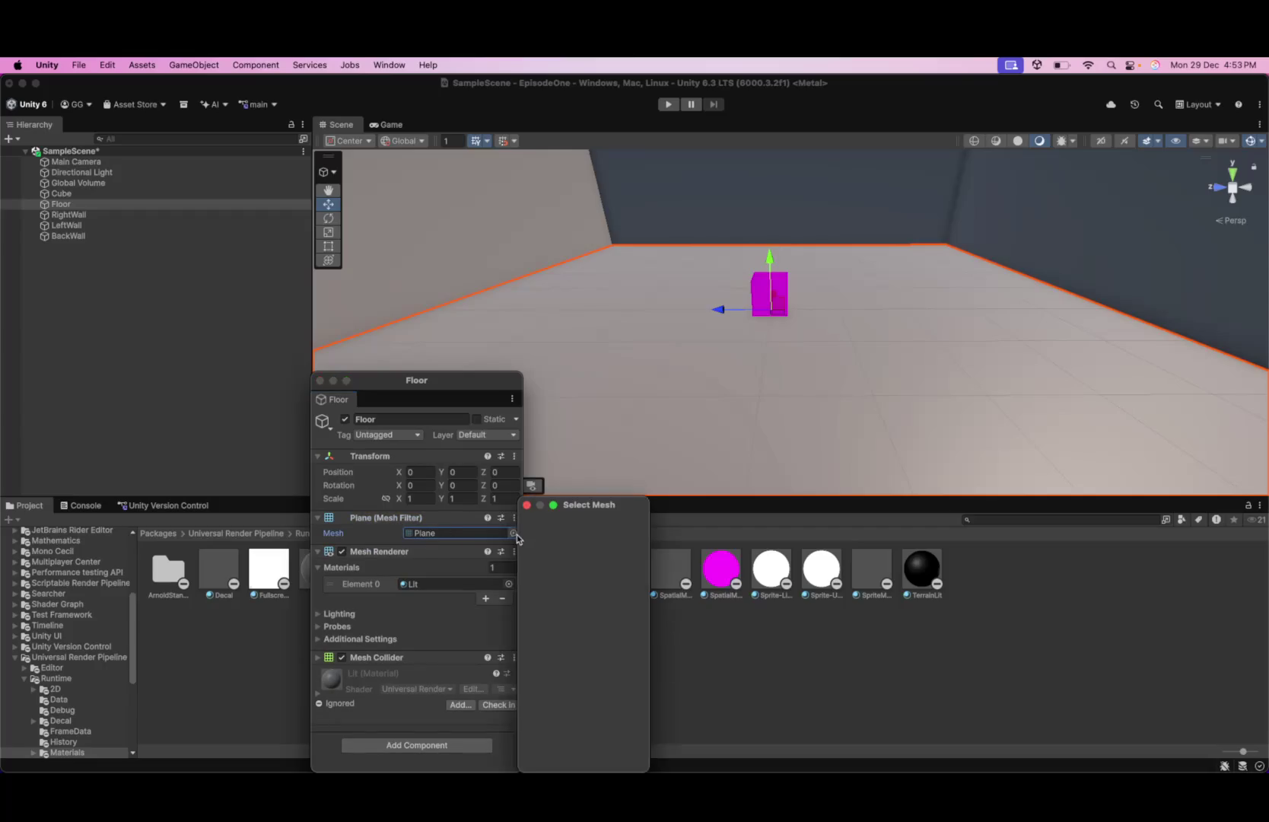
left_click(606, 567)
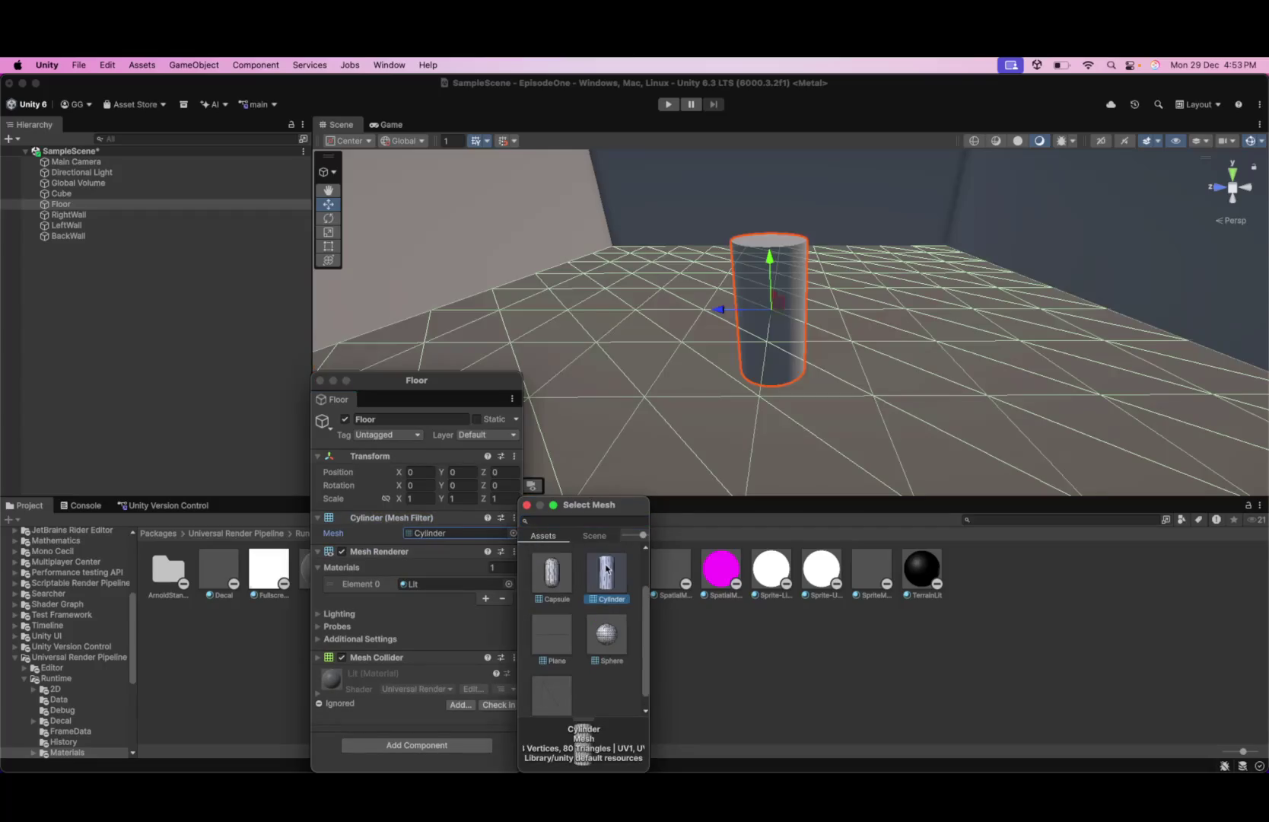
left_click(607, 652)
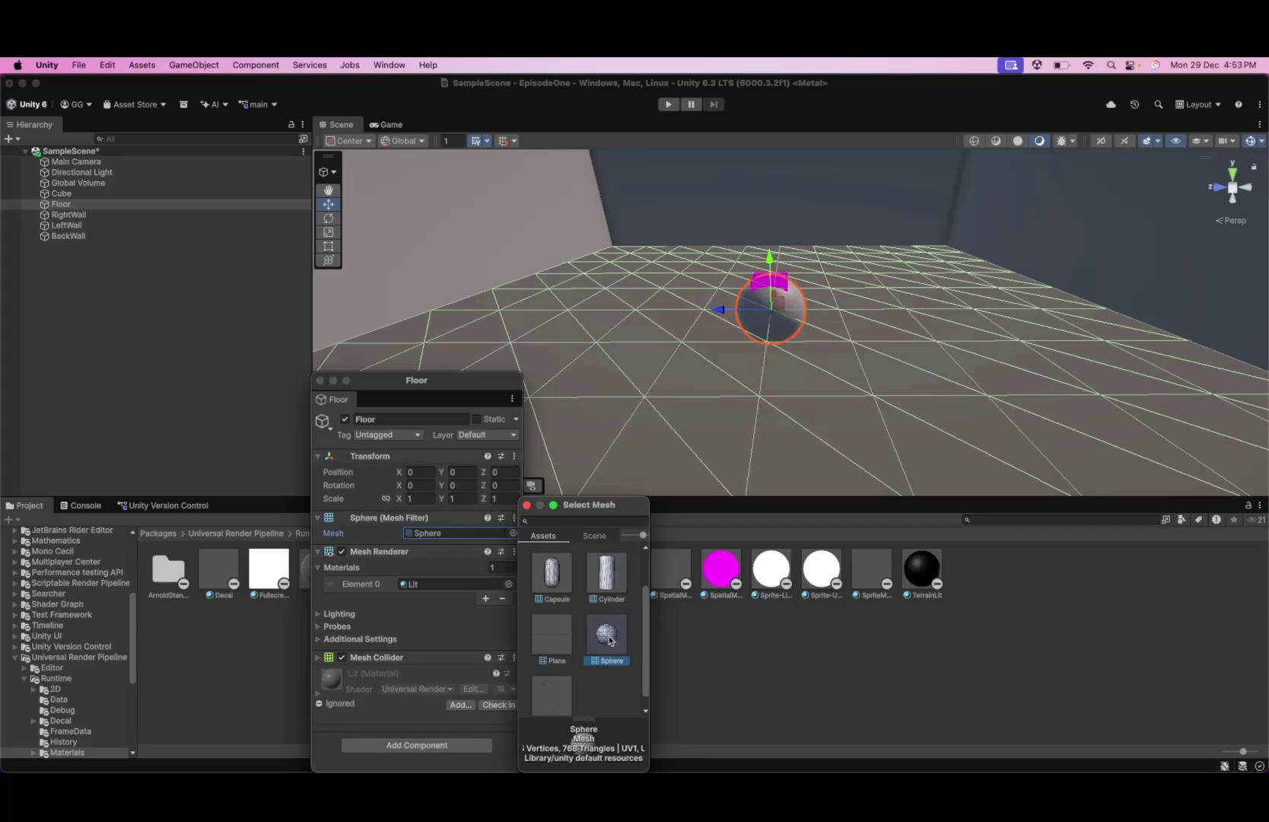
left_click(556, 584)
scroll(556, 585, "up", 2)
left_click(600, 570)
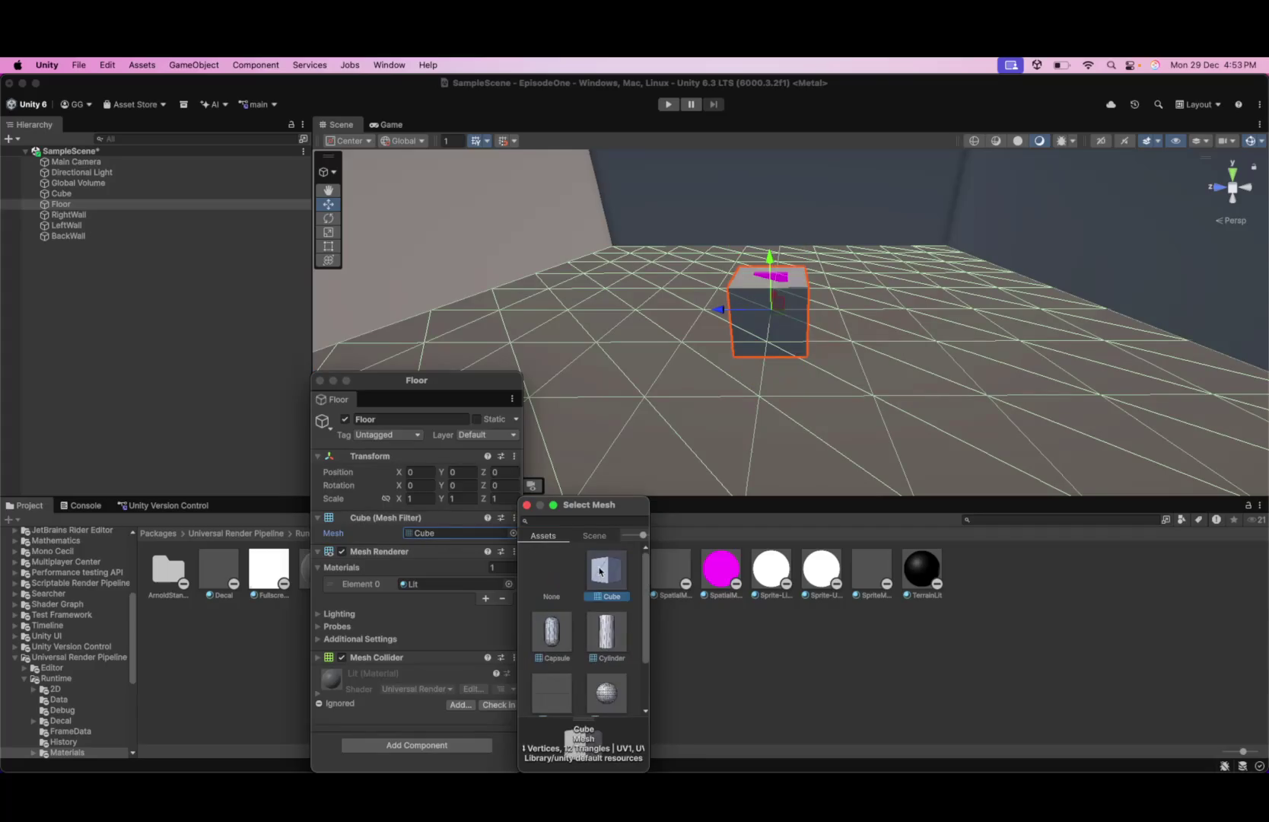
- Collapse the Mesh Renderer and mesh settings and close the Floor properties window
left_click(526, 504)
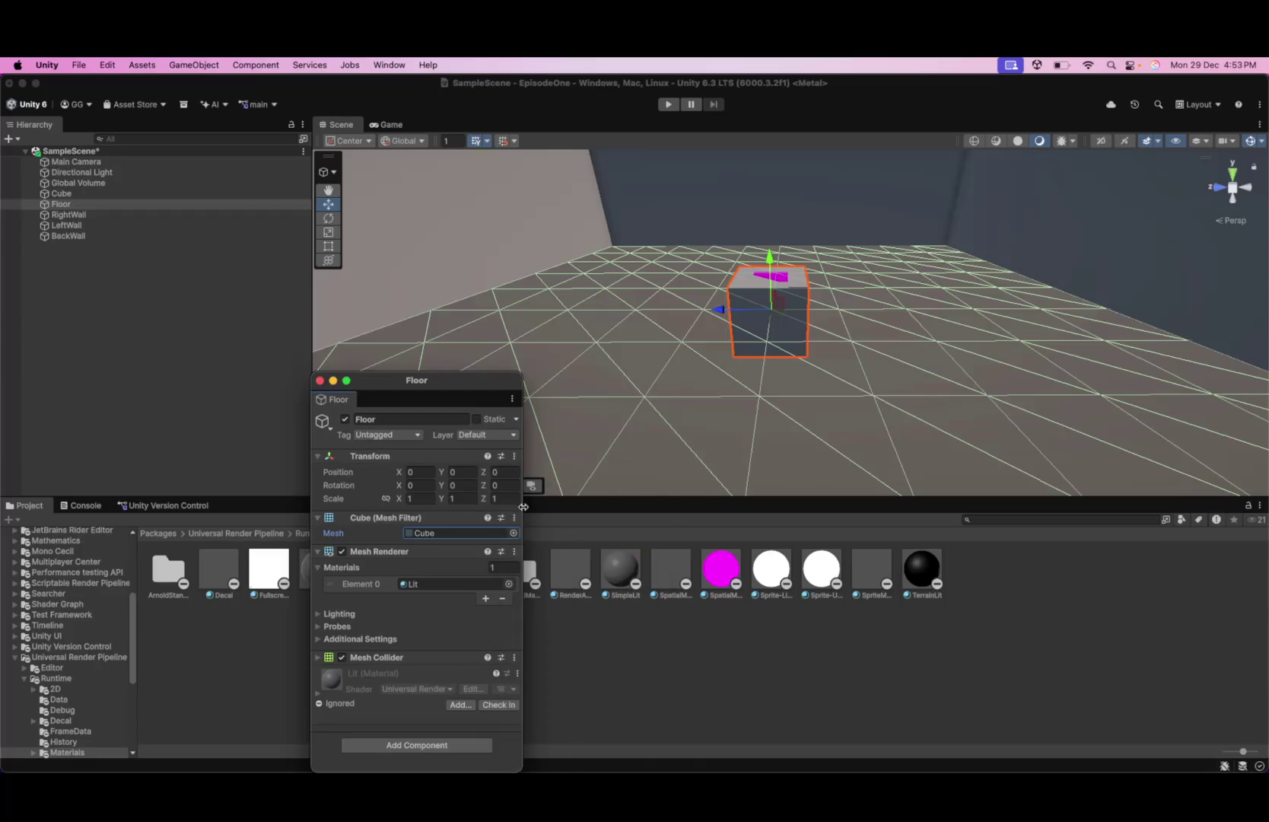
left_click(442, 551)
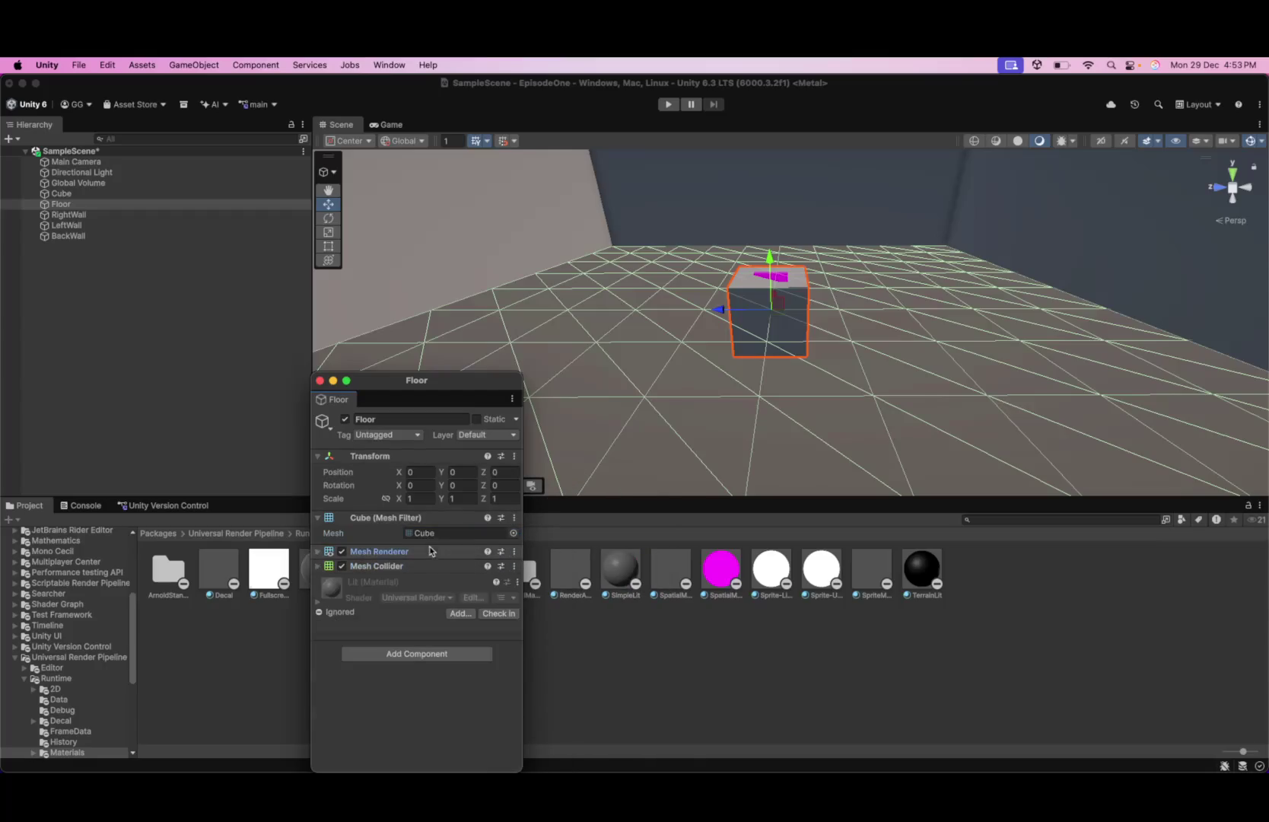
left_click(365, 518)
left_click(582, 420)
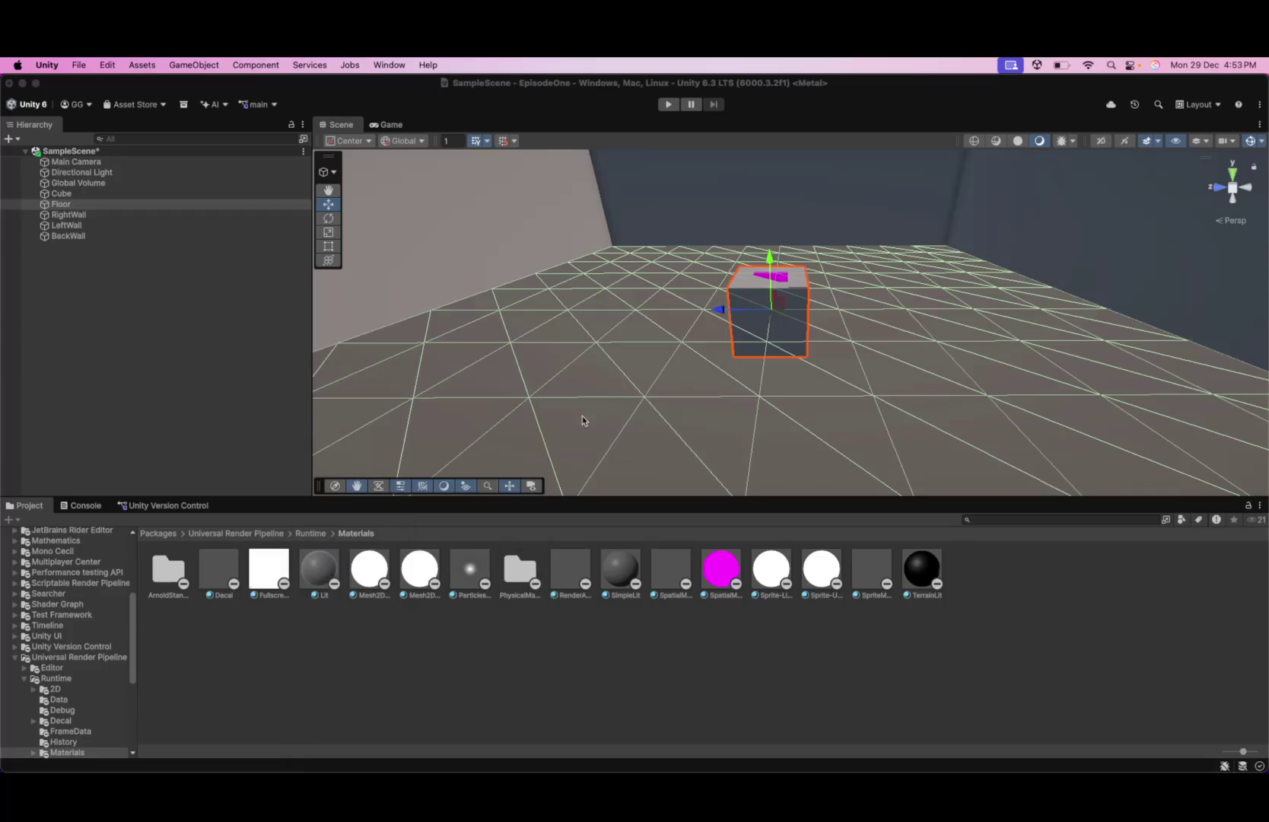
- Clear the selection, zoom out, and pick the left wall and then the floor
left_click(582, 416)
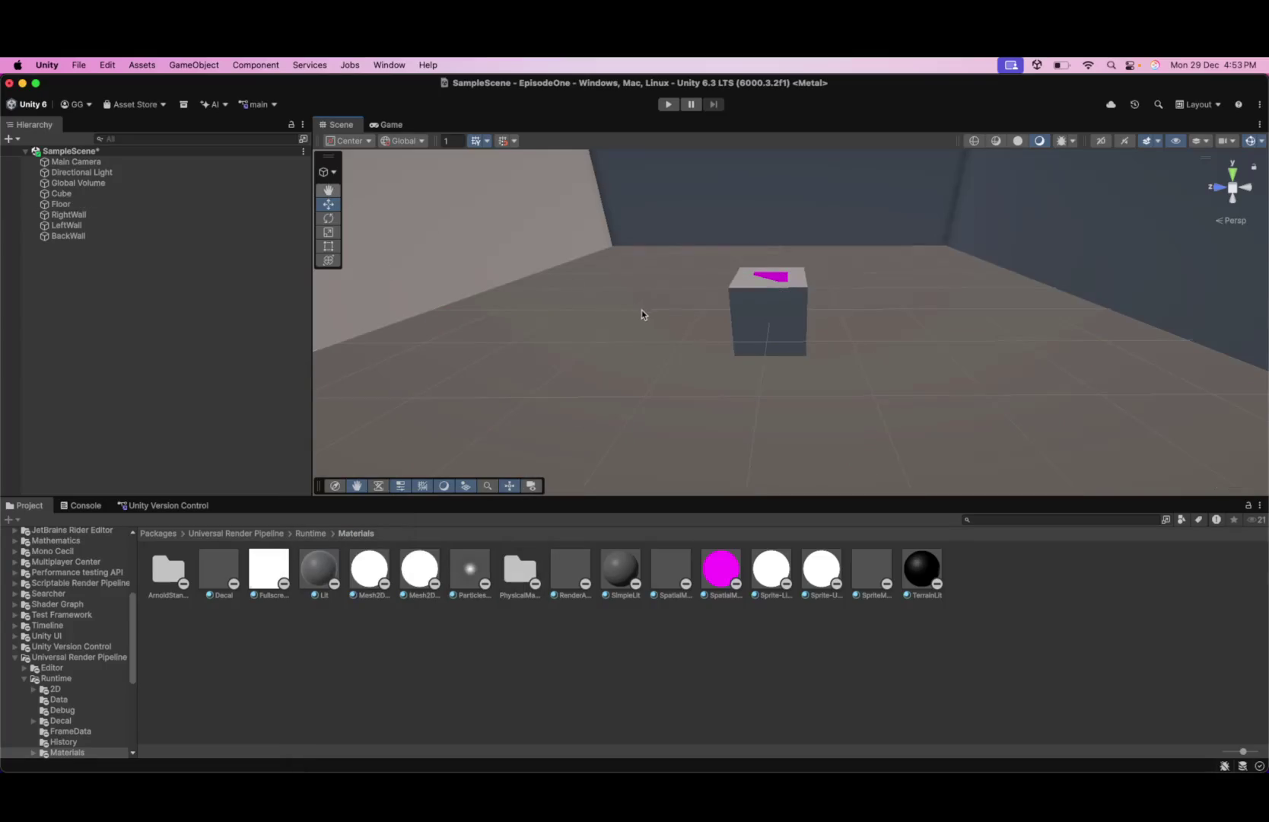
scroll(784, 343, "down", 5)
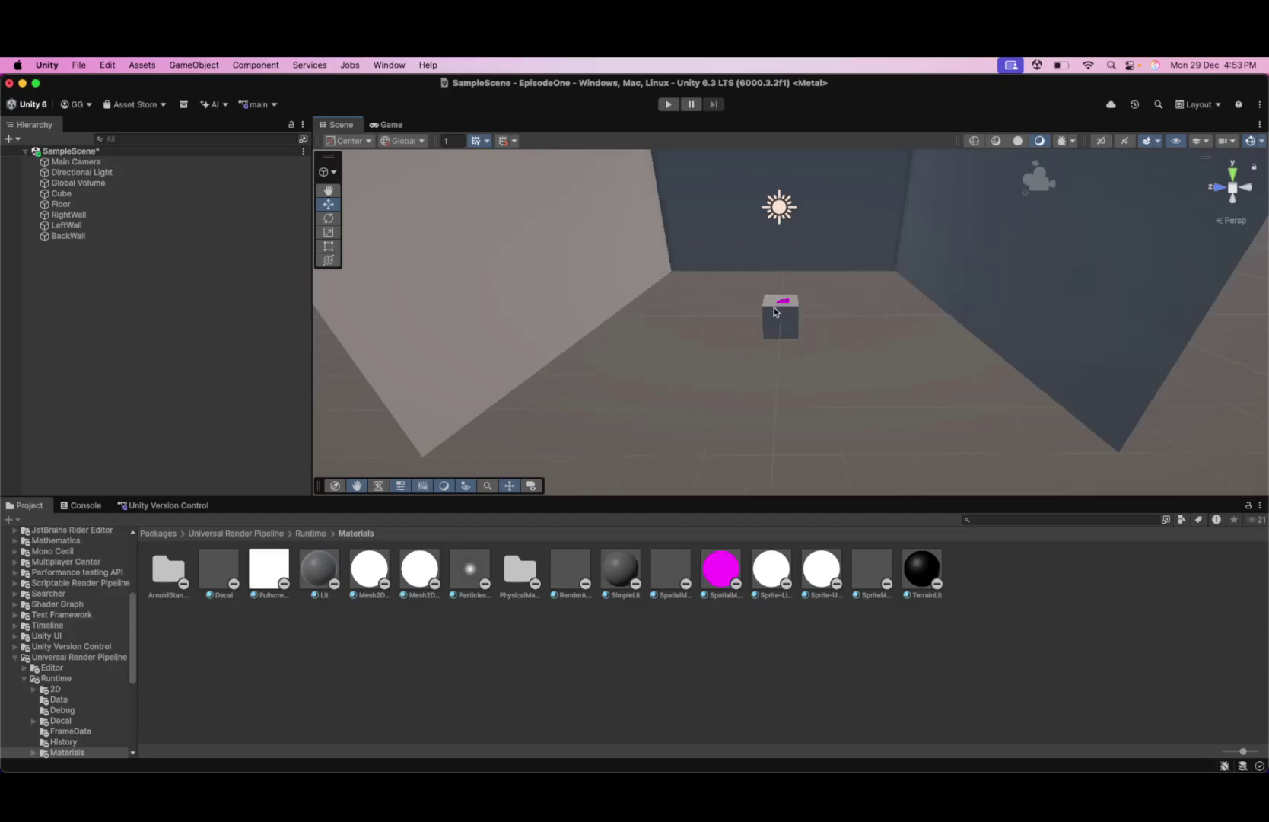
left_click(511, 325)
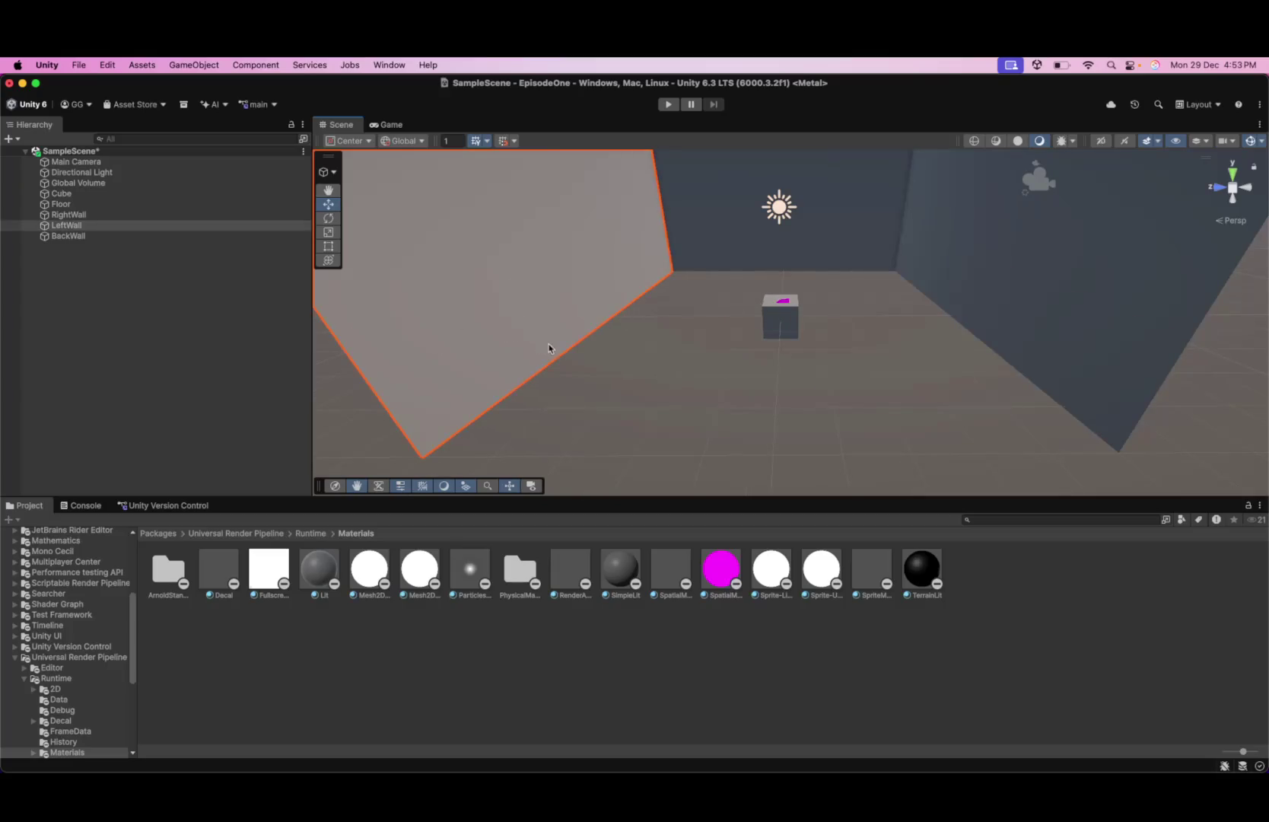
left_click(694, 344)
left_click(694, 344)
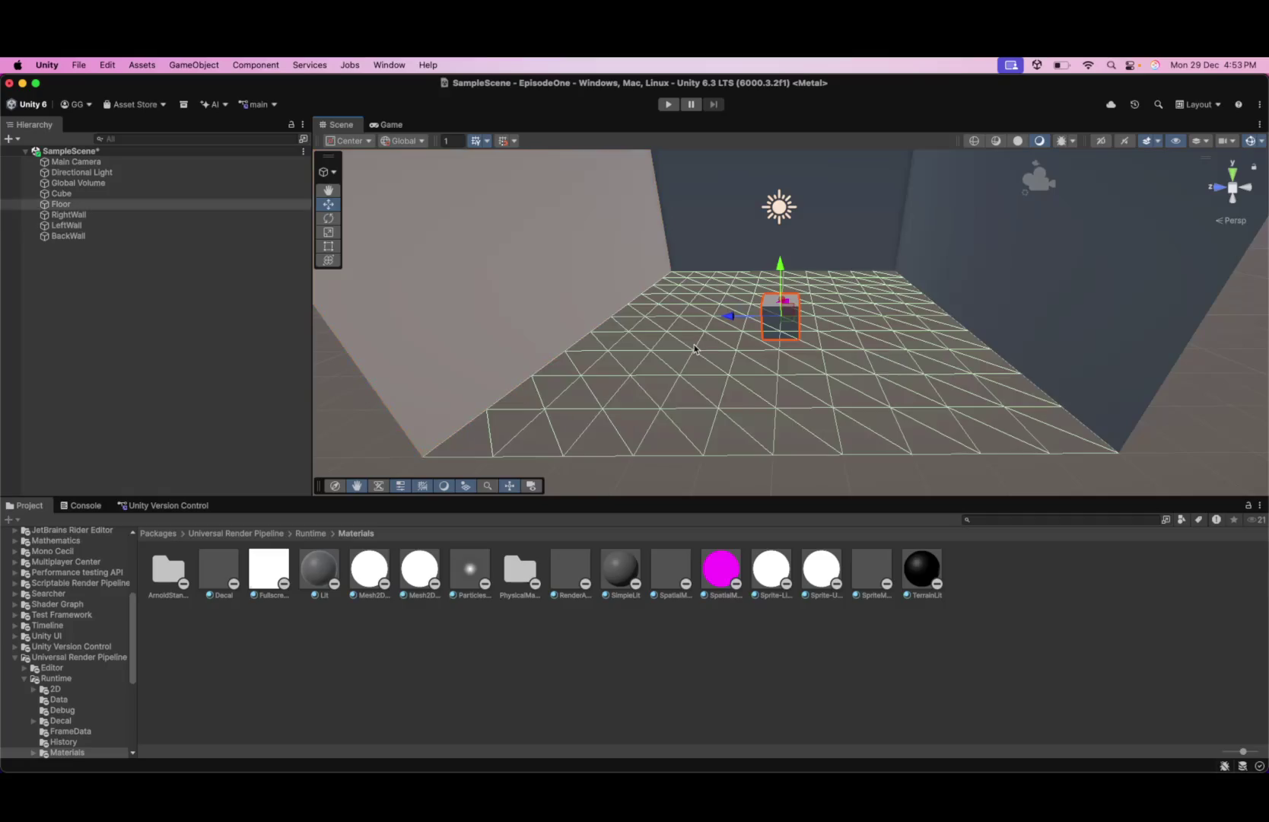
- Select the Cube, frame it with F, and bring up its options
left_click(784, 306)
key("f")
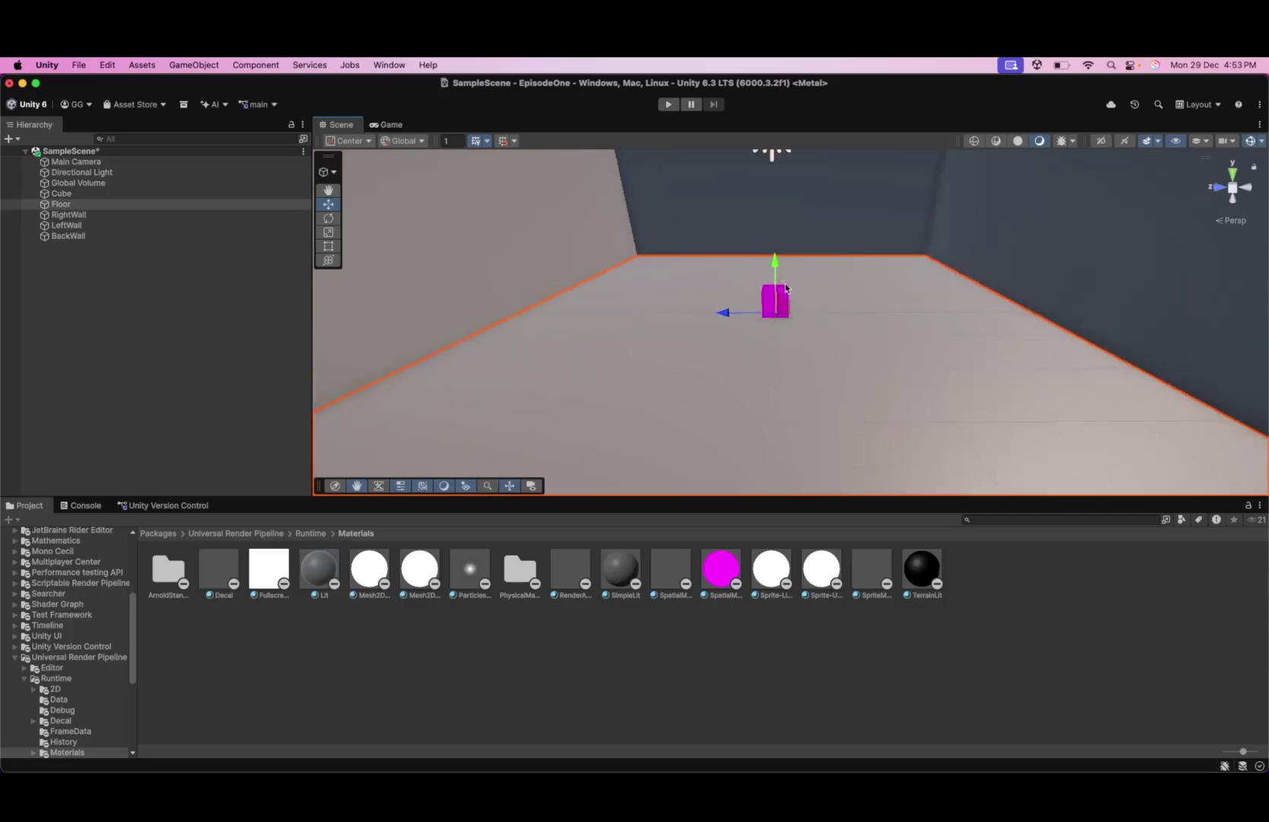
right_click(104, 193)
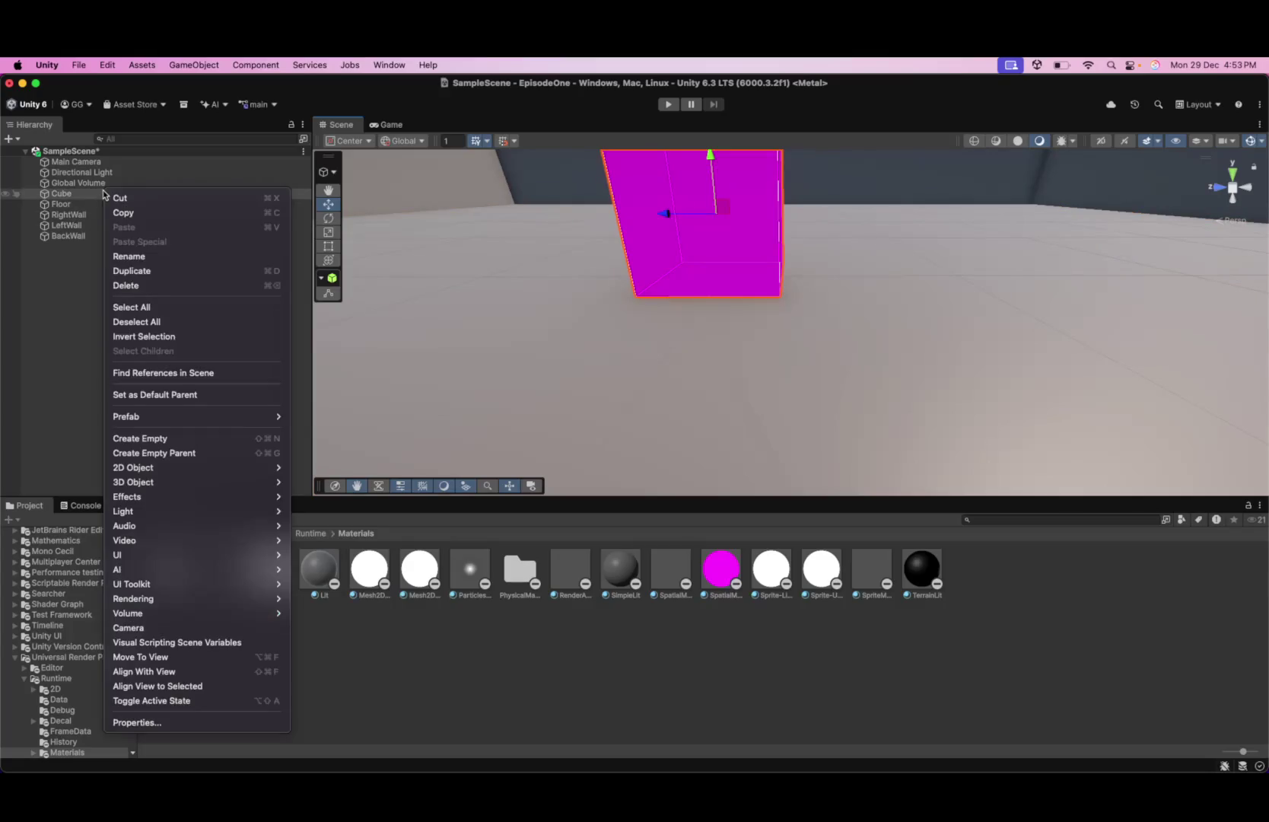
- Open the Cube's properties window and try the black and white Default-Line materials
left_click(179, 720)
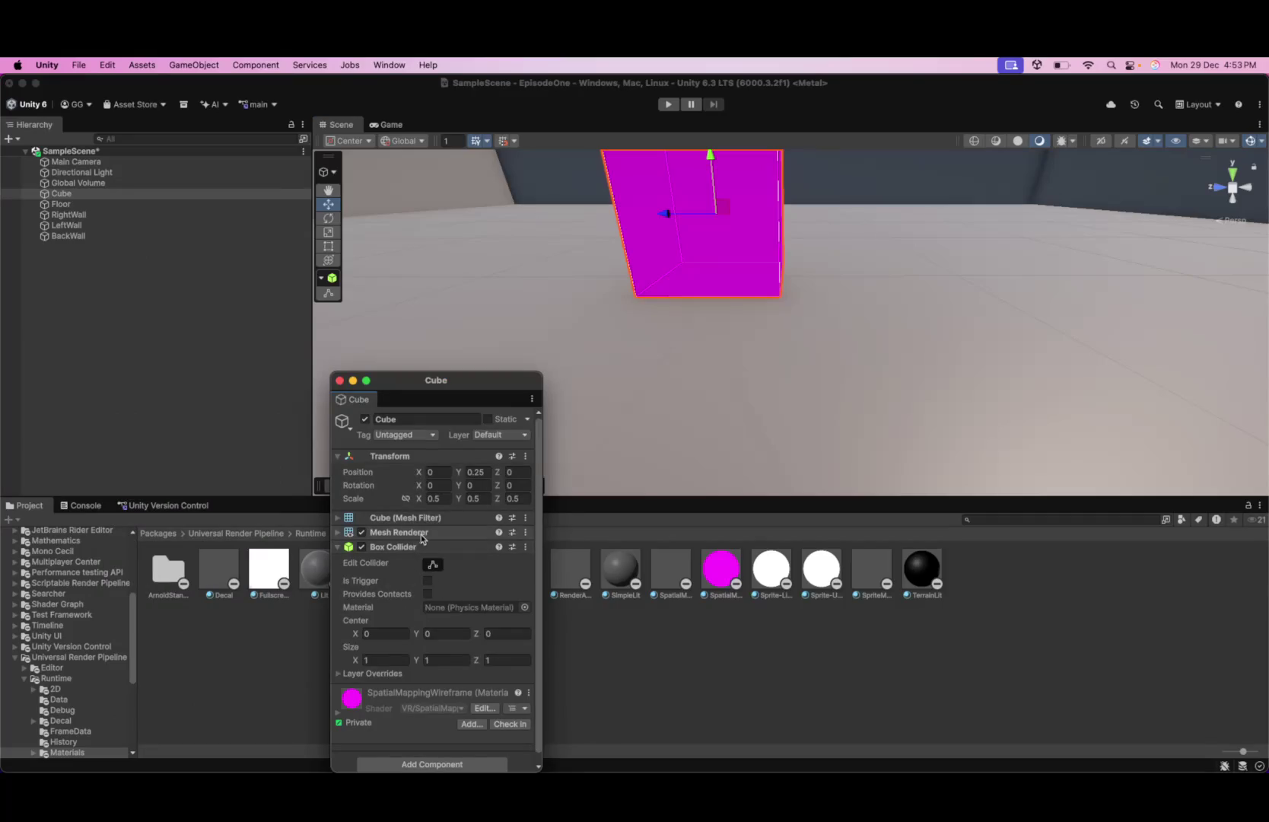
left_click(399, 532)
left_click(520, 564)
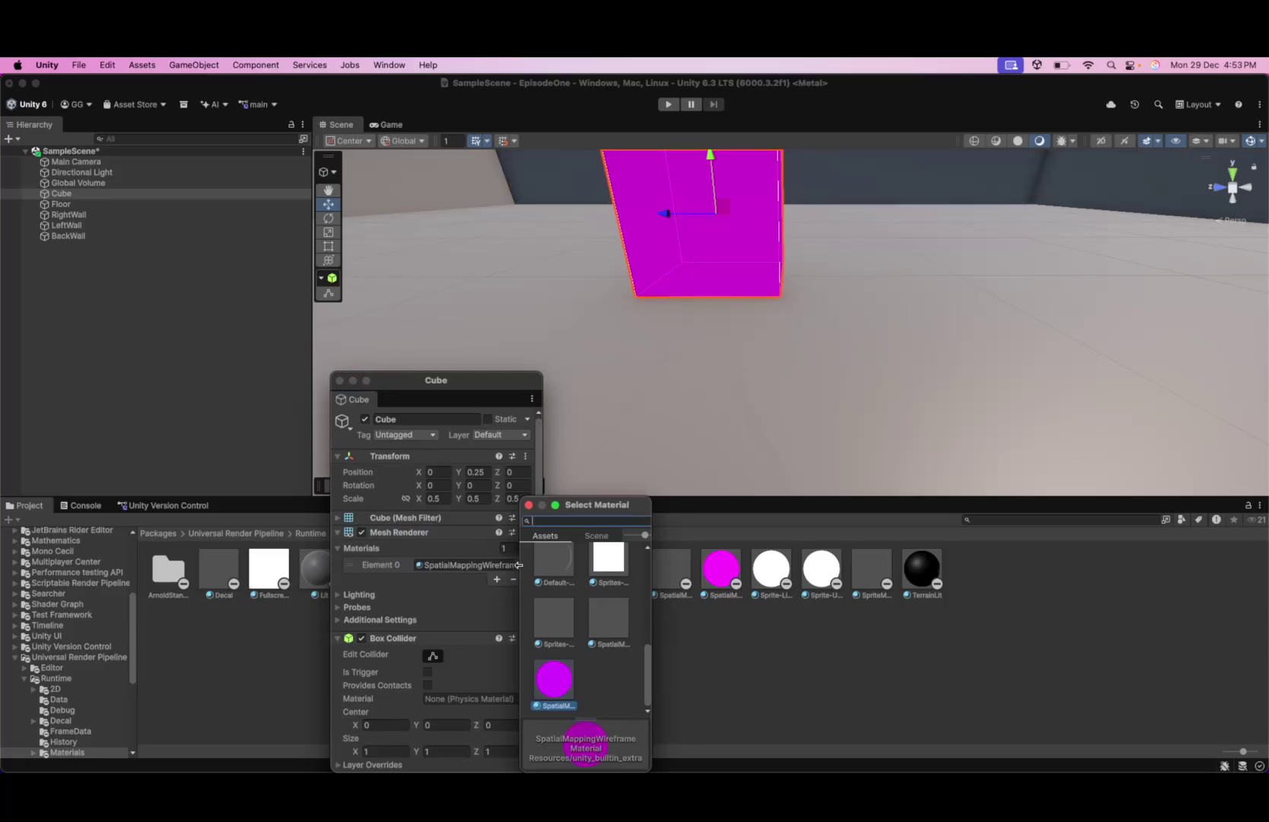
left_click(613, 575)
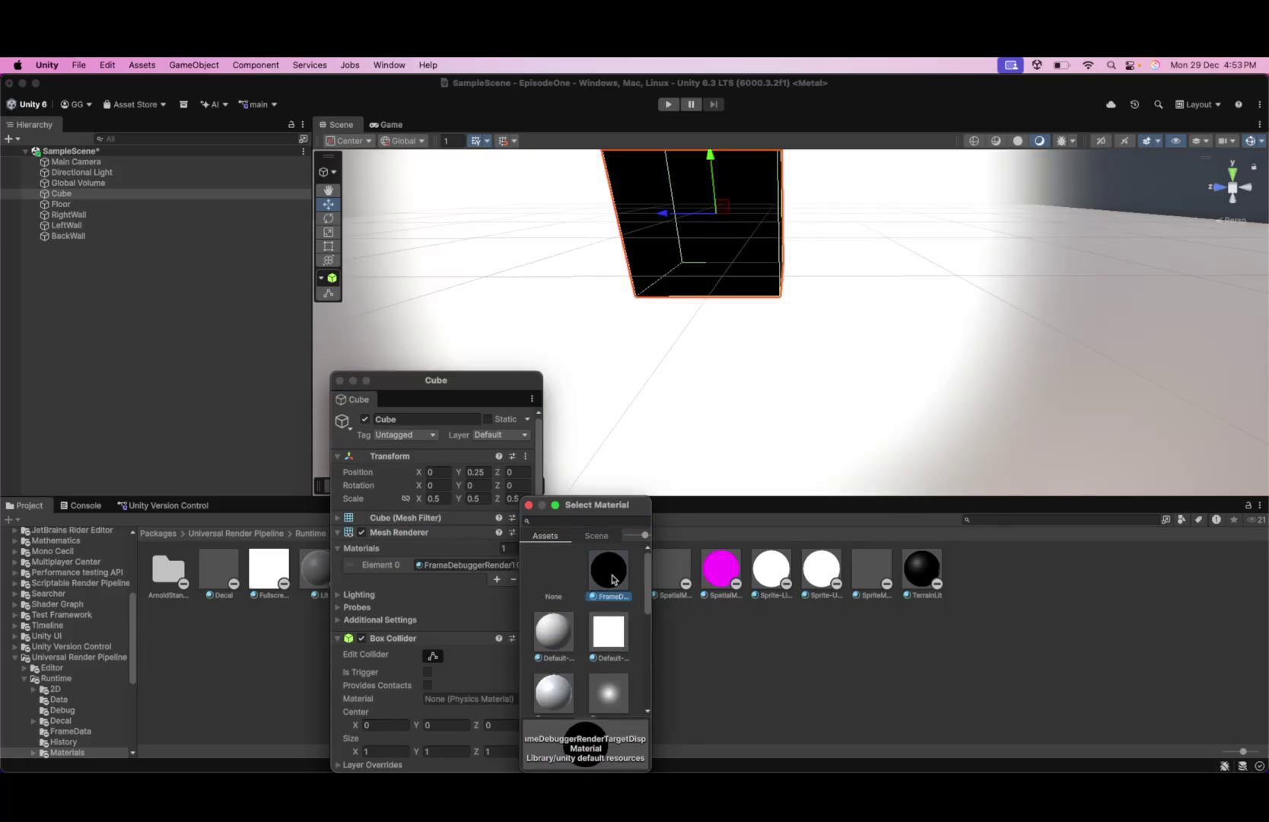
scroll(808, 316, "down", 5)
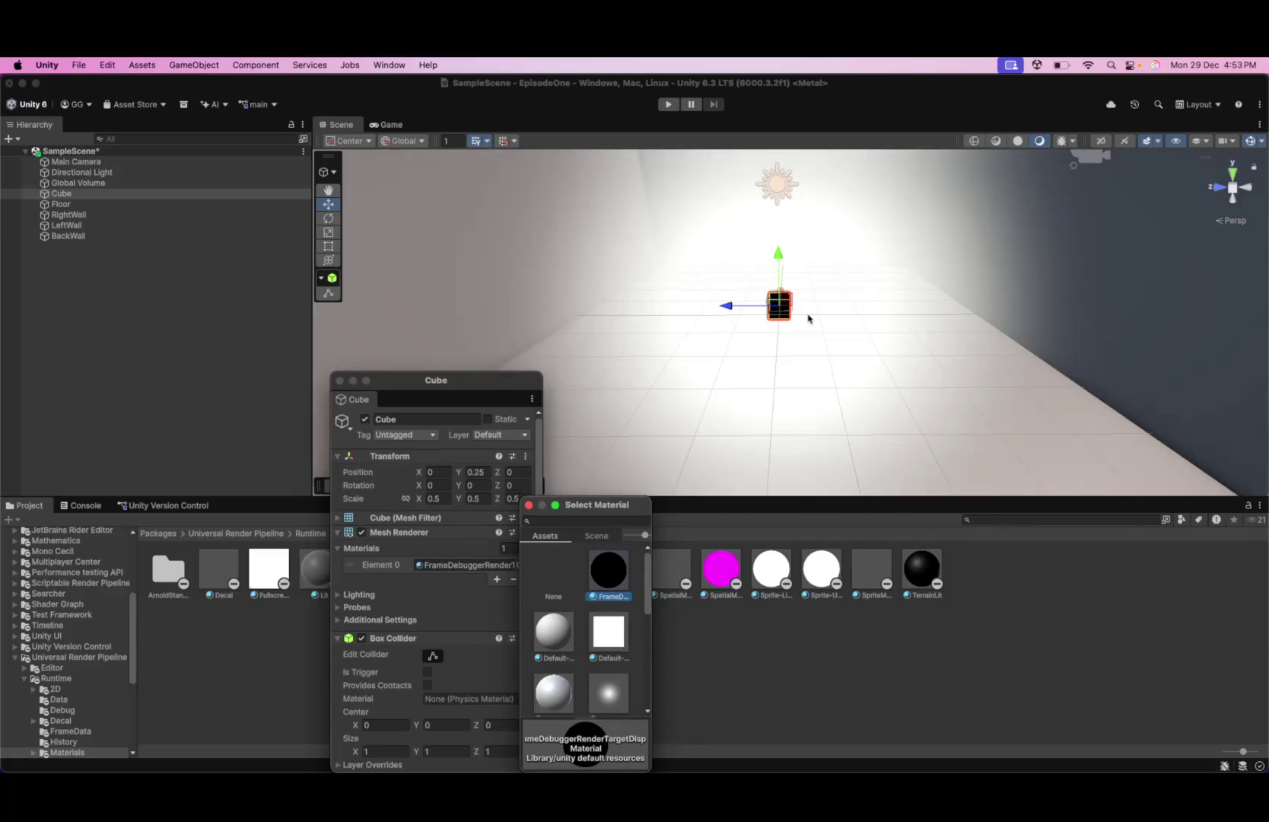
scroll(600, 658, "down", 1)
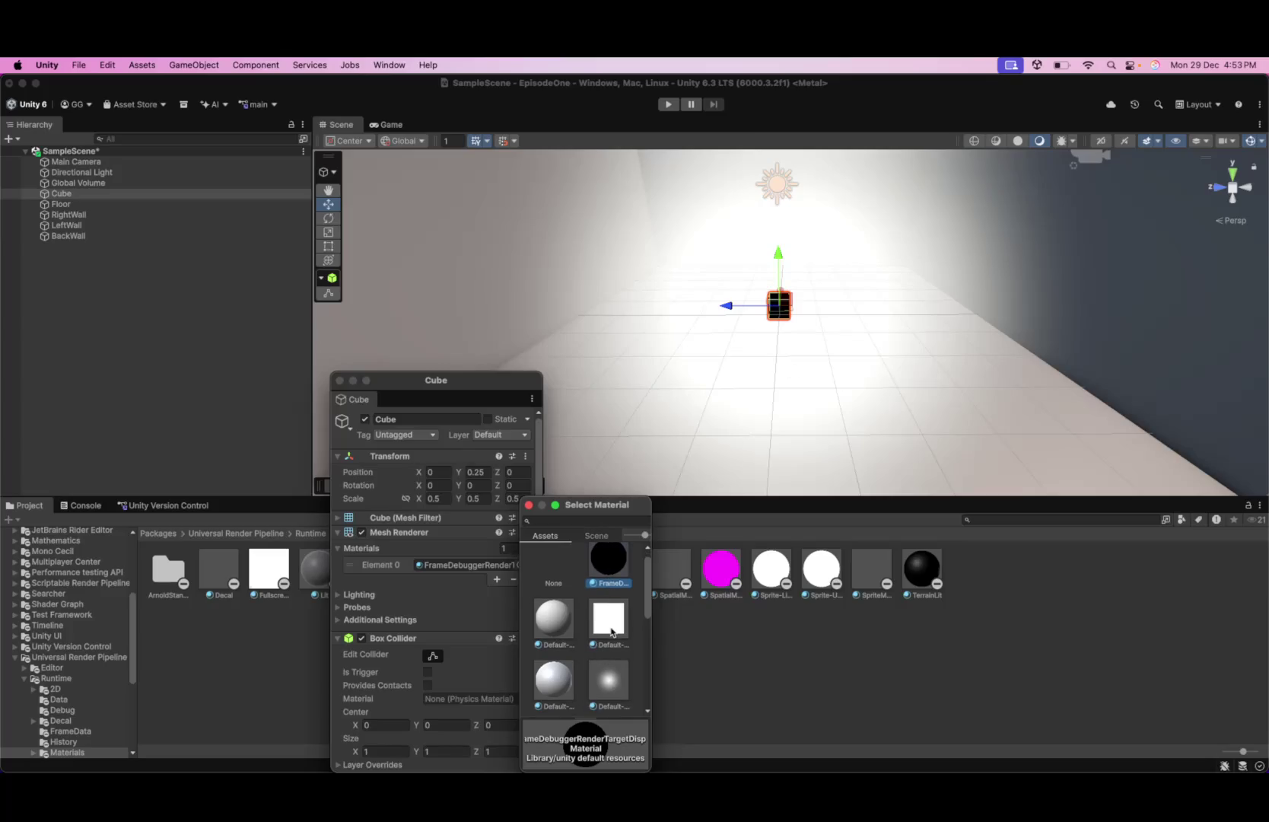
left_click(611, 630)
- Try Default-Material, Sprites-Default and Default-Terrain-Standard, then restore the magenta SpatialMappingWireframe material
left_click(565, 627)
left_click(609, 675)
left_click(569, 684)
scroll(586, 679, "down", 2)
left_click(590, 674)
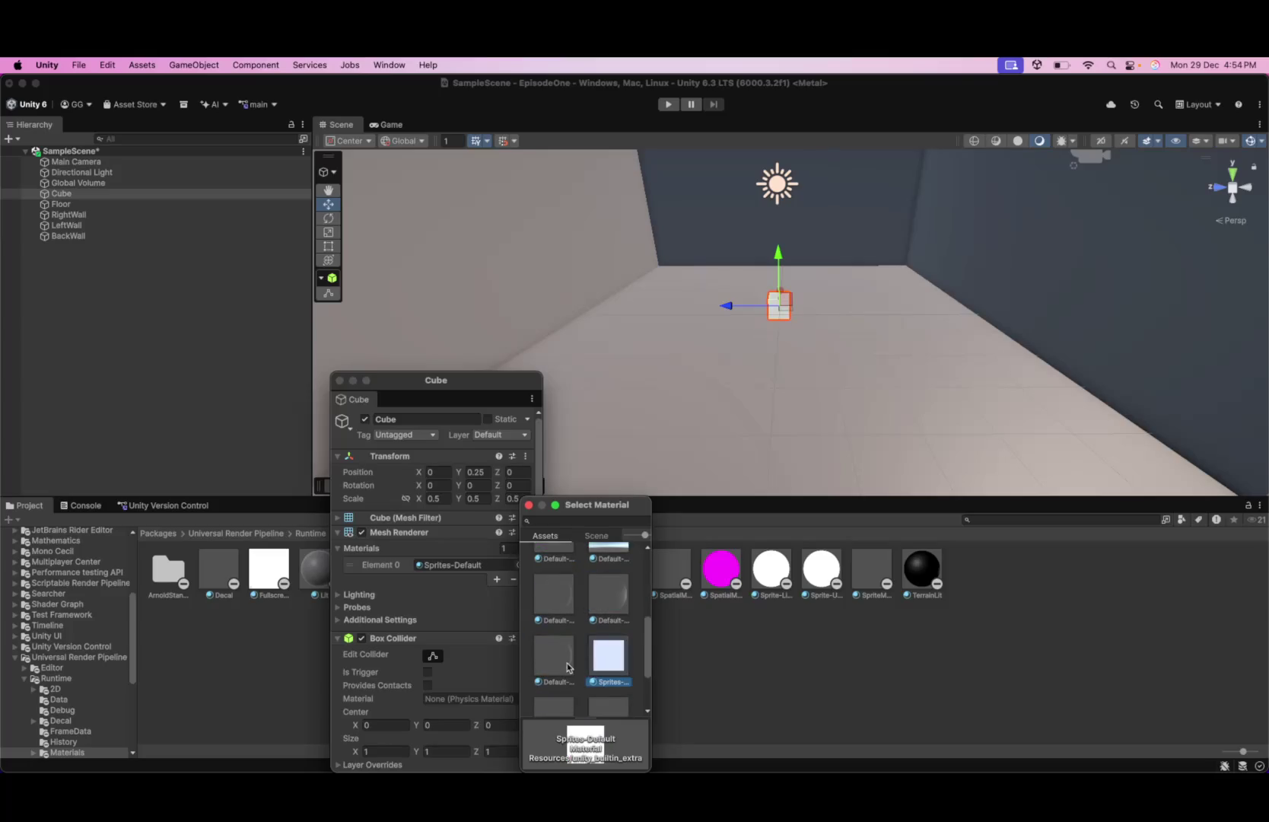
left_click(571, 667)
scroll(584, 665, "down", 2)
left_click(566, 677)
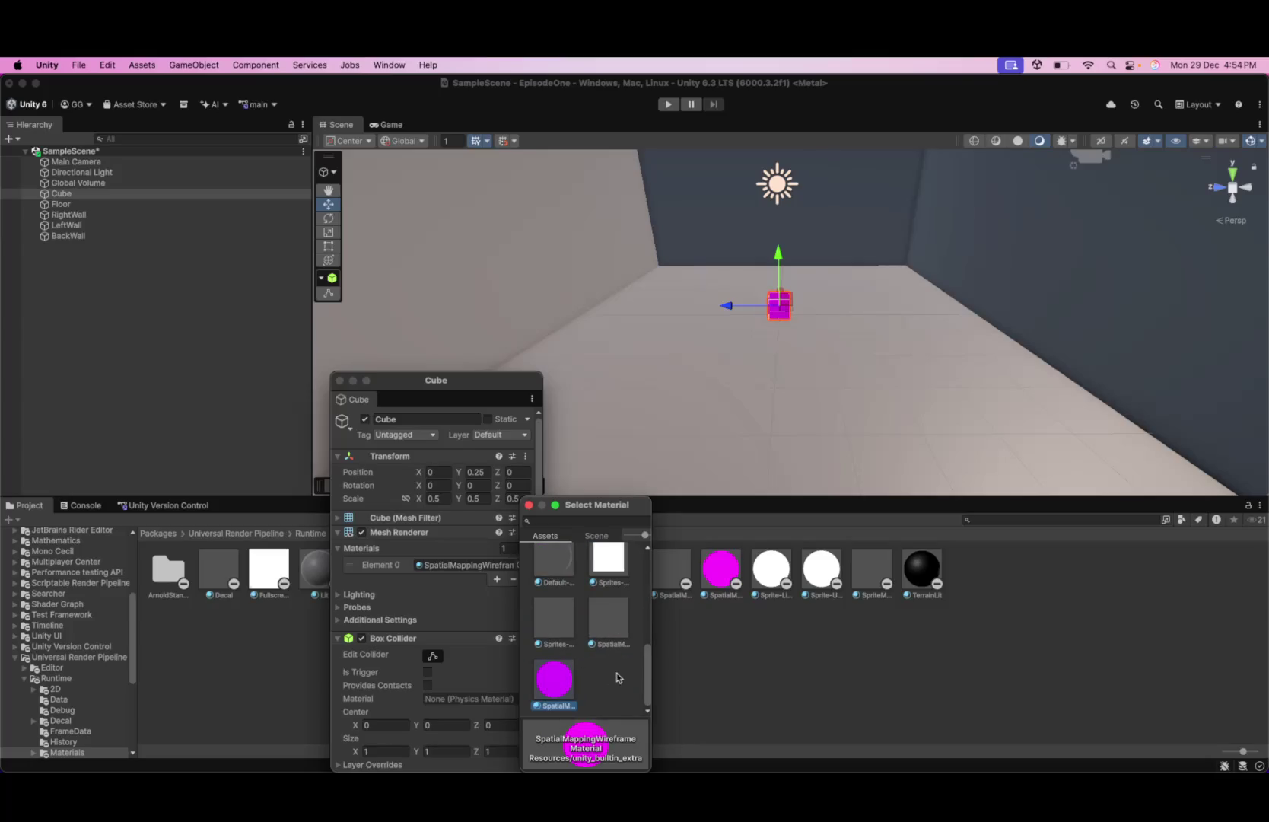
left_click(419, 533)
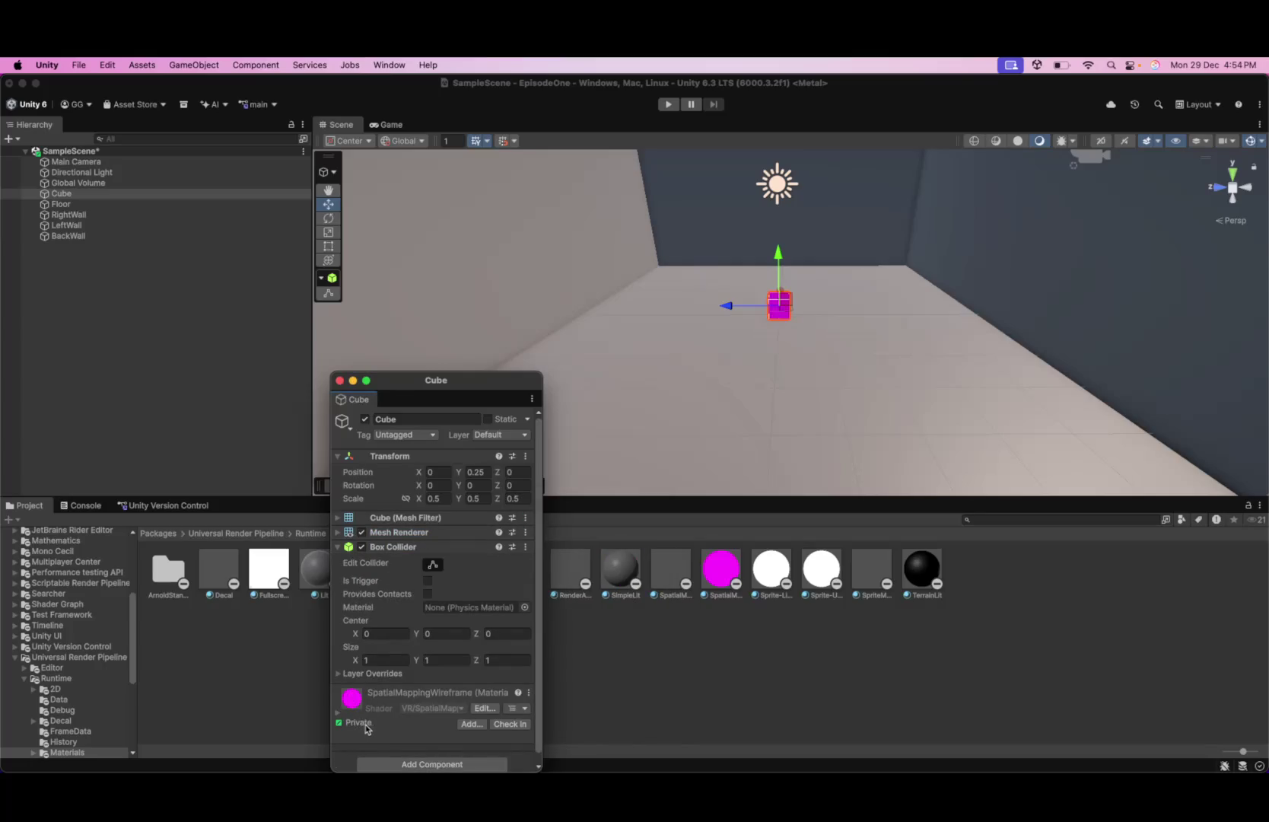
- Expand and collapse the collider's Layer Overrides, and toggle Is Trigger on and back off
left_click(339, 673)
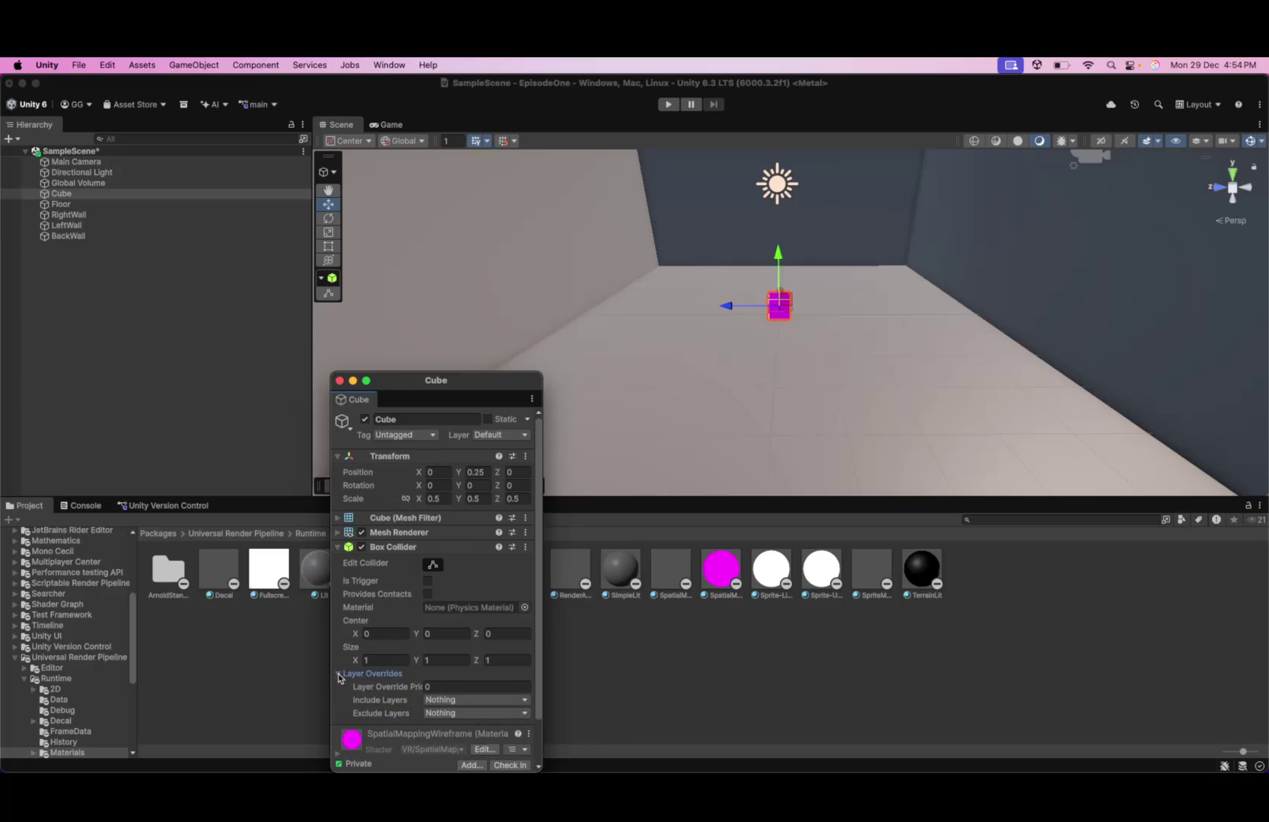
left_click(339, 675)
left_click(428, 581)
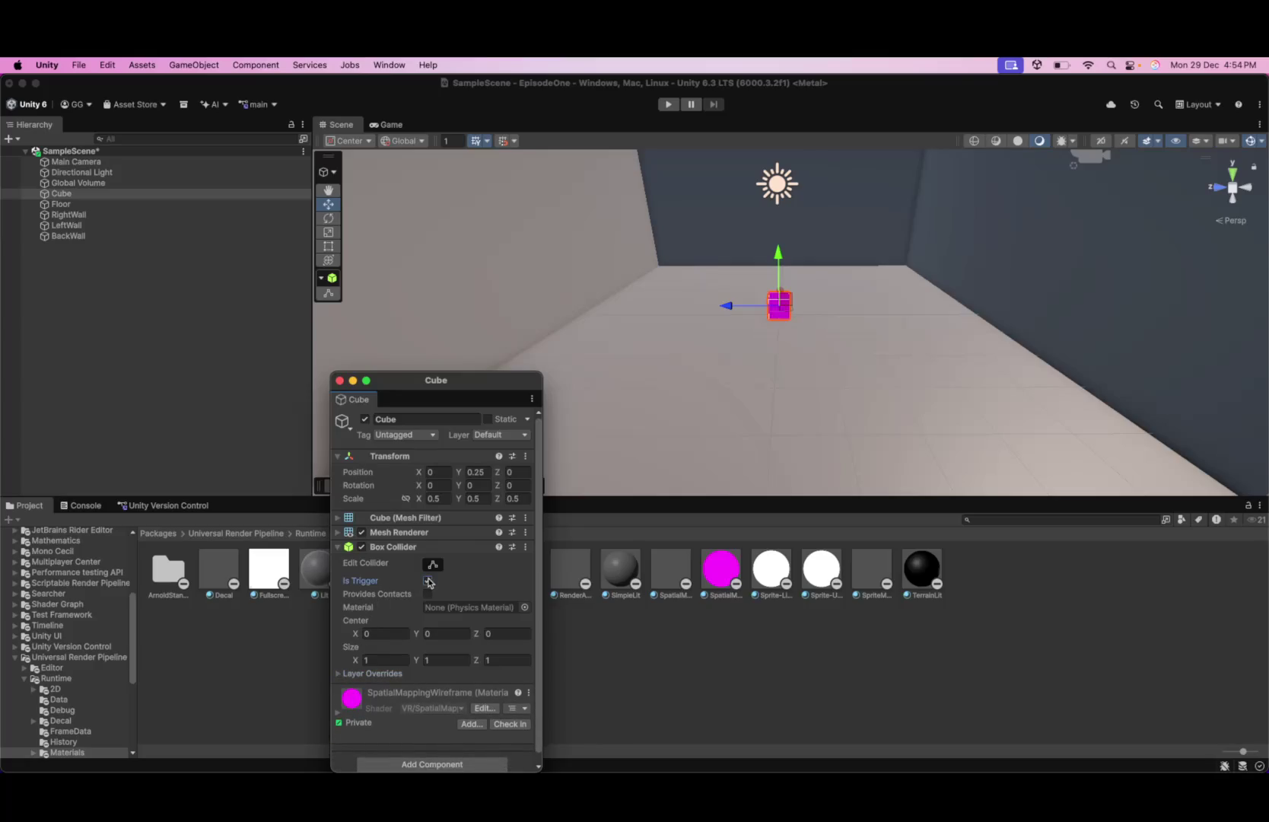
left_click(428, 582)
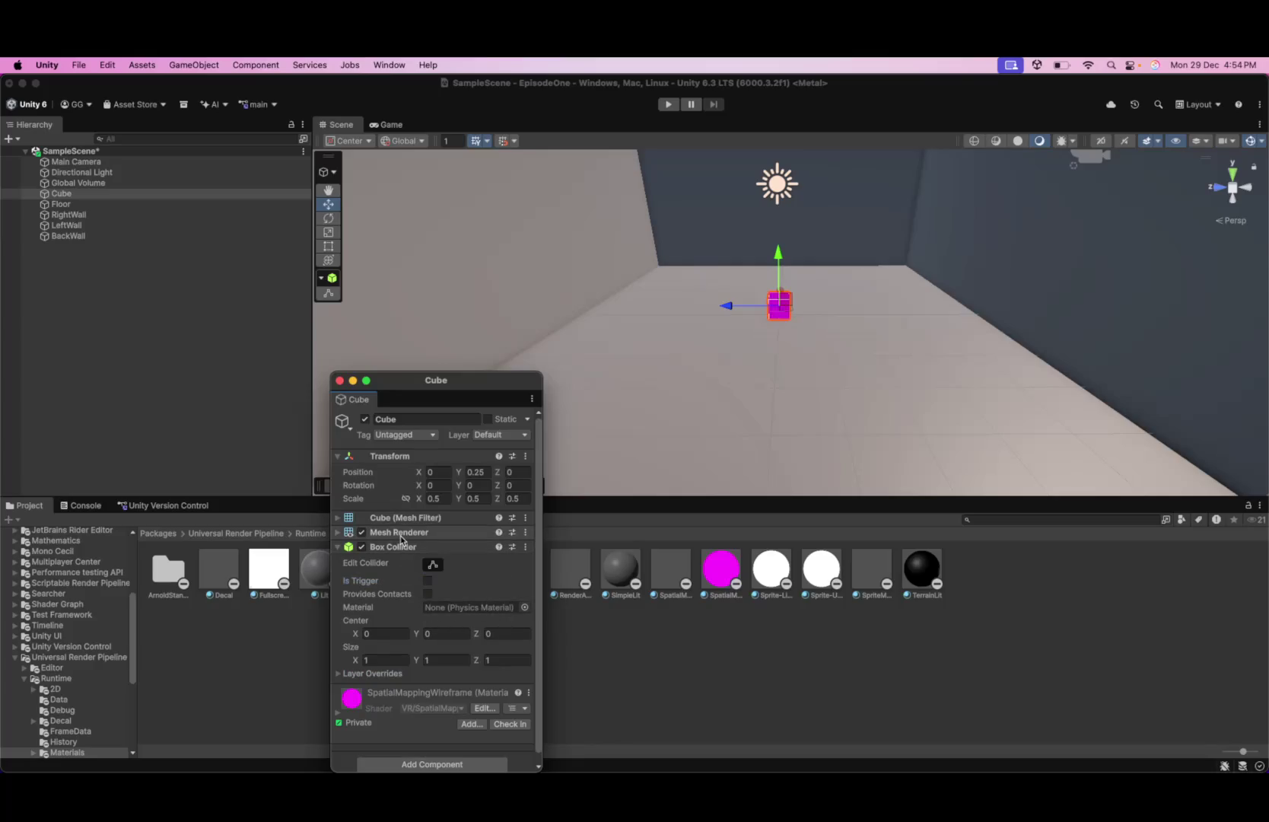
- Give the Cube a blue label icon and return to the main editor window
left_click(368, 534)
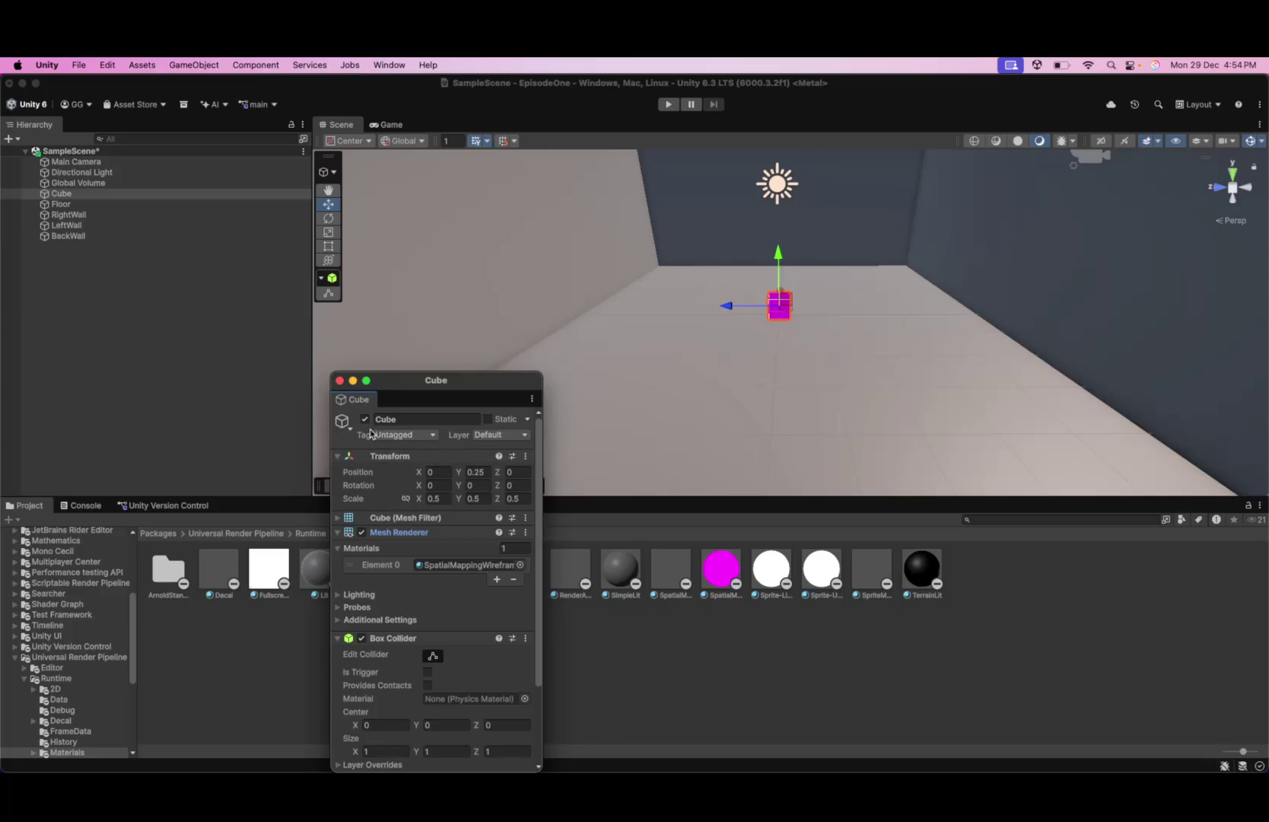
left_click(343, 422)
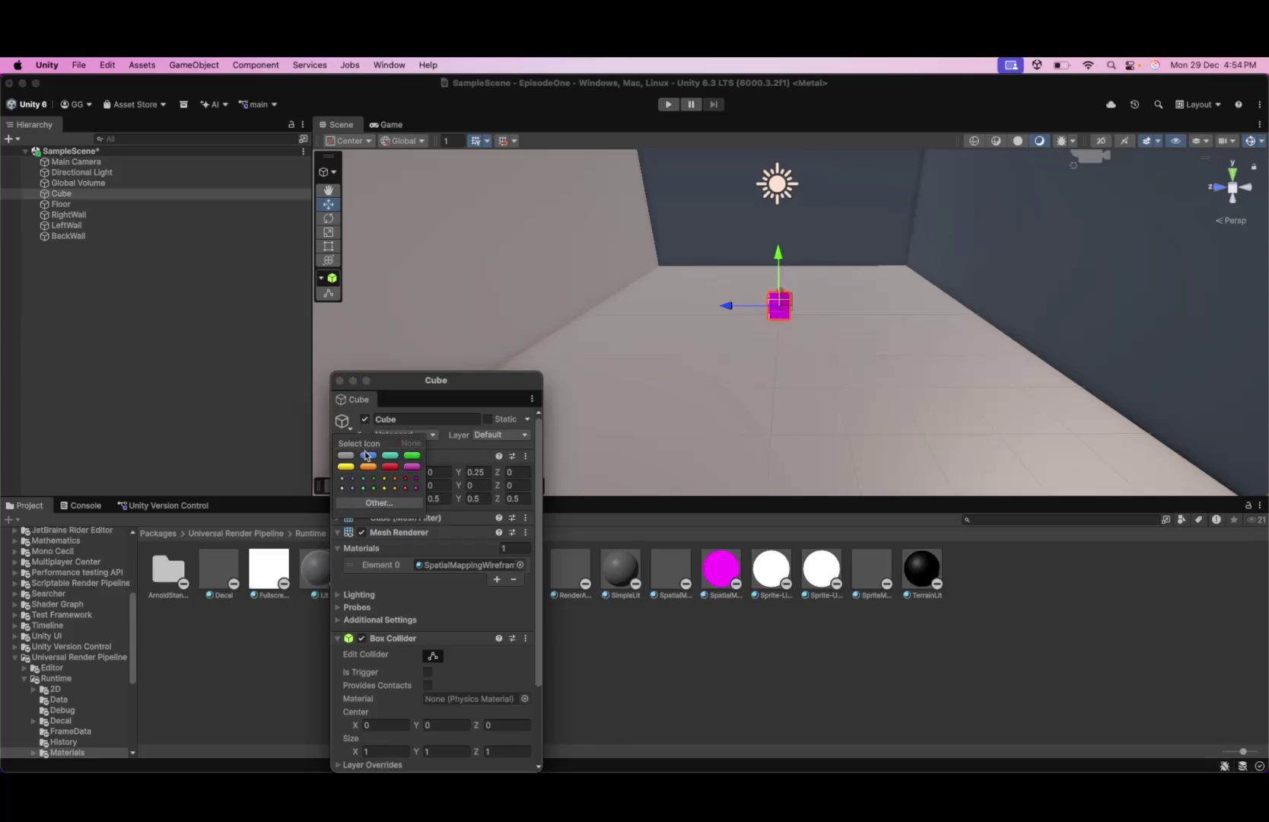
left_click(368, 455)
left_click(766, 353)
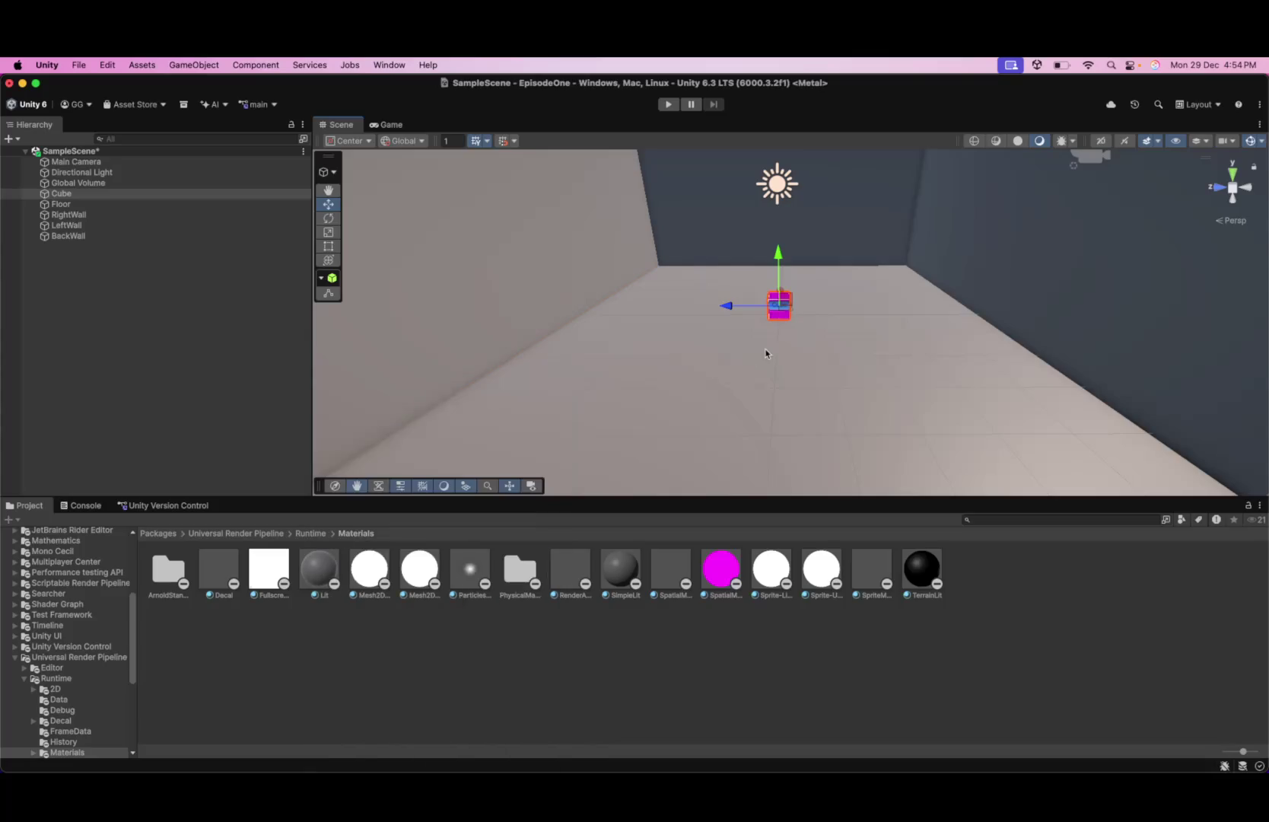
left_click(766, 353)
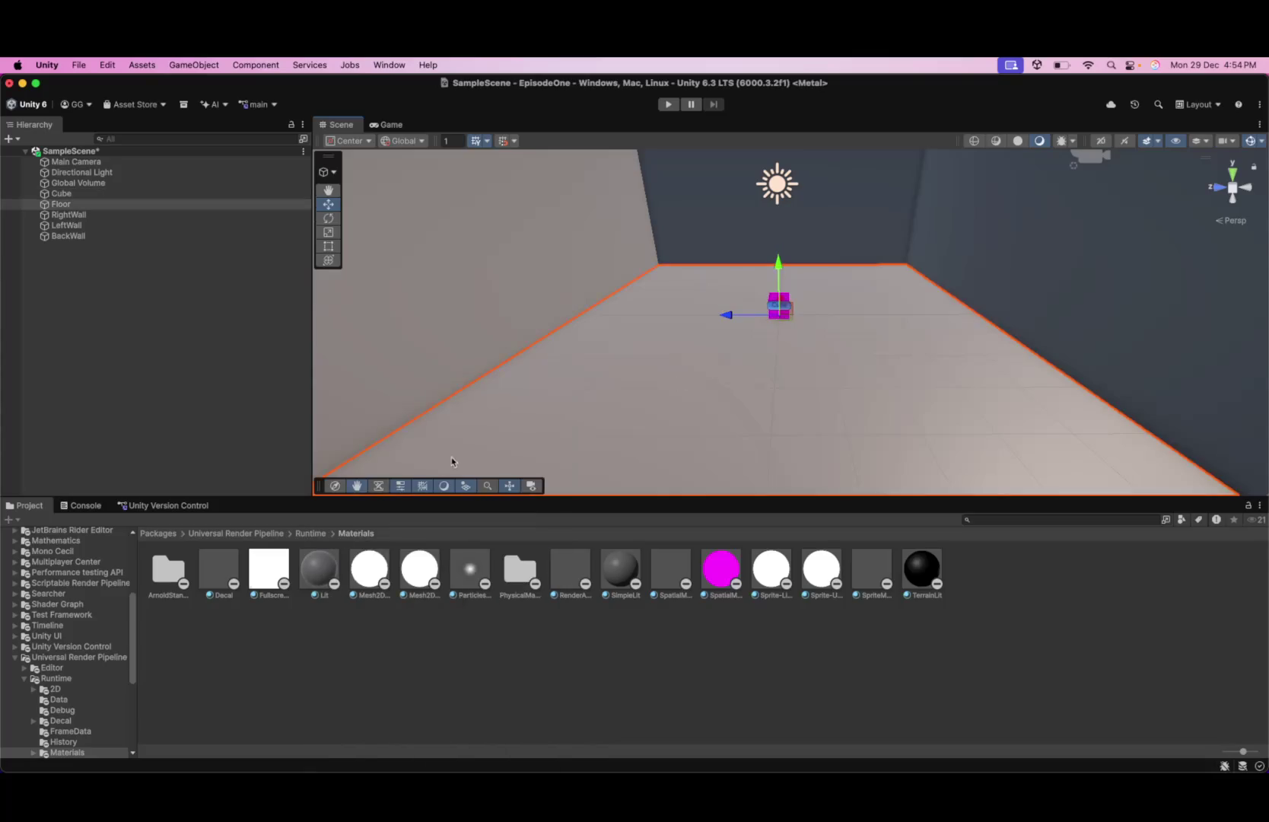
left_click(790, 321)
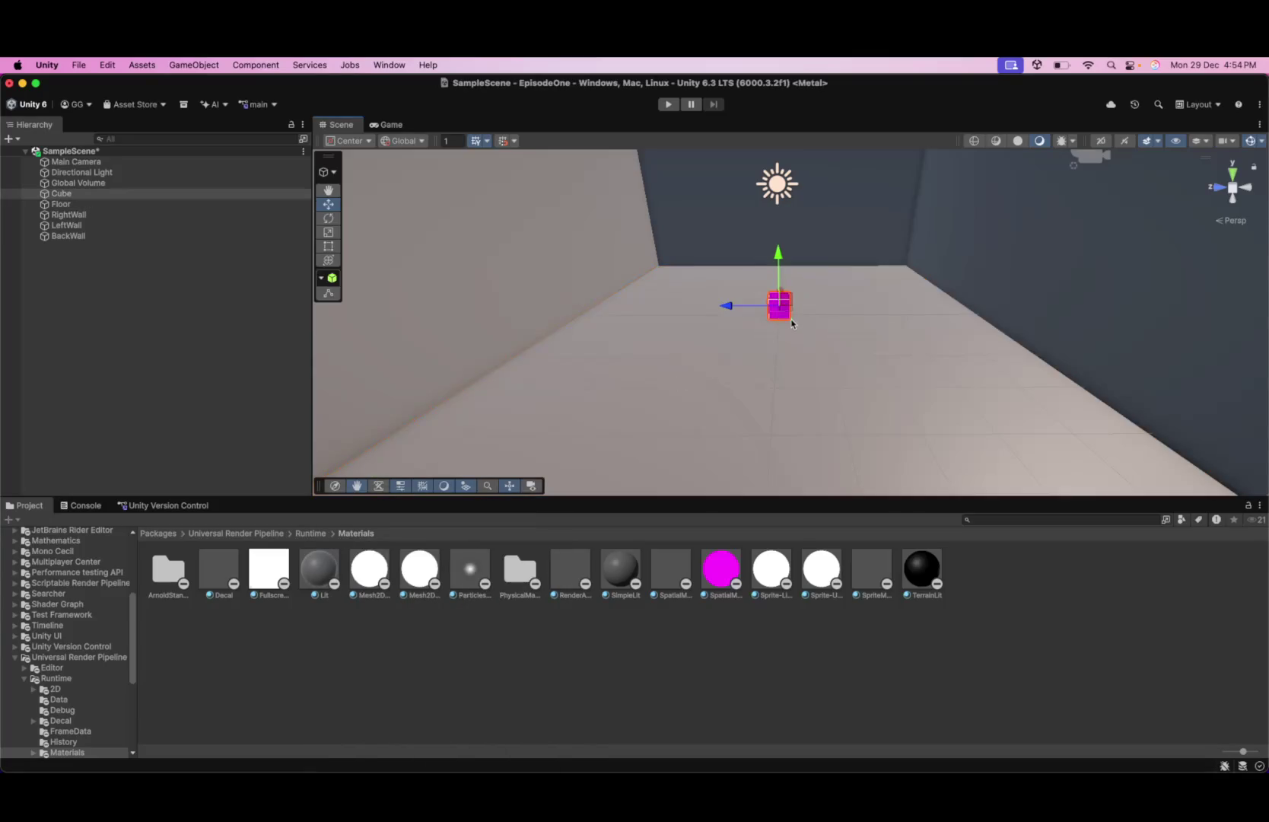
left_click(686, 388)
scroll(841, 314, "up", 2)
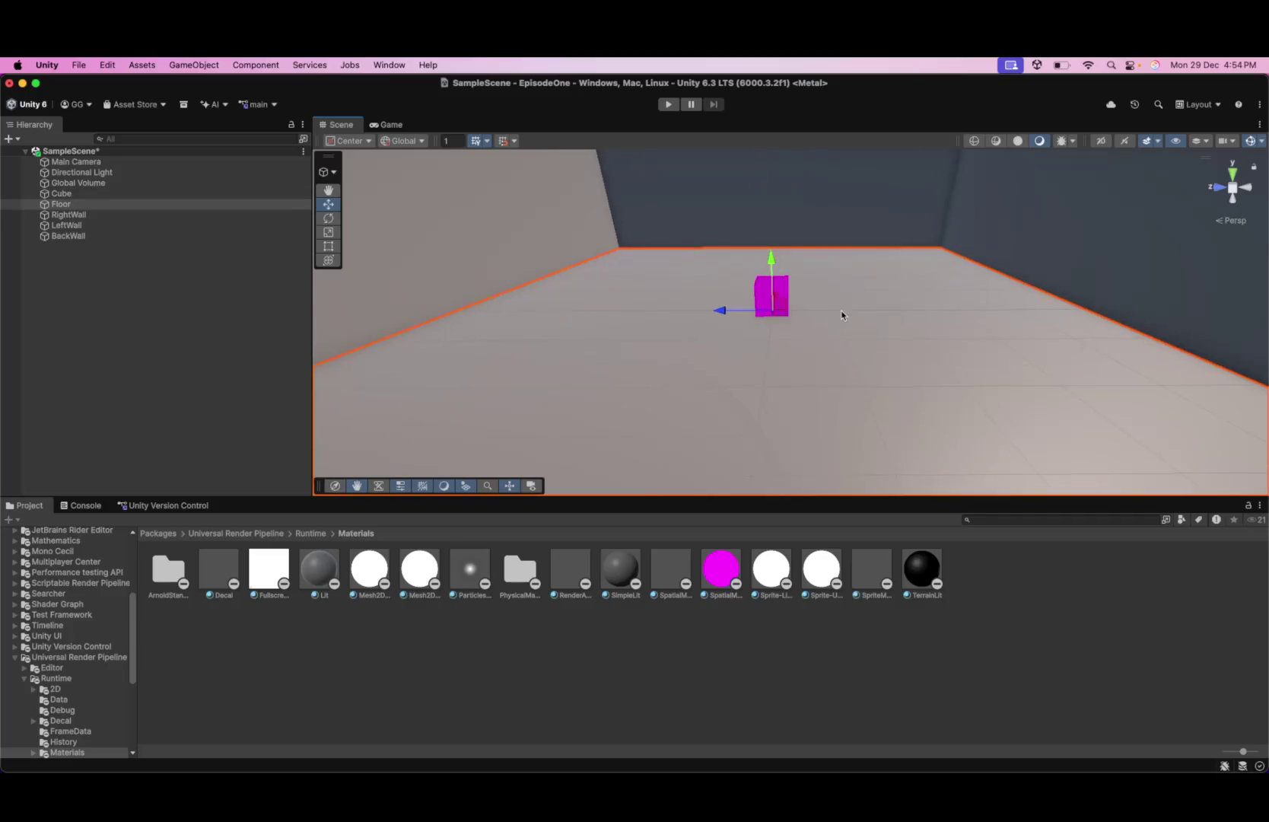
left_click(758, 210)
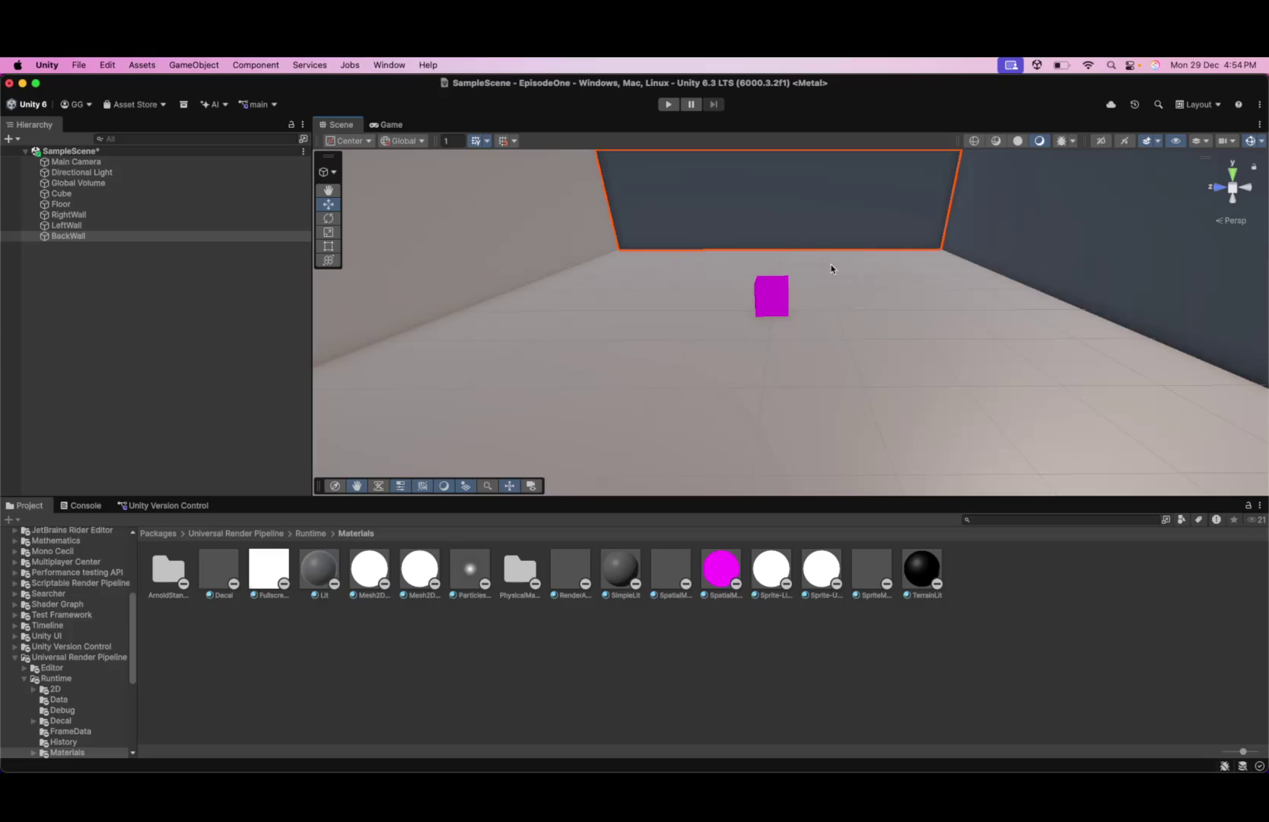
scroll(831, 271, "down", 5)
left_click(1110, 396)
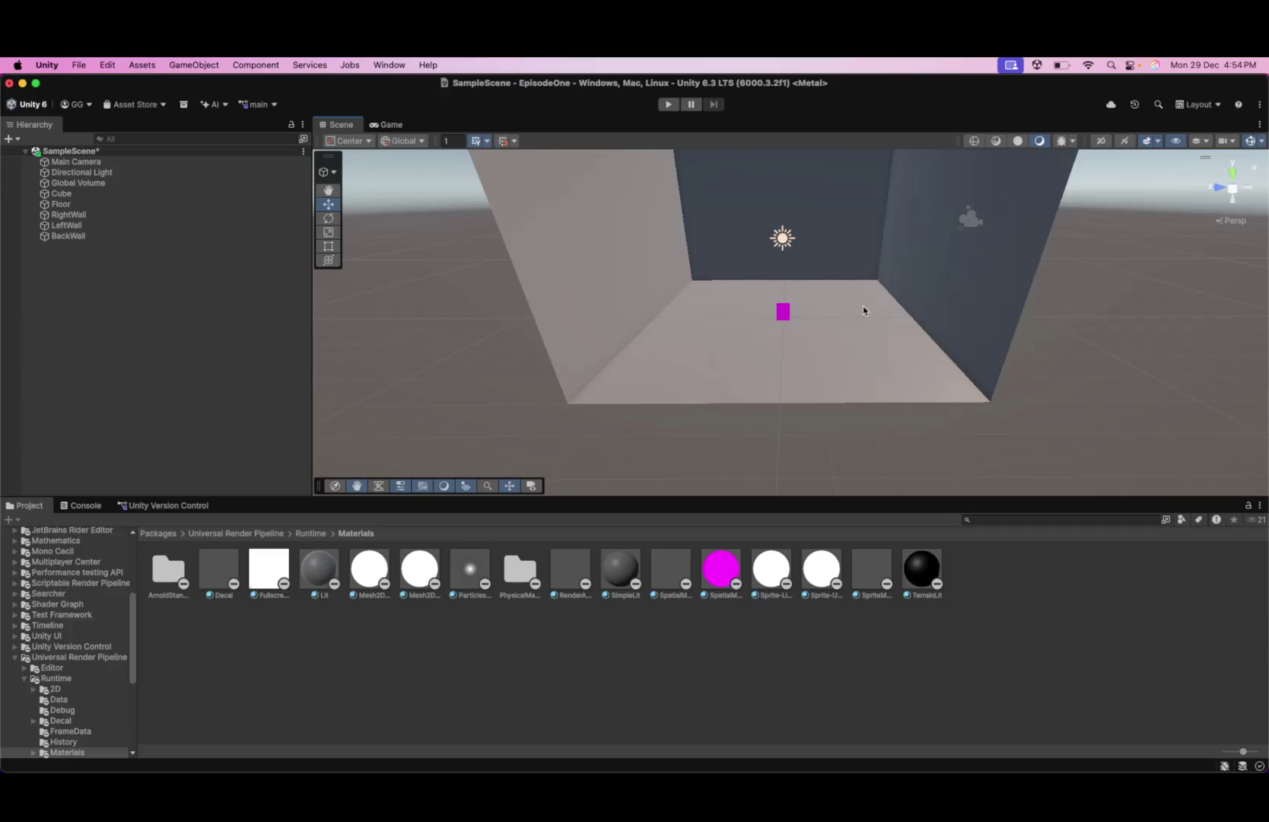
scroll(844, 300, "up", 10)
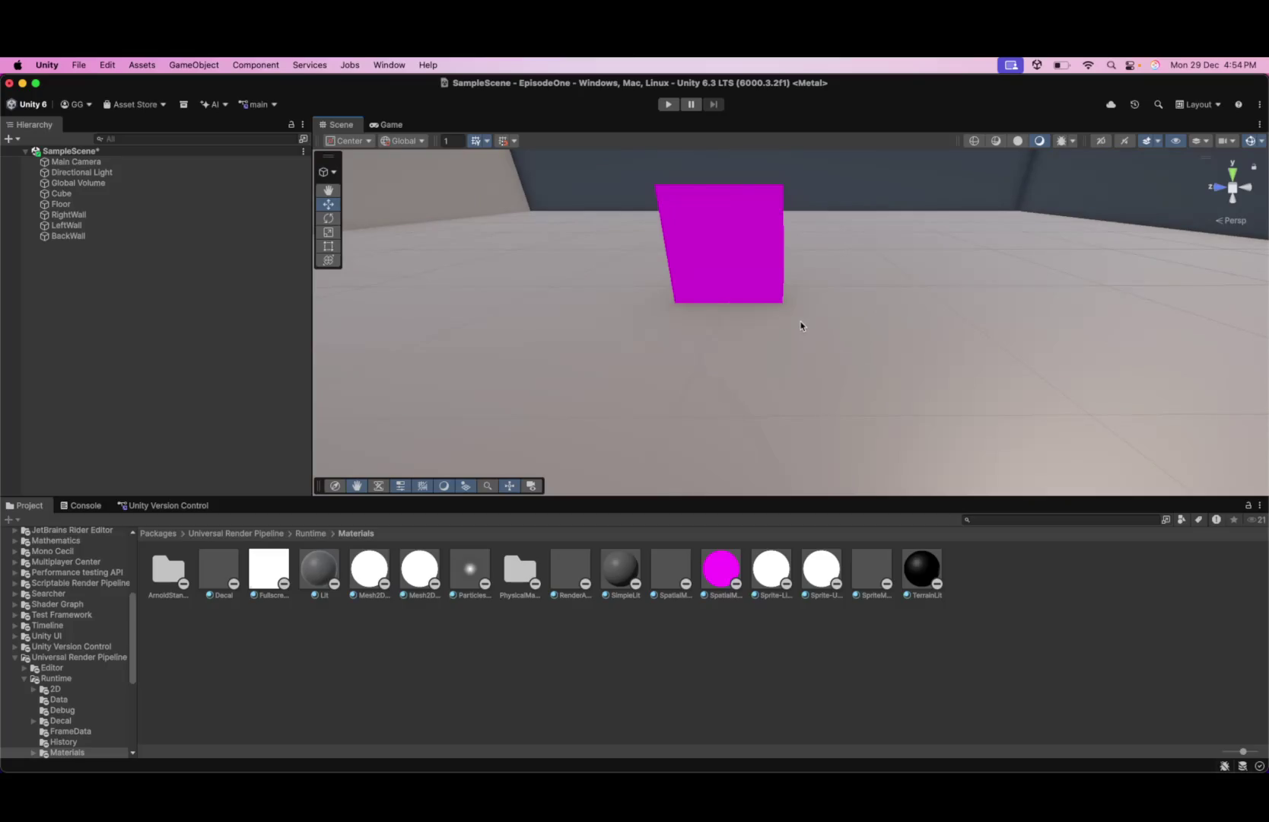
mouse_move(722, 334)
left_mouse_down()
mouse_move(629, 365)
mouse_move(733, 358)
left_mouse_up()
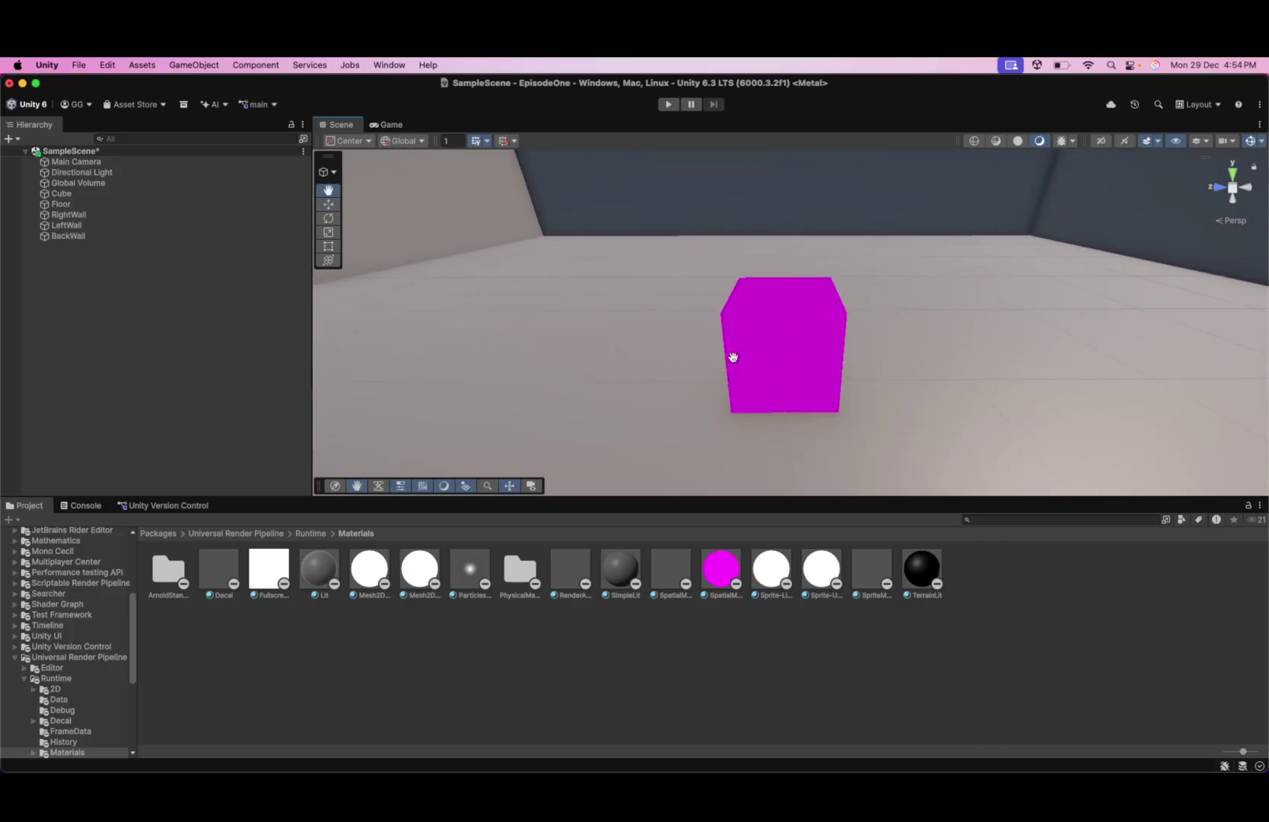
mouse_move(646, 360)
left_mouse_down()
mouse_move(733, 368)
mouse_move(668, 339)
mouse_move(650, 349)
left_mouse_up()
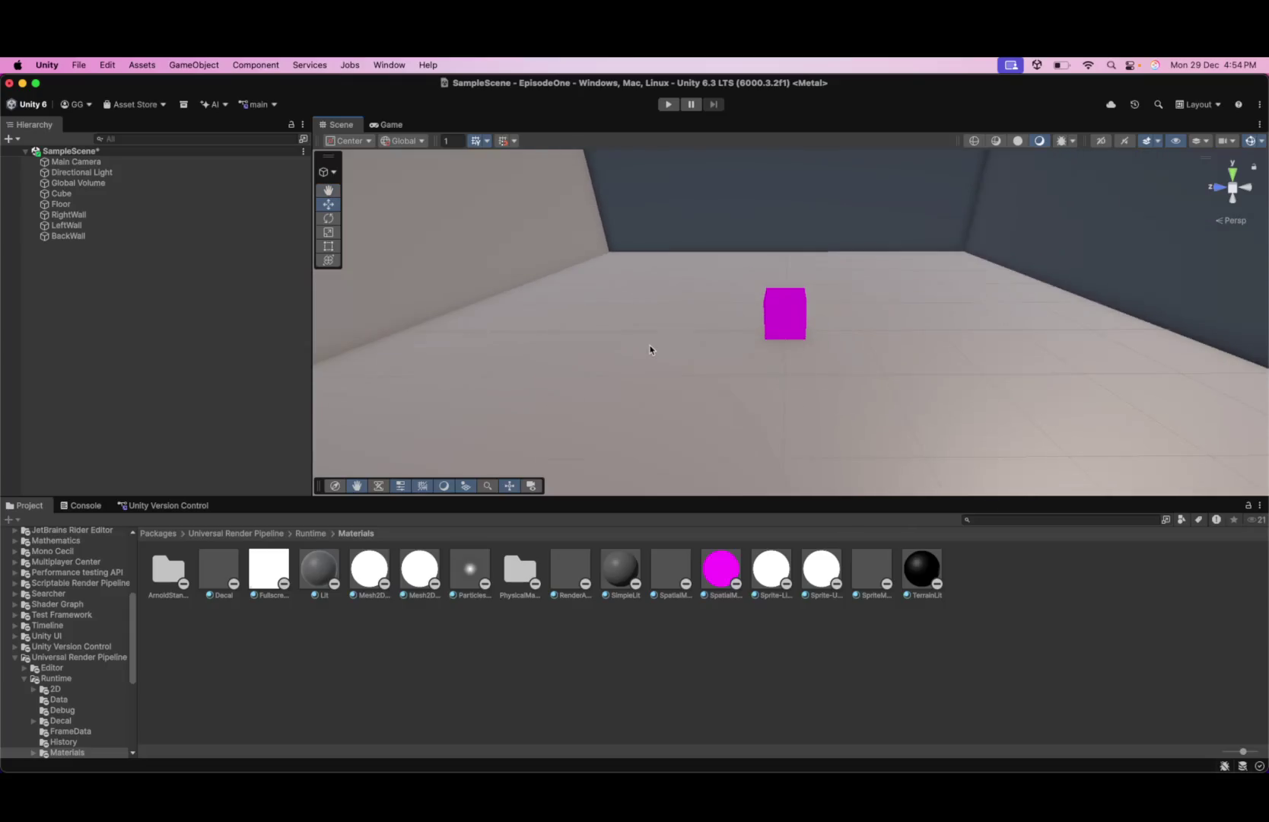
scroll(651, 349, "down", 3)
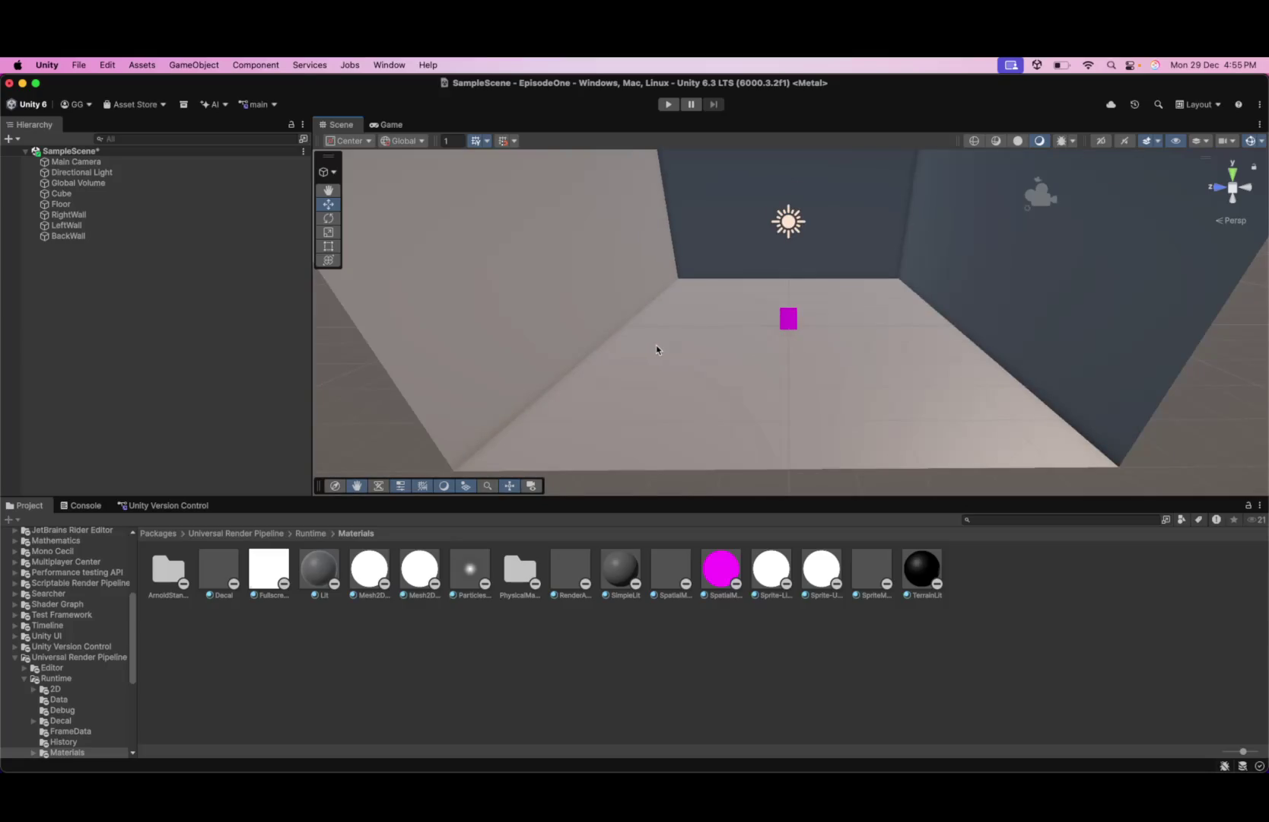
- Zoom the Scene view, then switch from Unity to Chrome and minimize Chrome
scroll(773, 342, "up", 3)
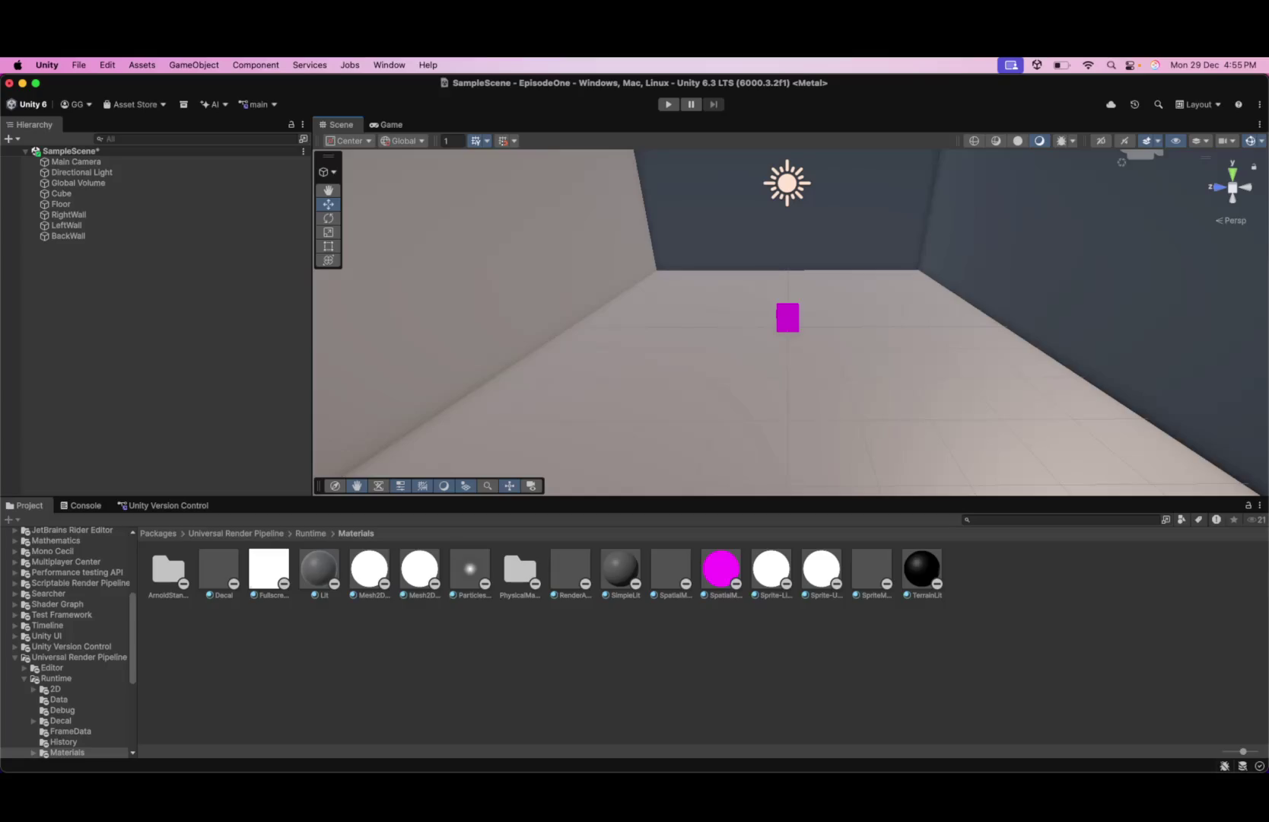
key("super+ctrl+Escape")
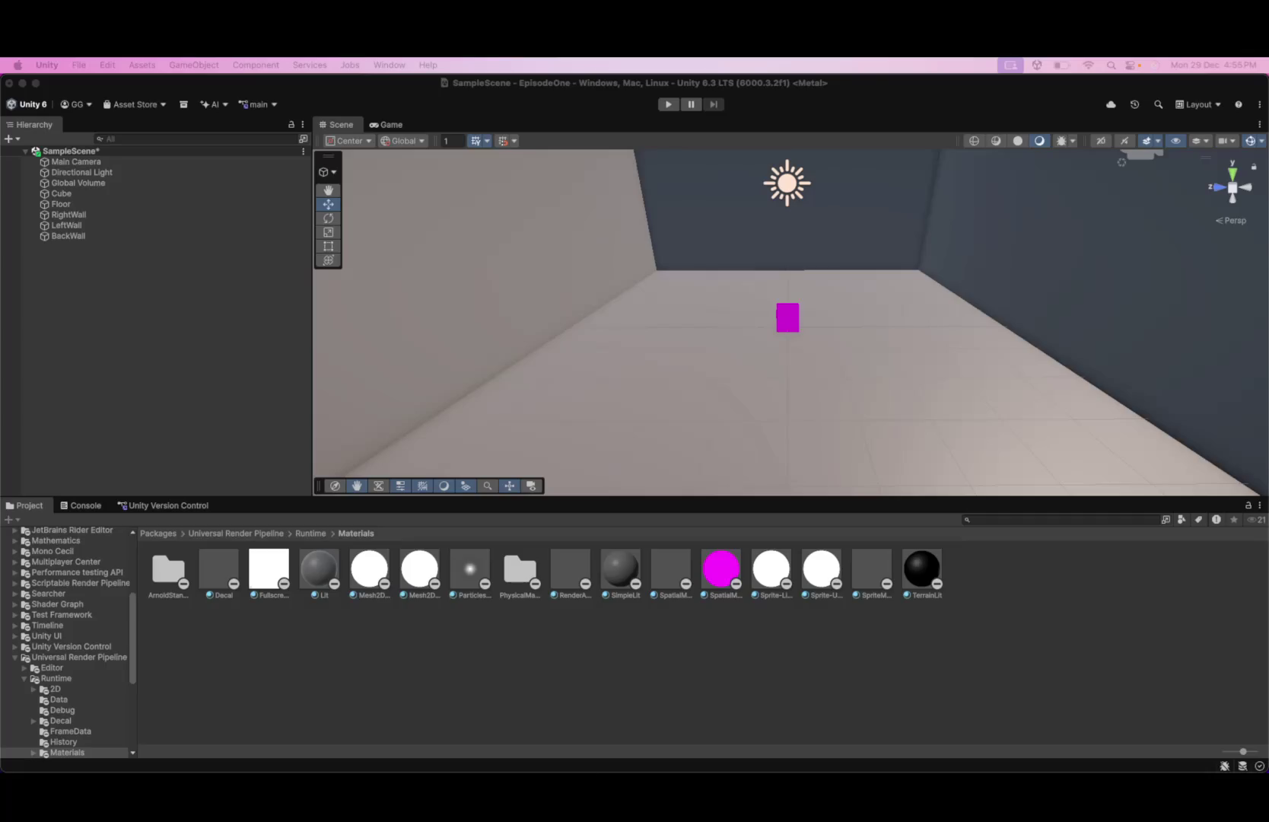
key("super+Tab")
key("super+m")
key("super+Tab")
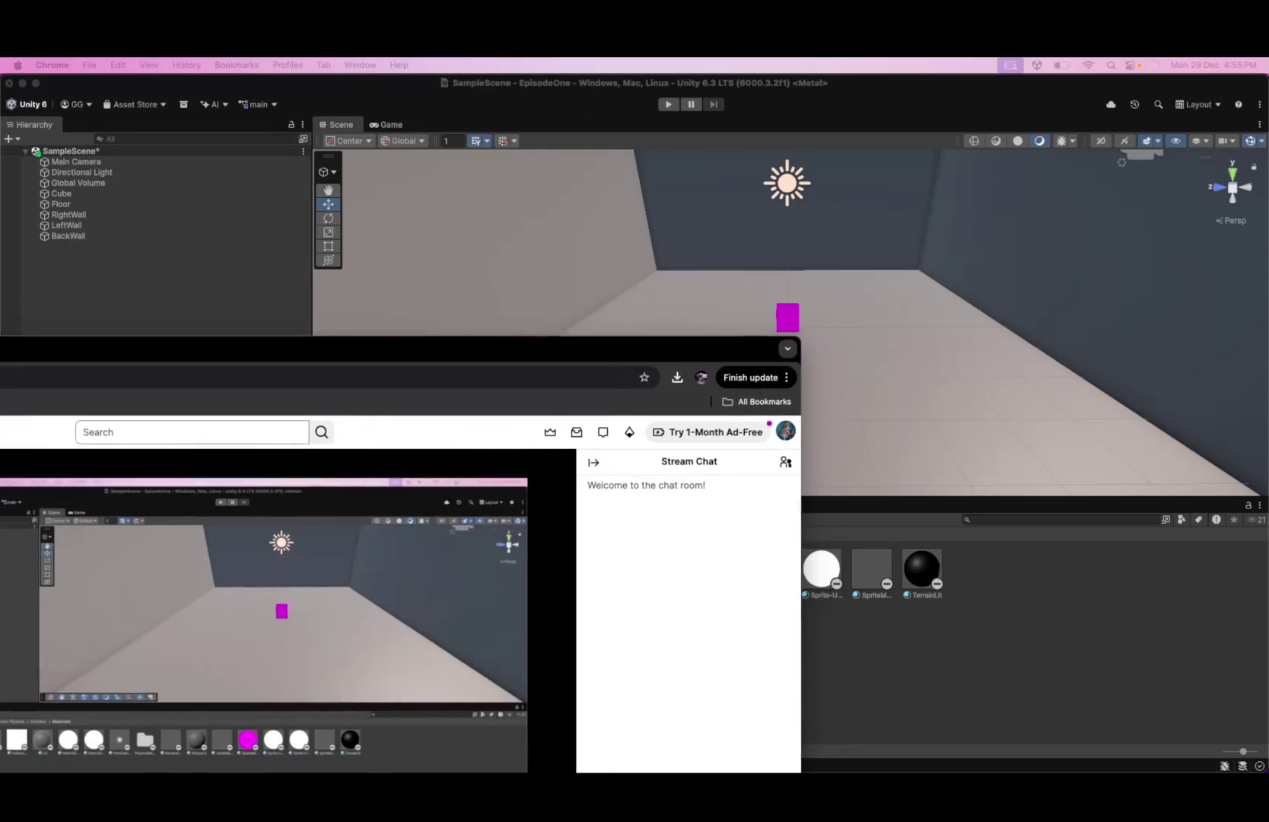
key("super+m")
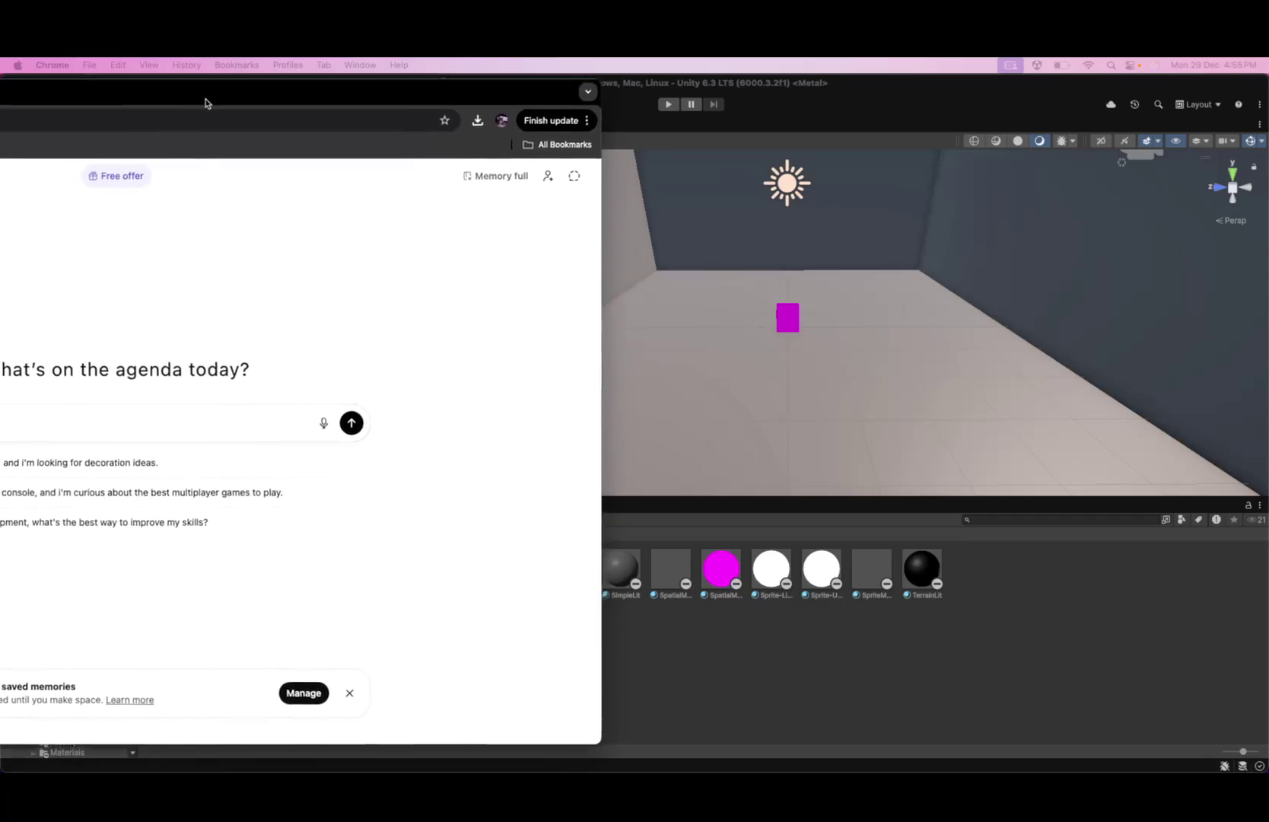
- Drag the ChatGPT Chrome window aside and minimize it to reveal Unity
left_click_drag(248, 89, 465, 62)
mouse_move(328, 93)
left_mouse_down()
mouse_move(303, 113)
mouse_move(15, 122)
left_mouse_up()
key("super+m")
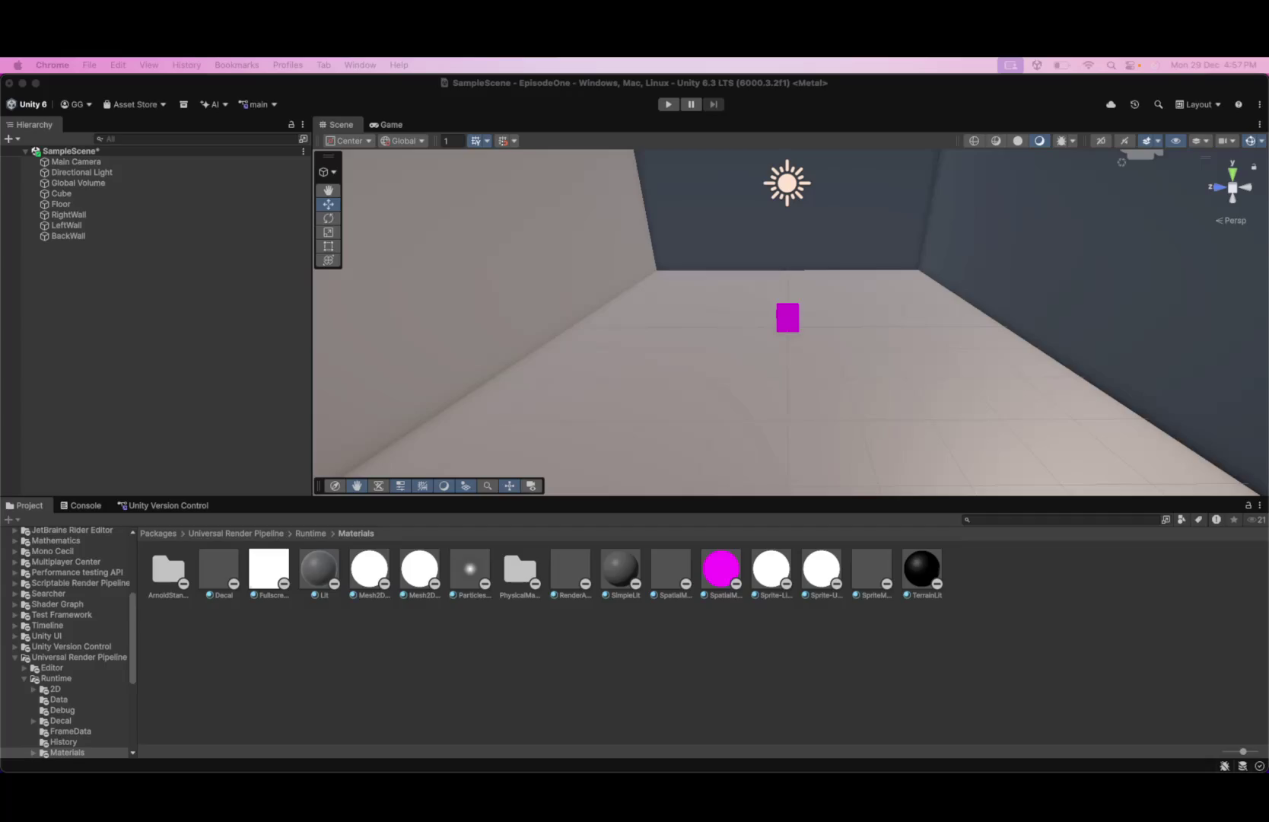
- Select Main Camera, Cube and BackWall in turn, then deselect and zoom the Scene view
right_click(79, 166)
key("Escape")
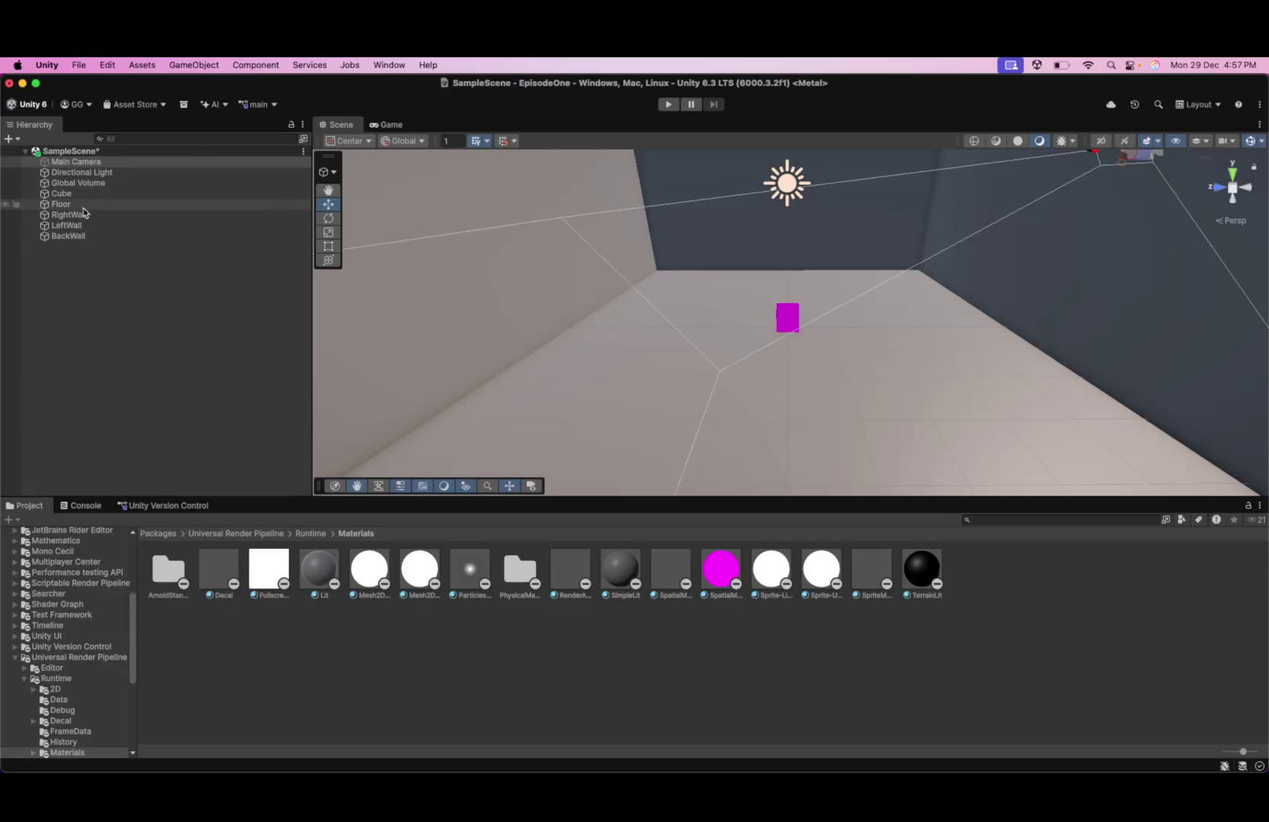
left_click(415, 230)
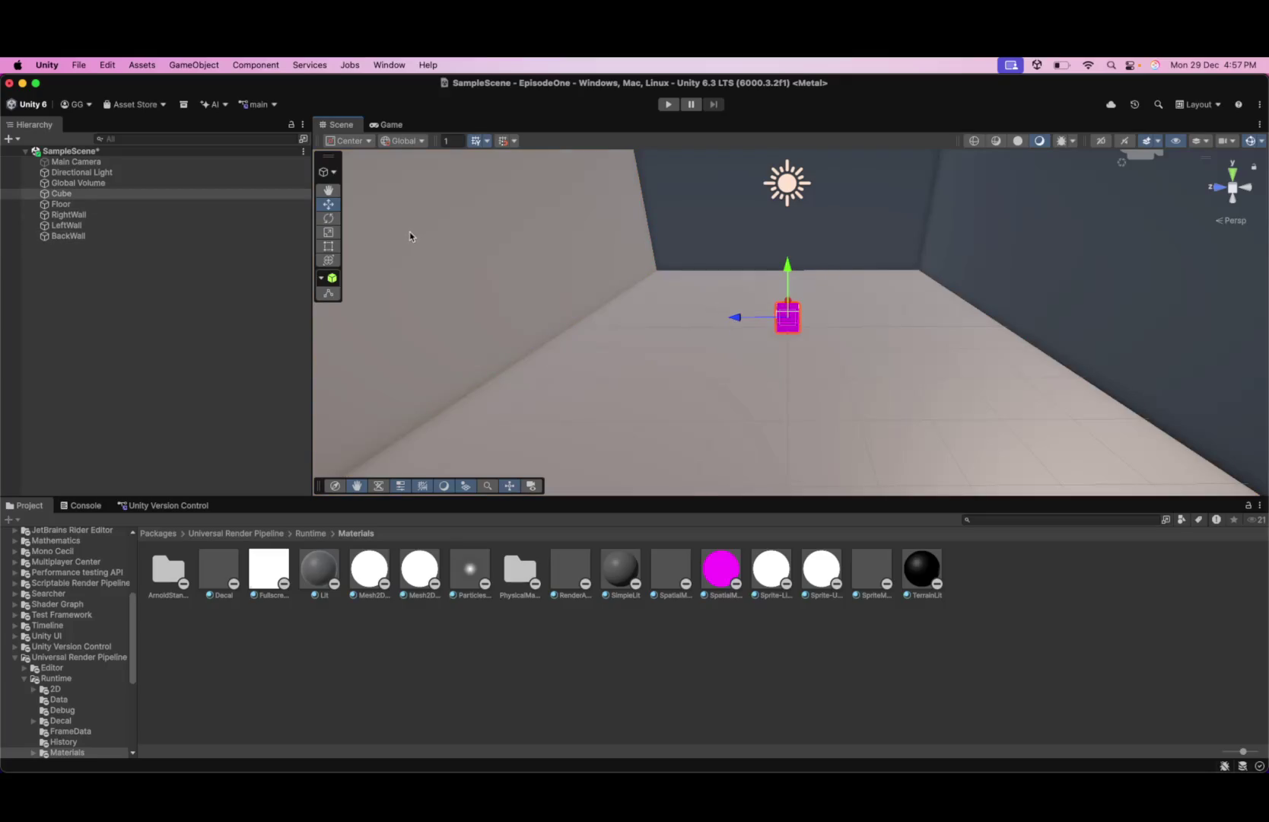
left_click(409, 231)
scroll(618, 388, "down", 5)
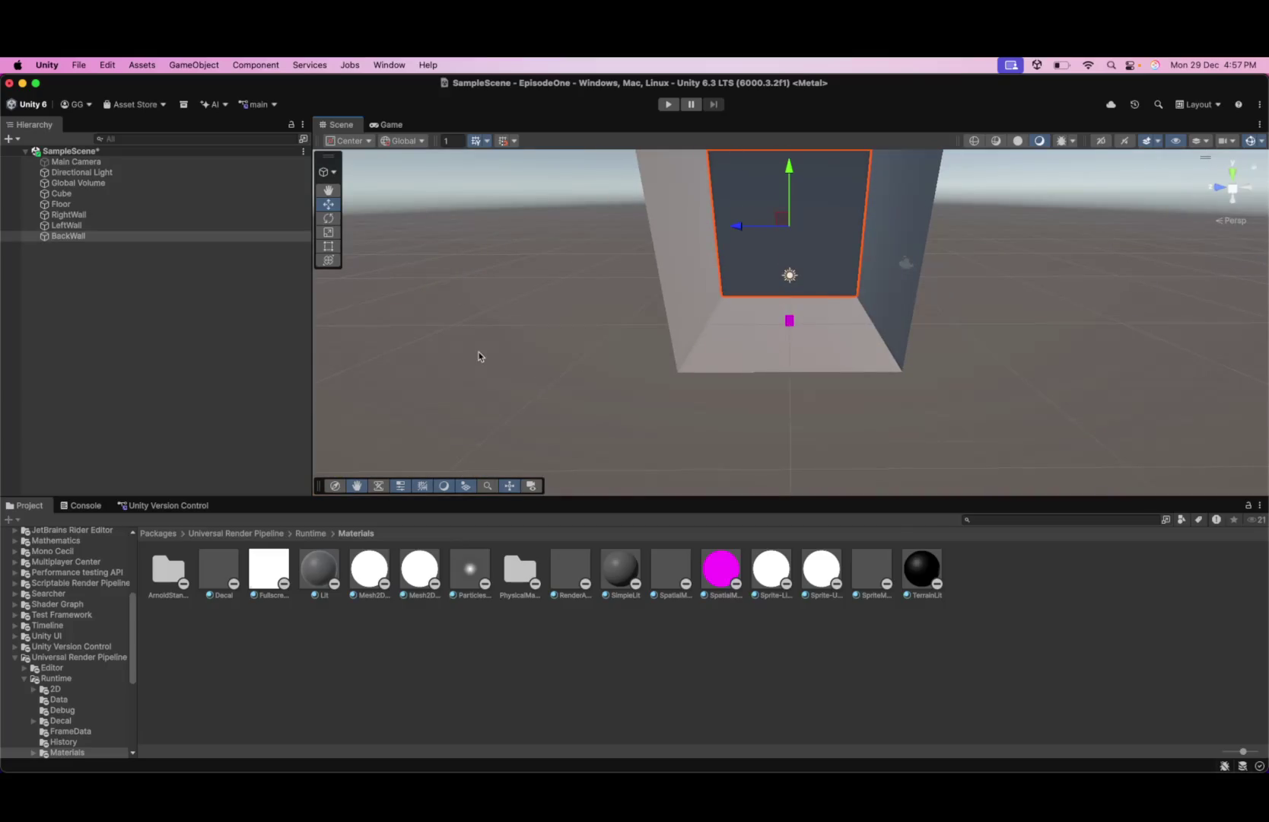
left_click(479, 352)
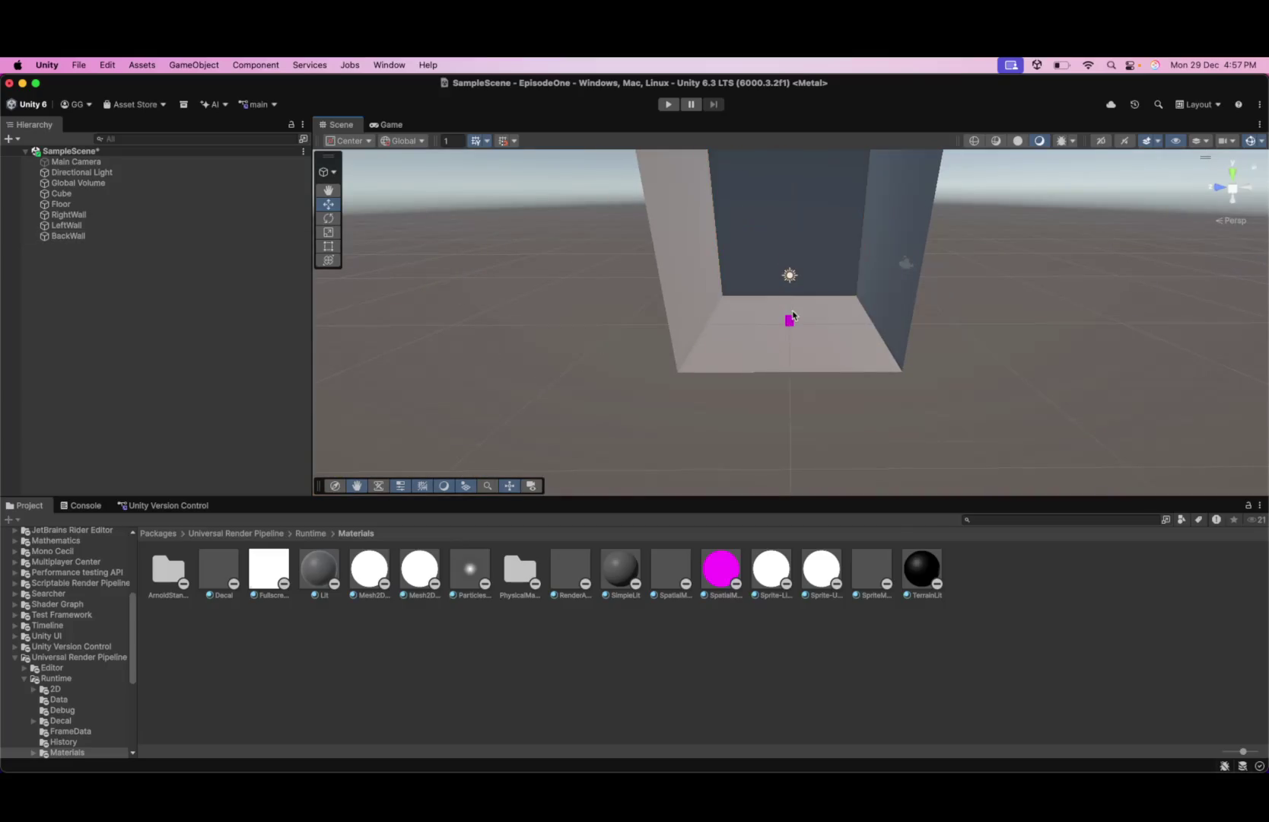
scroll(803, 324, "up", 2)
scroll(803, 325, "up", 10)
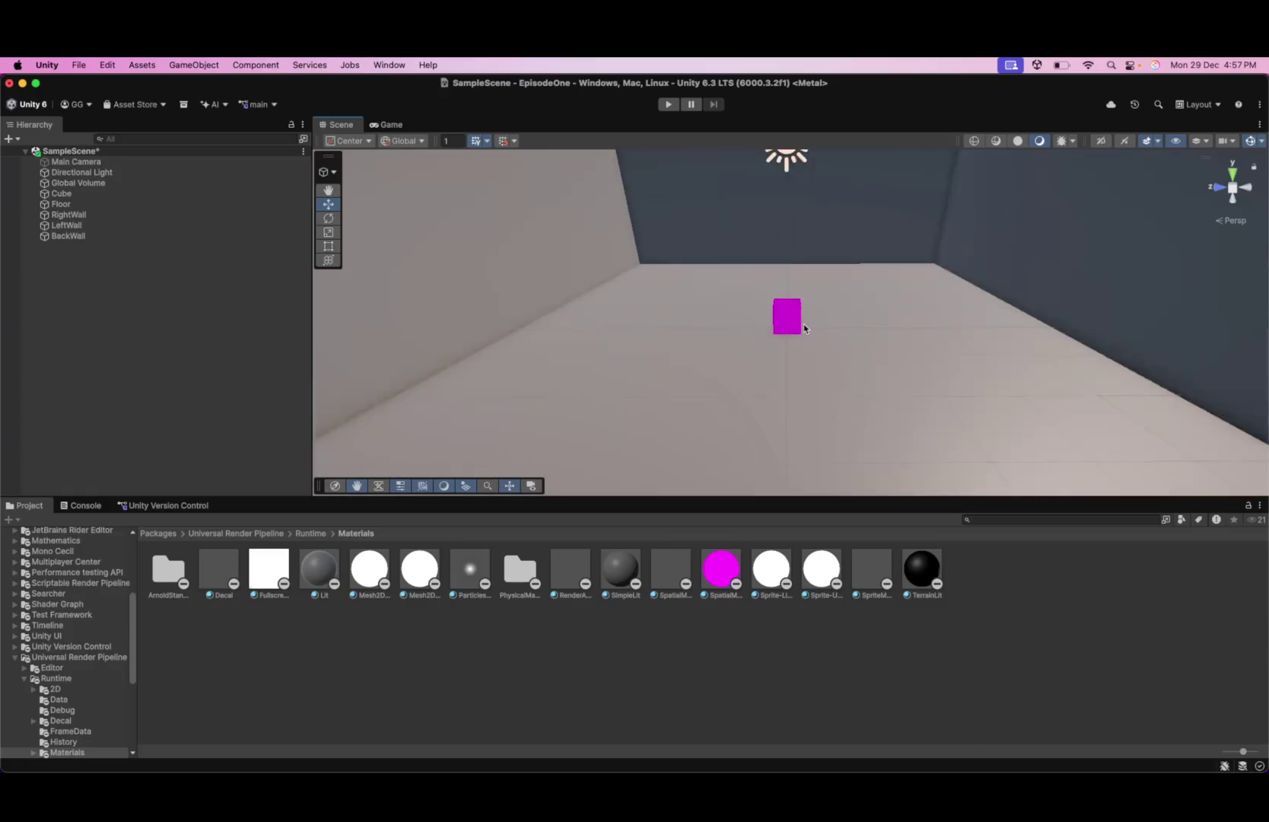
- Add a Tree object to SampleScene and frame it in the view
right_click(74, 159)
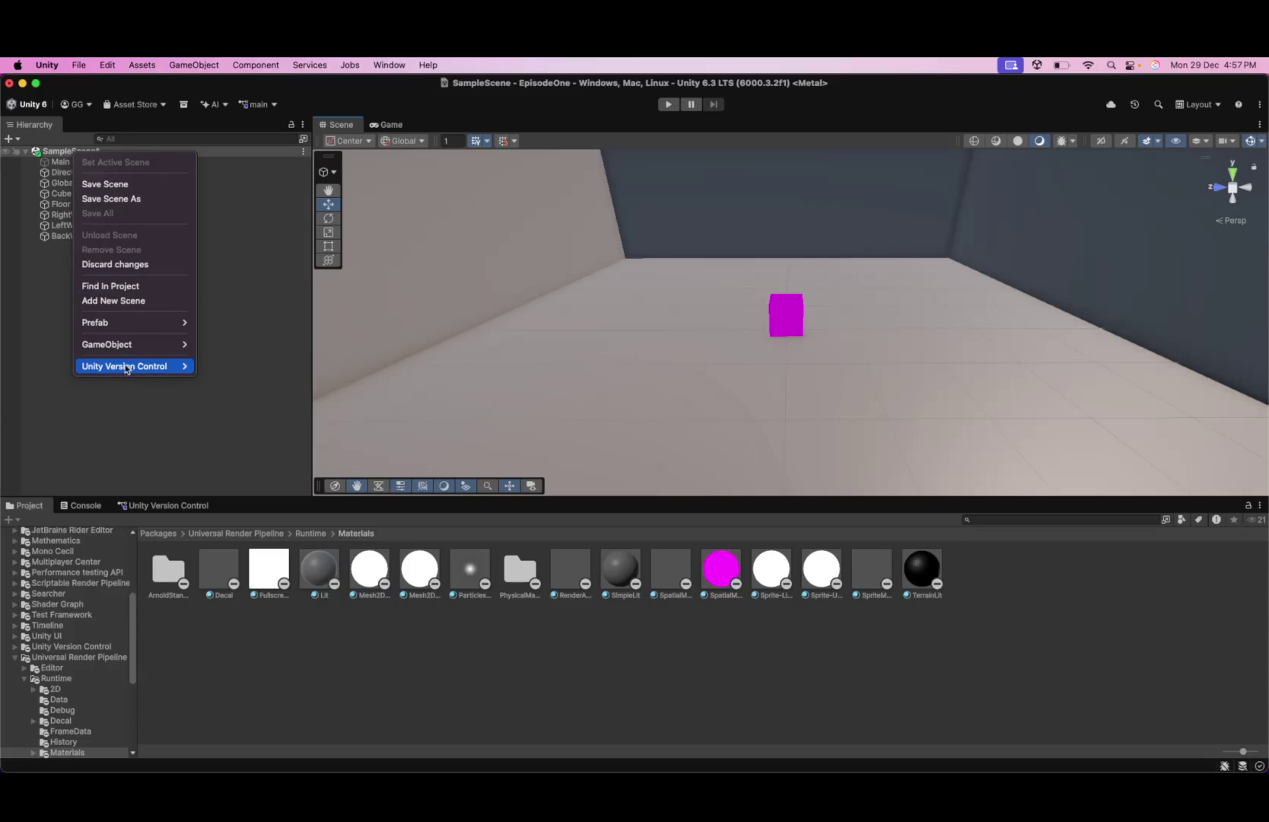
mouse_move(114, 344)
mouse_move(281, 361)
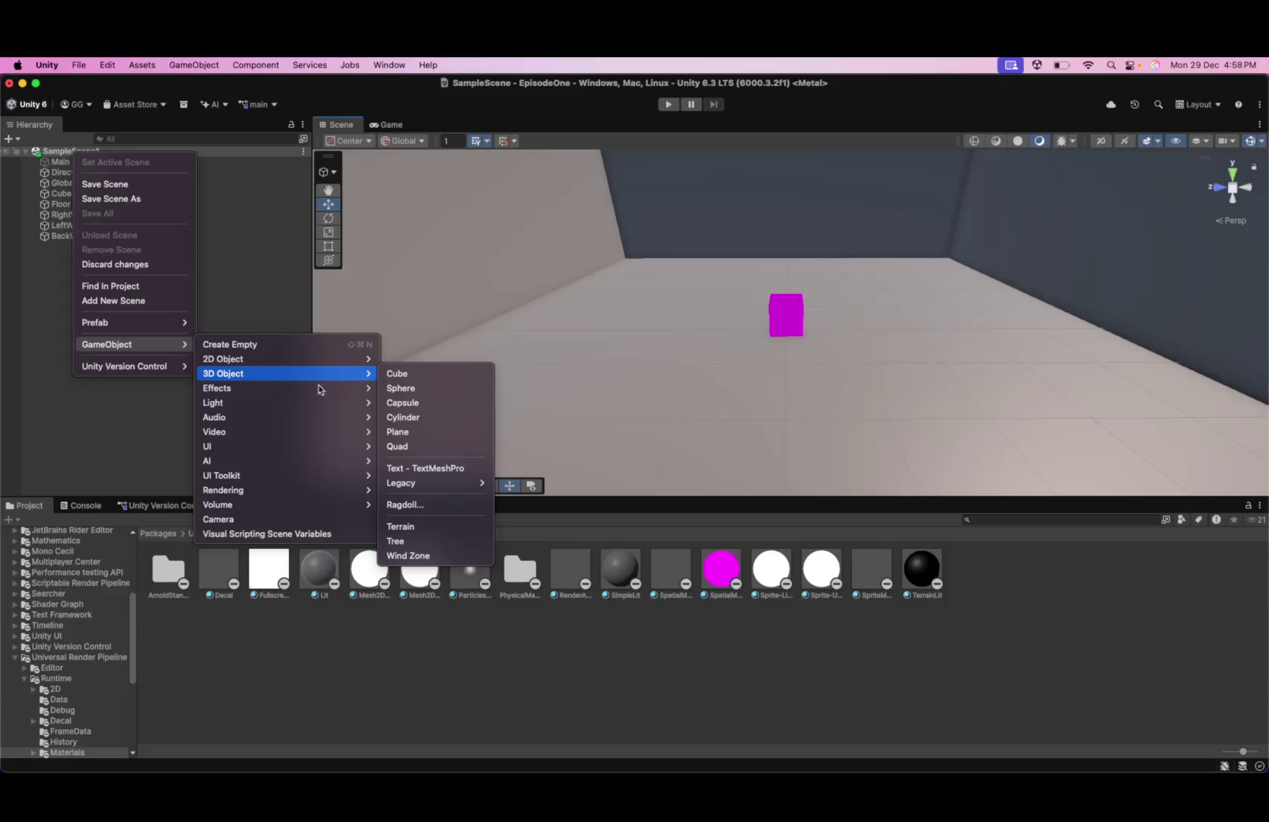
mouse_move(453, 485)
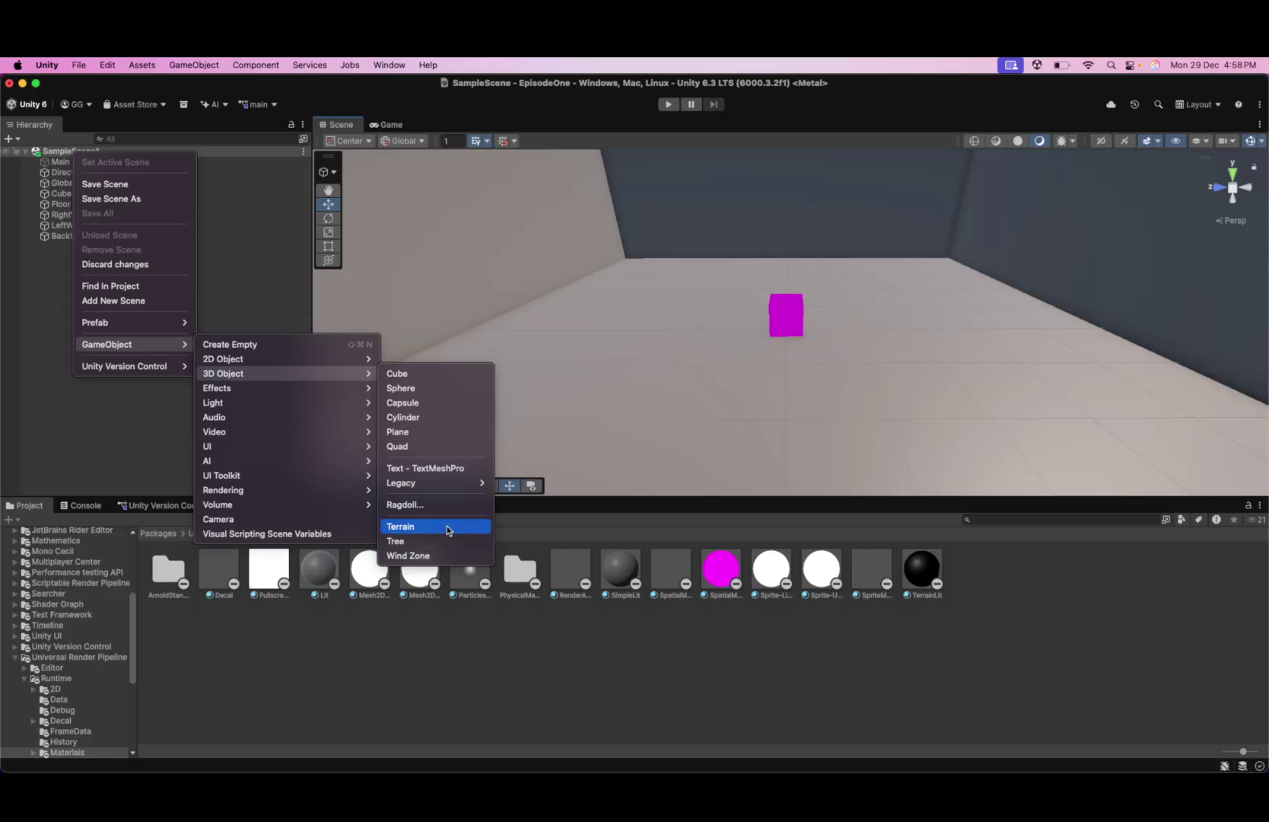
left_click(442, 541)
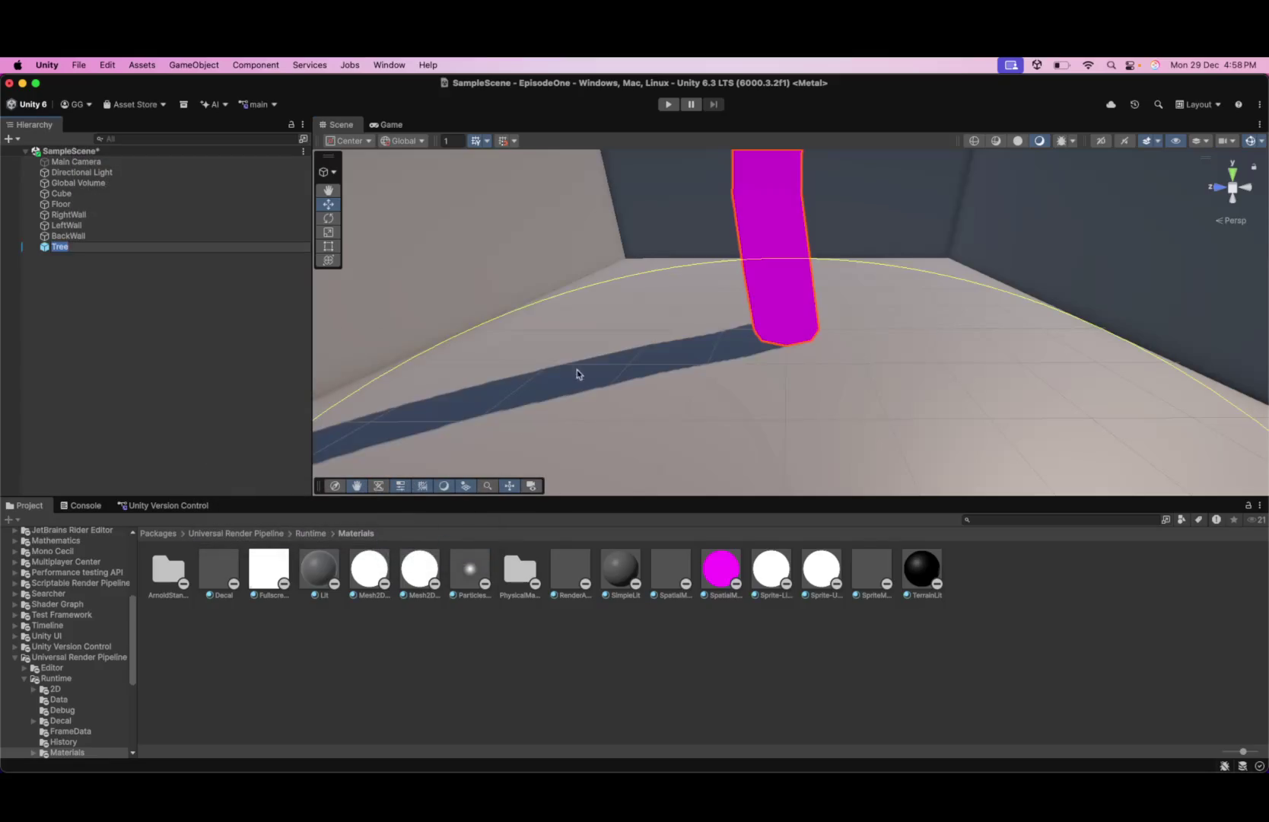
key("f")
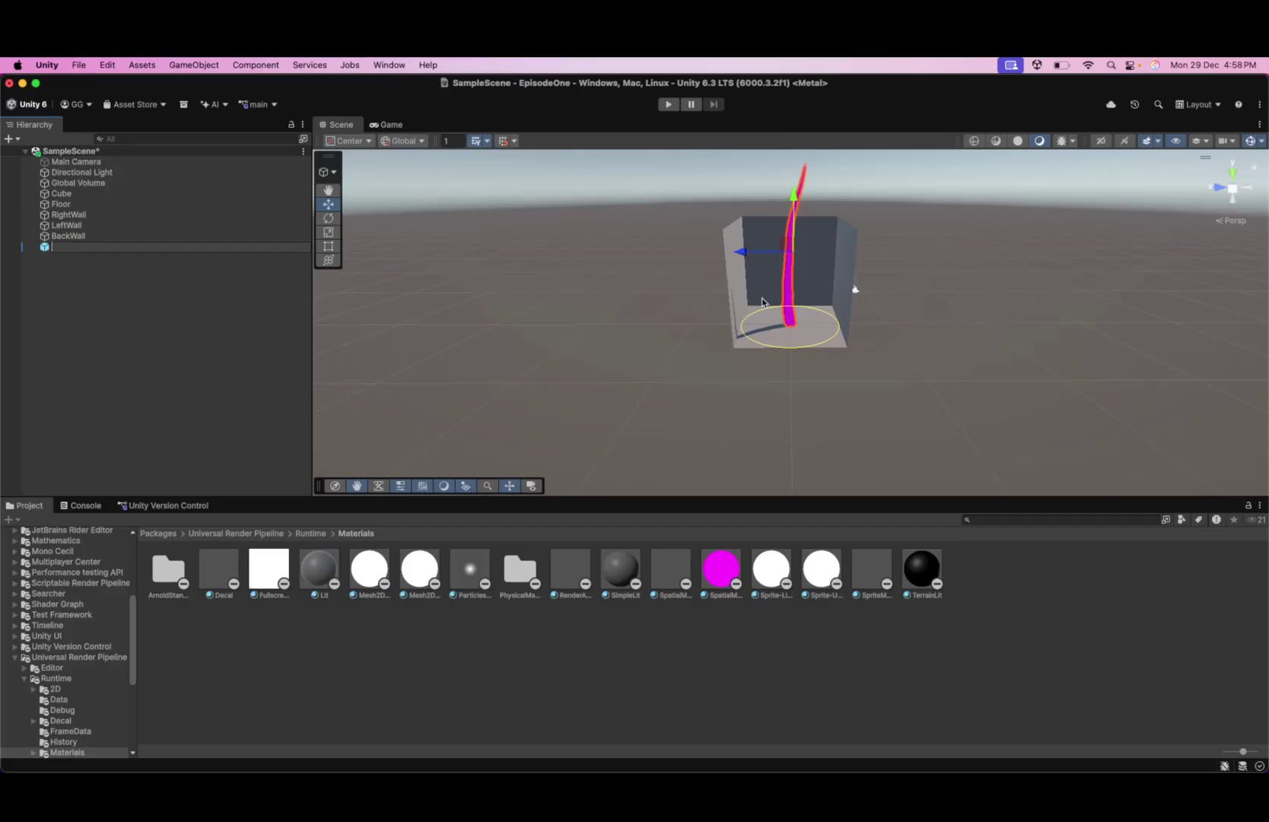
- Open the Tree in prefab isolation mode, then return to the full scene
left_click(84, 261)
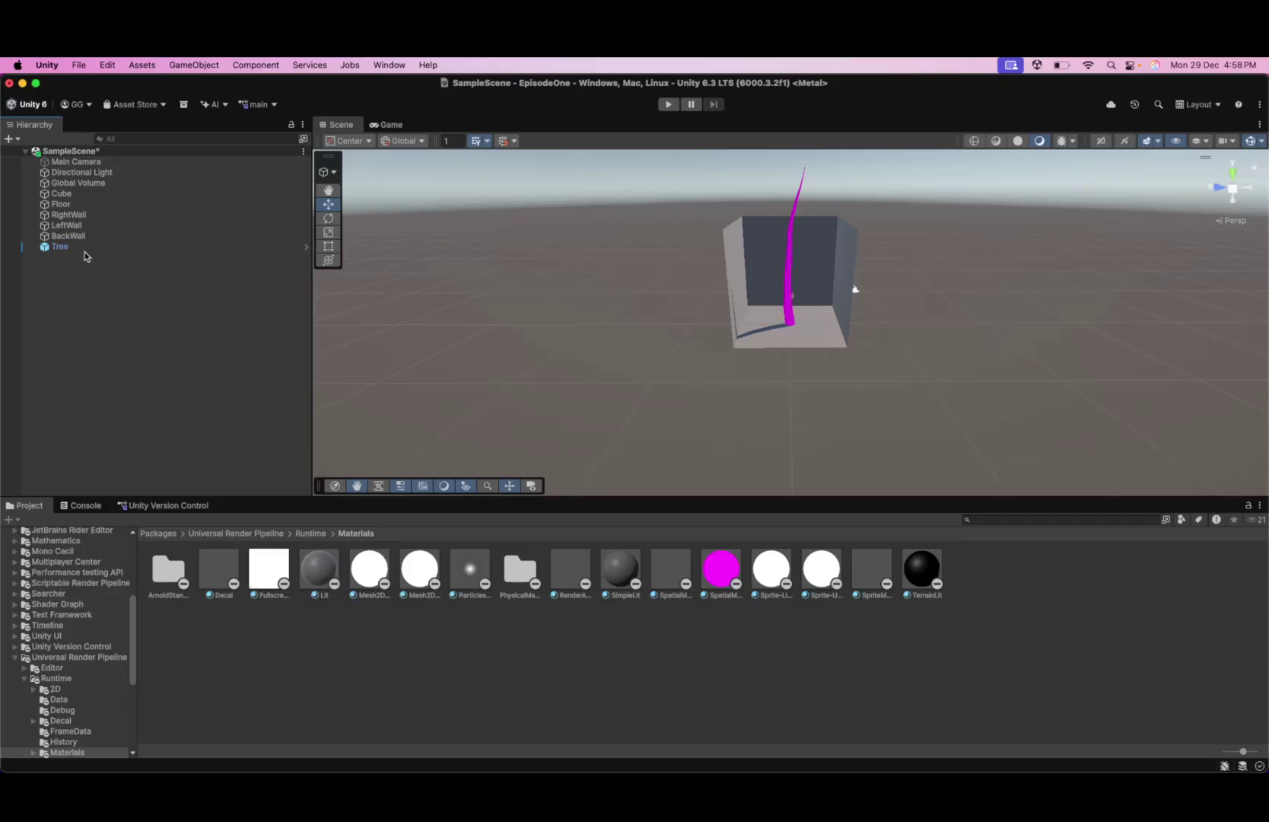
right_click(65, 250)
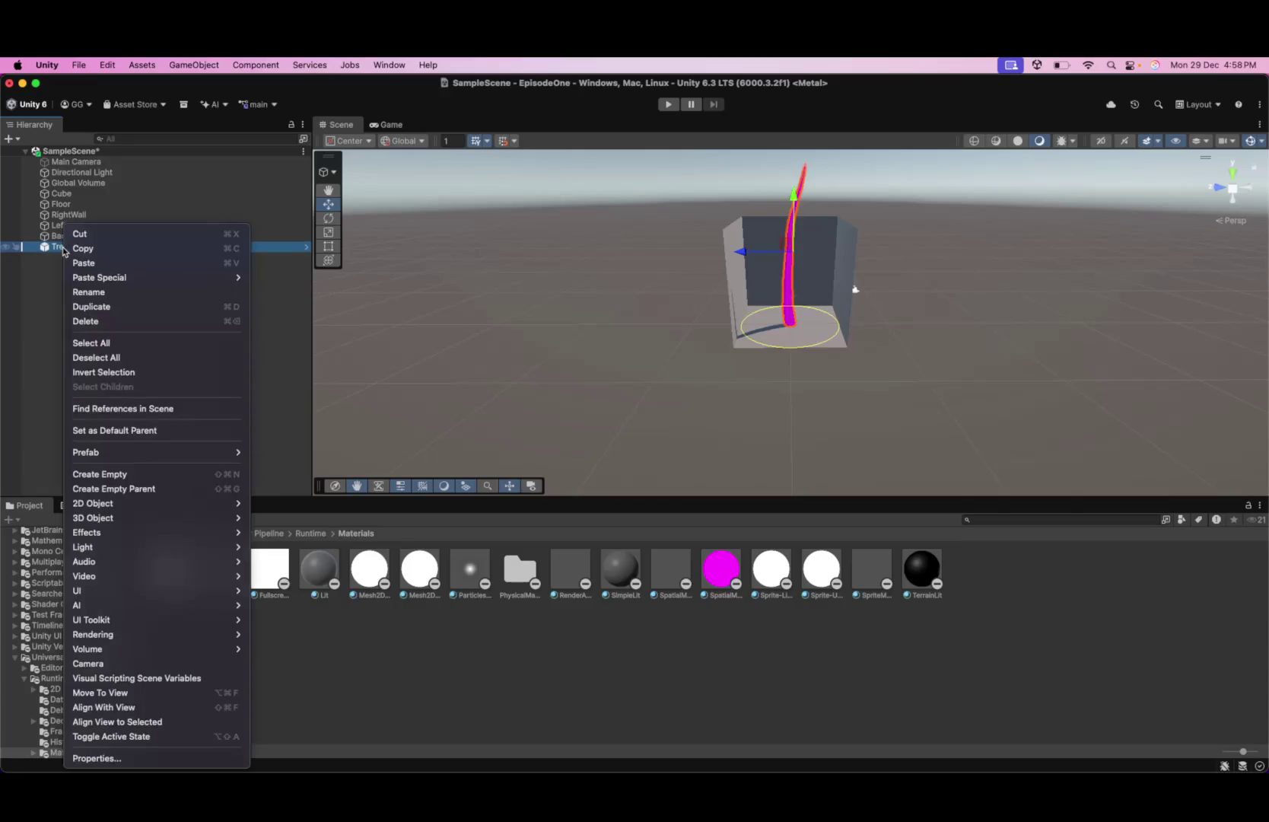
left_click(309, 253)
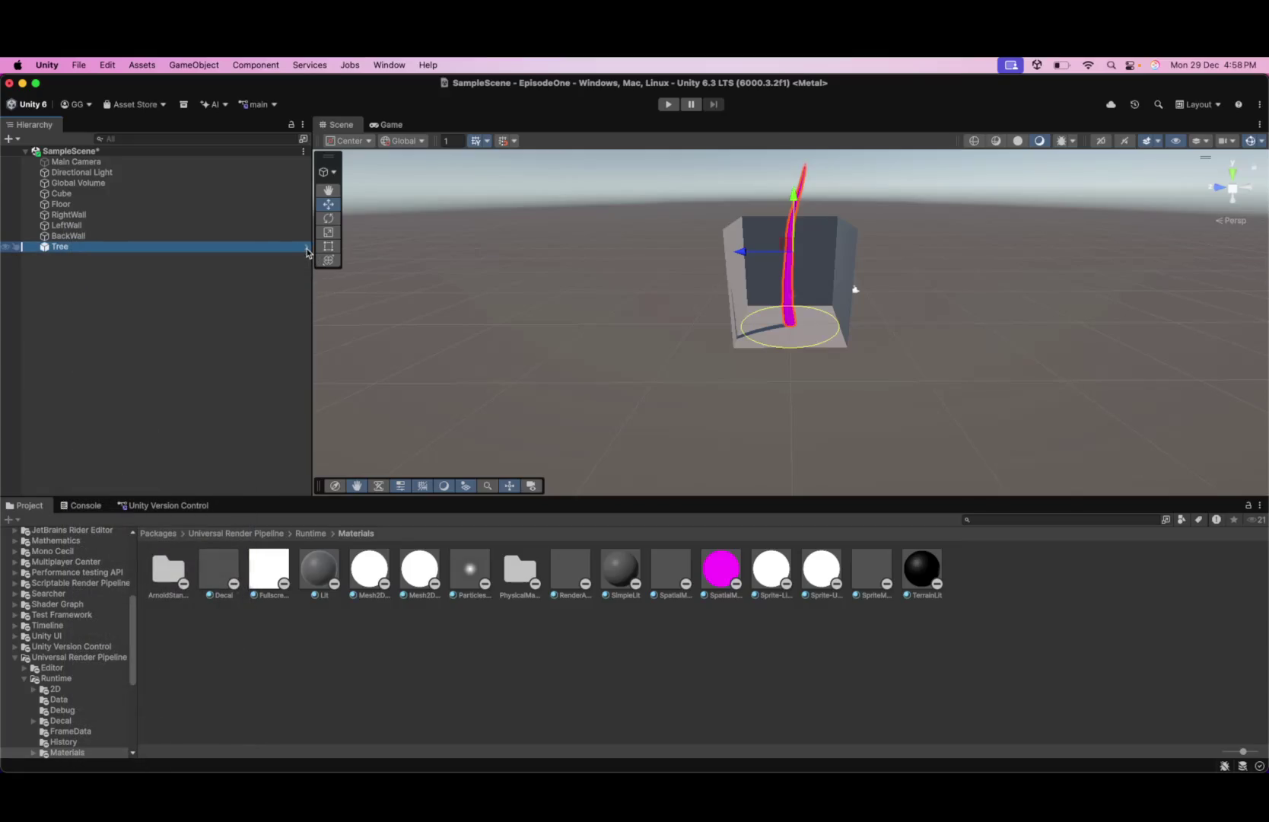
left_click(308, 251)
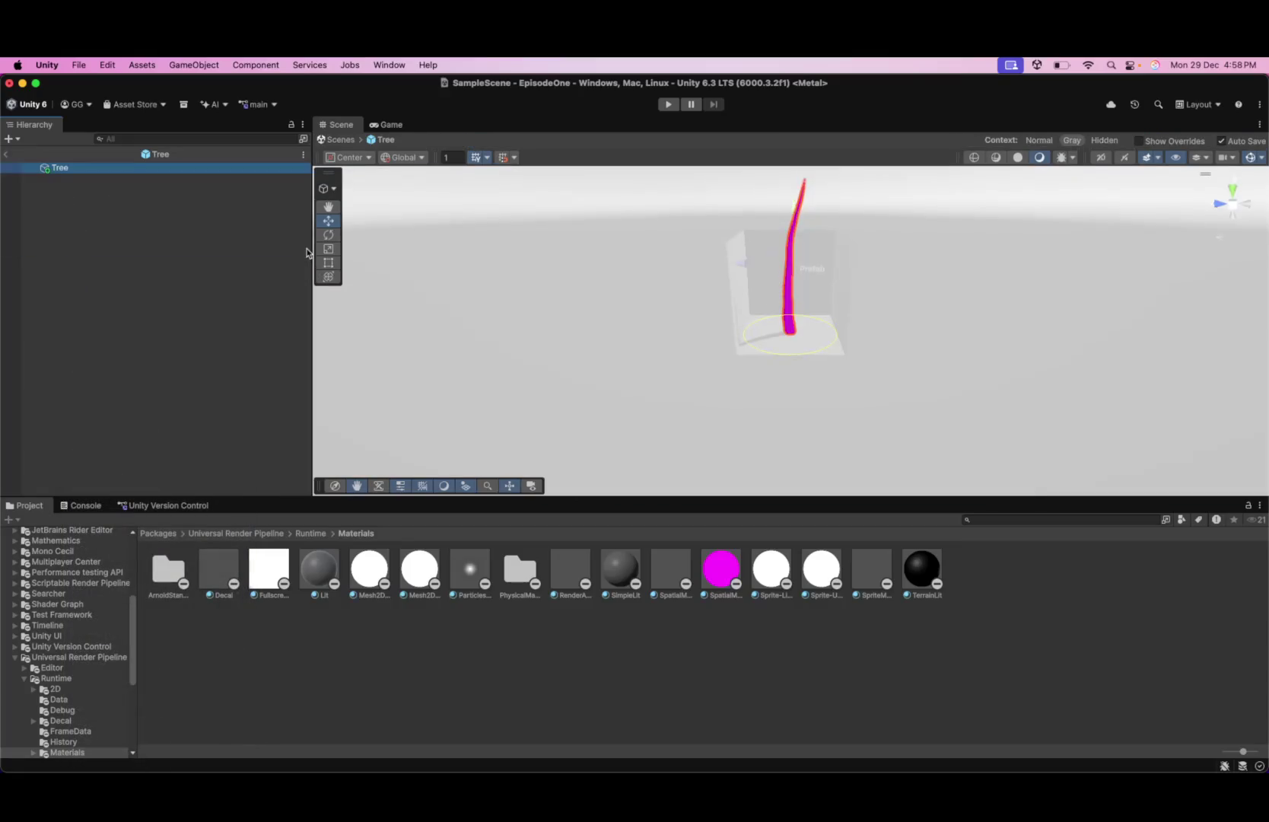
right_click(165, 172)
left_click(152, 190)
left_click(6, 156)
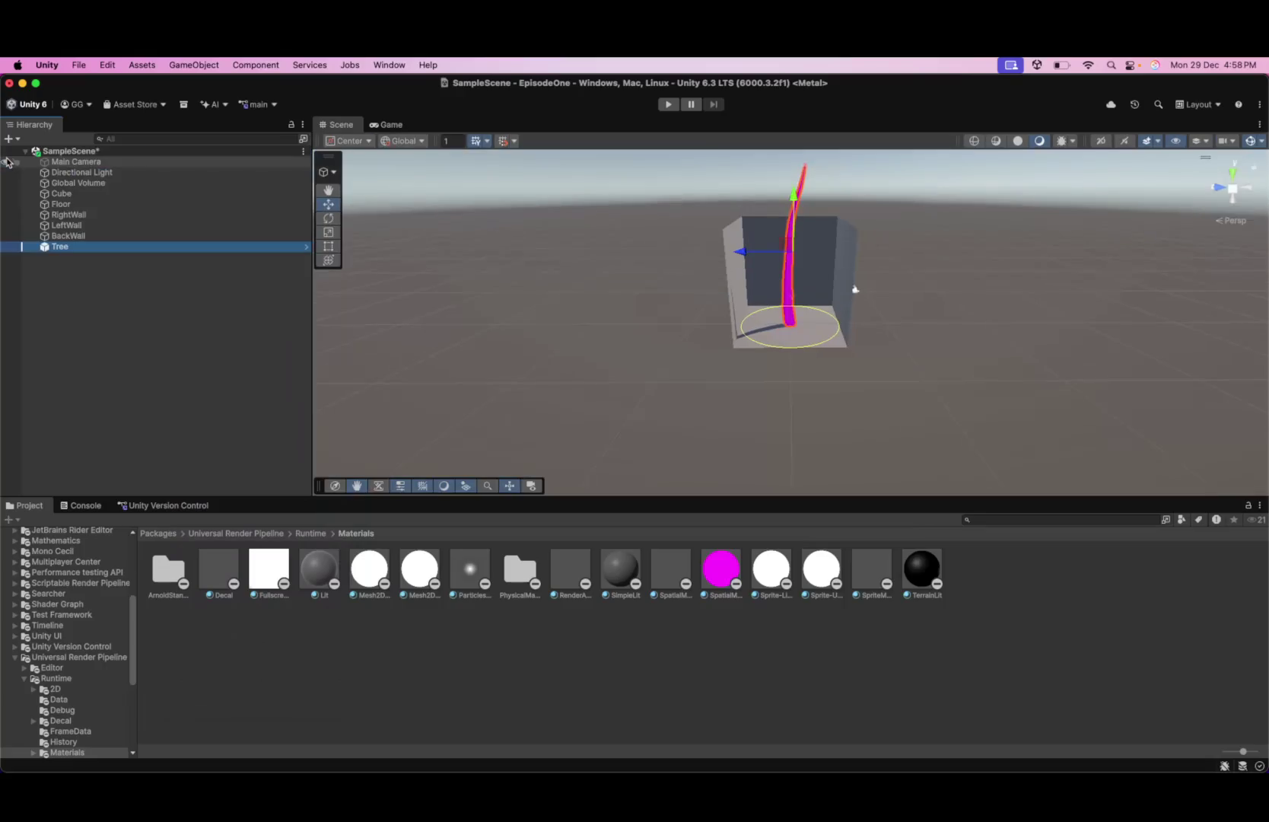
- Select the Tree in the Hierarchy and delete it from the scene
left_click(92, 247)
left_click(99, 301)
left_click(46, 250)
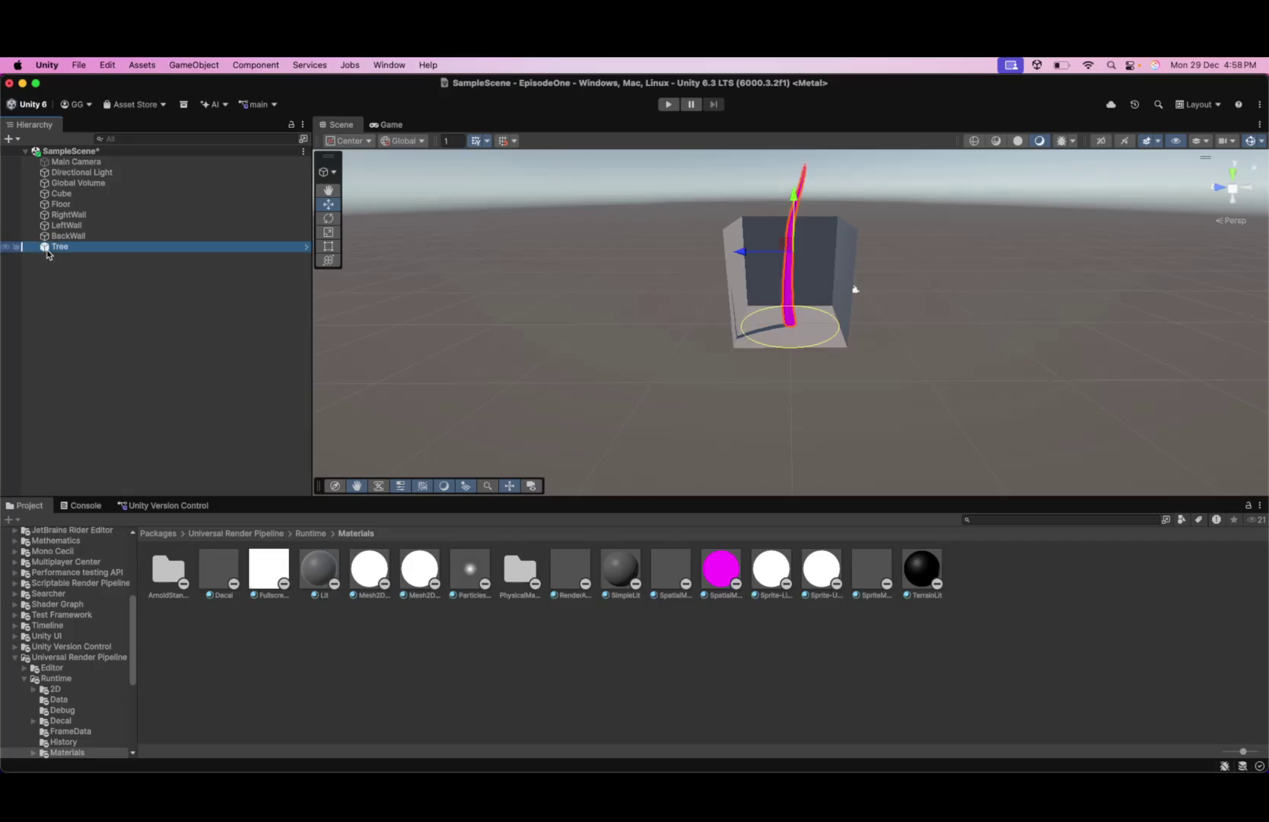
right_click(46, 251)
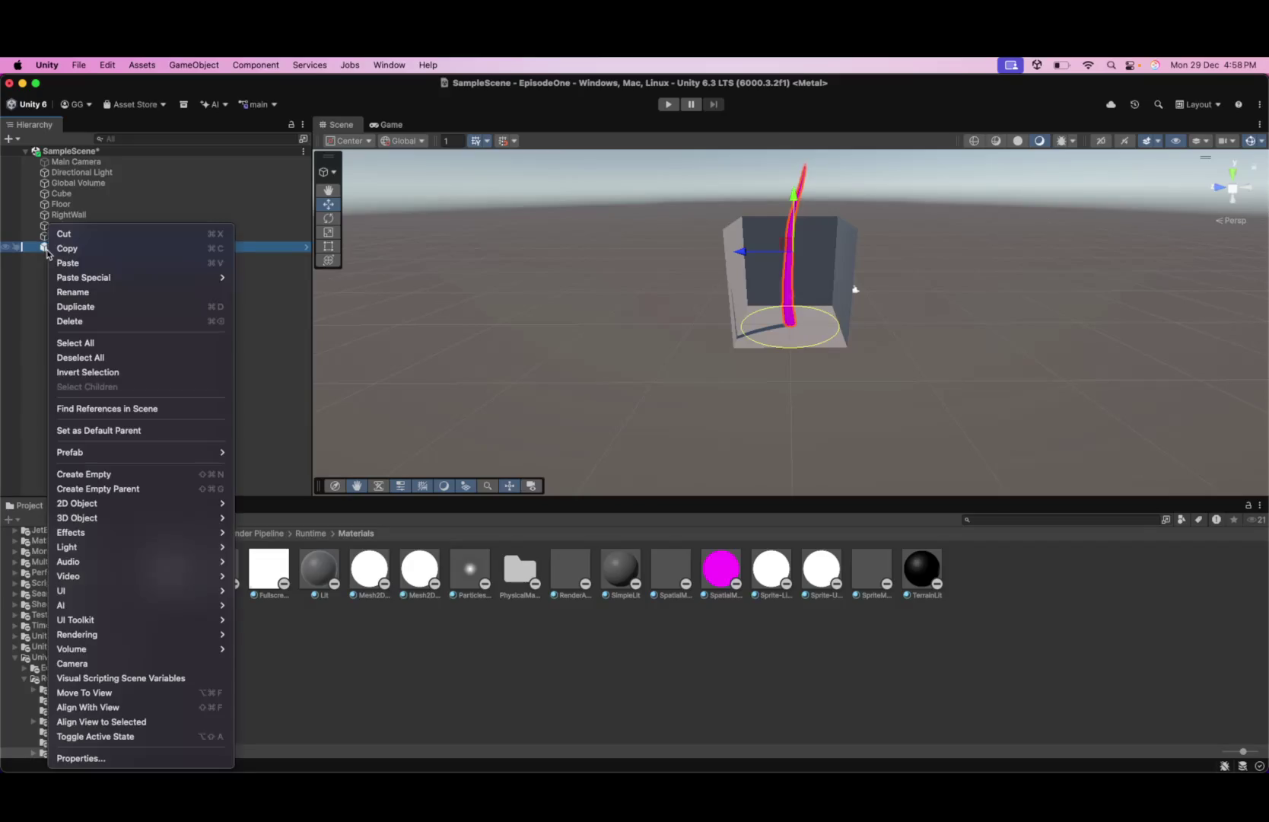
left_click(76, 321)
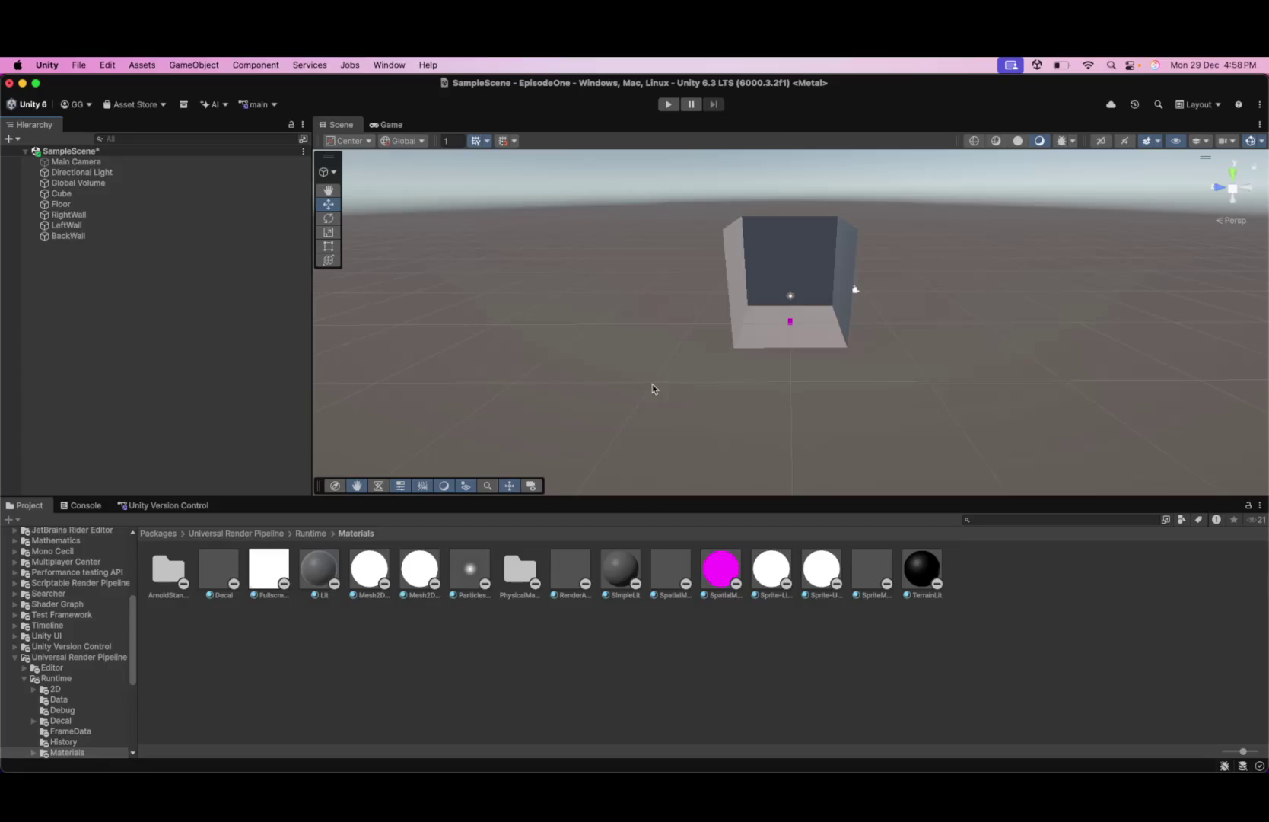
- Add a 3D Sphere to the scene and lift it above the floor
scroll(738, 354, "up", 10)
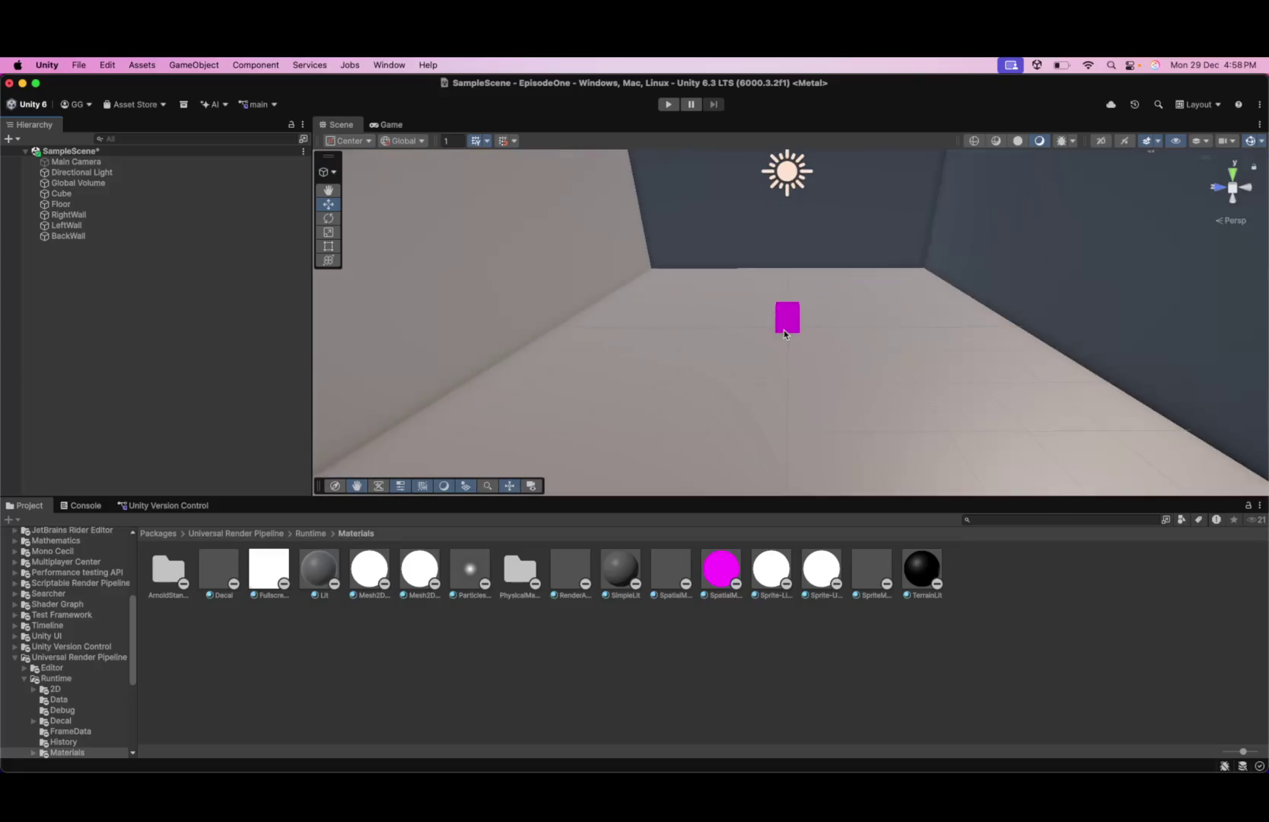
right_click(84, 151)
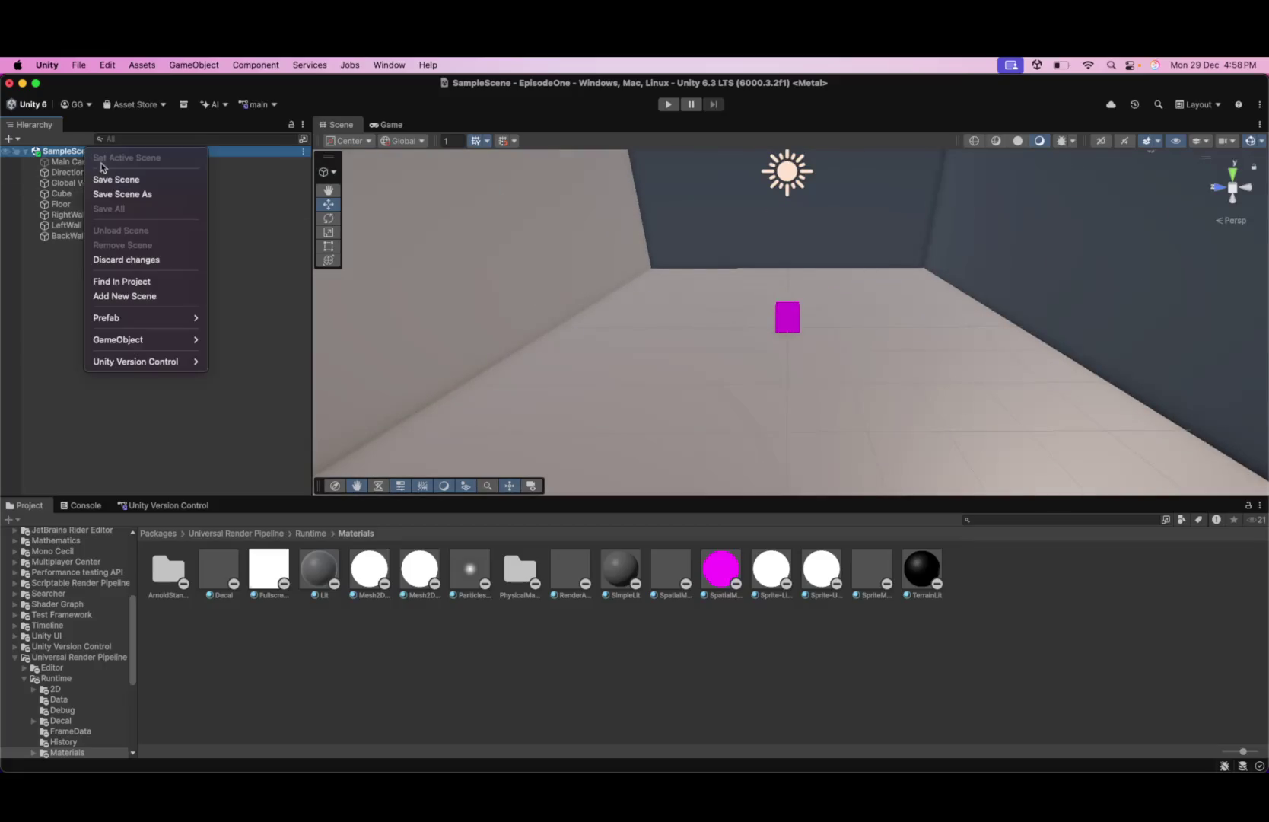
mouse_move(174, 363)
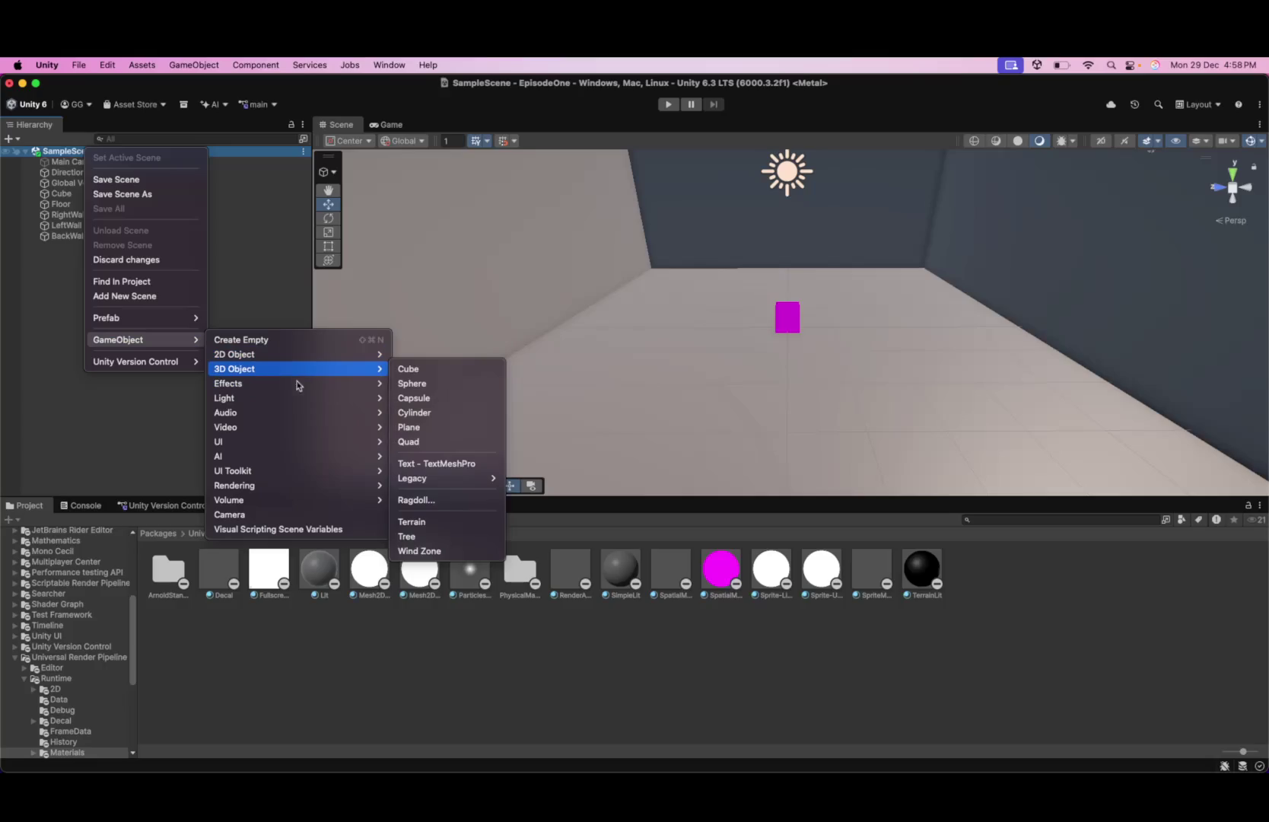
left_click(466, 390)
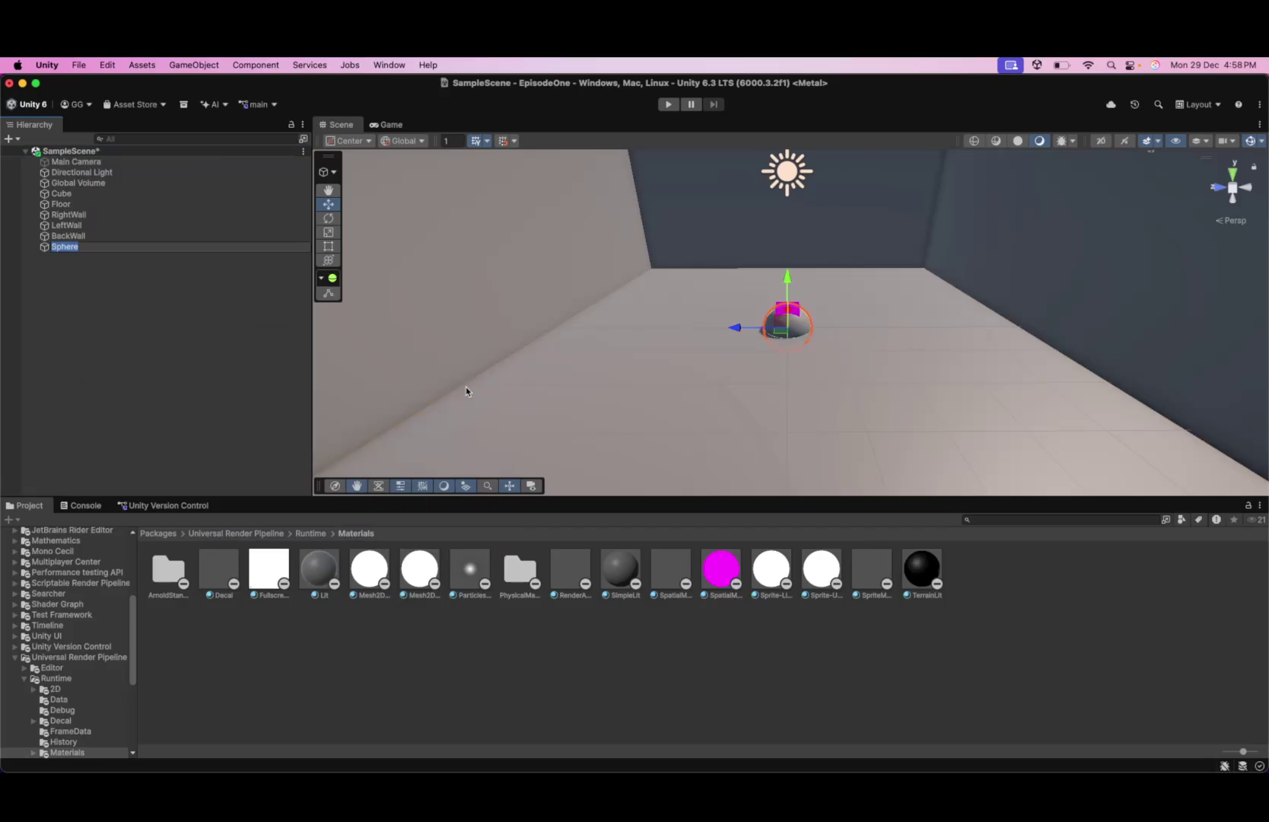
left_click_drag(791, 283, 791, 257)
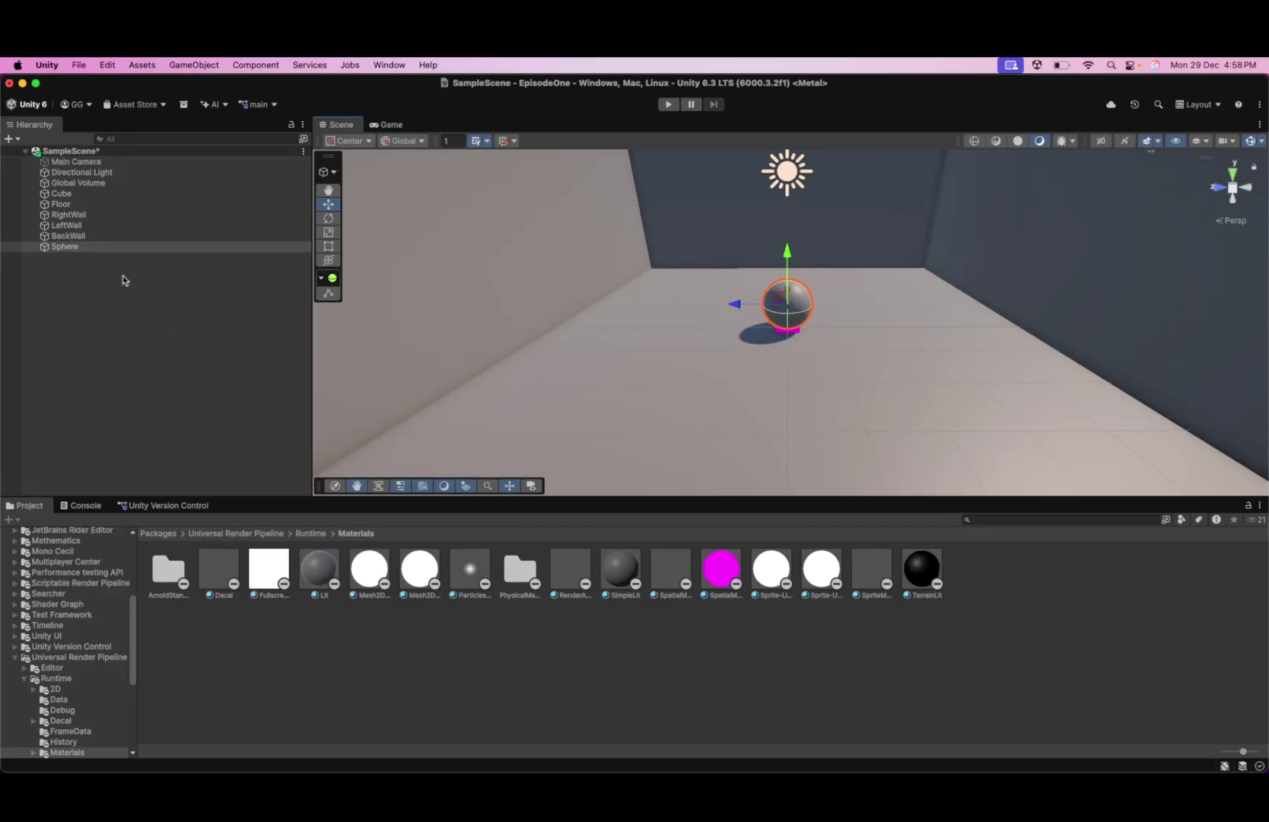
- Open the Sphere's properties and move it right across the floor toward the back wall
right_click(114, 249)
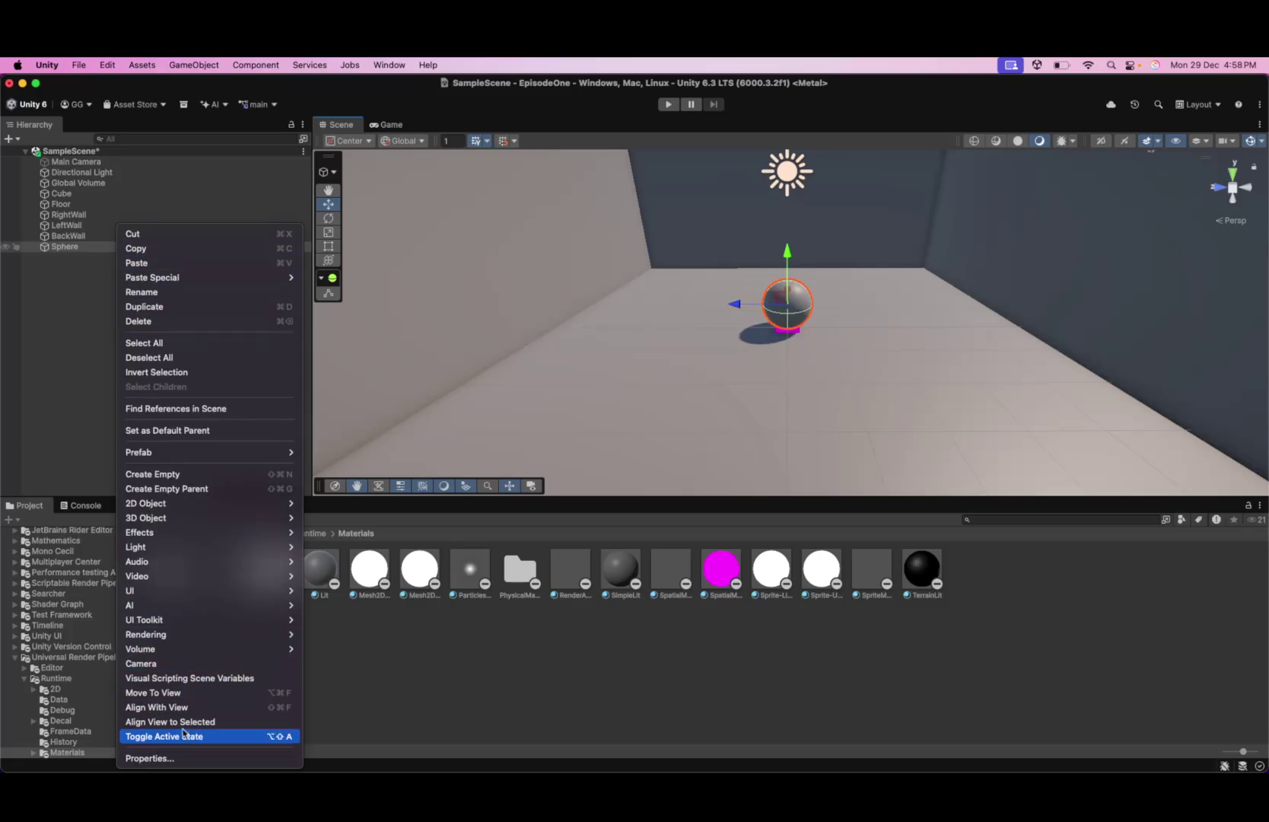
left_click(190, 758)
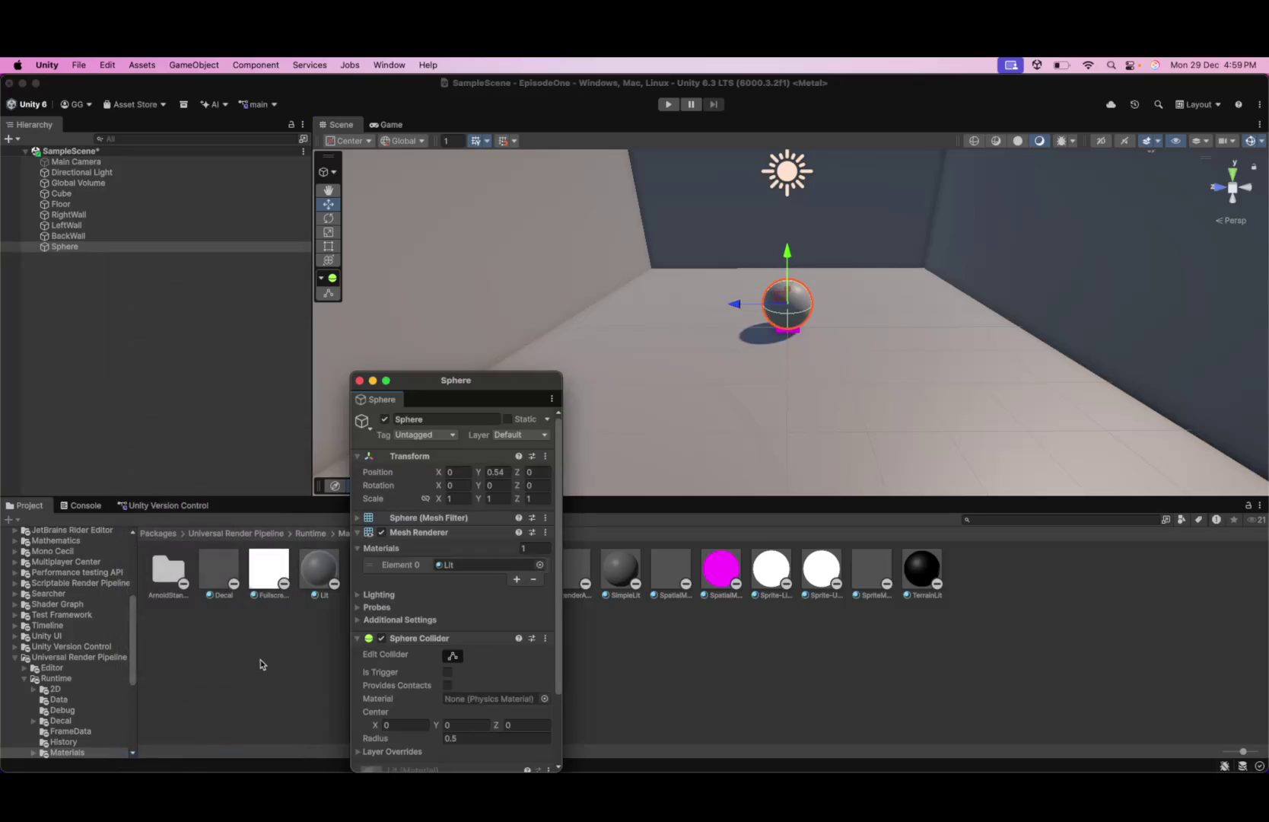
left_click(466, 500)
mouse_move(781, 302)
left_mouse_down()
mouse_move(922, 304)
mouse_move(939, 284)
mouse_move(896, 257)
mouse_move(910, 240)
left_mouse_up()
left_click(784, 320)
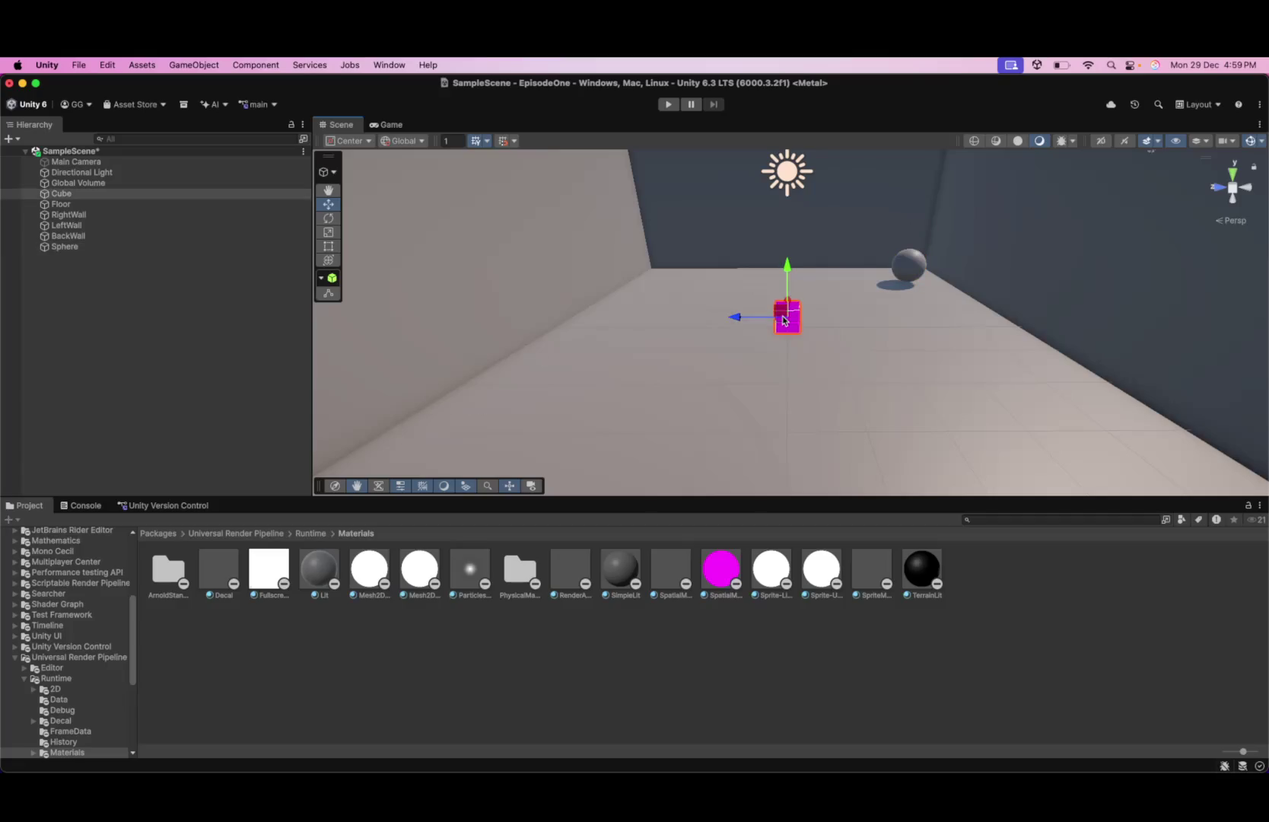
- Set the Cube's scale to 1 on X, Y and Z in its properties window
right_click(98, 193)
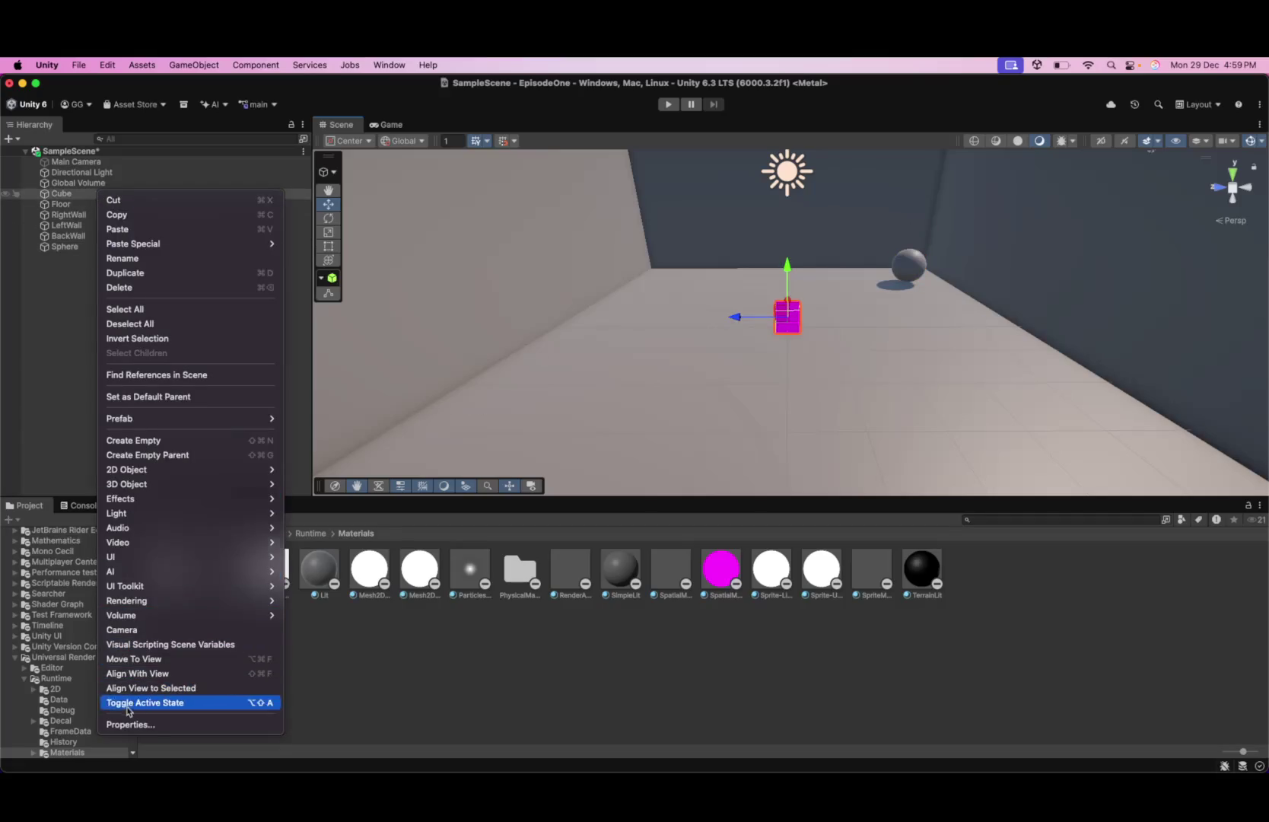
left_click(129, 725)
left_click(473, 498)
type("1")
left_click(517, 498)
type("1")
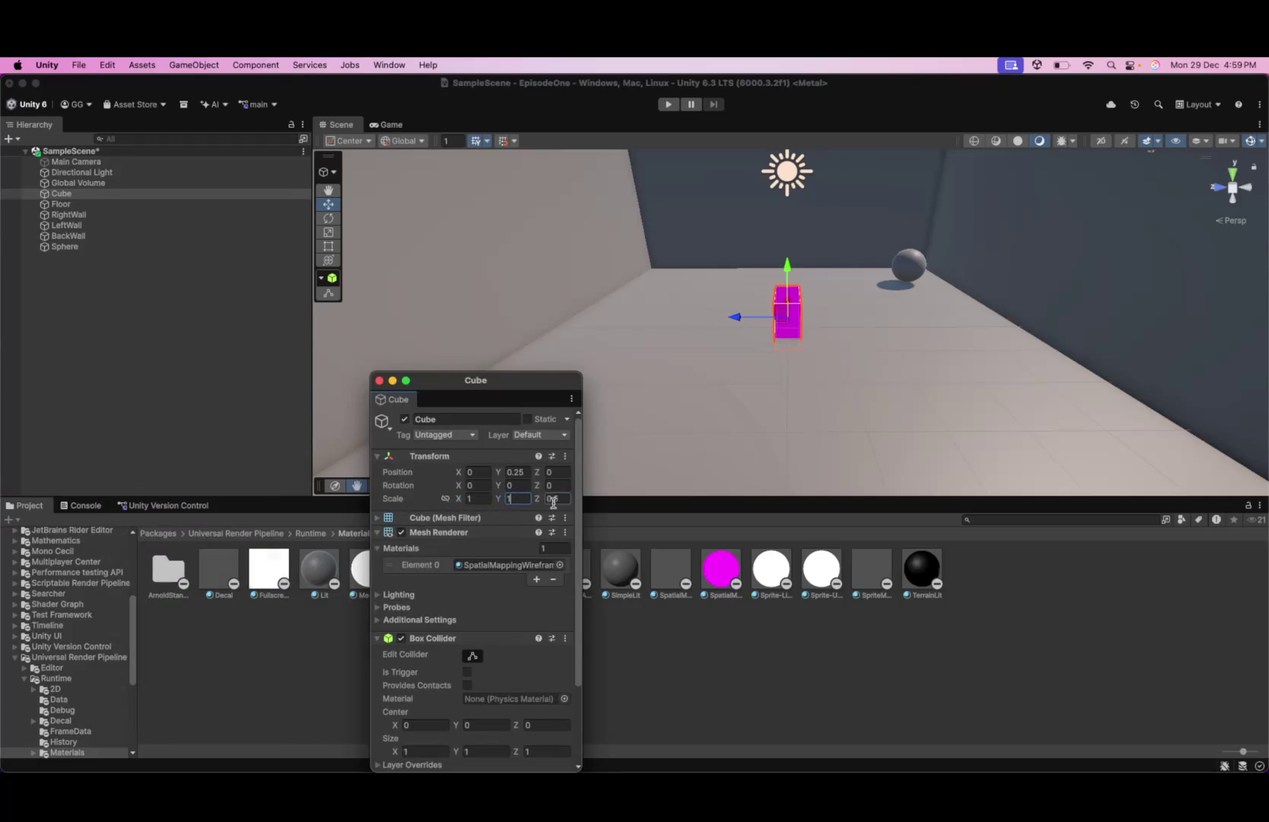
left_click(553, 499)
type("1")
left_click(741, 474)
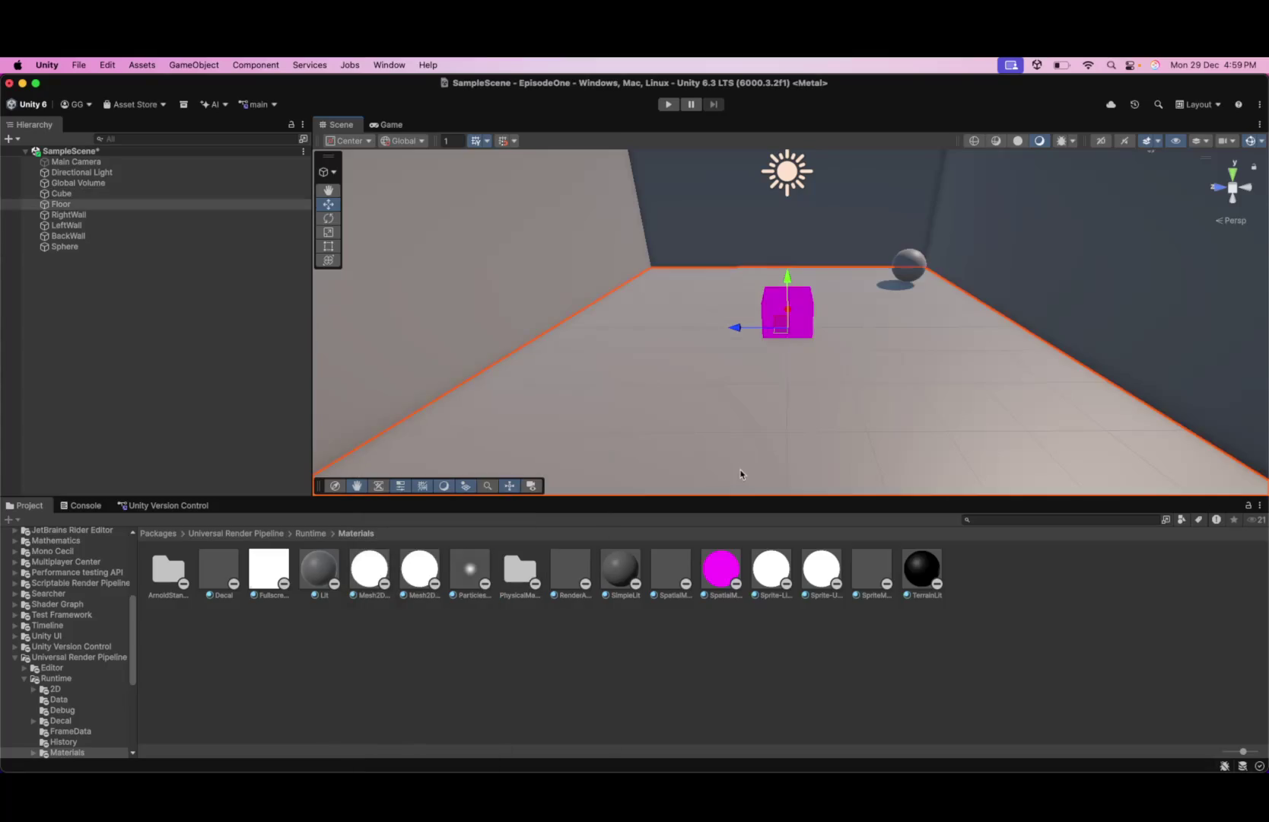
- Set the Cube's Y position to 0.5 so it rests on the floor
left_click(799, 299)
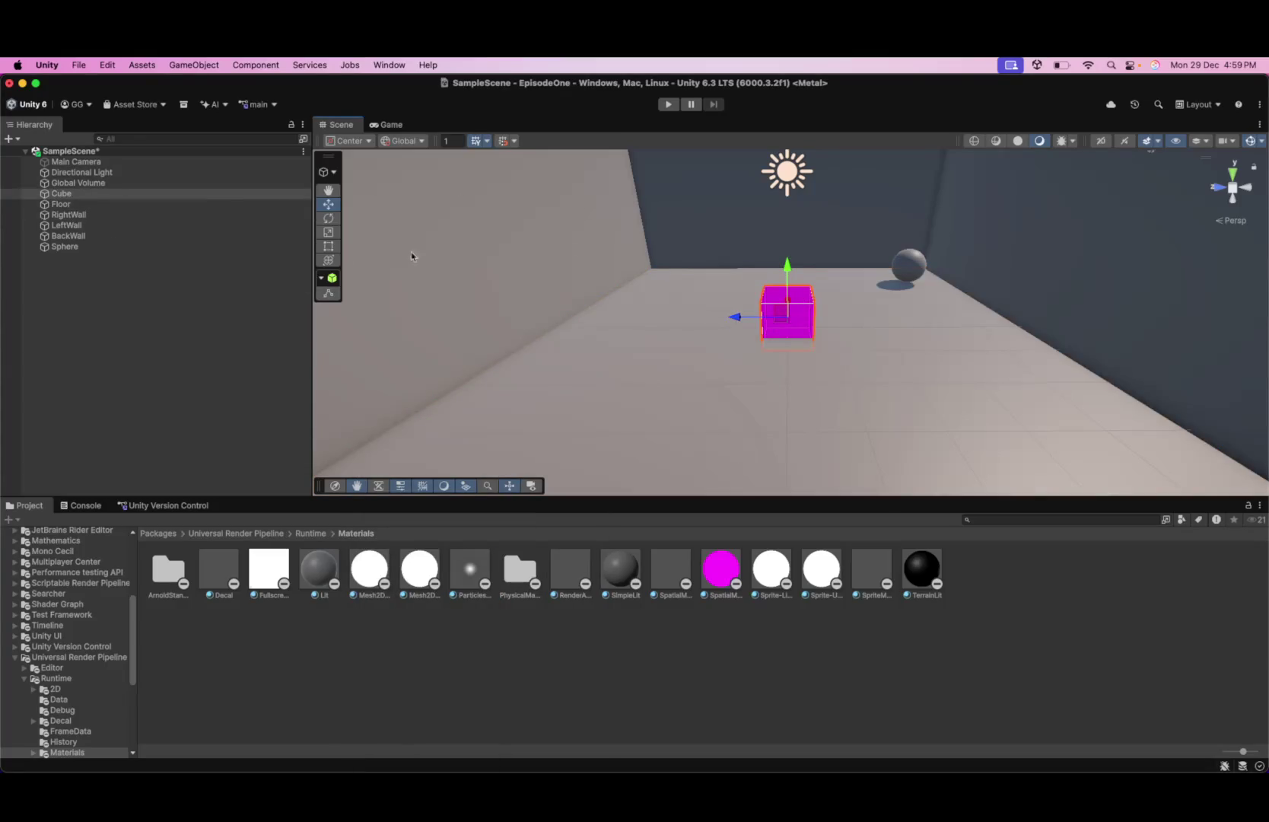
right_click(55, 194)
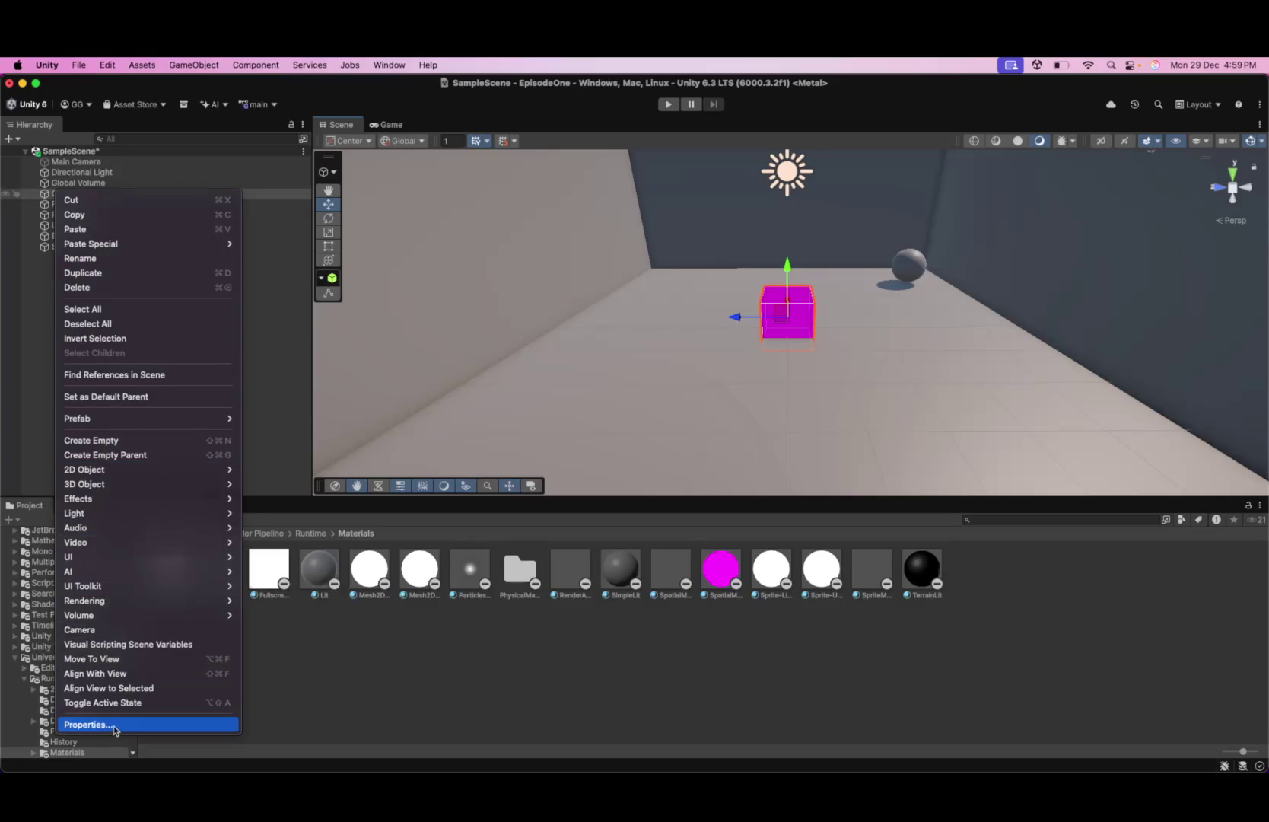
left_click(114, 725)
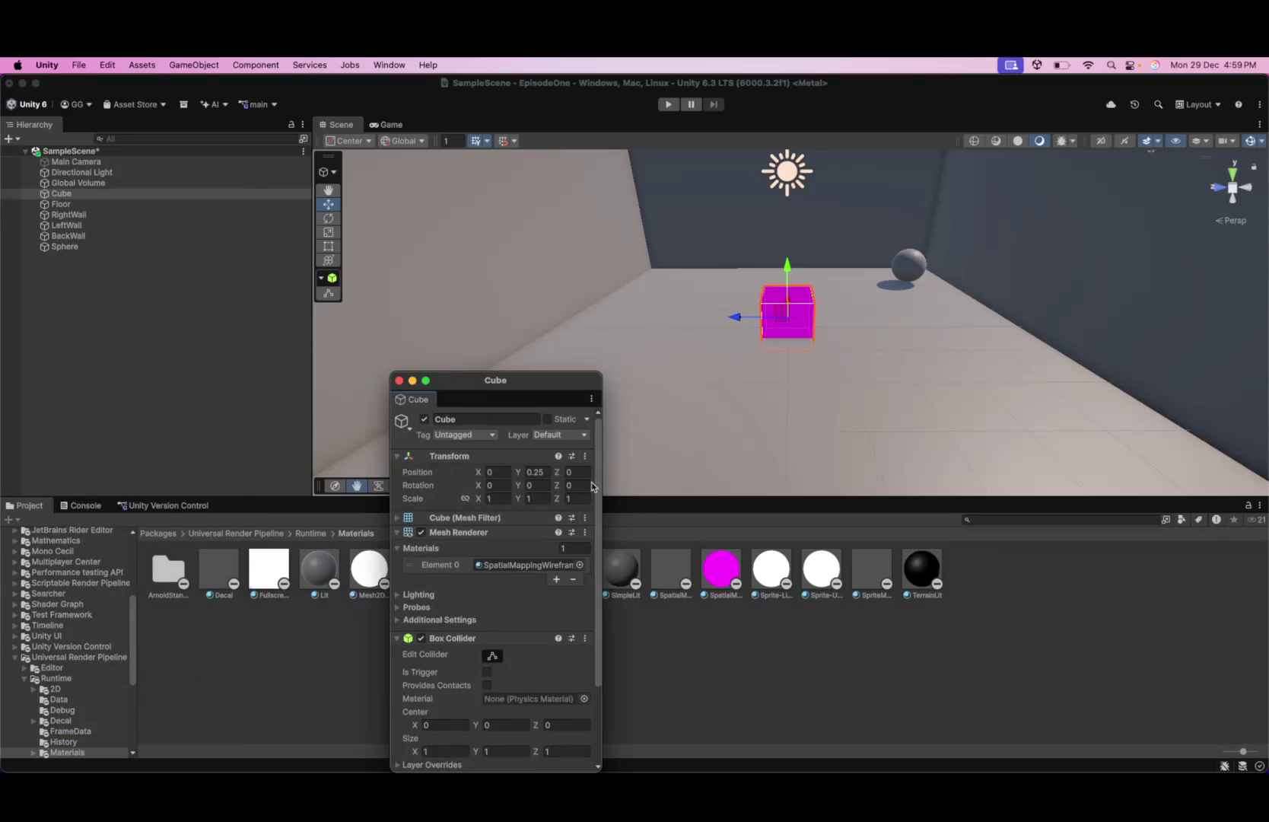
left_click(542, 472)
type("0.5")
left_click(674, 414)
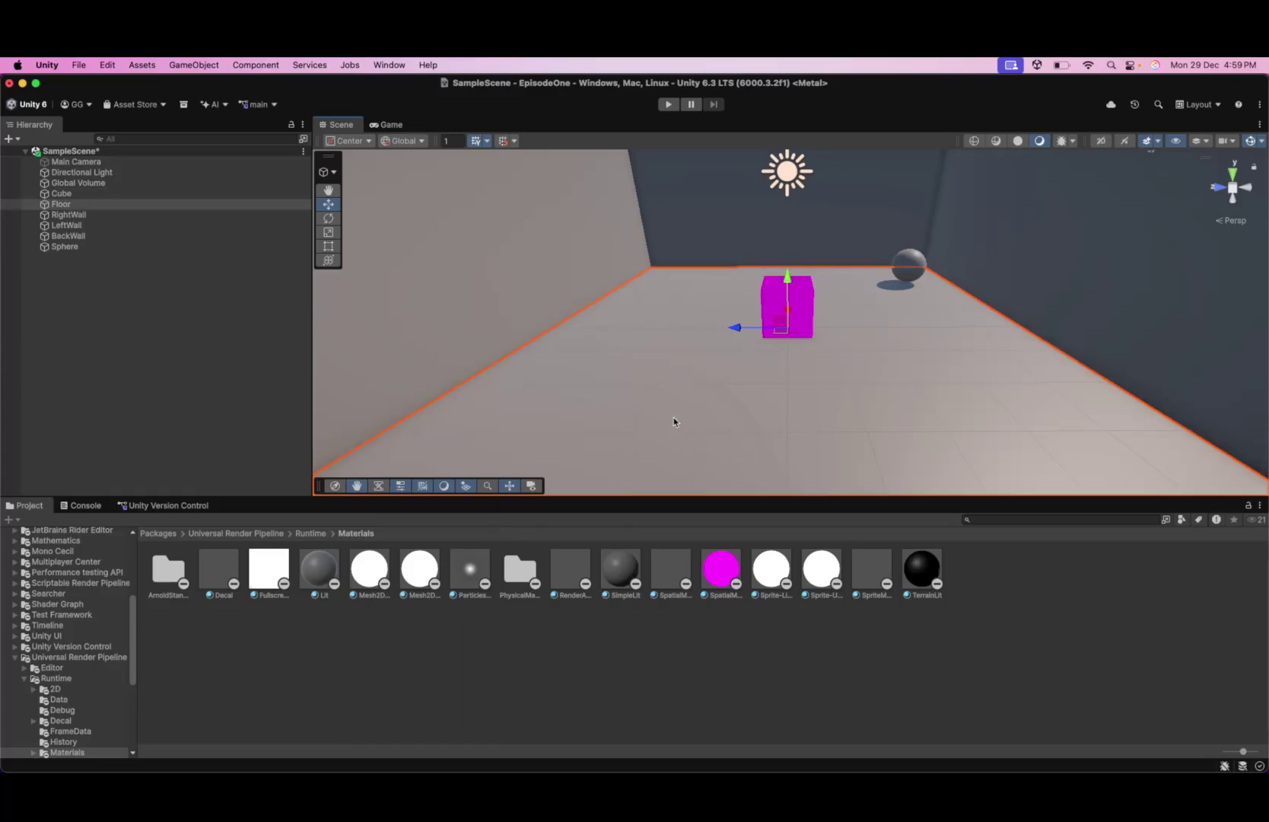
- Clear the selection, then zoom and orbit the view around the room
scroll(726, 405, "down", 3)
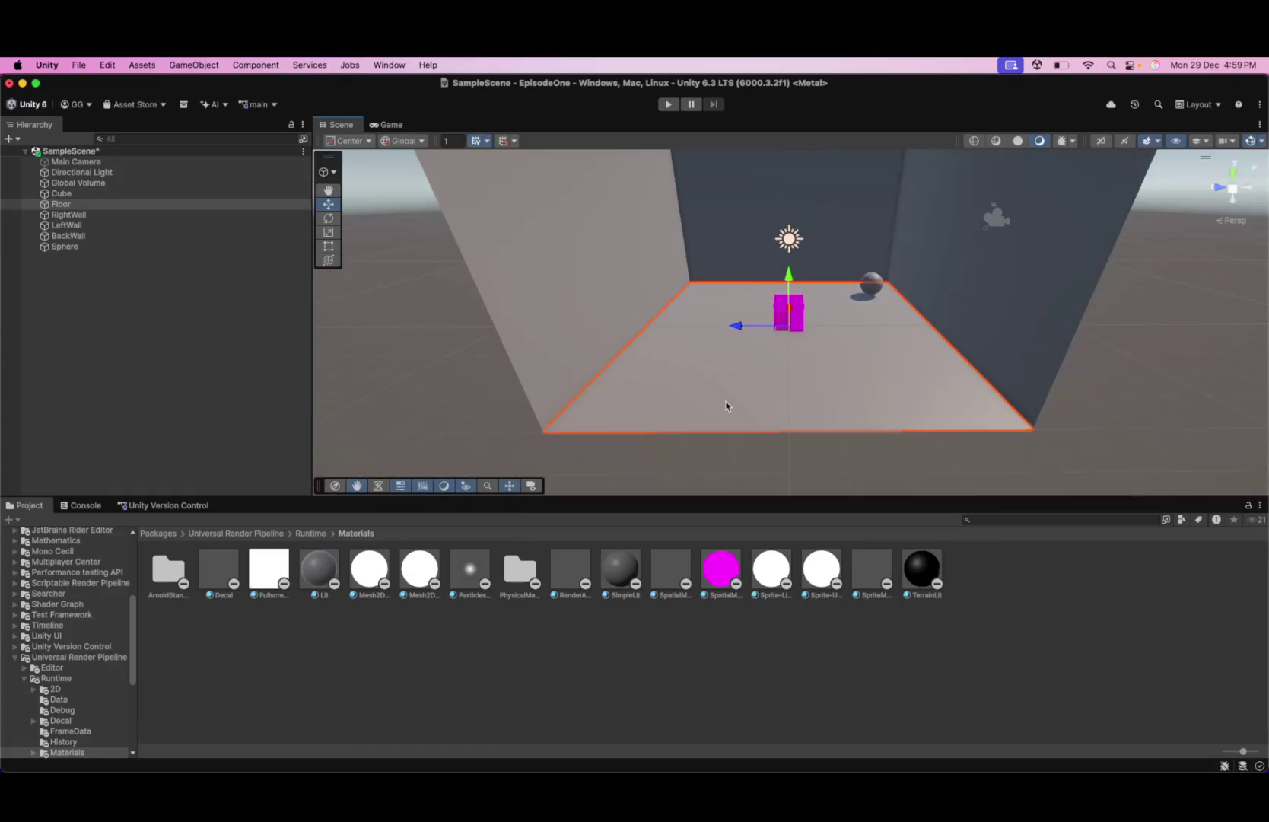
left_click(1013, 458)
scroll(812, 390, "up", 3)
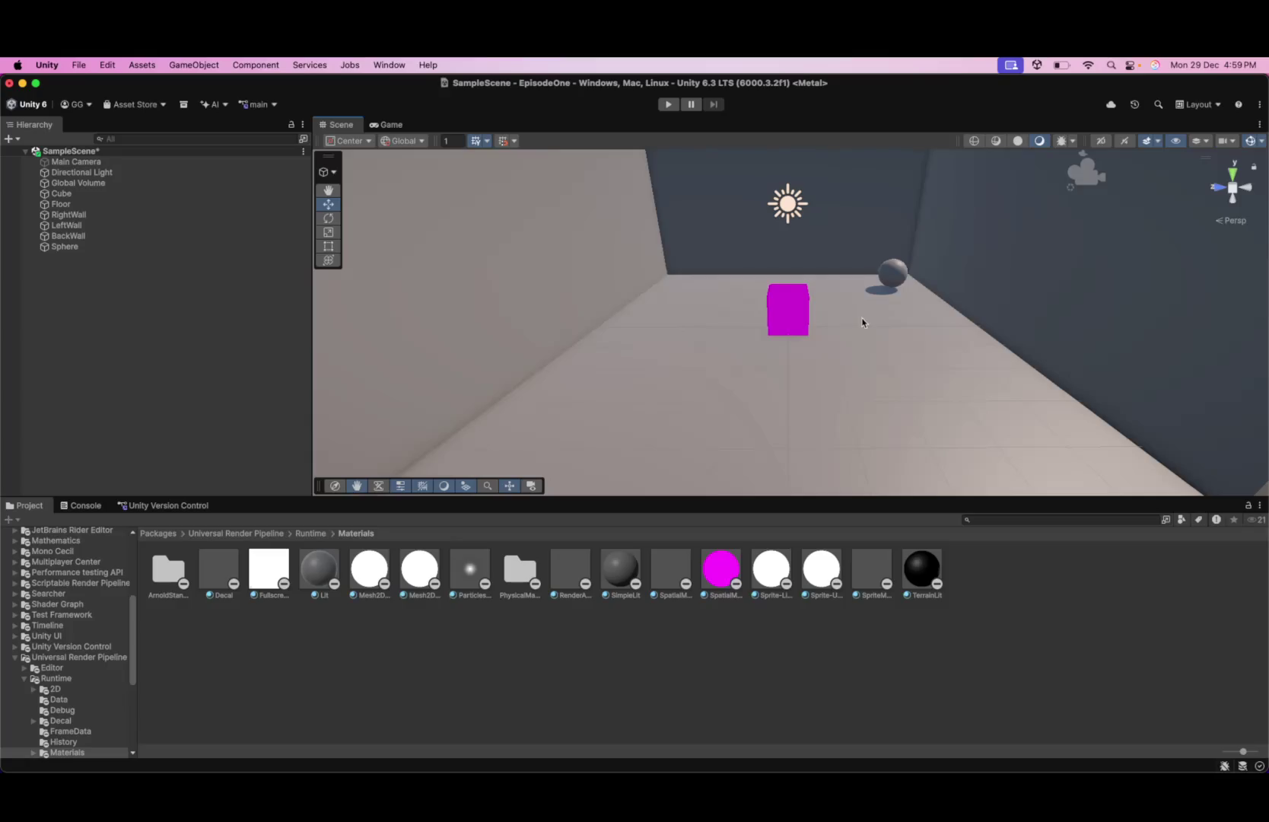
scroll(863, 325, "up", 2)
scroll(863, 325, "down", 3)
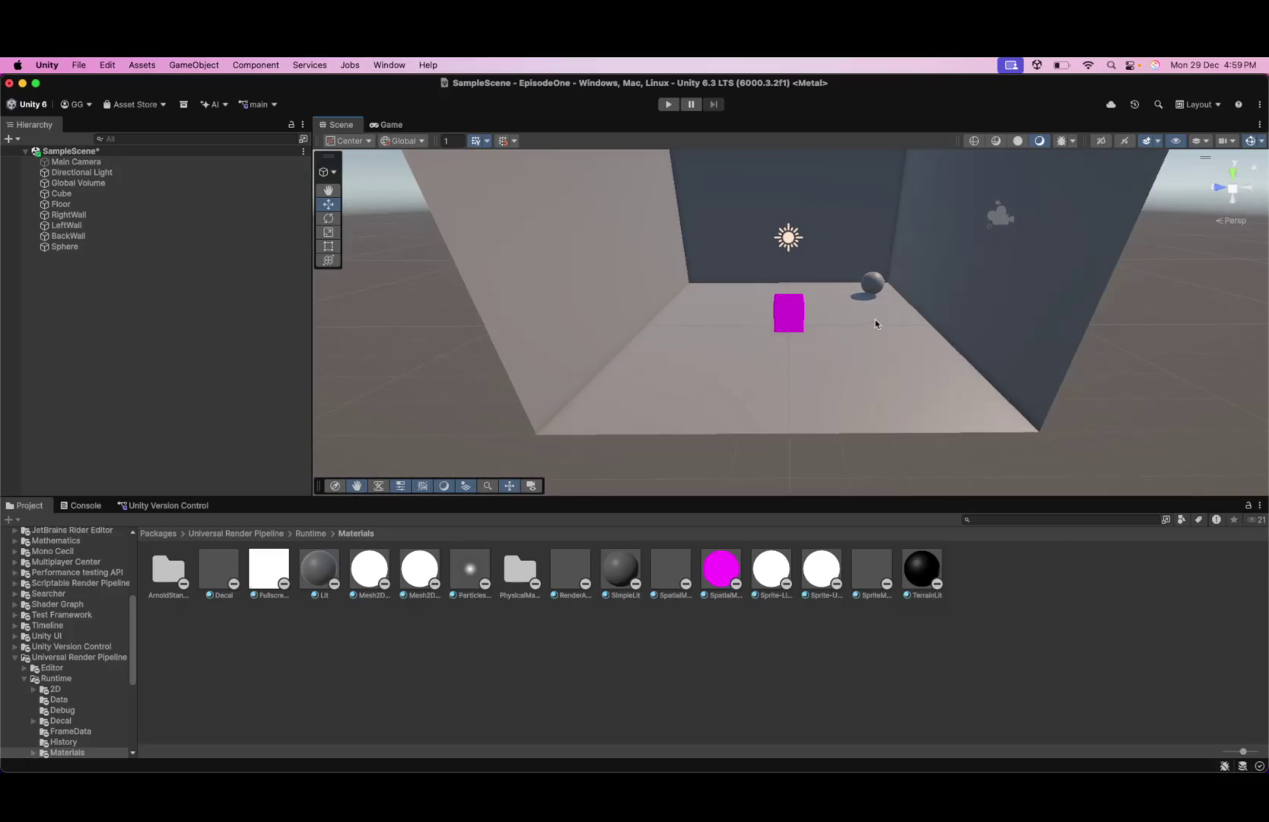
scroll(879, 318, "down", 1)
scroll(879, 318, "up", 2)
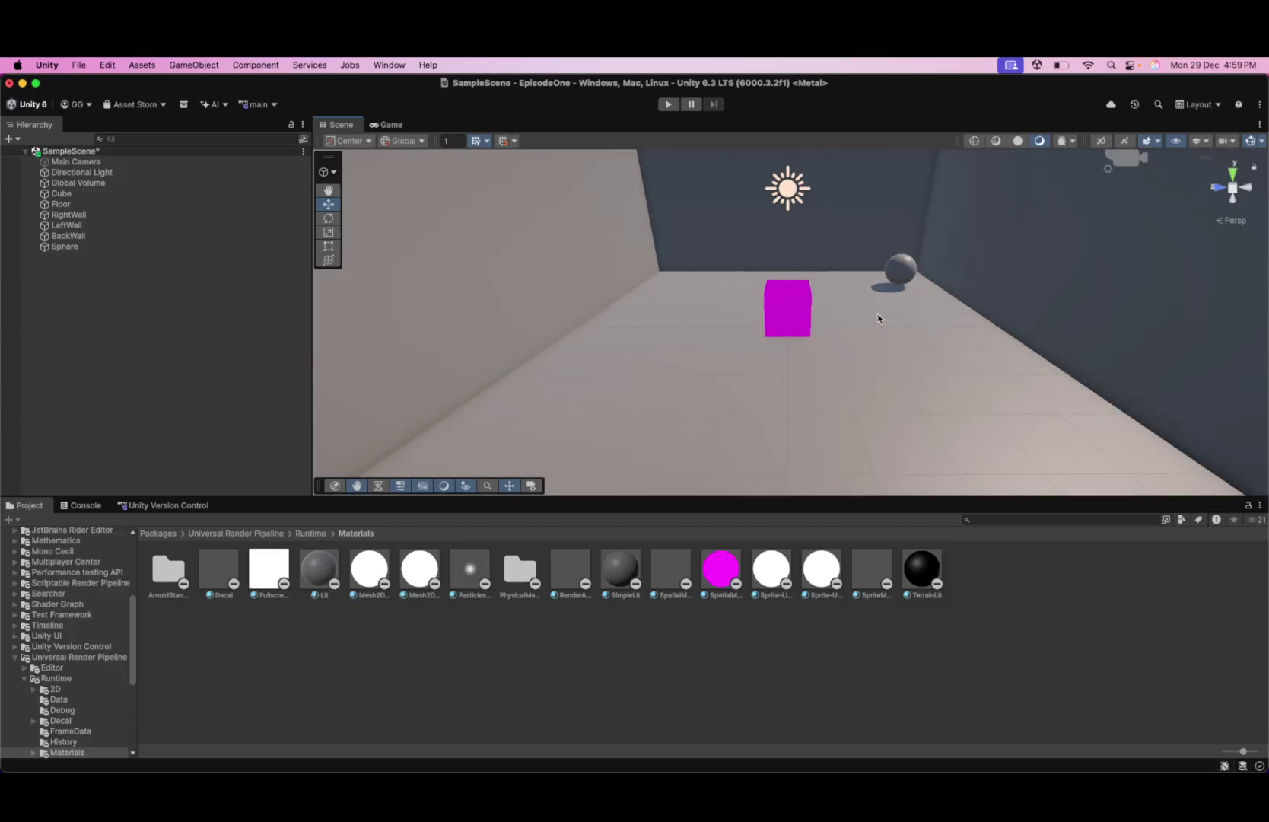
mouse_move(879, 318)
left_mouse_down()
mouse_move(742, 337)
mouse_move(755, 292)
left_mouse_up()
- Set the Sphere's scale to 0.5 on X, Y and Z in its properties window
left_click(758, 293)
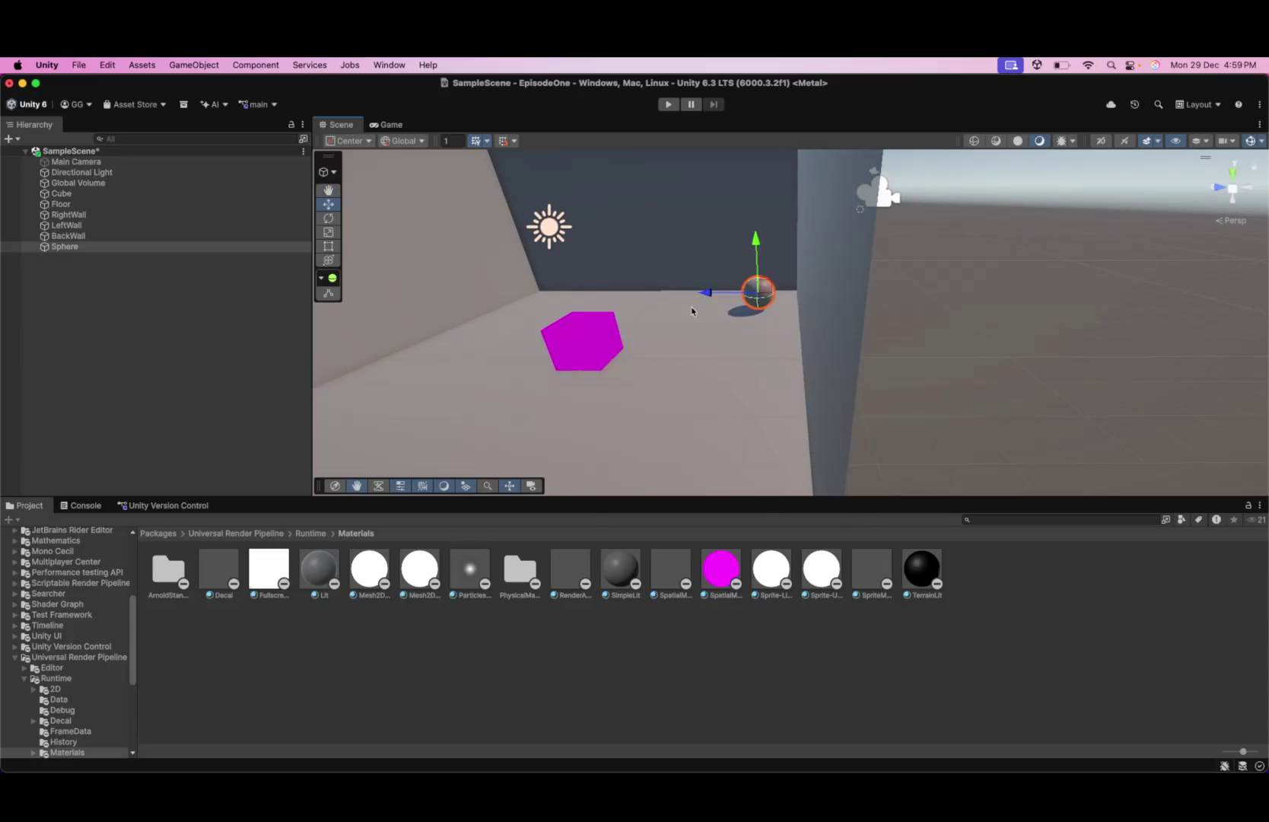
right_click(141, 248)
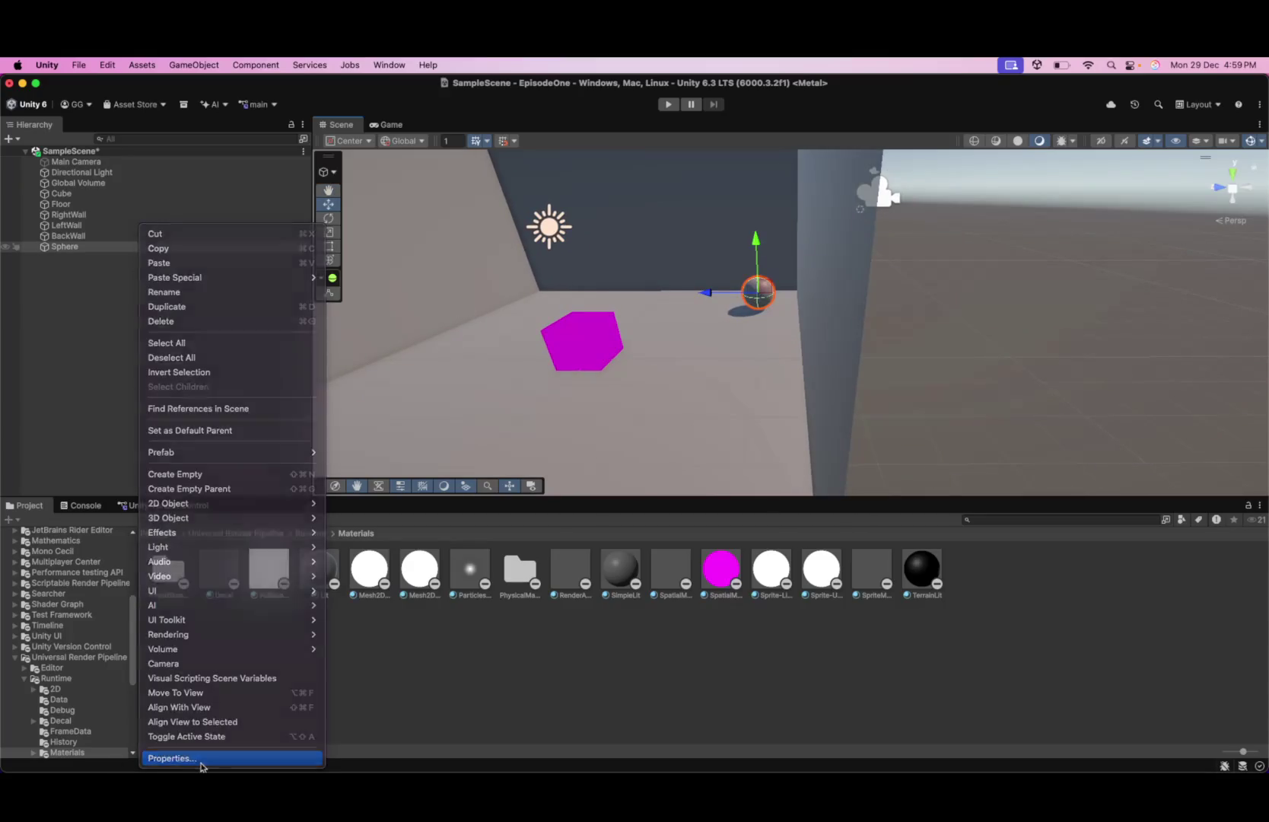
left_click(194, 758)
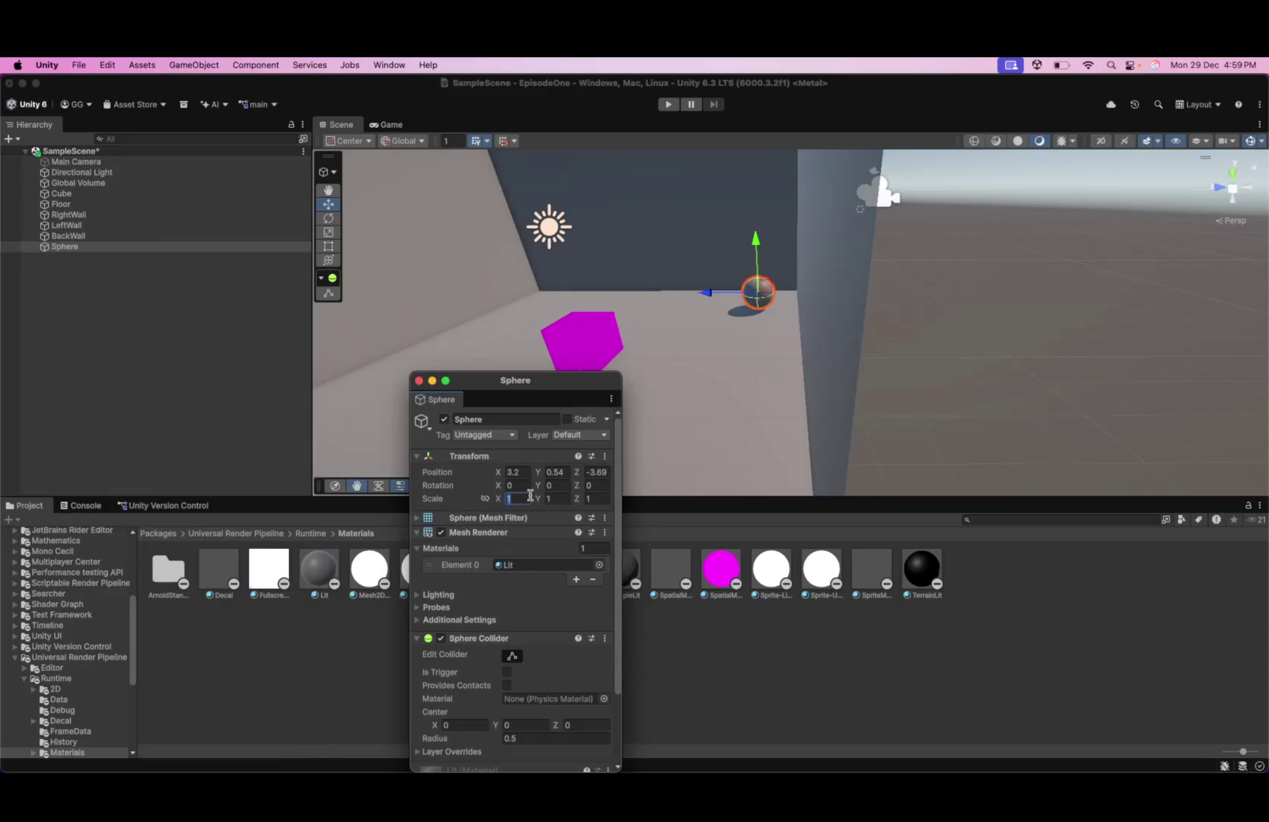
type("-5")
key("BackSpace")
key("BackSpace")
type("0.5")
left_click(548, 497)
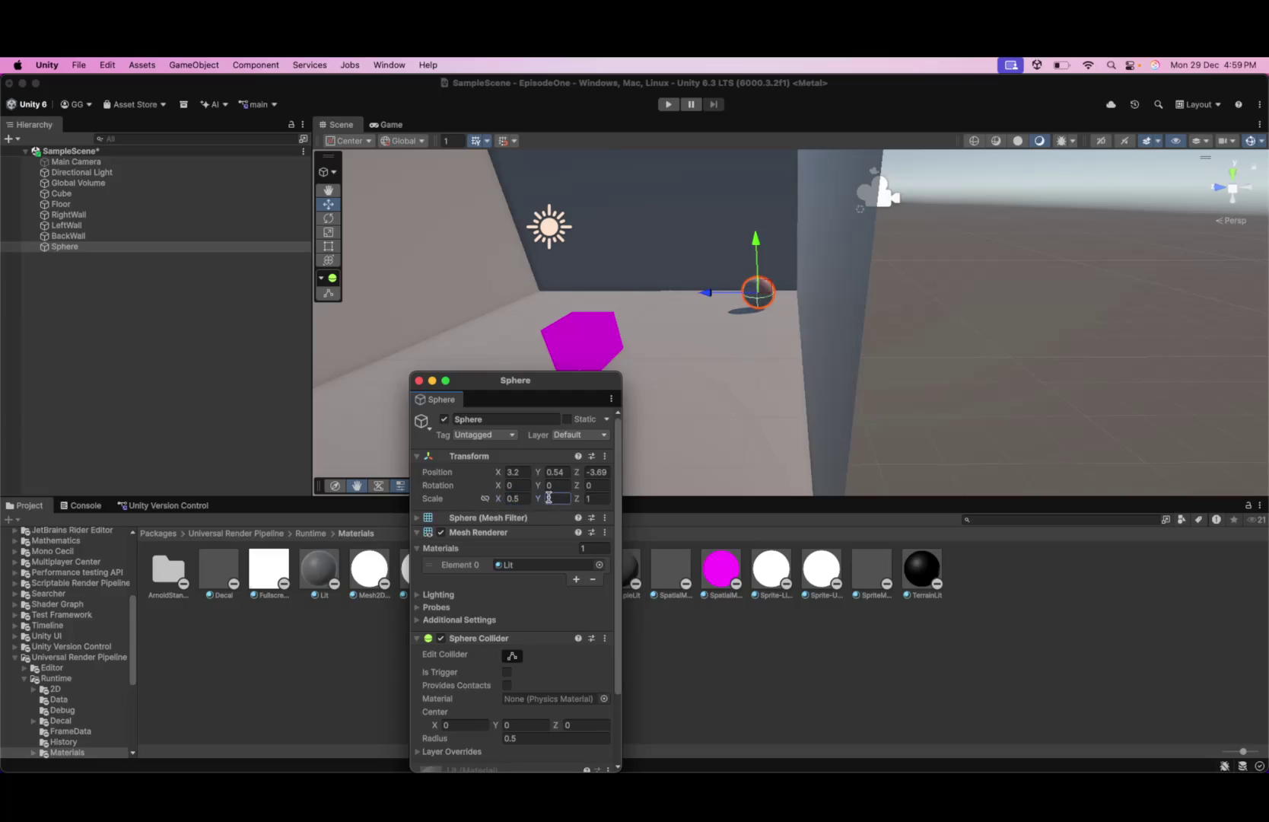
type("0.5")
left_click(605, 500)
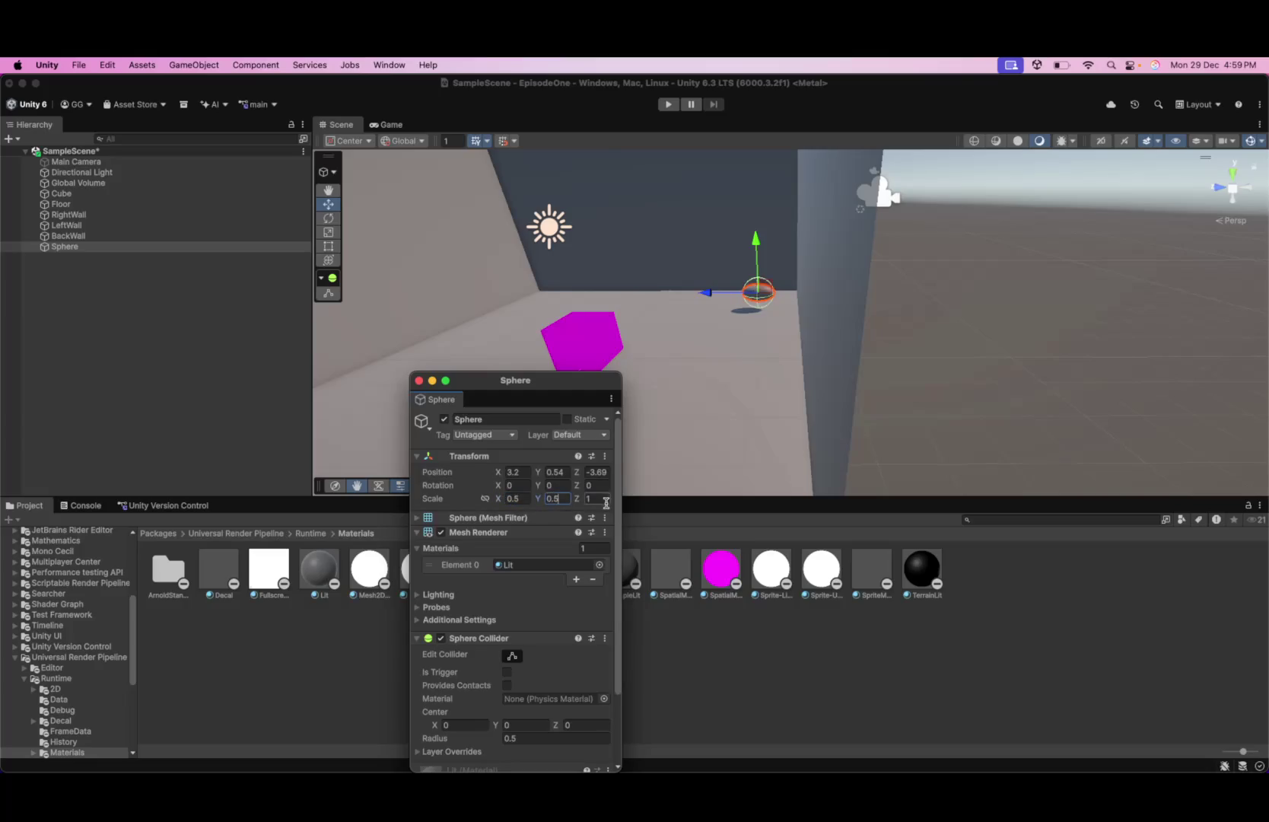
type("0.5")
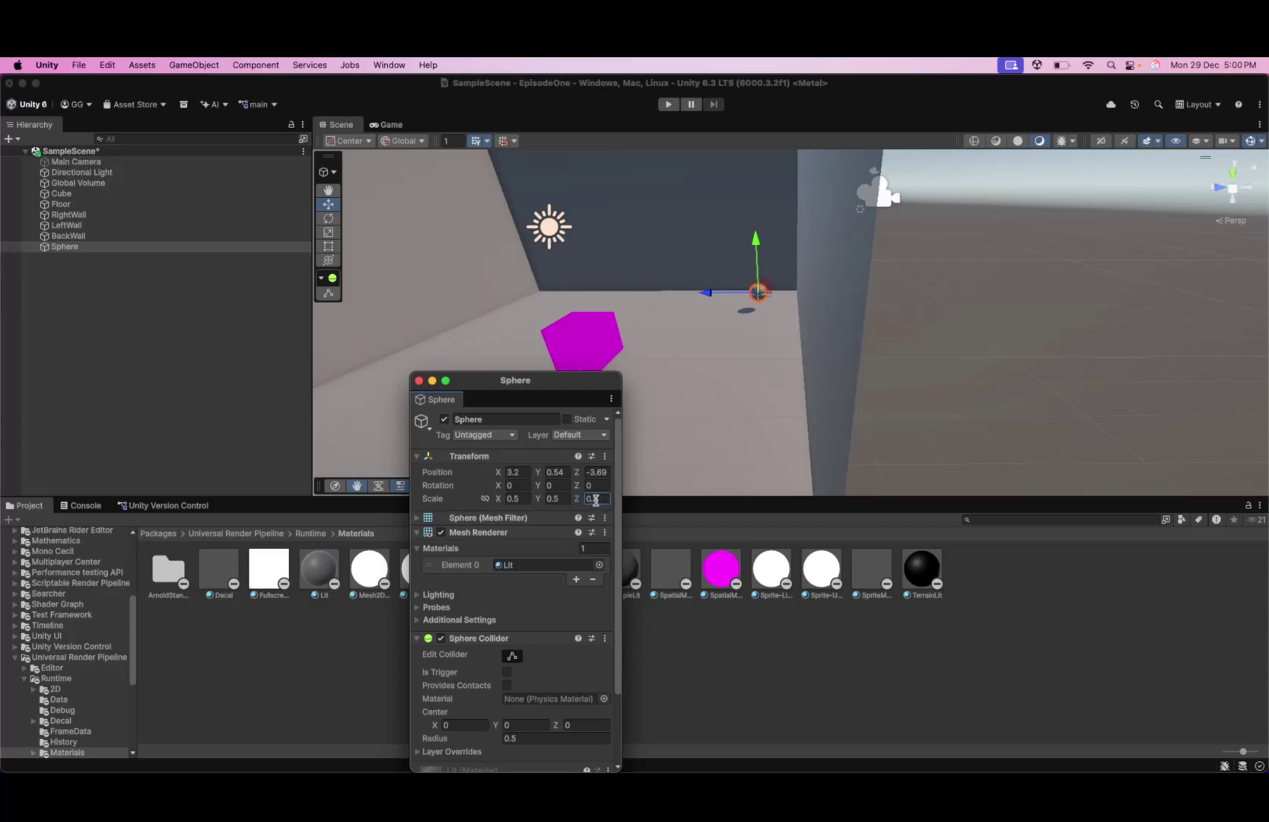
- Close the floating Sphere inspector, click the floor, then clear the selection
left_click(419, 380)
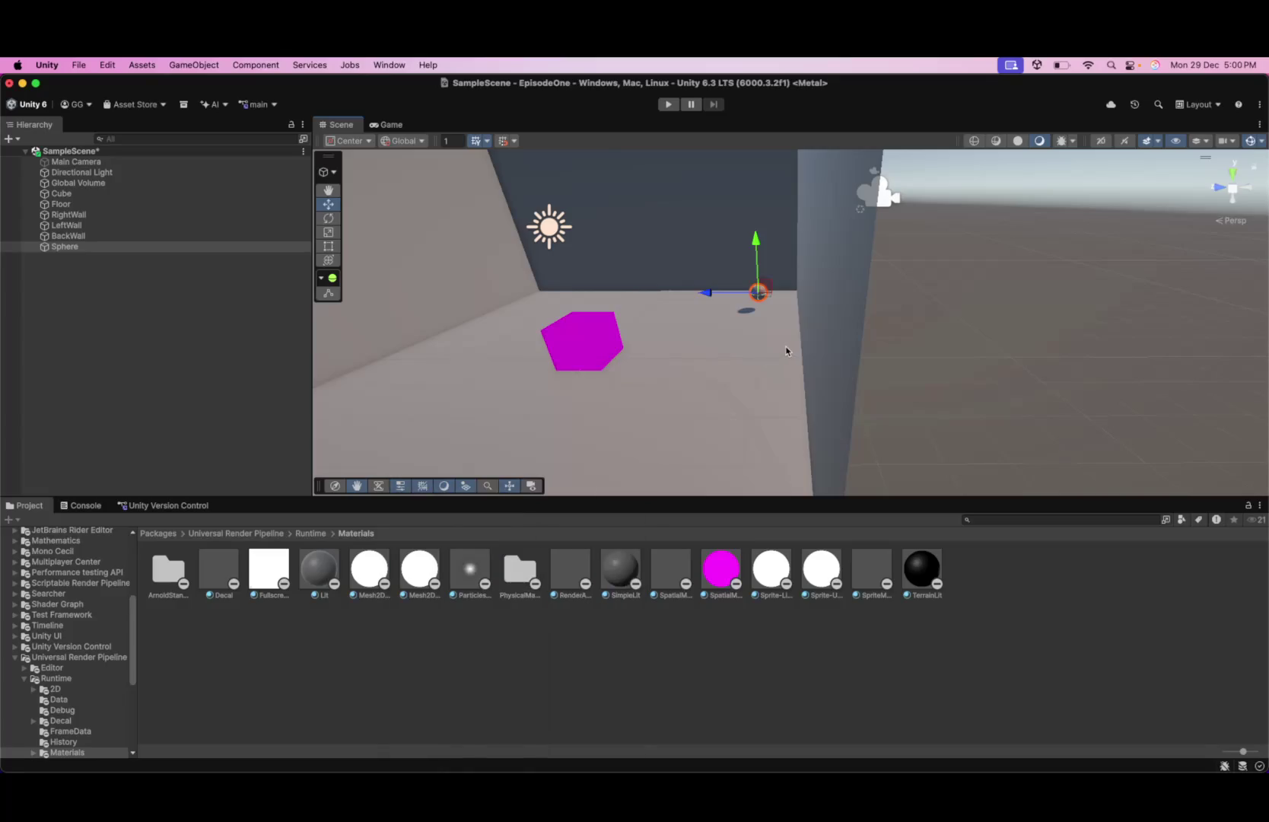
left_click(671, 350)
left_click(963, 356)
mouse_move(775, 420)
left_mouse_down()
mouse_move(801, 382)
mouse_move(827, 373)
mouse_move(858, 409)
mouse_move(771, 413)
mouse_move(784, 380)
mouse_move(790, 416)
mouse_move(838, 379)
mouse_move(784, 408)
left_mouse_up()
left_click(834, 305)
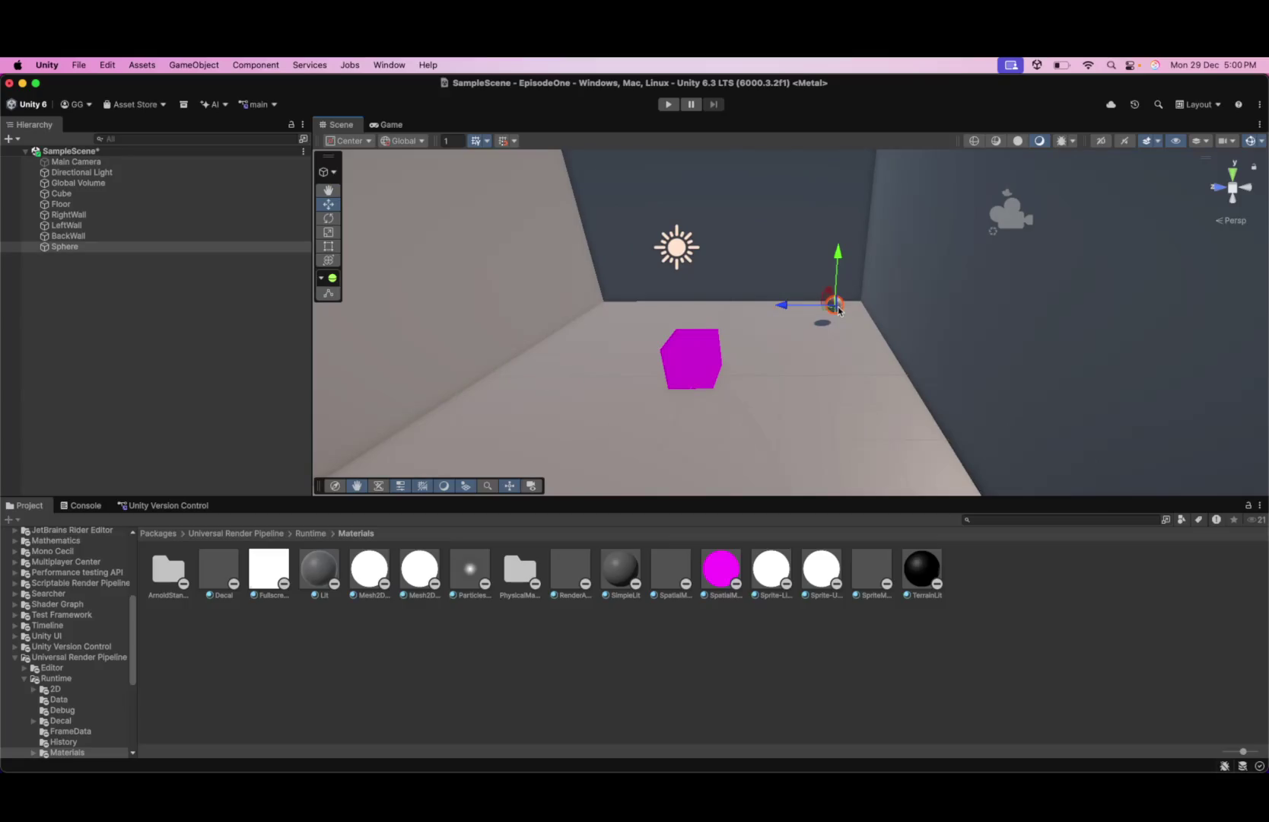
left_click(131, 249)
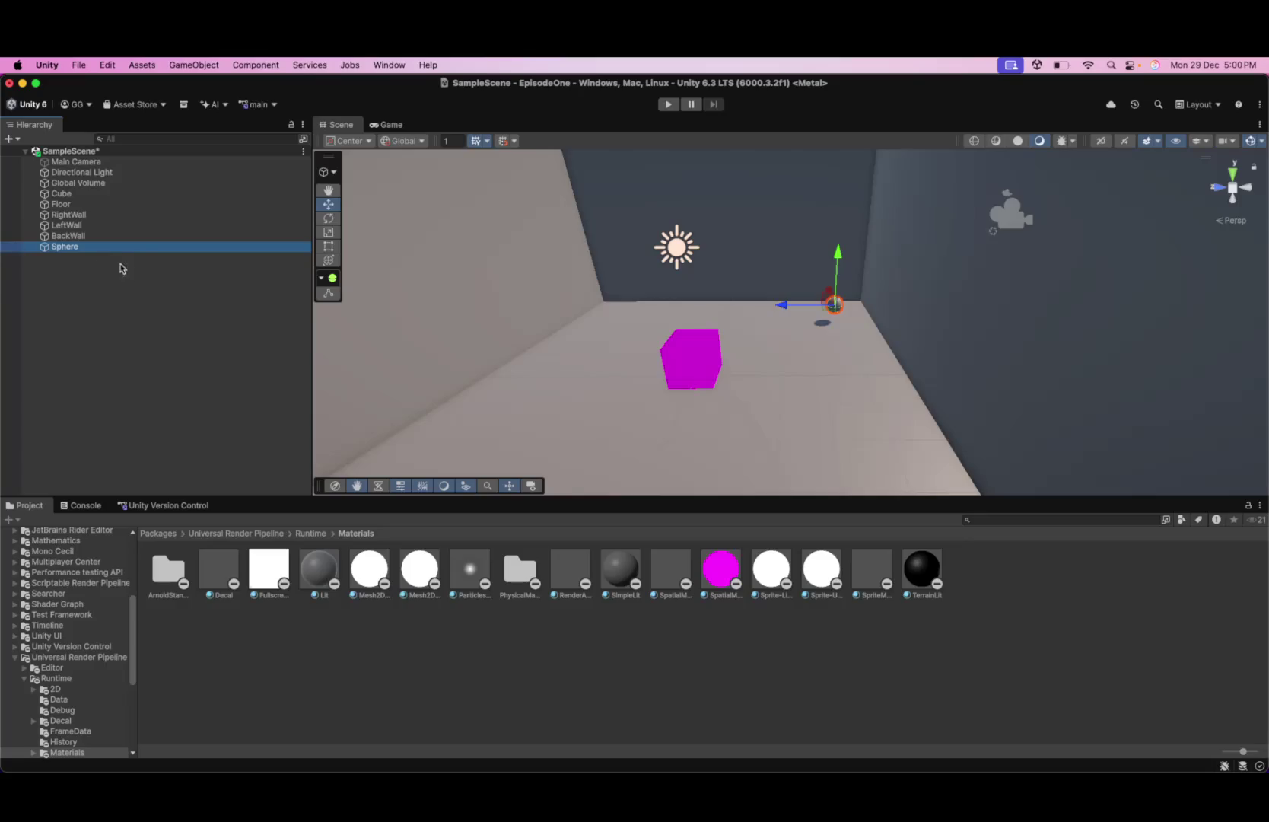
left_click(431, 349)
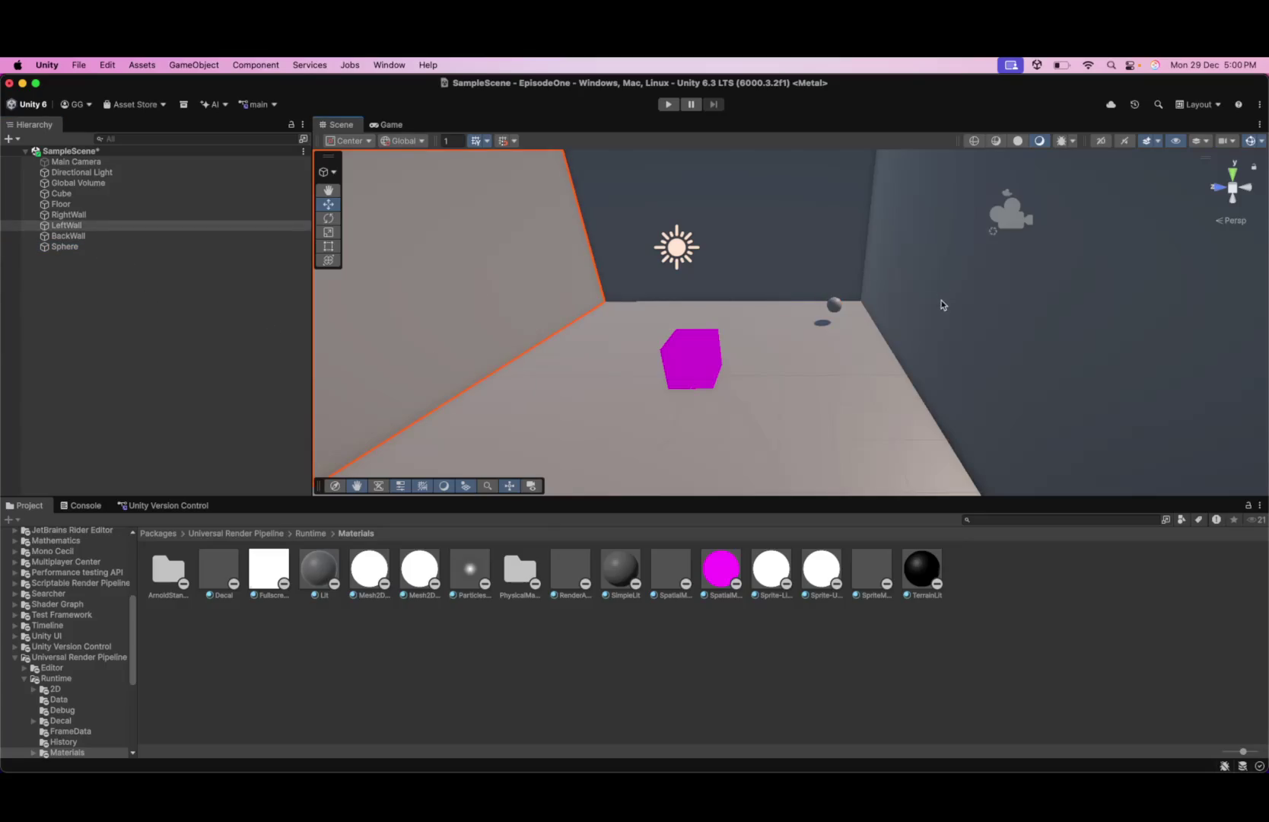
left_click(936, 309)
key("f")
left_click(1004, 385)
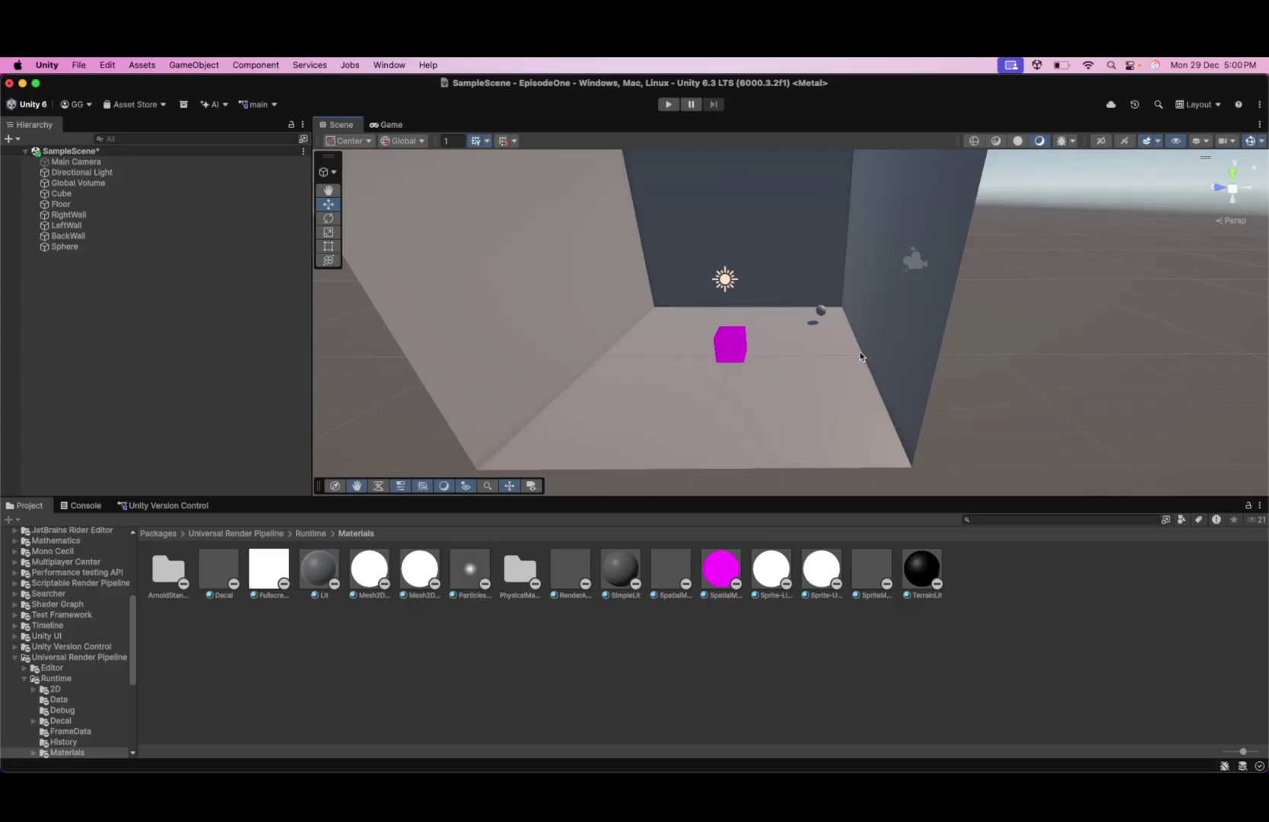
scroll(821, 357, "up", 1)
scroll(821, 357, "up", 3)
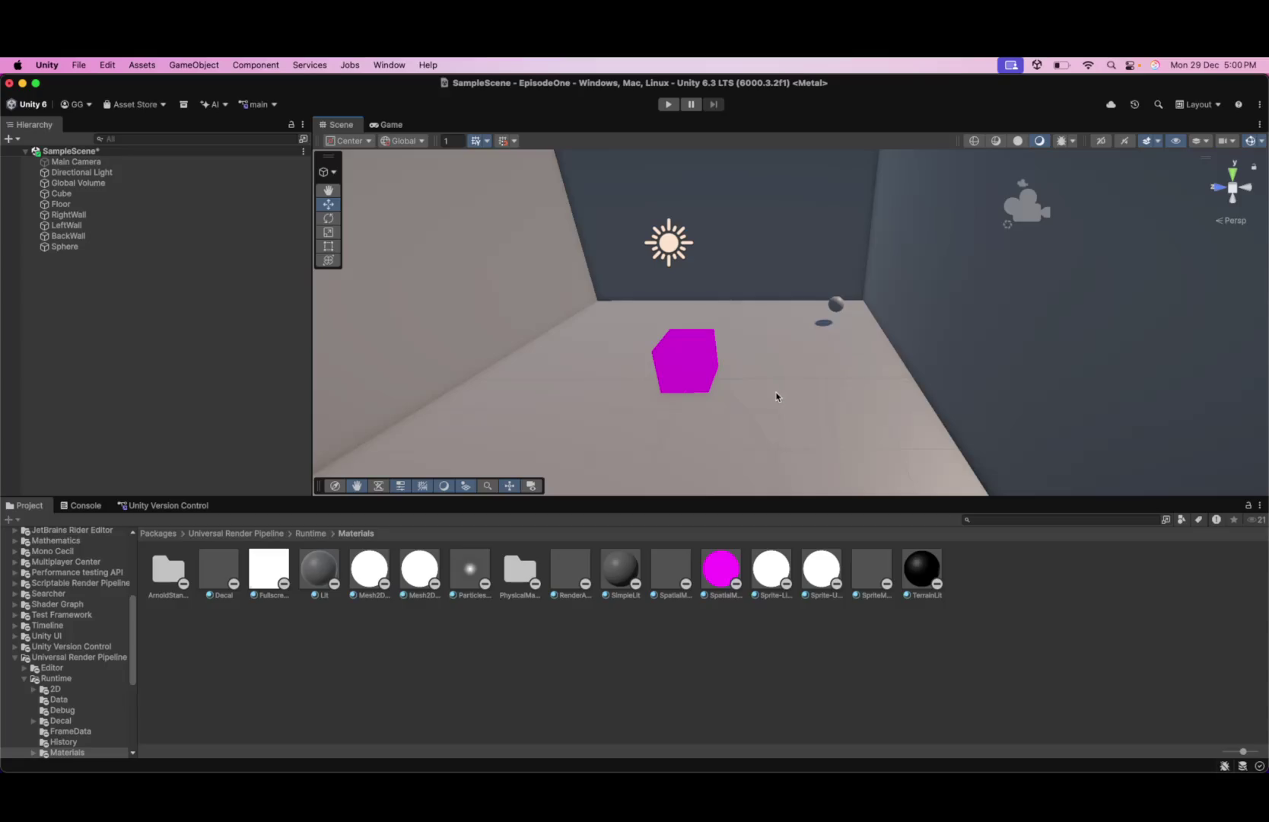
- Delete the Sphere from the Hierarchy, leaving only the cube in the walled room
left_click(836, 305)
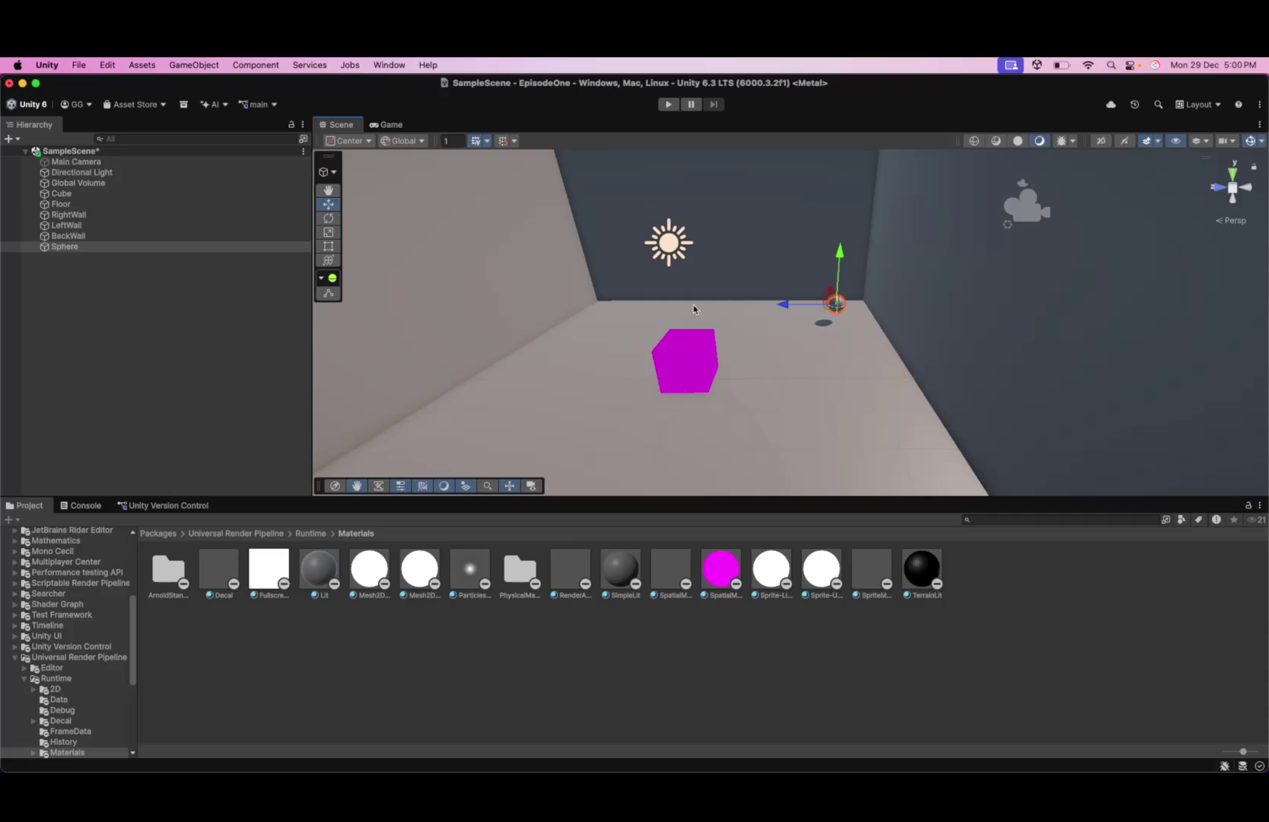
left_click(117, 249)
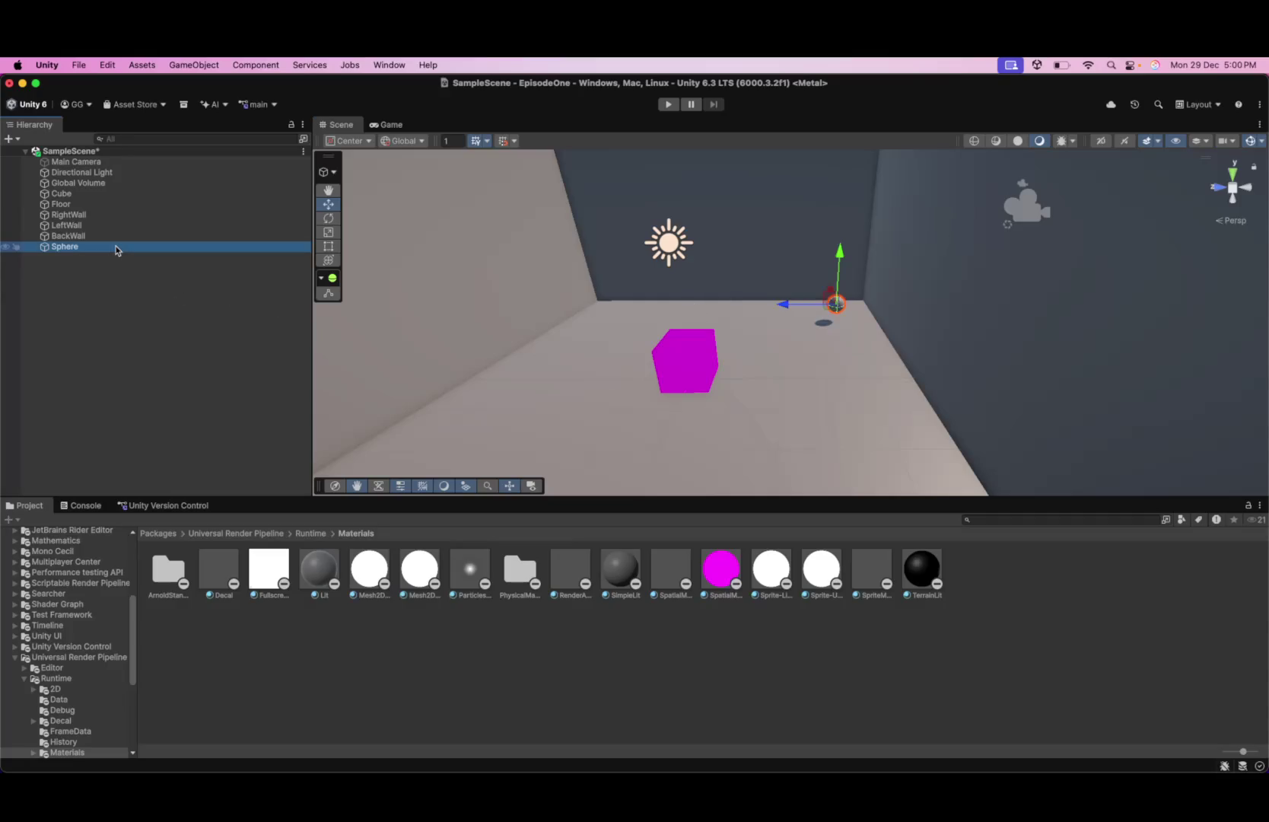
right_click(103, 248)
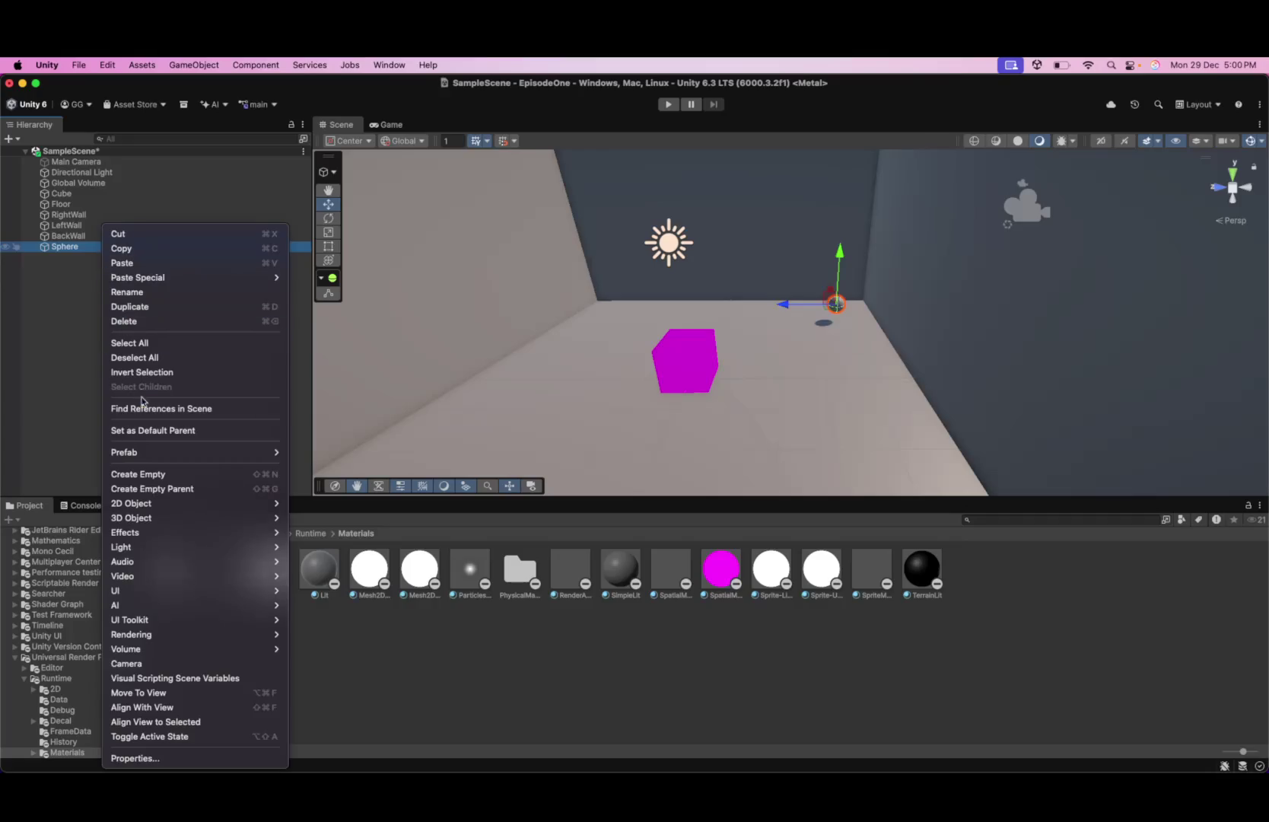
left_click(153, 321)
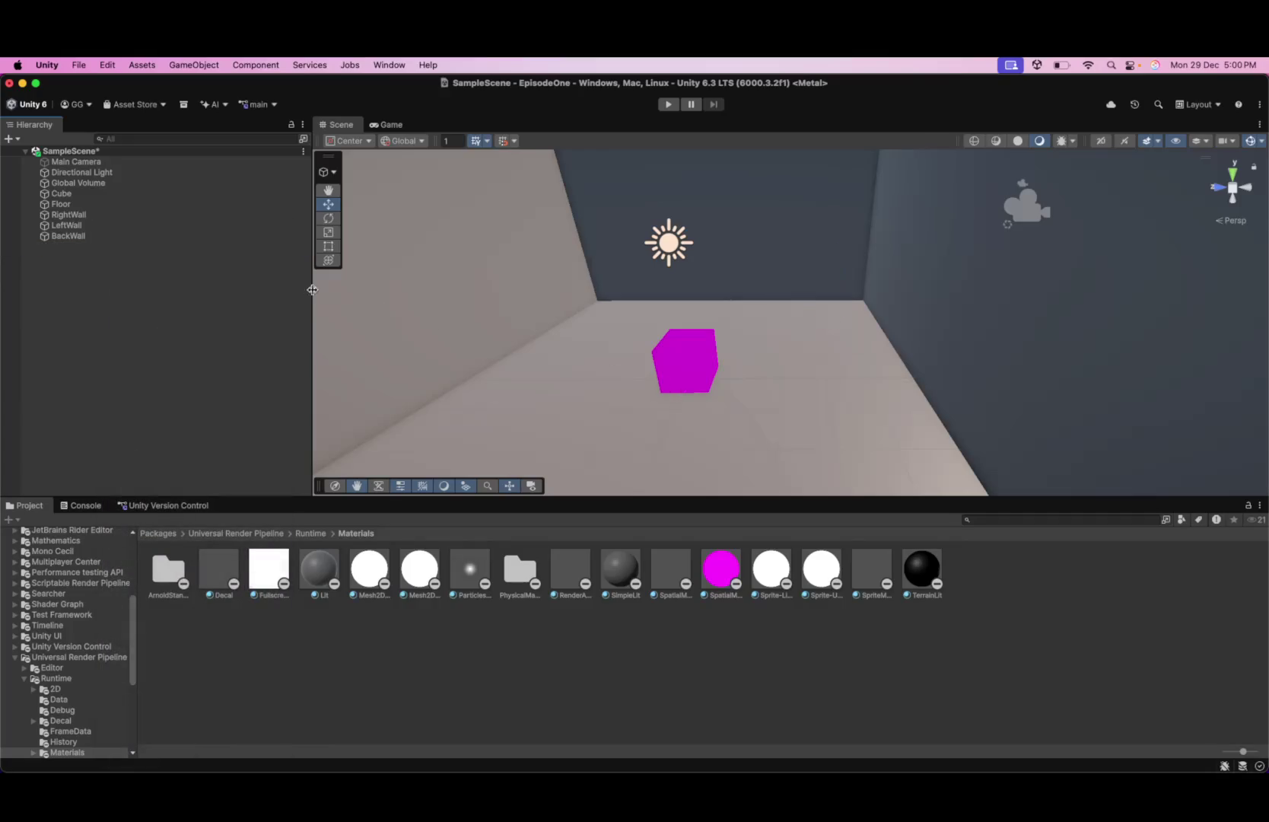
right_click(80, 154)
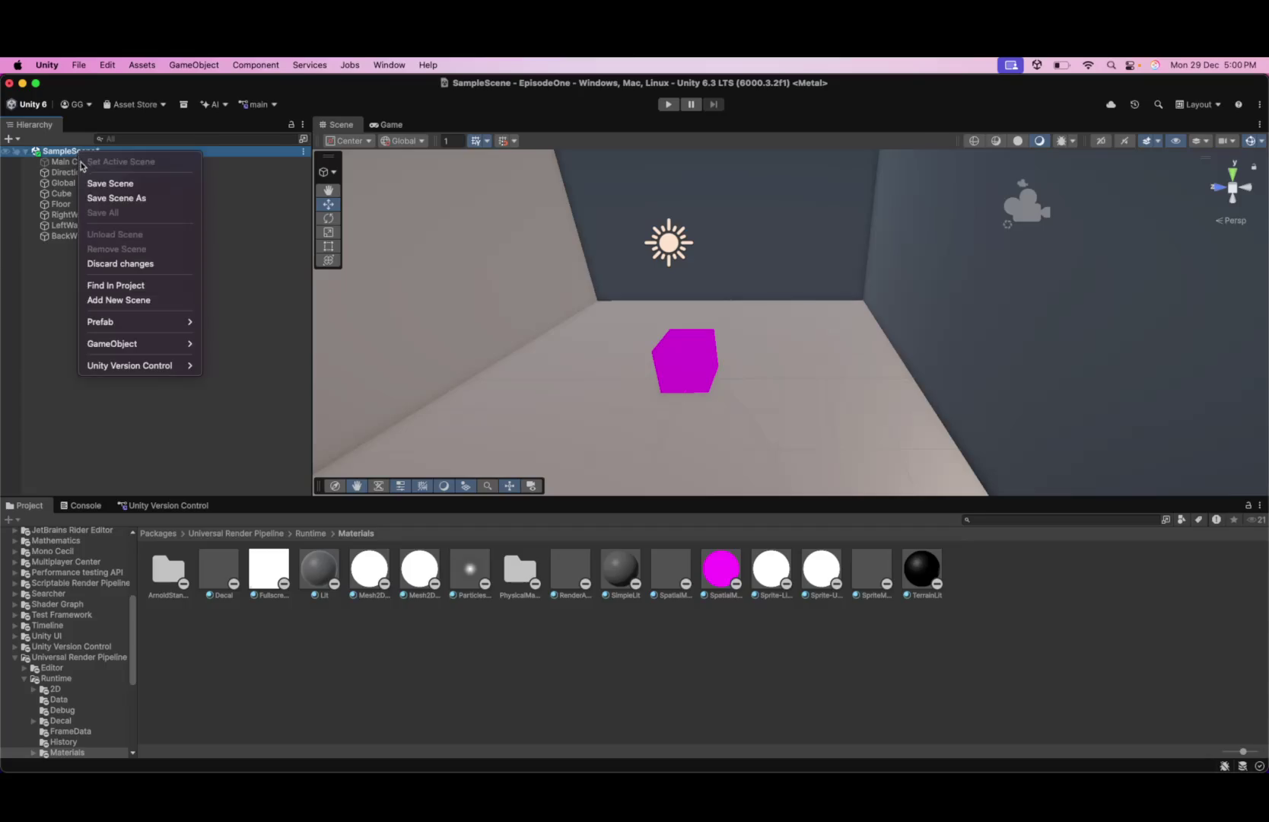
- Add a 3D Plane object to the scene, try moving it, then undo the moves
mouse_move(127, 343)
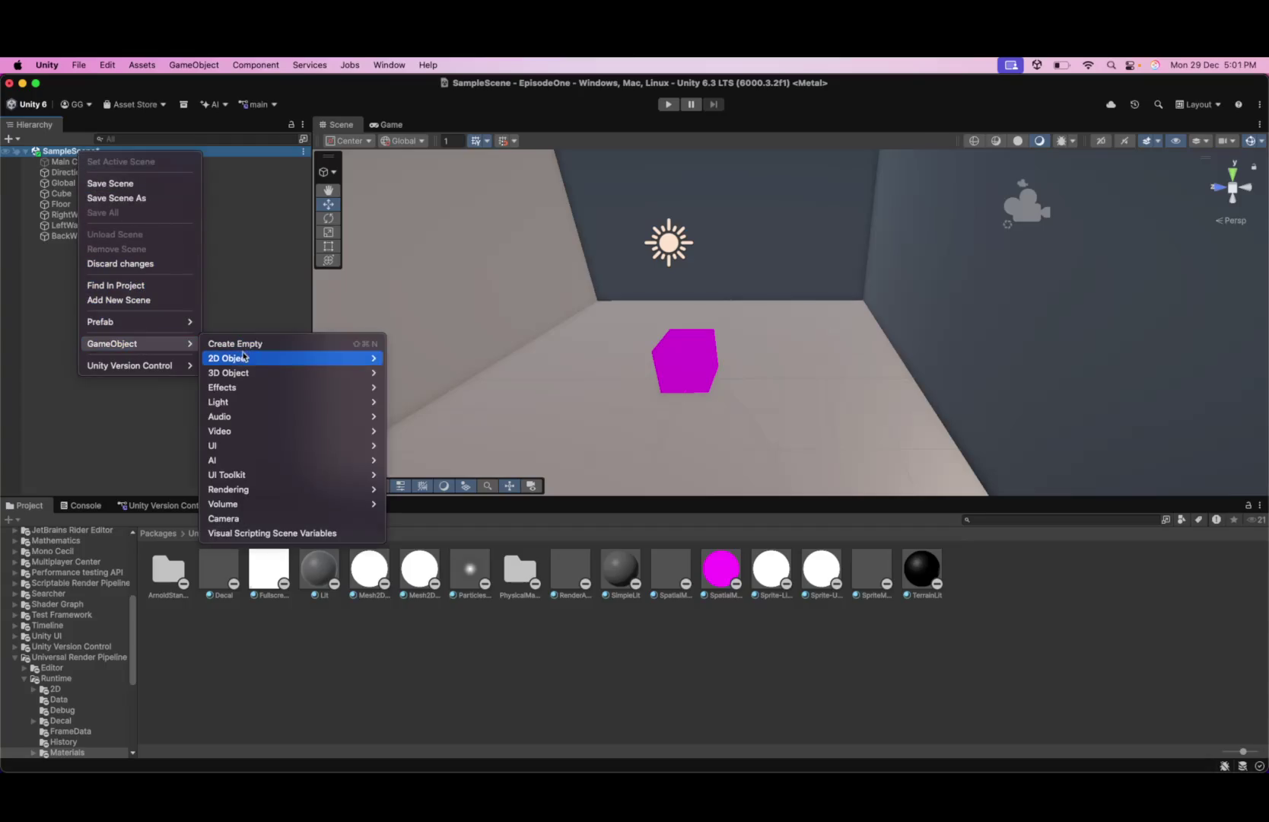
mouse_move(254, 362)
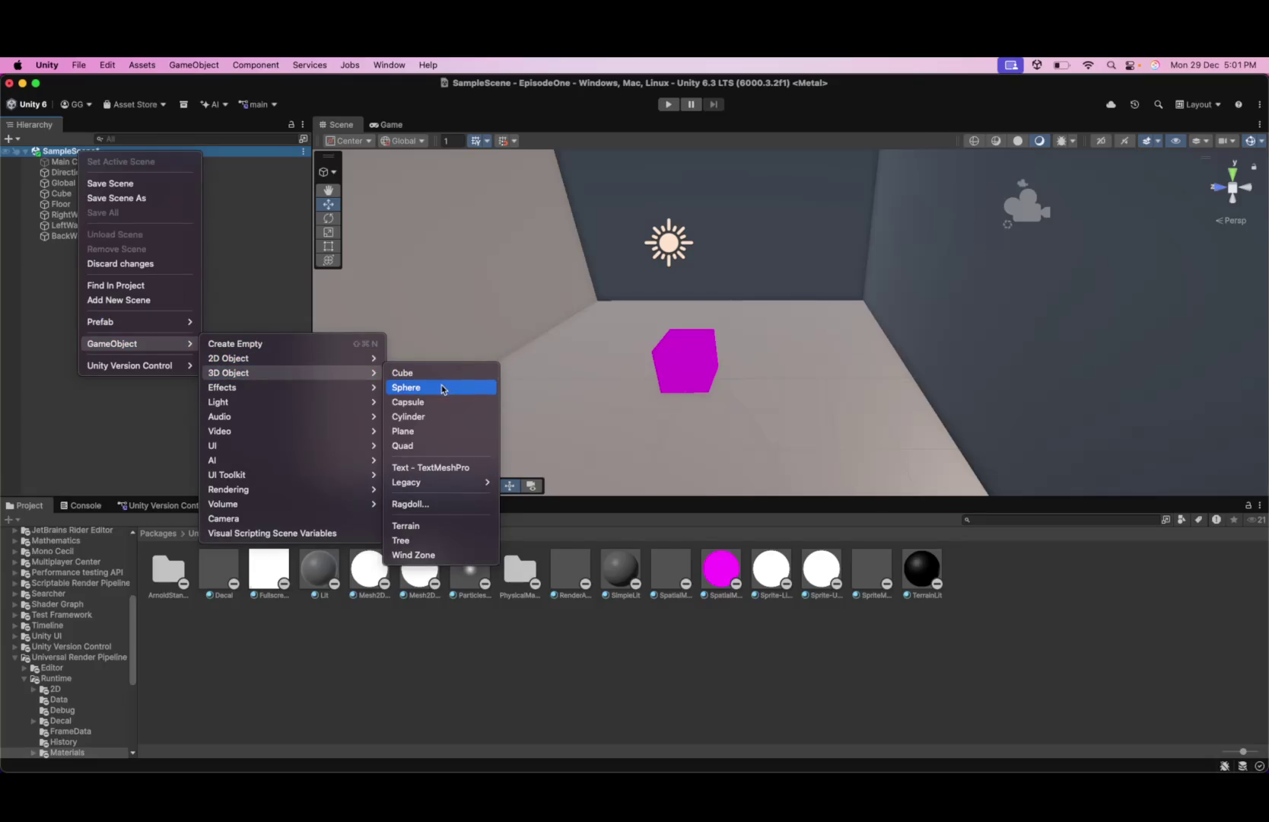
left_click(423, 438)
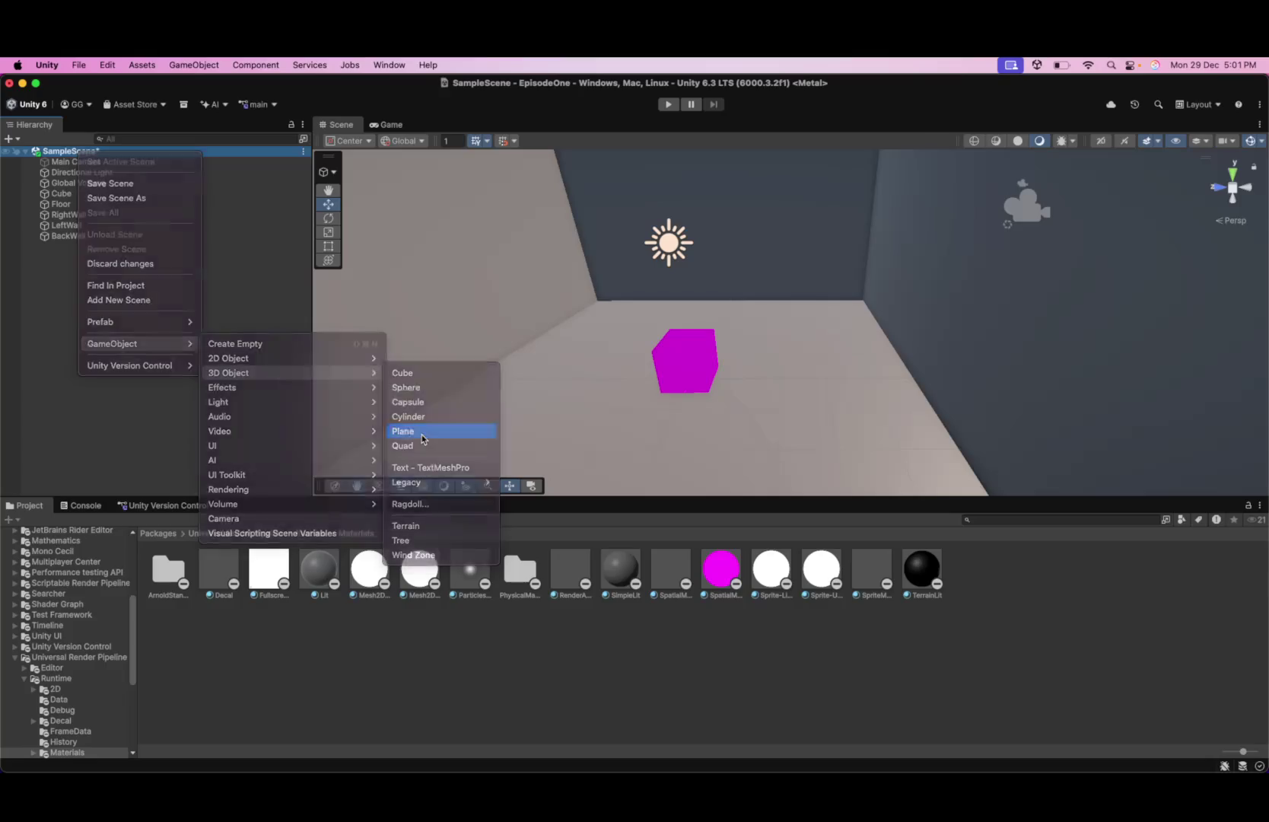
left_click_drag(639, 378, 727, 382)
left_click_drag(781, 340, 783, 333)
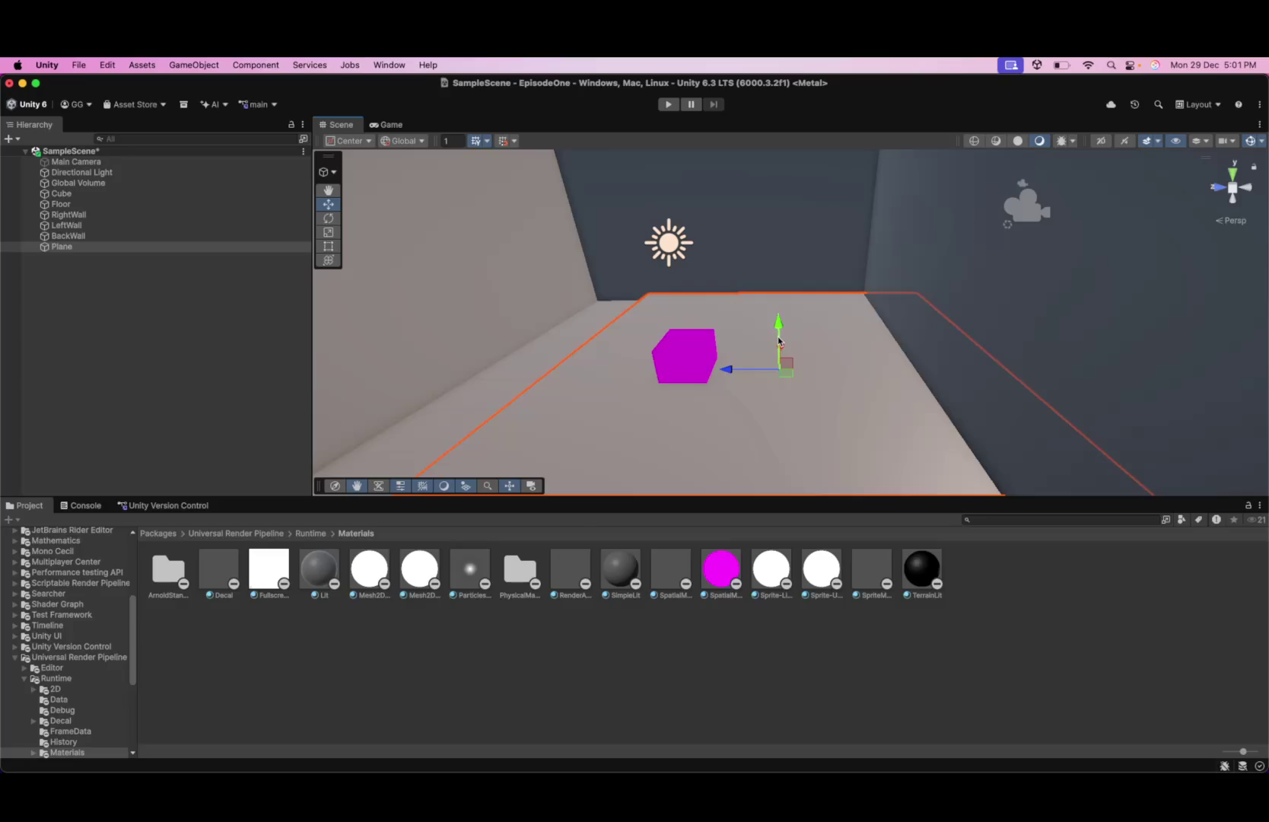
key("super+z")
key("super+z")
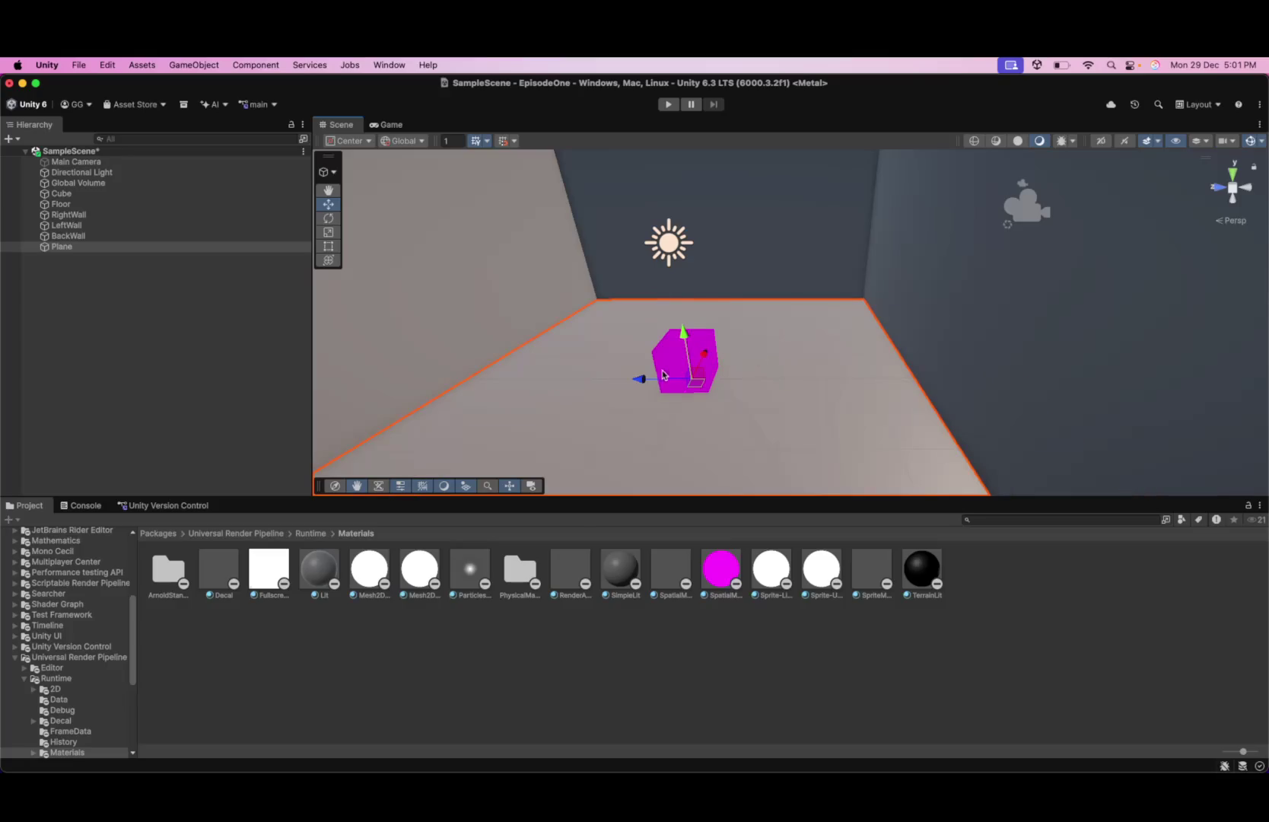
- Rename the new Plane object to 'Target' in the Hierarchy
right_click(82, 248)
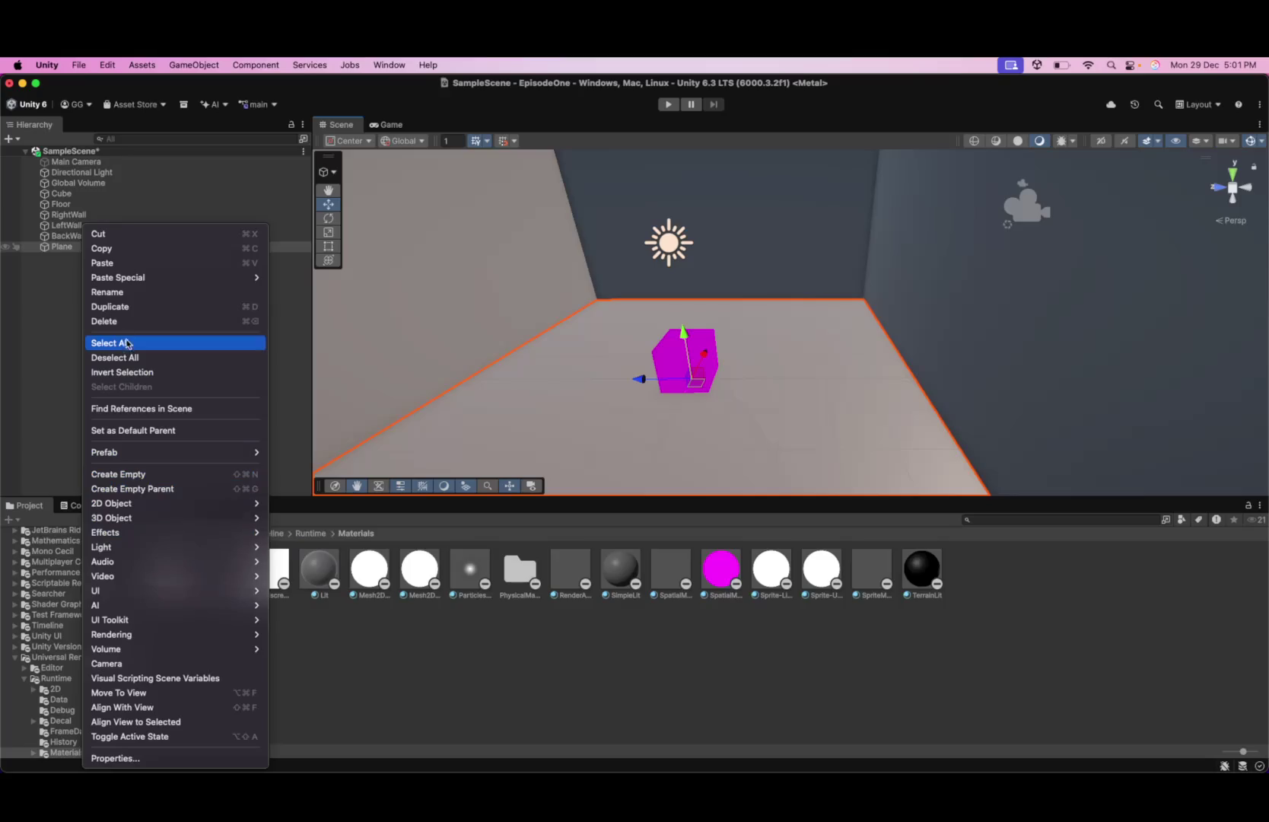
left_click(133, 293)
type("Target")
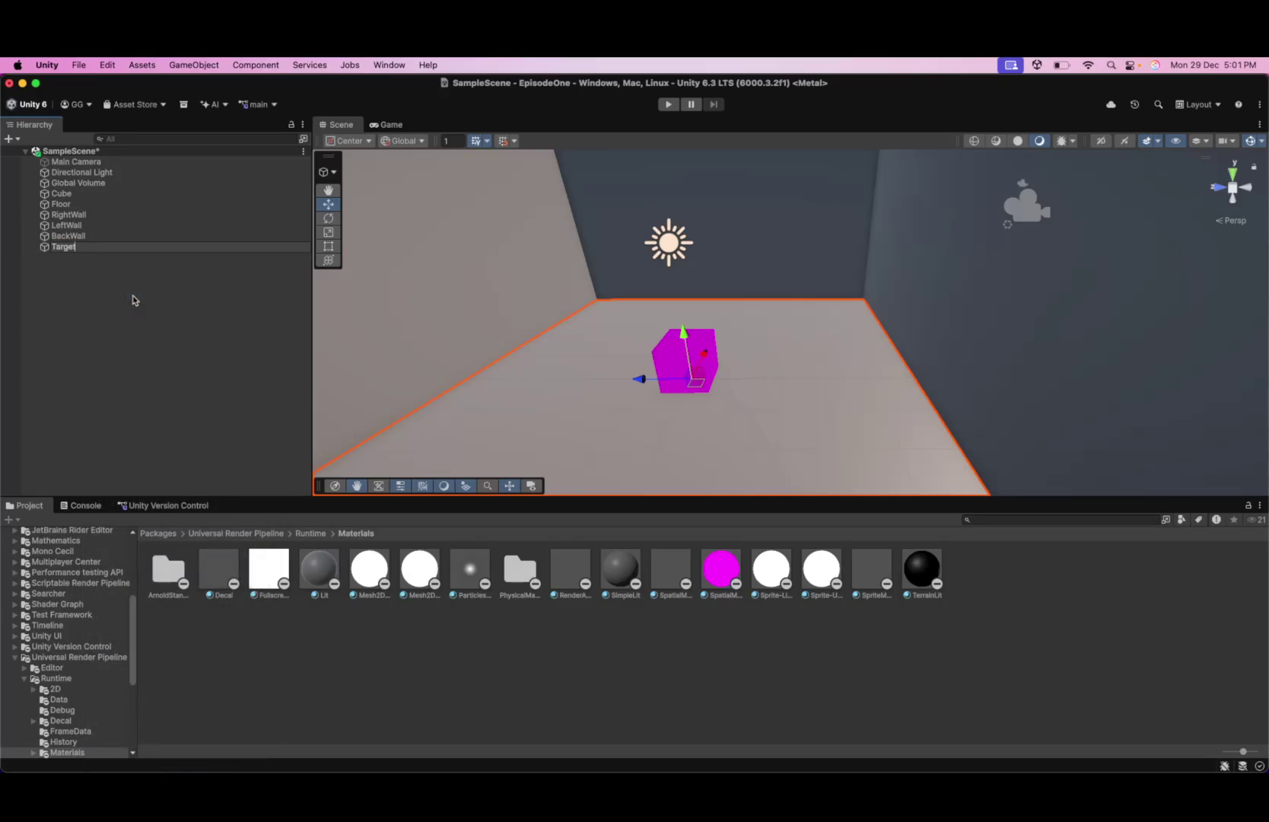
key("Return")
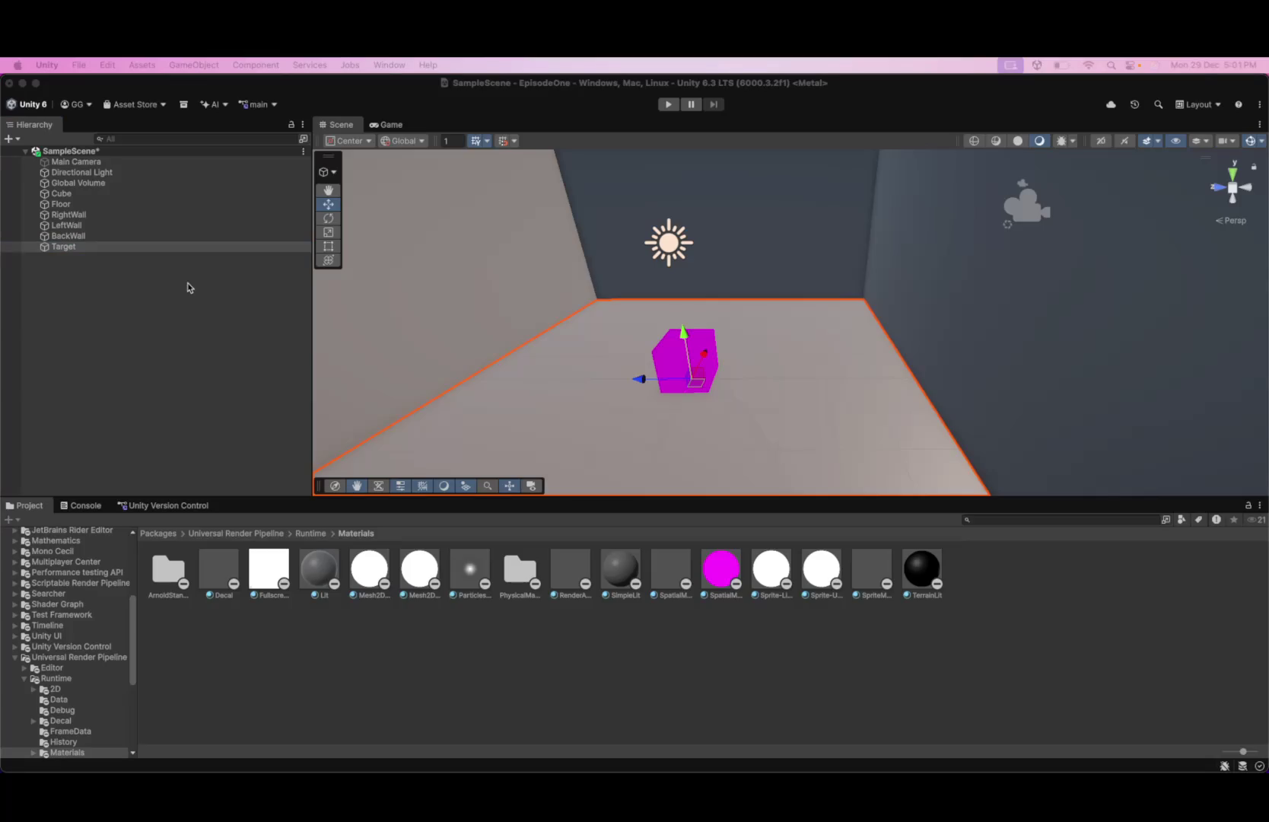
left_click(96, 274)
right_click(100, 244)
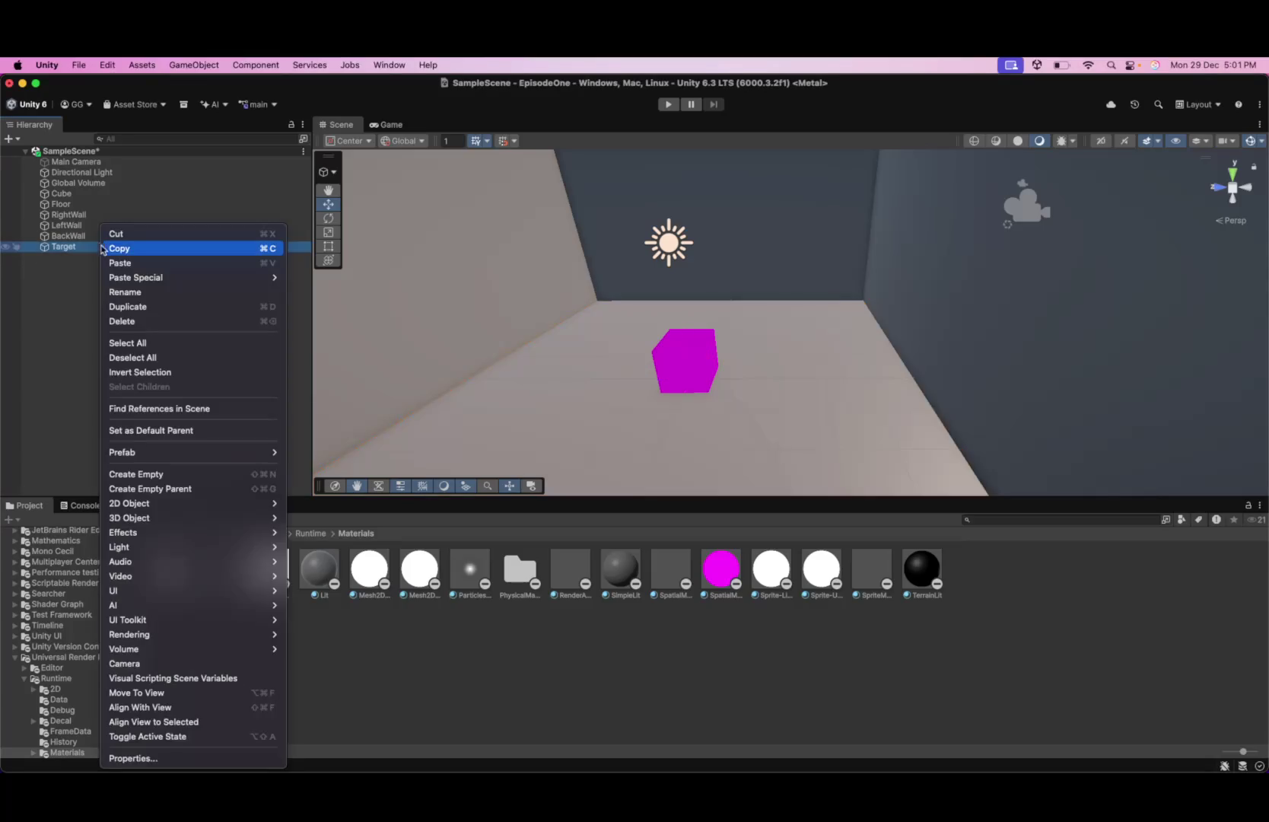
left_click(77, 285)
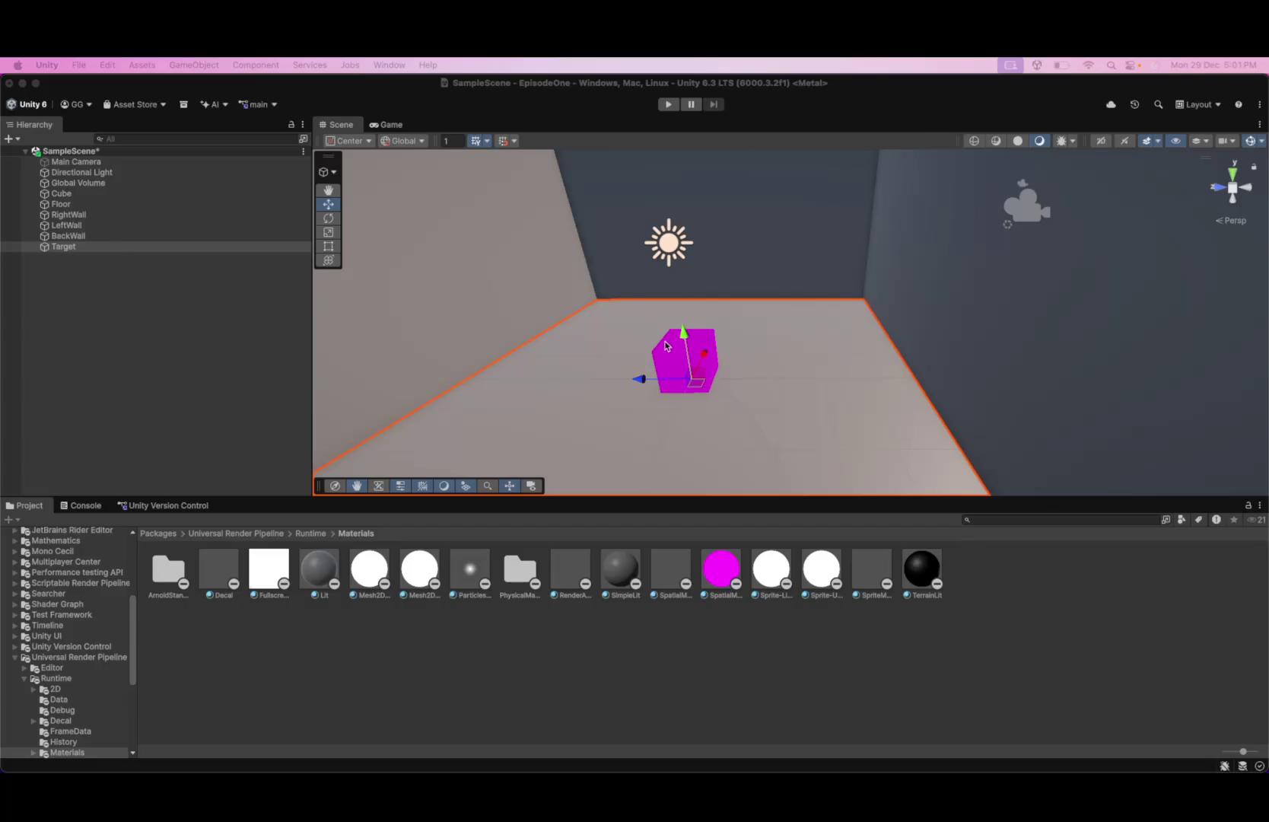
scroll(667, 345, "down", 5)
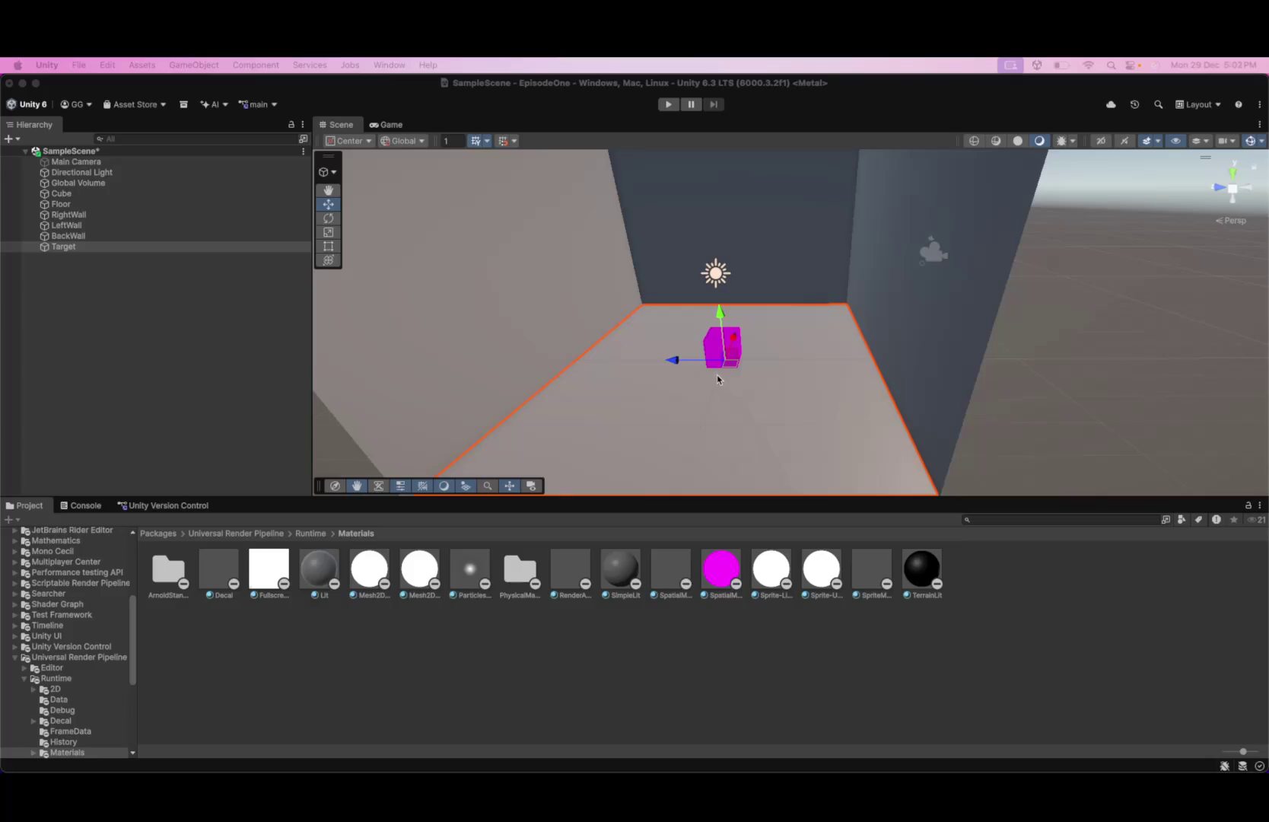
scroll(735, 368, "up", 3)
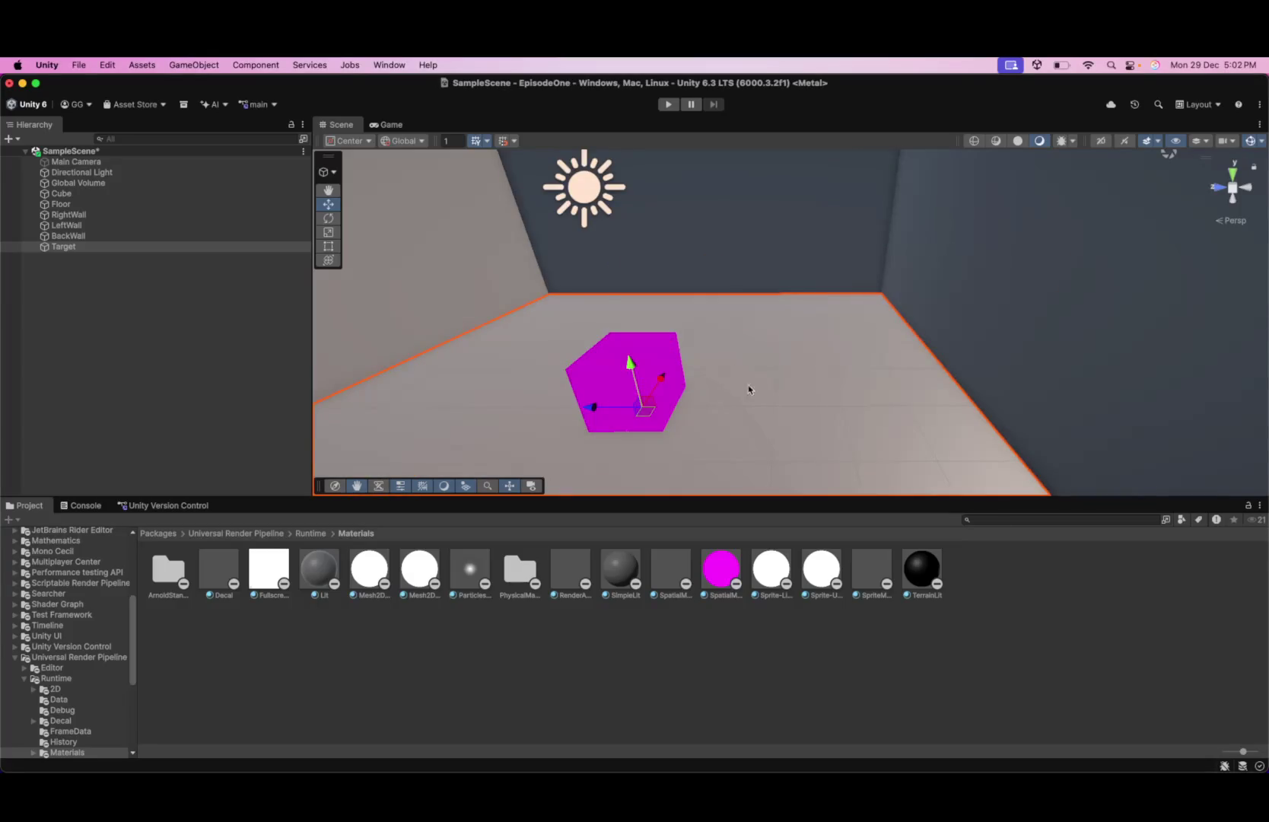
scroll(819, 337, "down", 3)
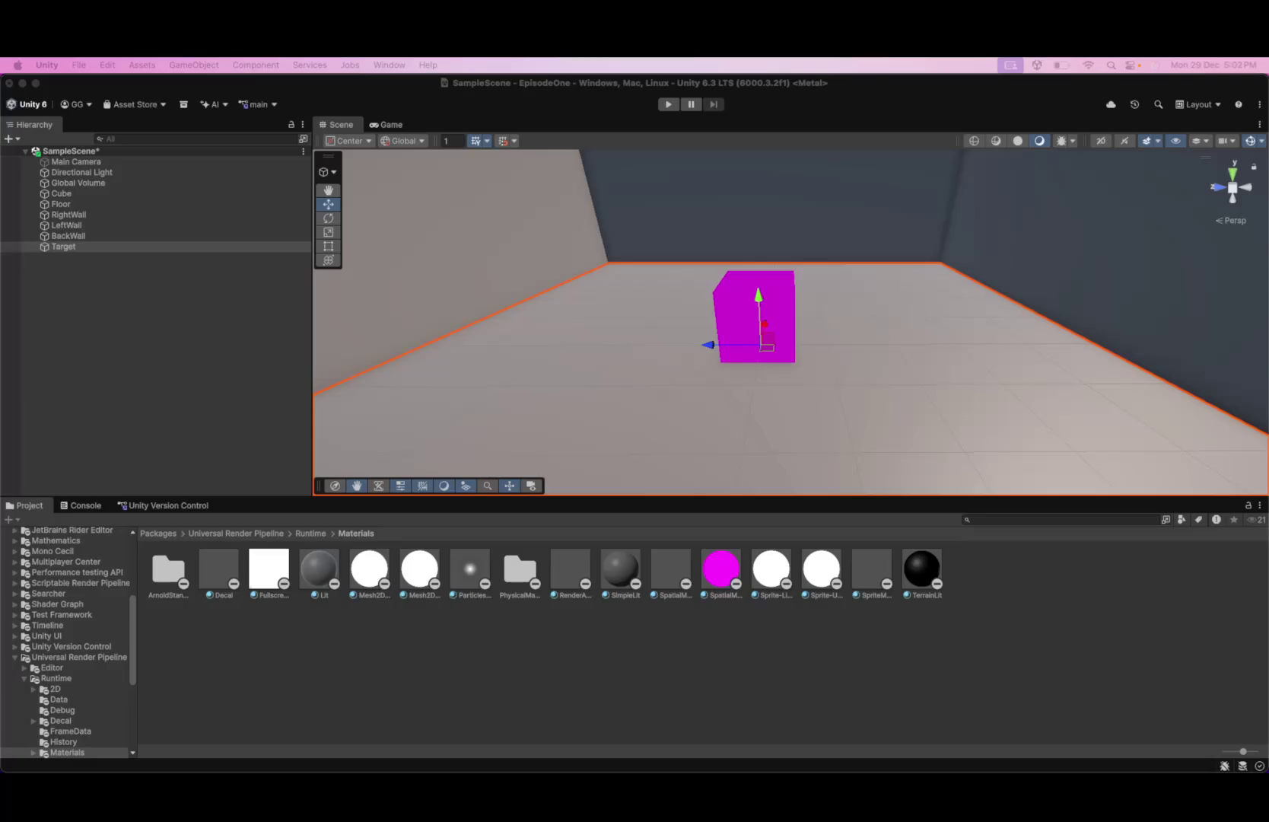
left_click(887, 400)
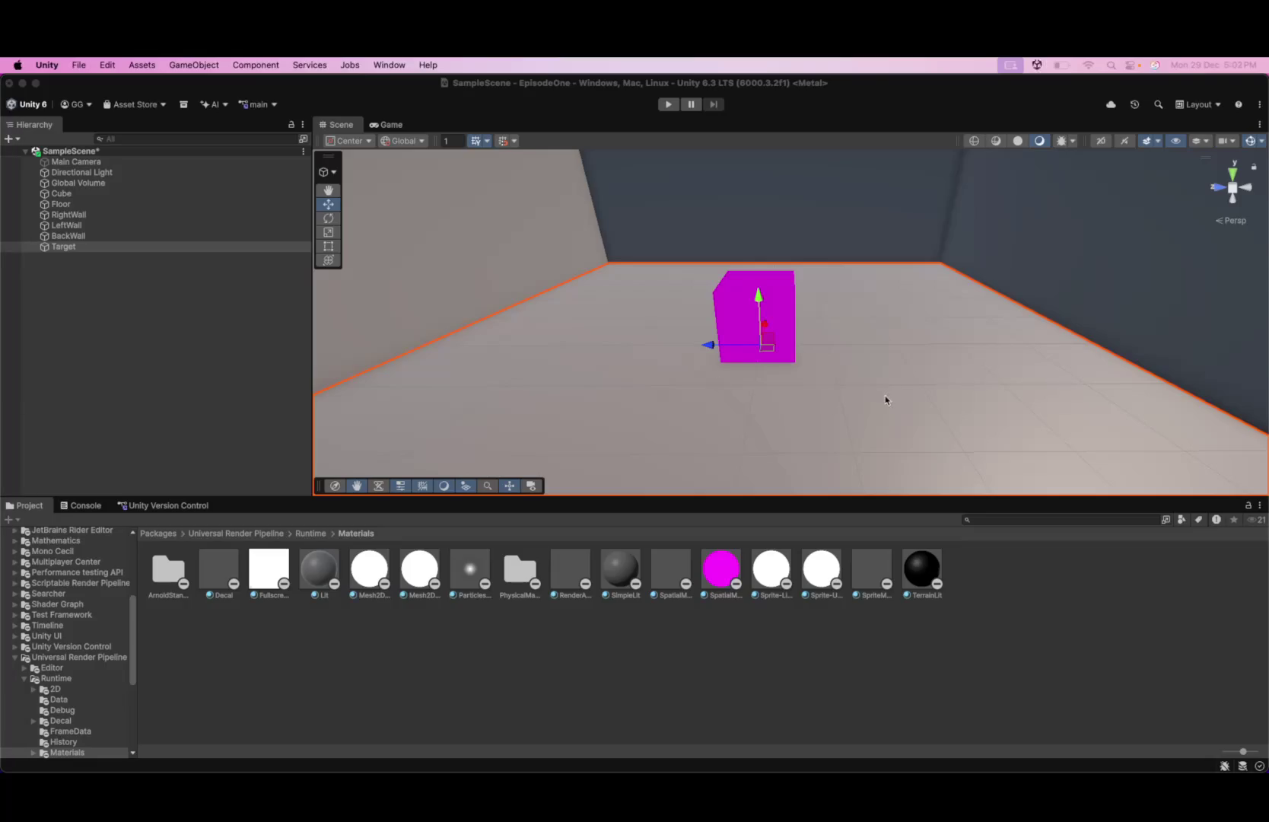
scroll(814, 365, "down", 2)
scroll(804, 341, "down", 1)
left_click(65, 247)
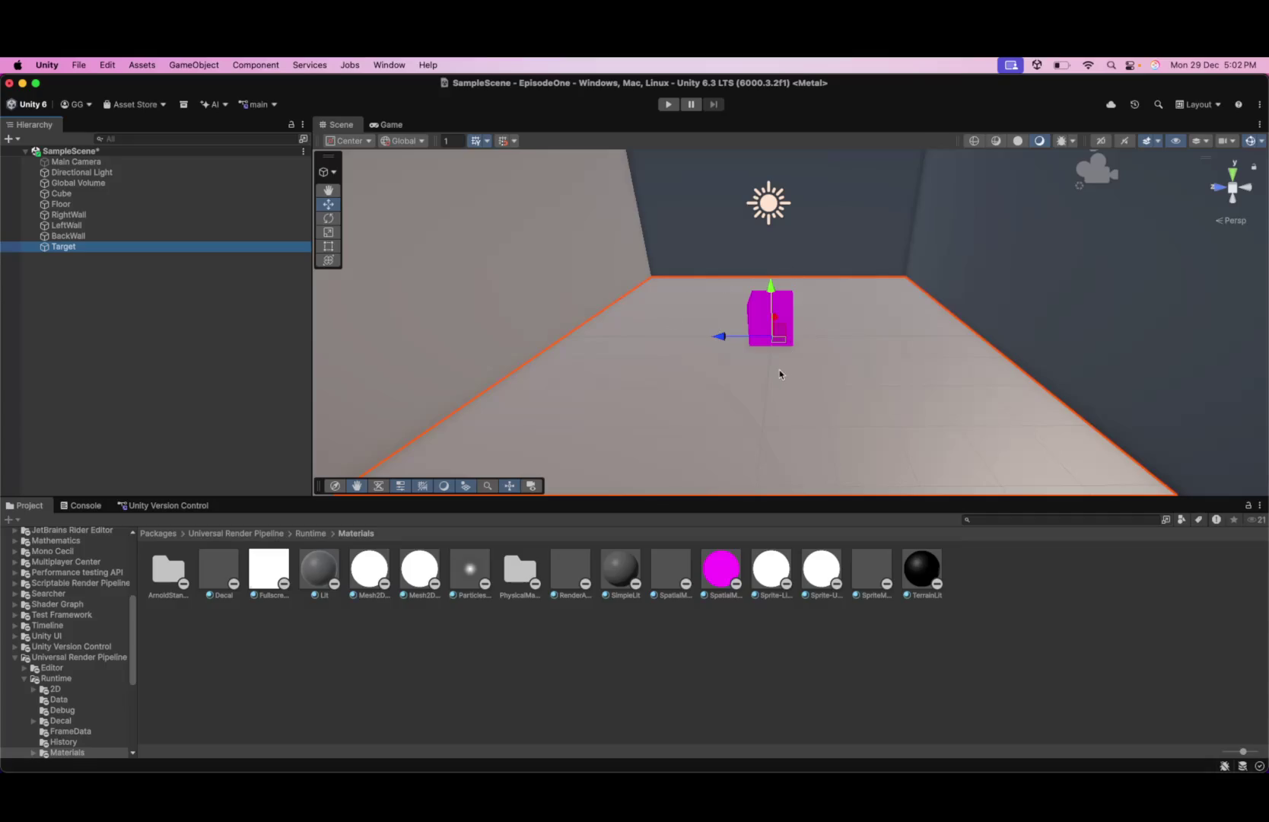
scroll(778, 365, "down", 1)
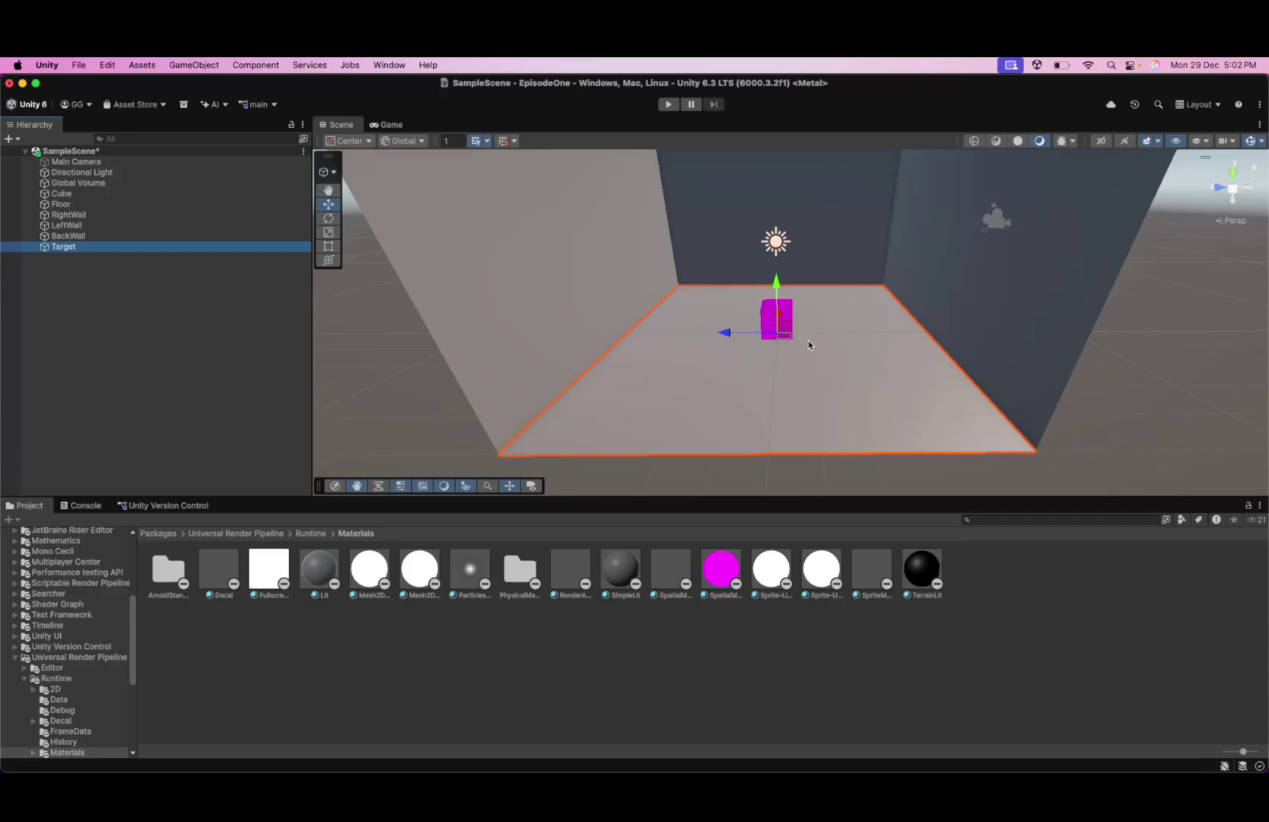
scroll(814, 345, "up", 3)
key("f")
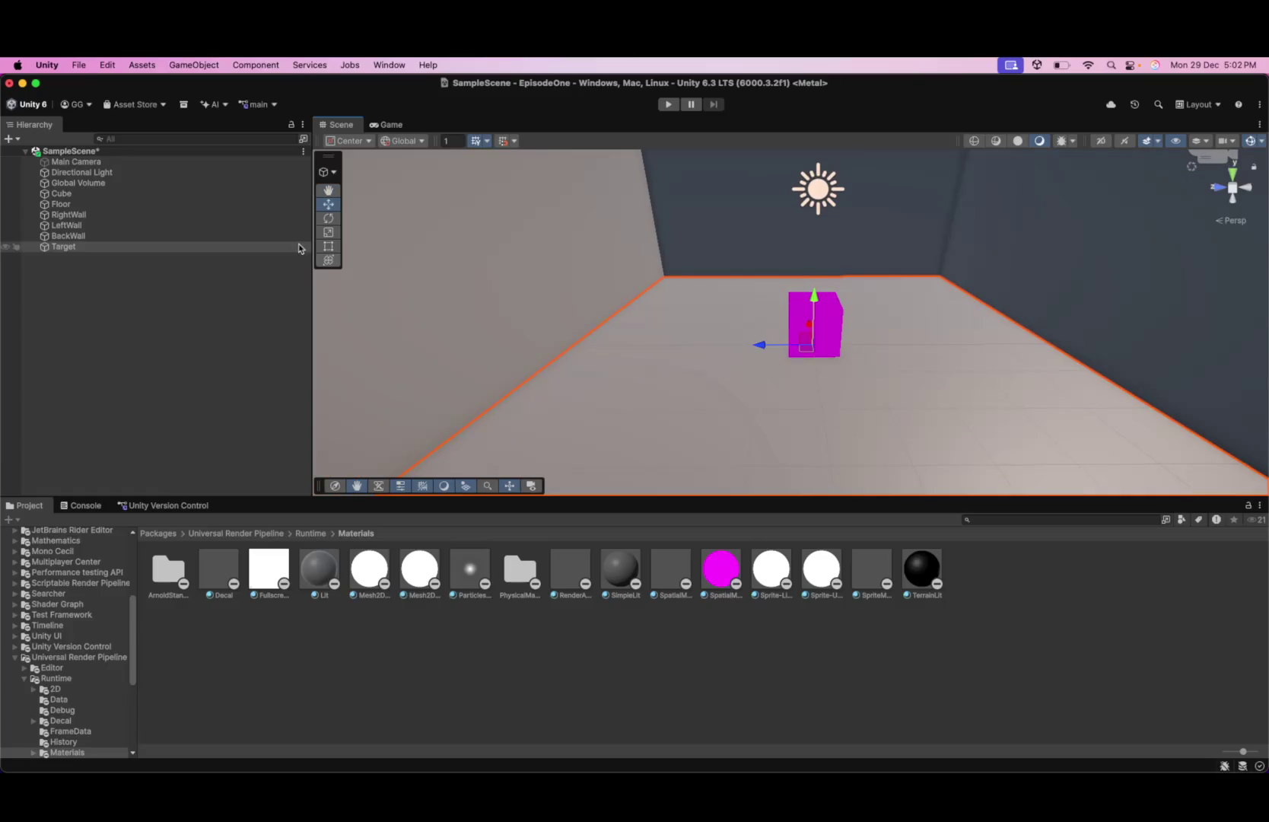
left_click(134, 257)
right_click(133, 247)
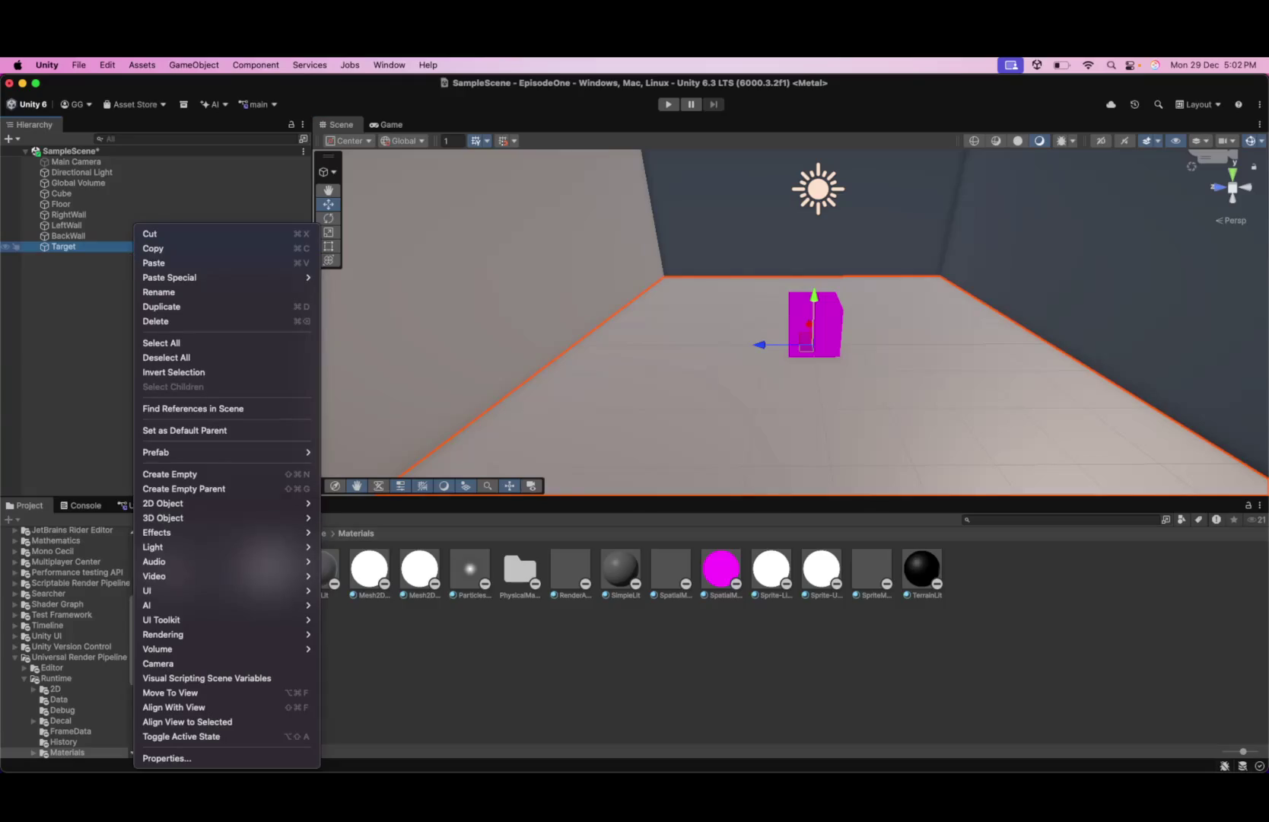
key("super+Tab")
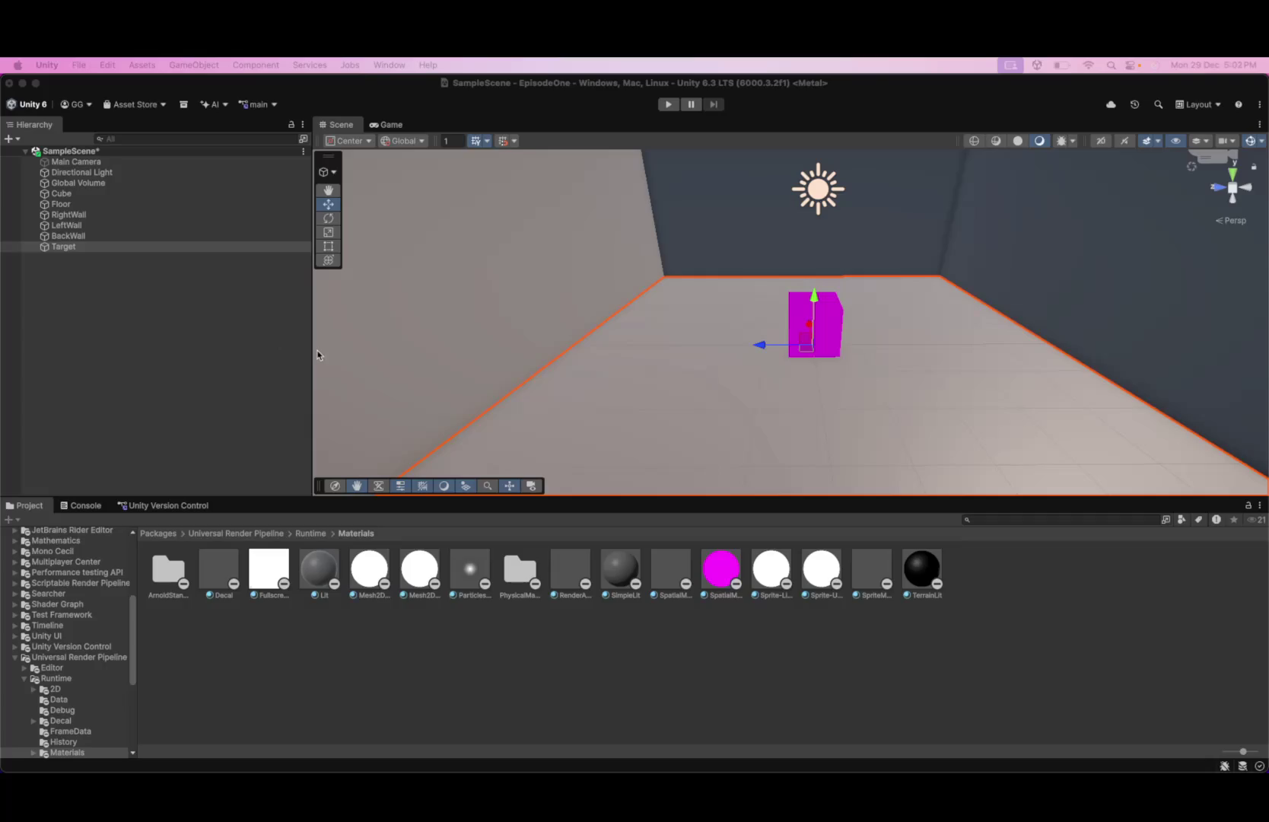
scroll(595, 337, "down", 5)
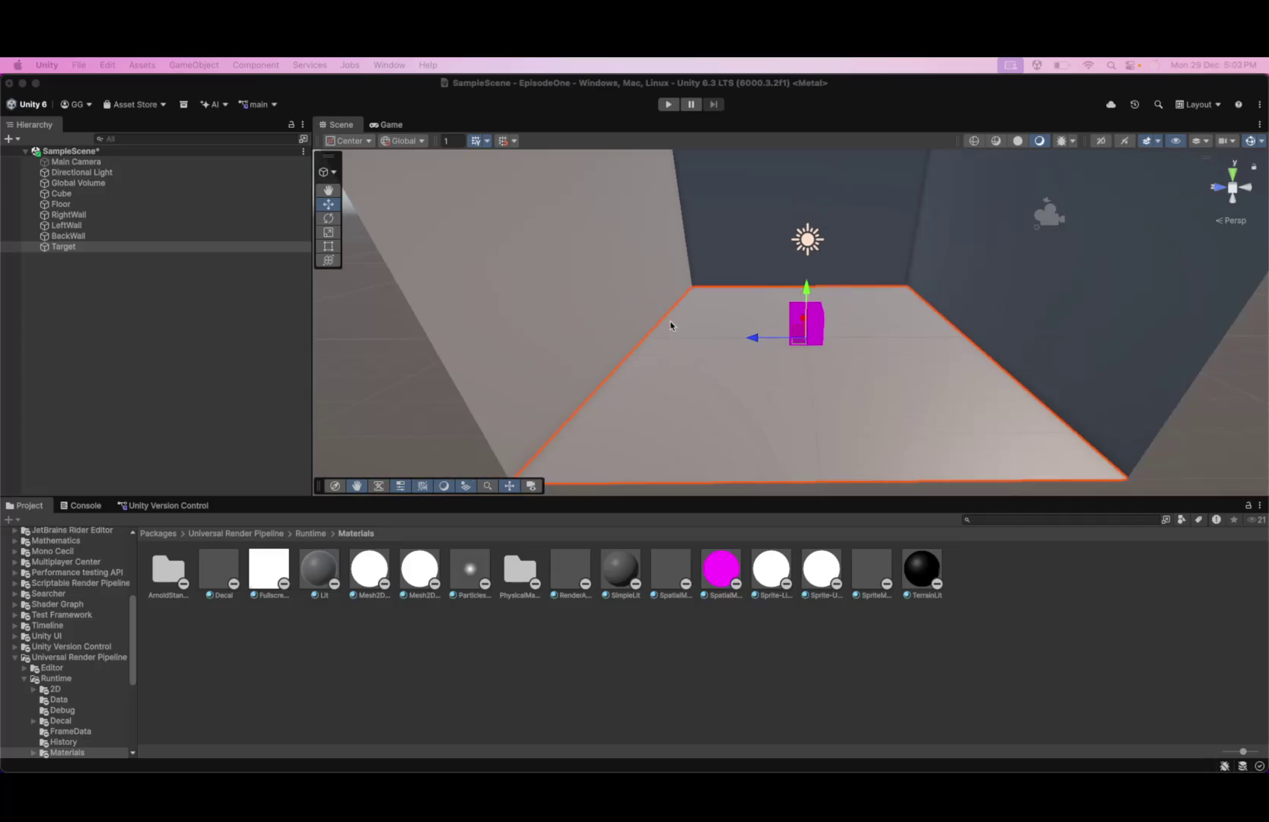
left_click(671, 325)
scroll(821, 370, "up", 2)
key("w")
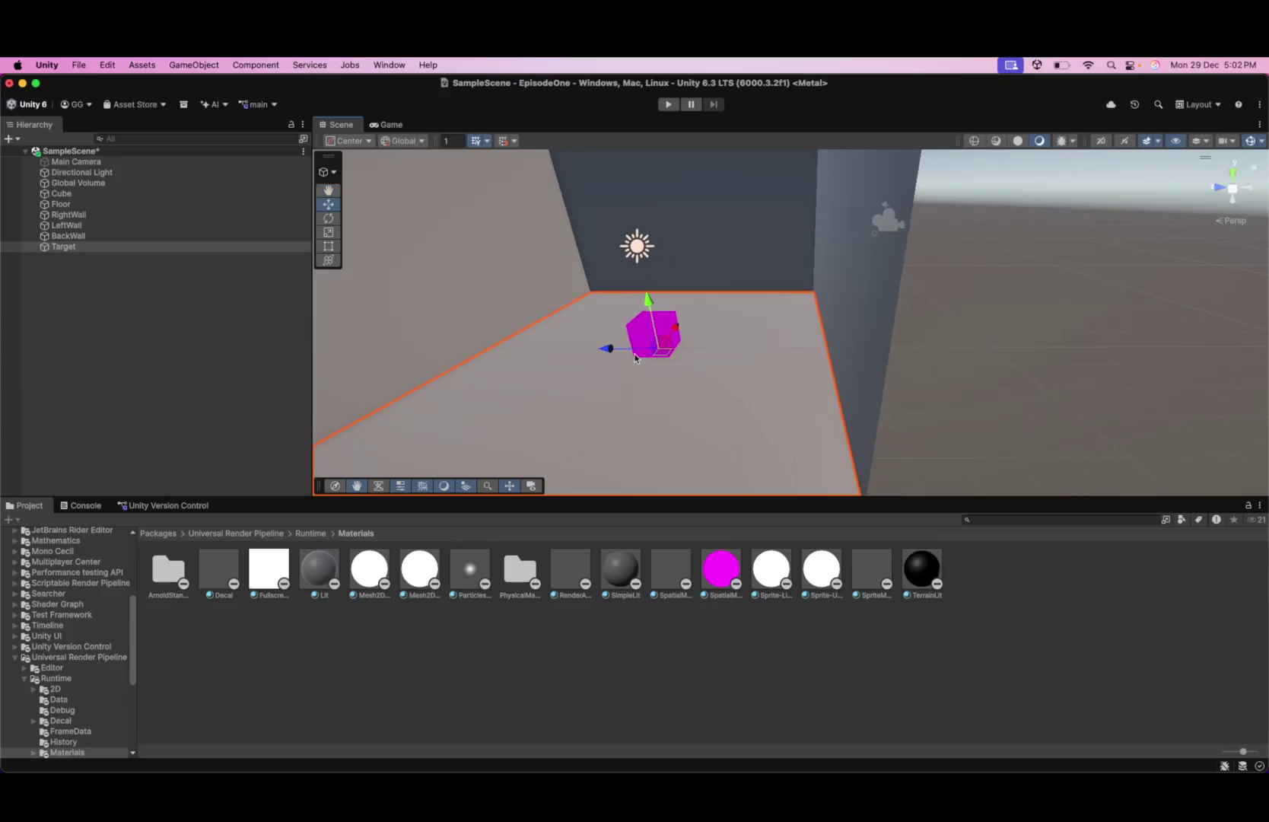
key("q")
left_click_drag(628, 357, 678, 353)
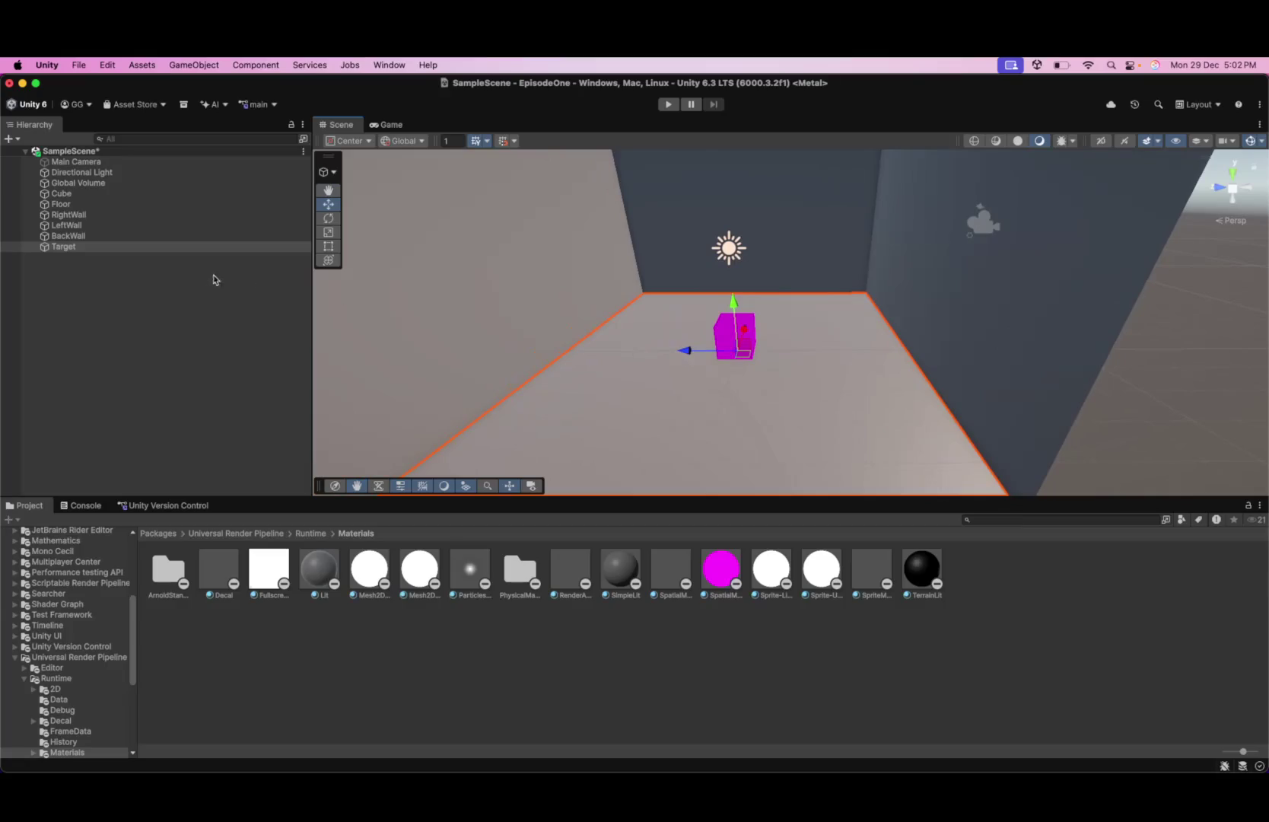
- Open Target's properties window and set its scale to 0.1 on X, Y and Z
right_click(120, 245)
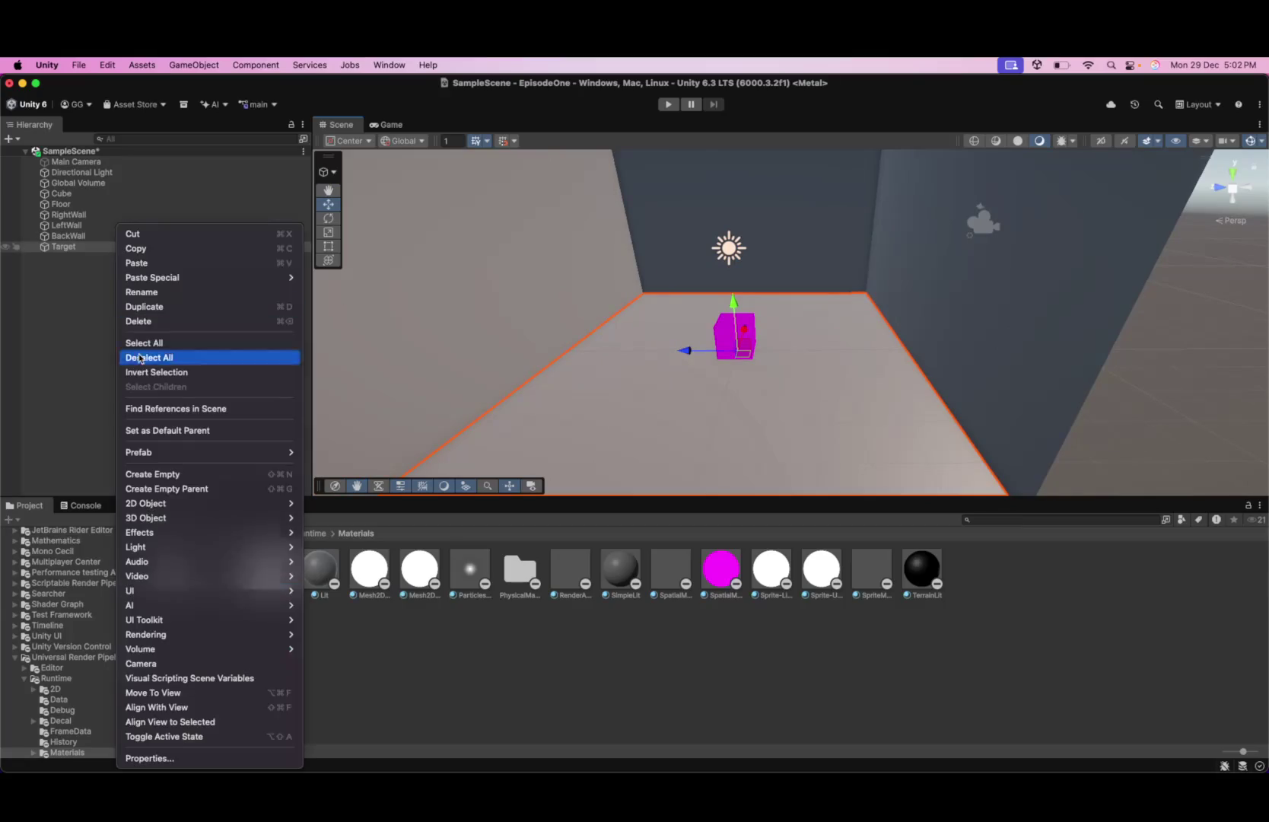
left_click(183, 757)
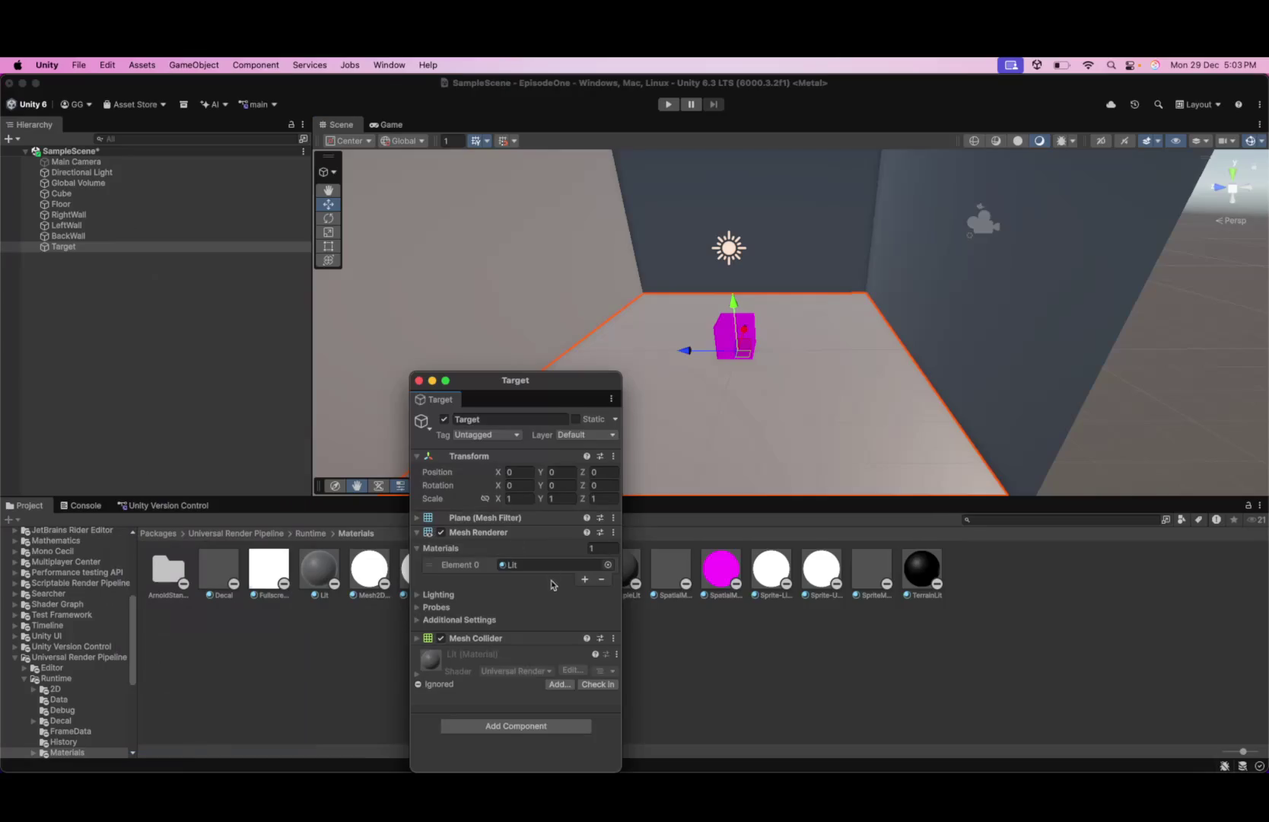
left_click(521, 500)
key("BackSpace")
type("0.1")
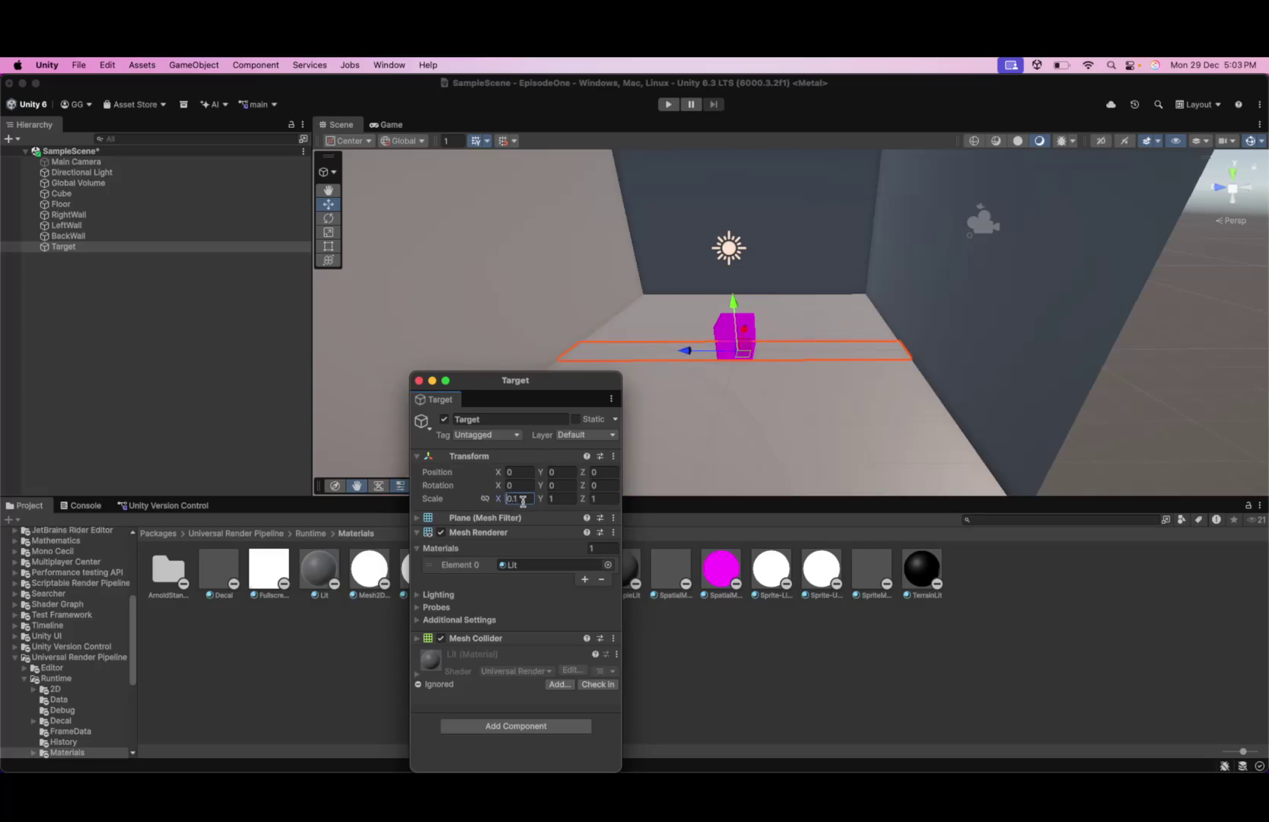
right_click(519, 500)
left_click(561, 514)
key("Tab")
type("0.1")
key("Tab")
type("0.1")
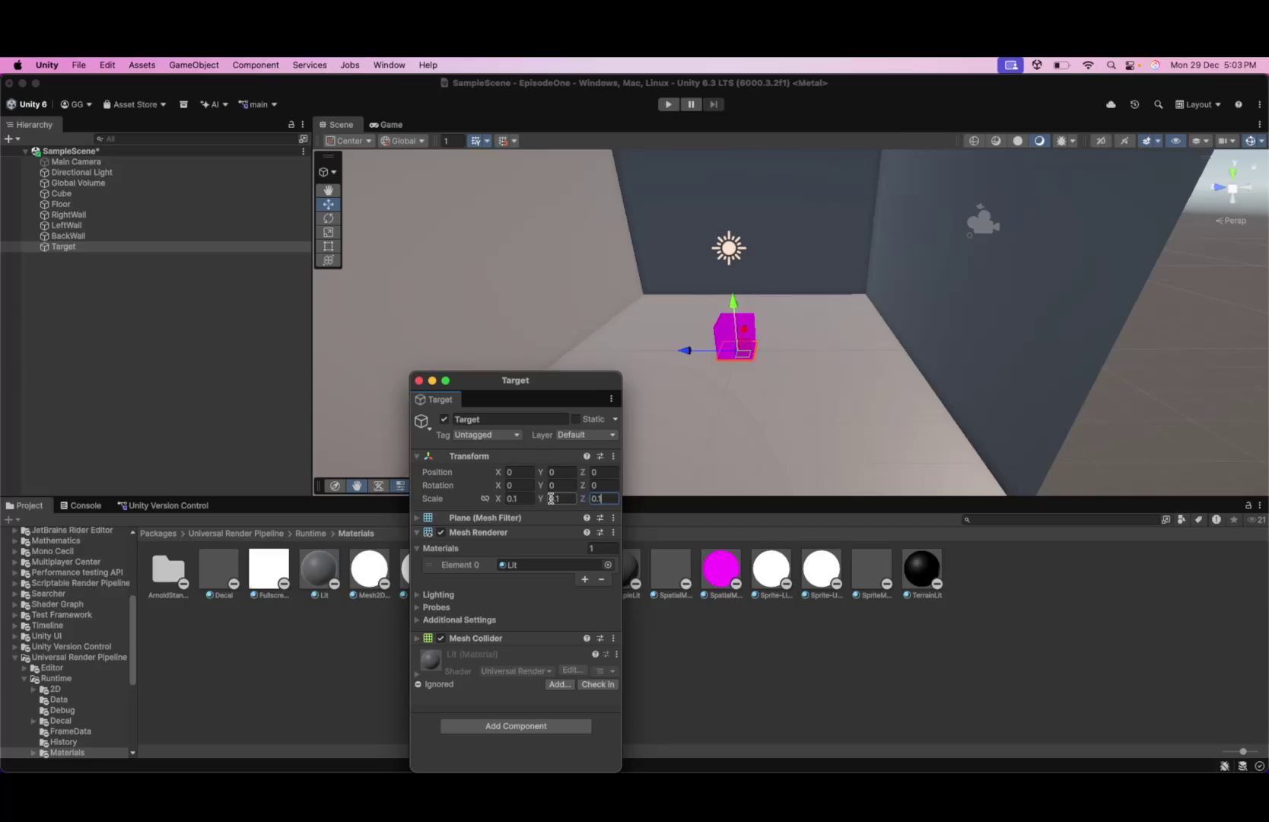
- Move Target to position X 4, Z 4 and close the properties window
left_click(525, 473)
type("1")
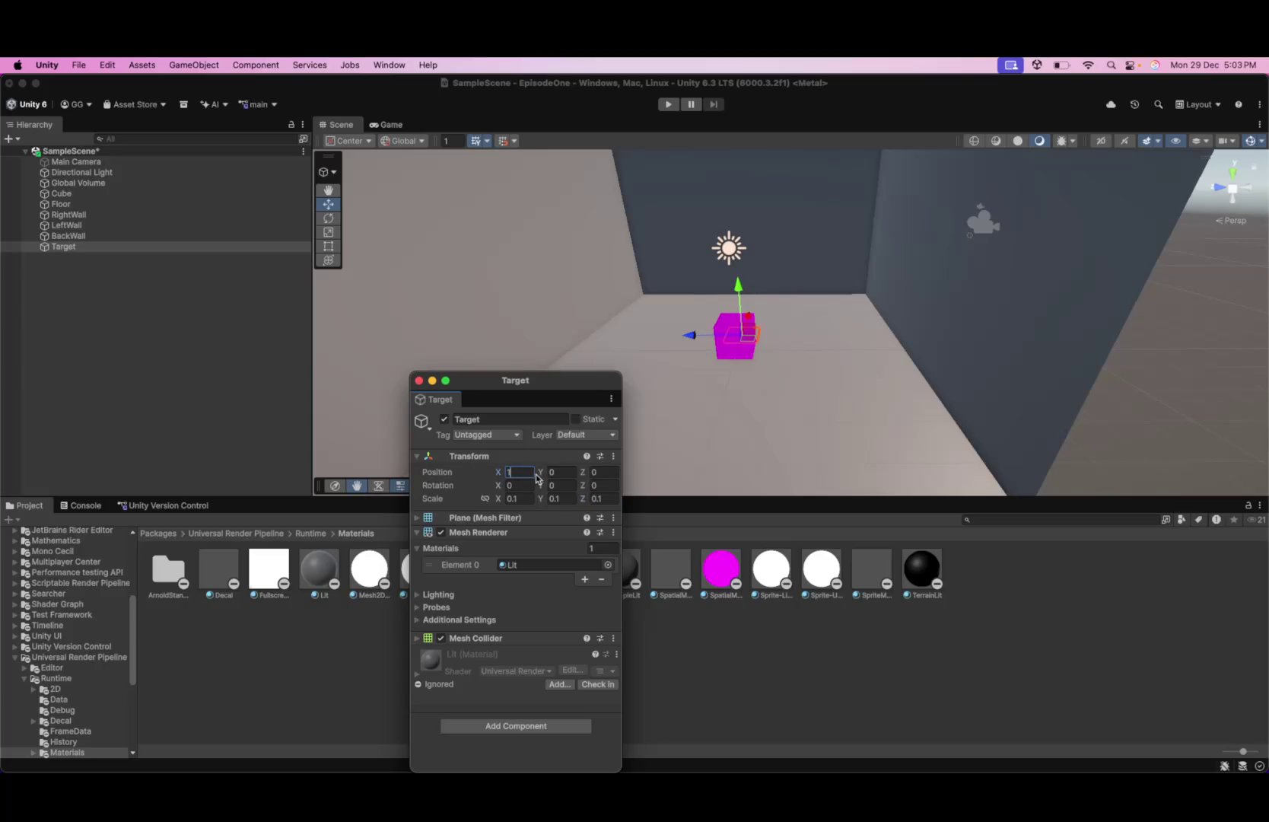
key("BackSpace")
type("5")
key("BackSpace")
type("4")
left_click(604, 472)
type("4")
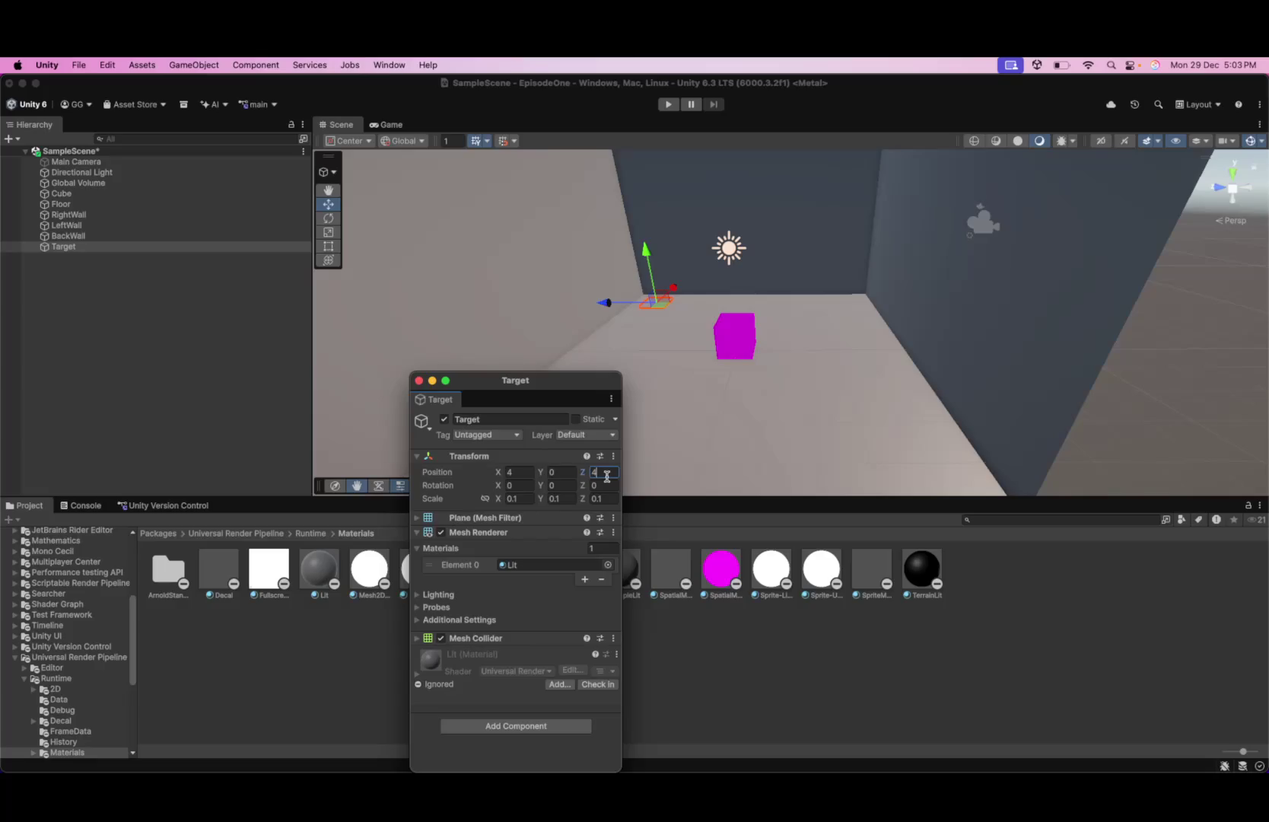
left_click(996, 609)
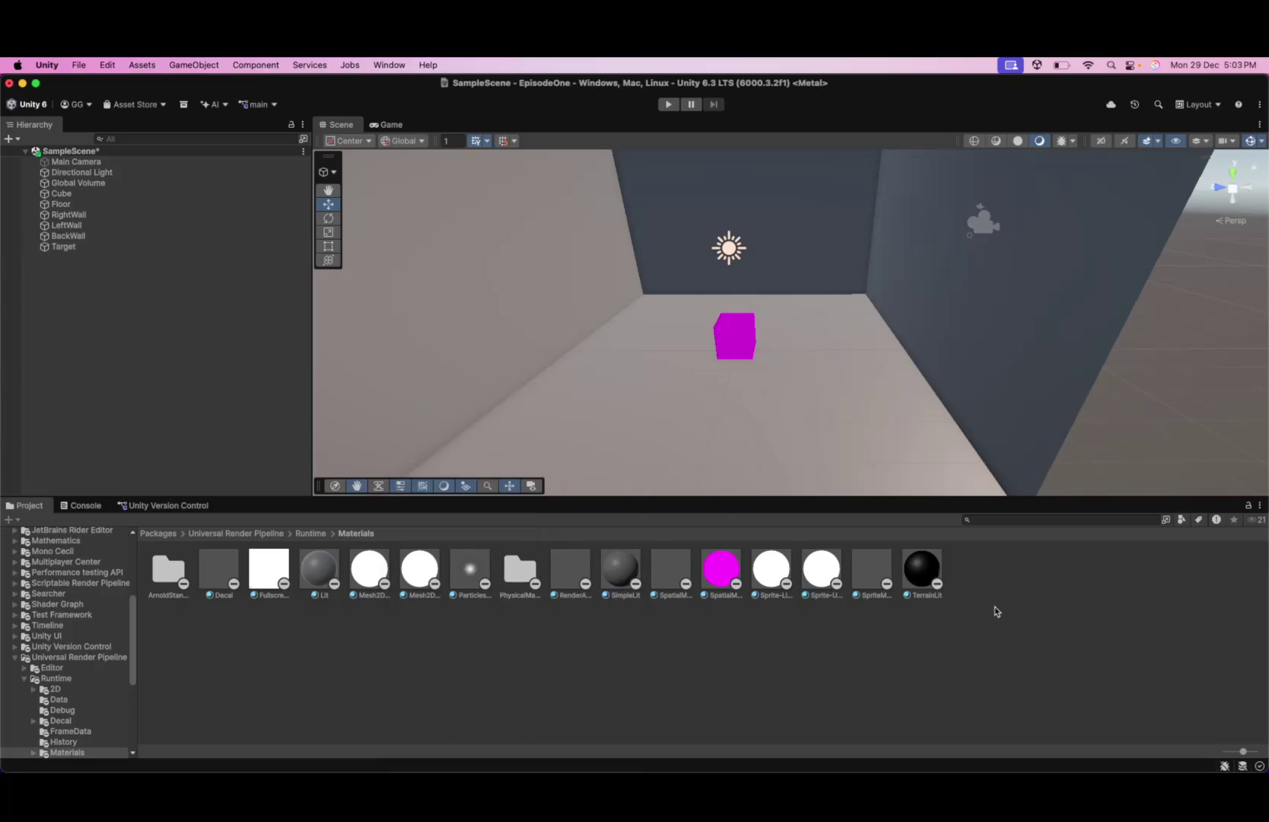
- Select the Target plane and open its floating properties window
left_click(651, 306)
left_click(651, 305)
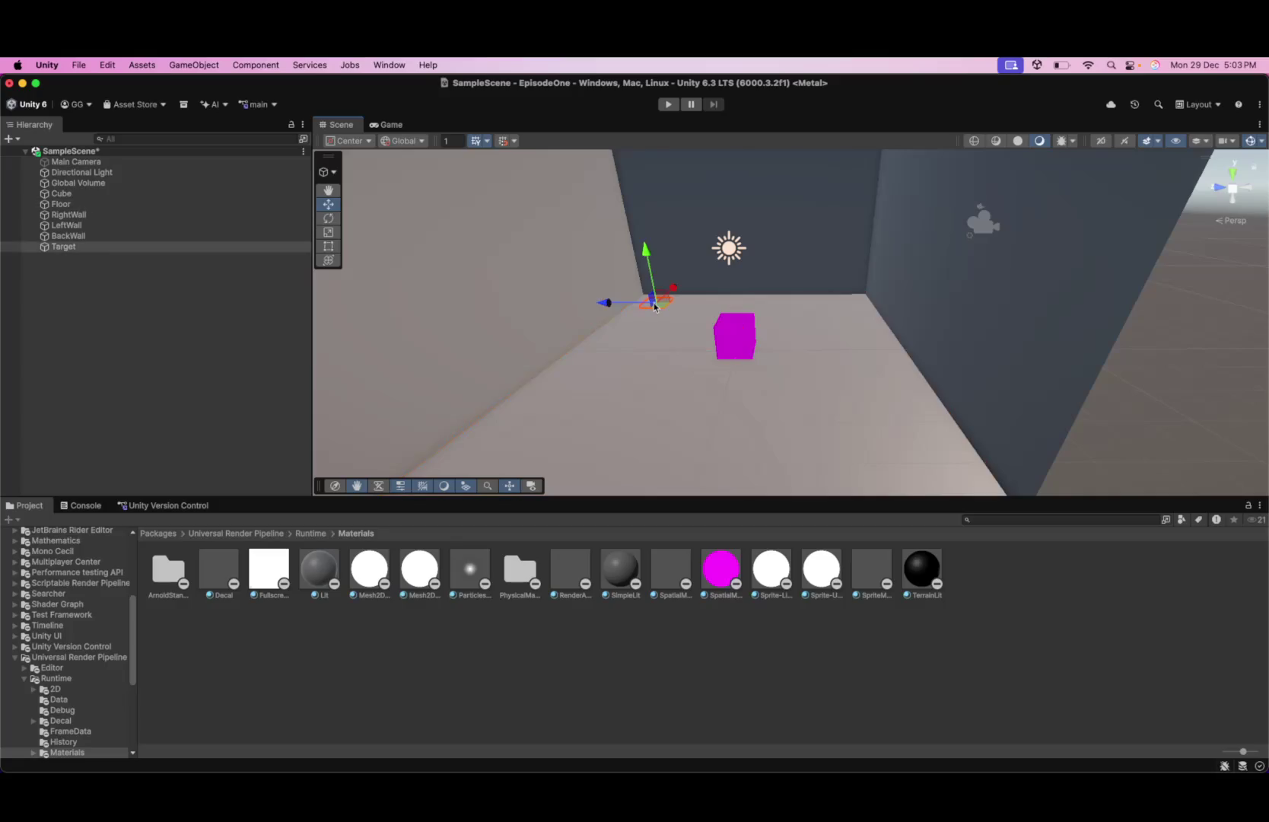
right_click(76, 258)
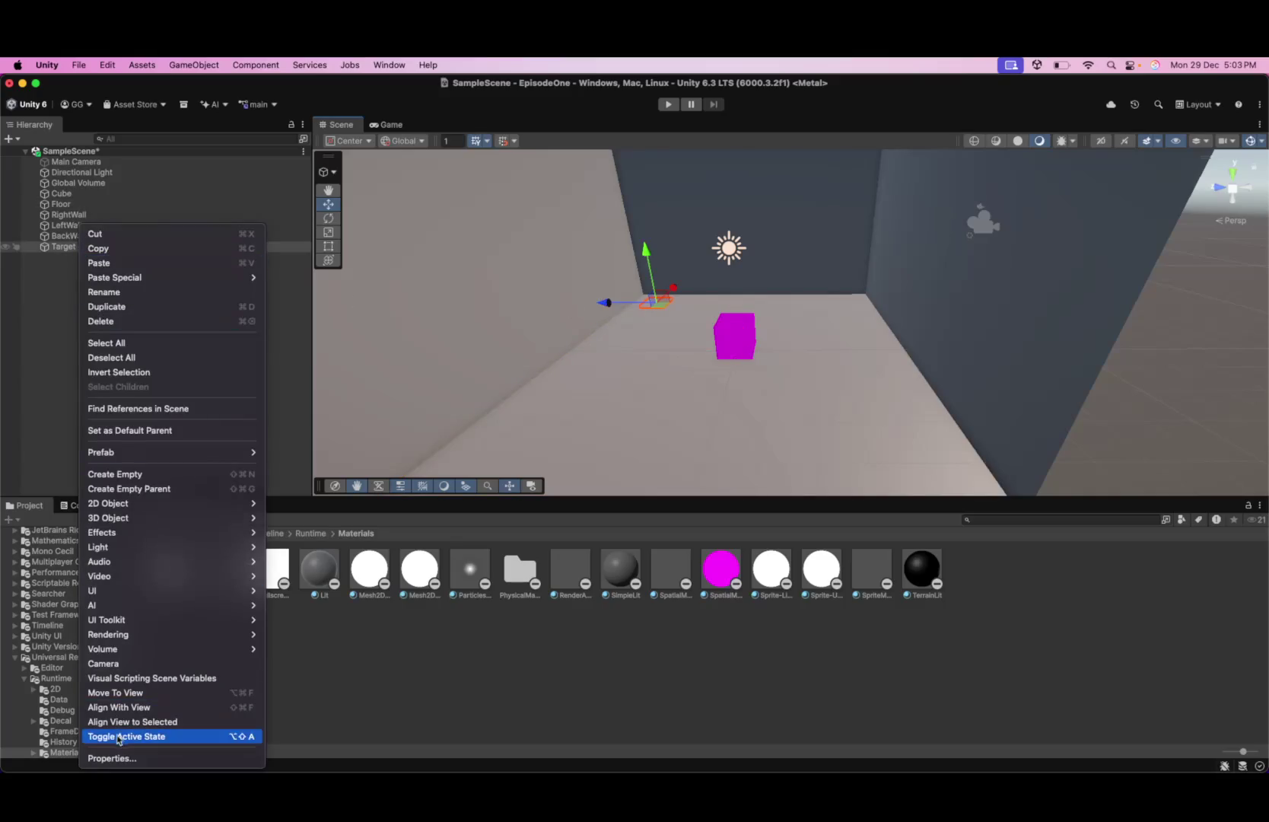
left_click(152, 757)
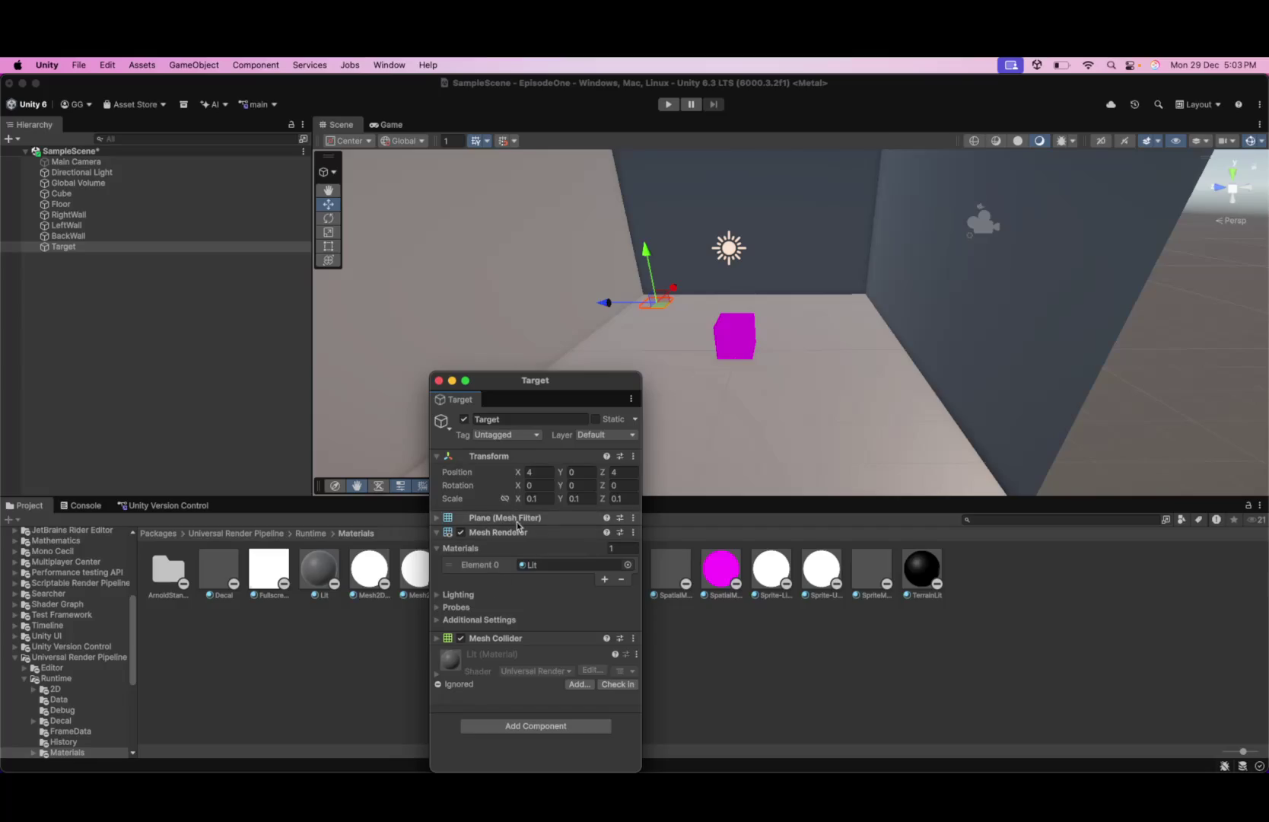
- Expand the Mesh Filter and Mesh Renderer Additional Settings, then move the window to the upper left
left_click(440, 518)
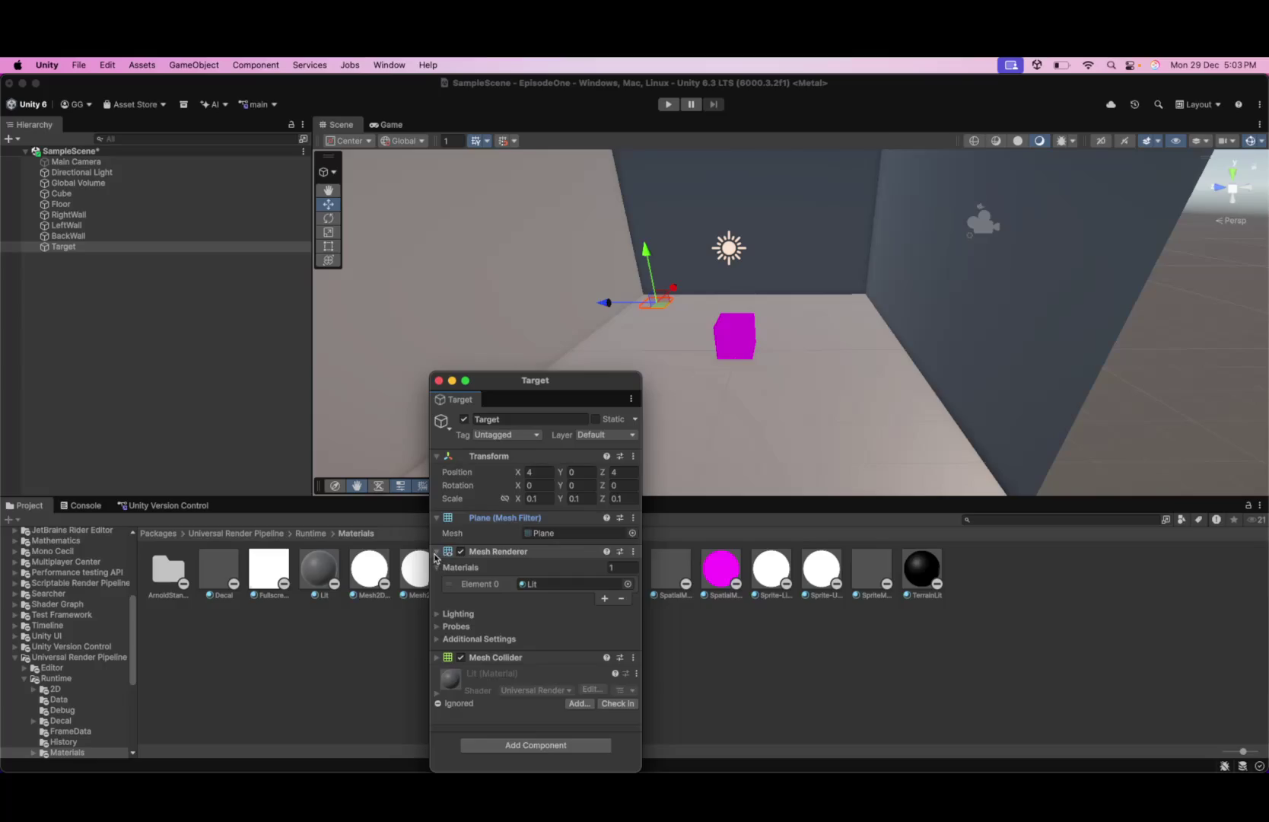
left_click(463, 568)
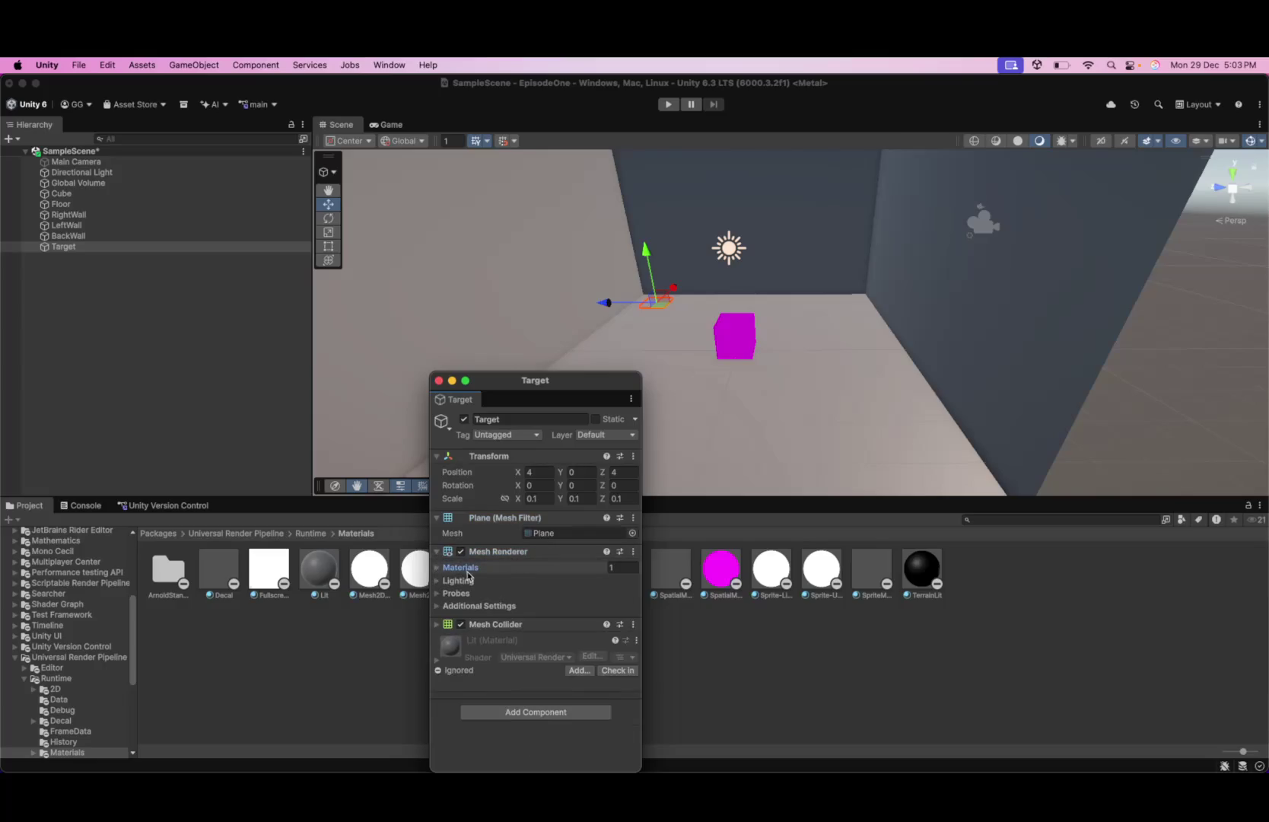
left_click(465, 580)
left_click(465, 581)
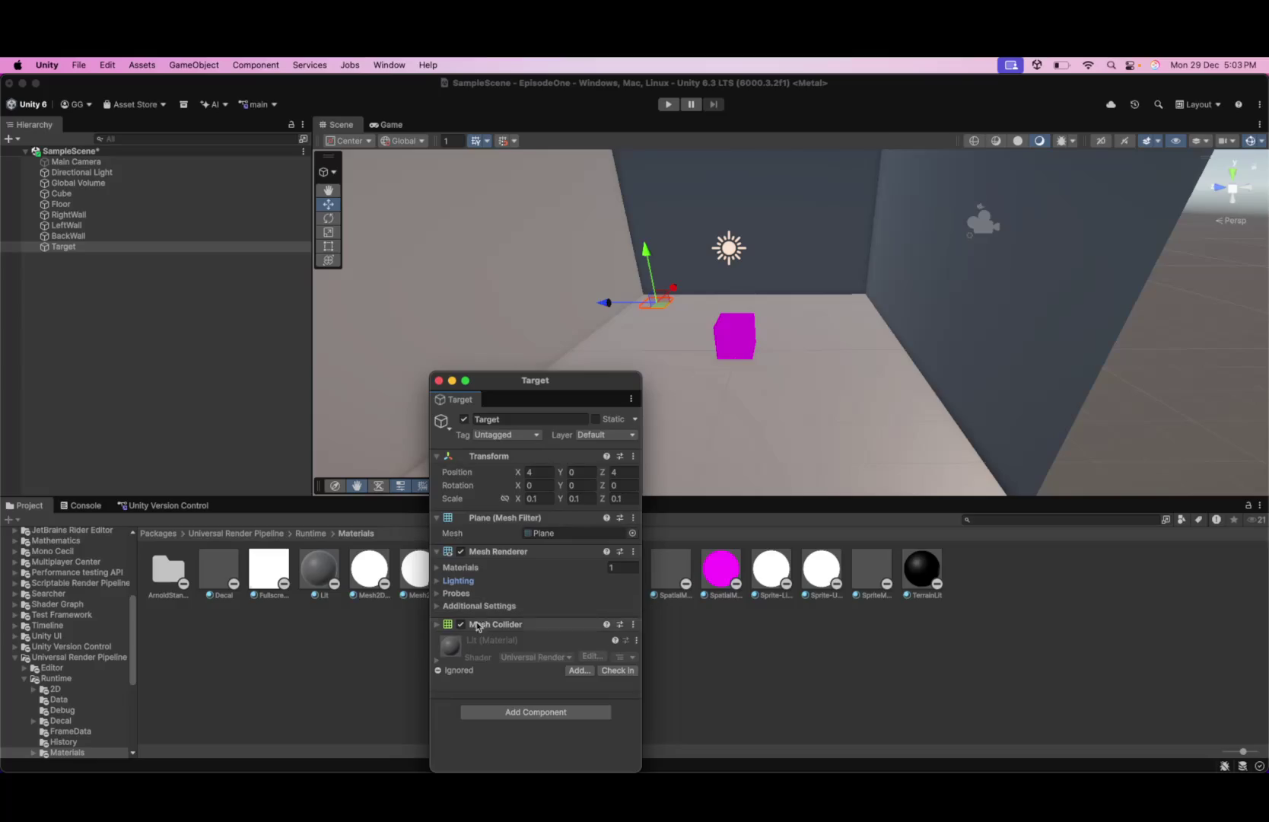
left_click(440, 594)
left_click(440, 593)
left_click(439, 606)
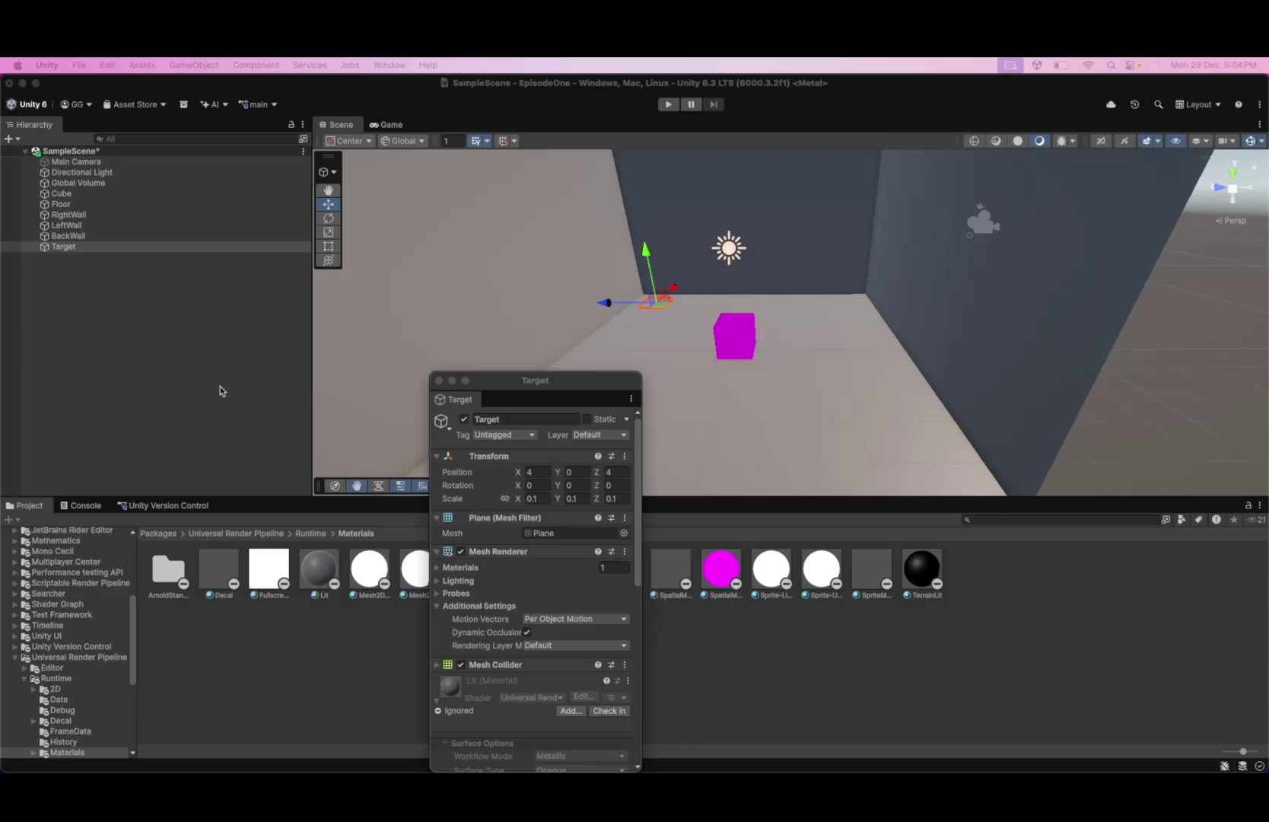
left_click_drag(542, 395, 183, 305)
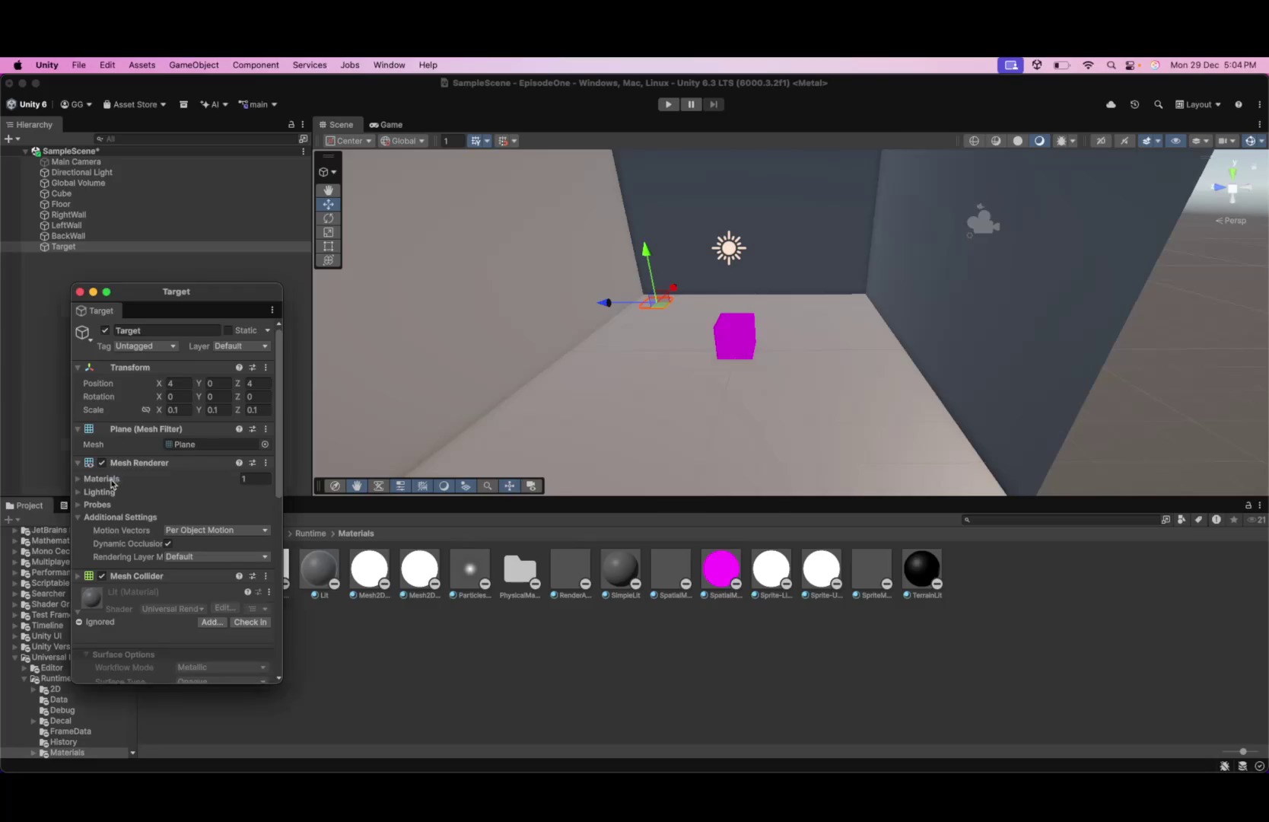
- Assign the magenta SpatialMappingWireframe material to Target's Element 0 and close the windows
left_click(122, 480)
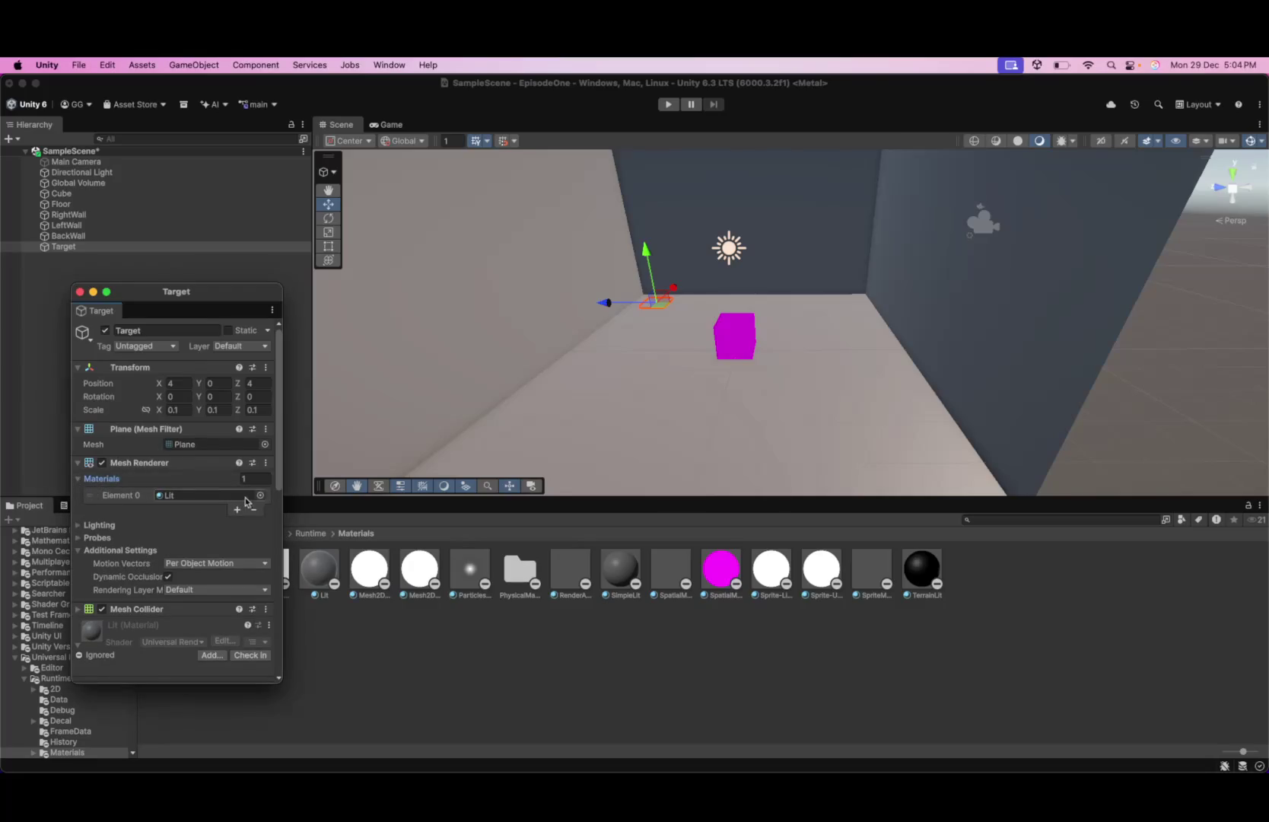
left_click(259, 496)
left_click(345, 664)
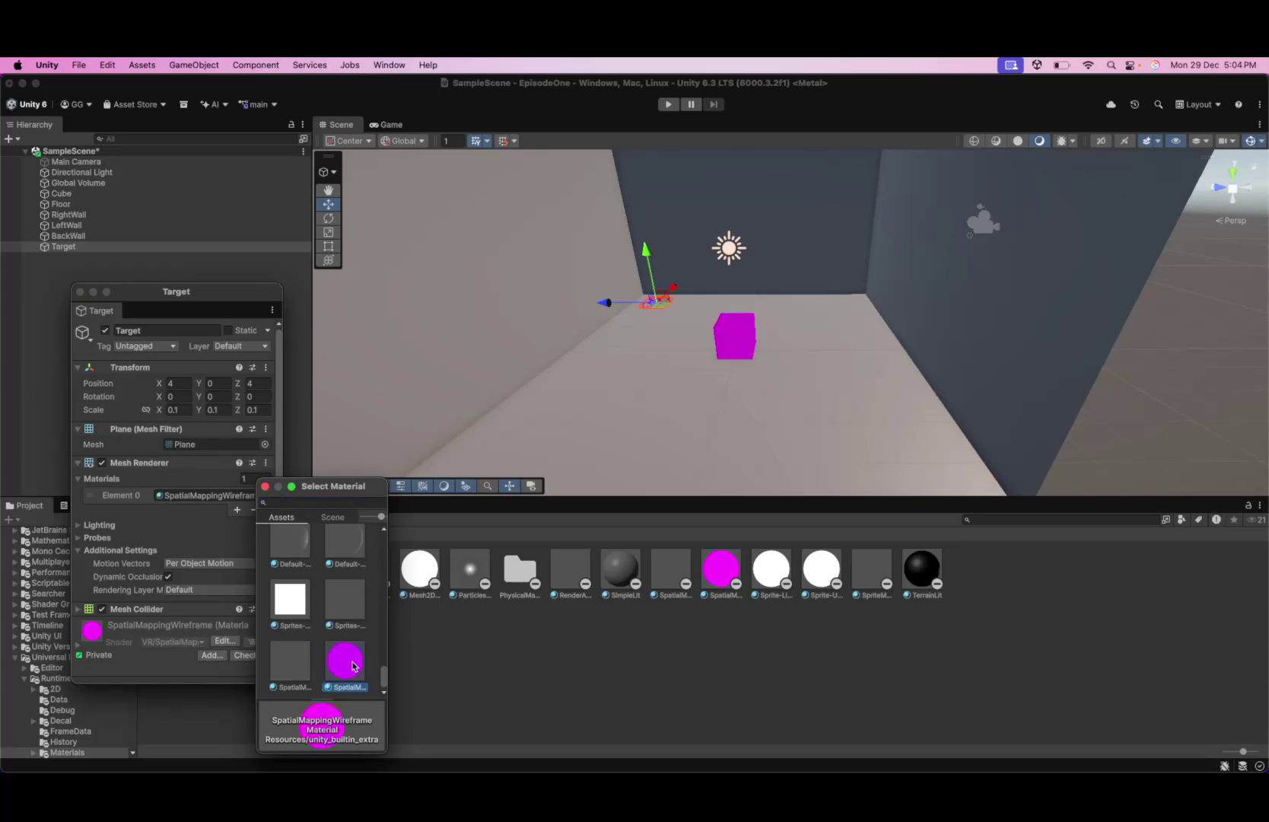
left_click(530, 691)
left_click(674, 298)
left_click(659, 299)
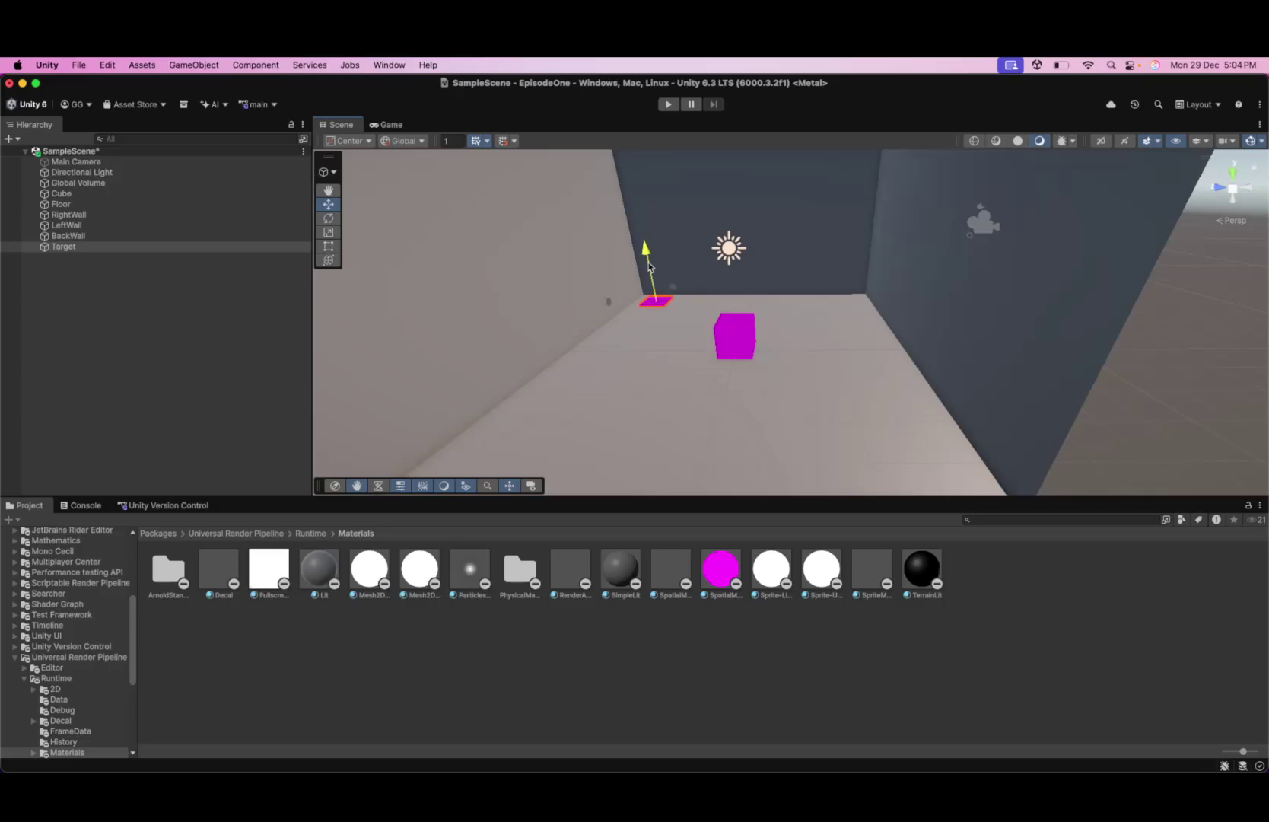
left_click(659, 608)
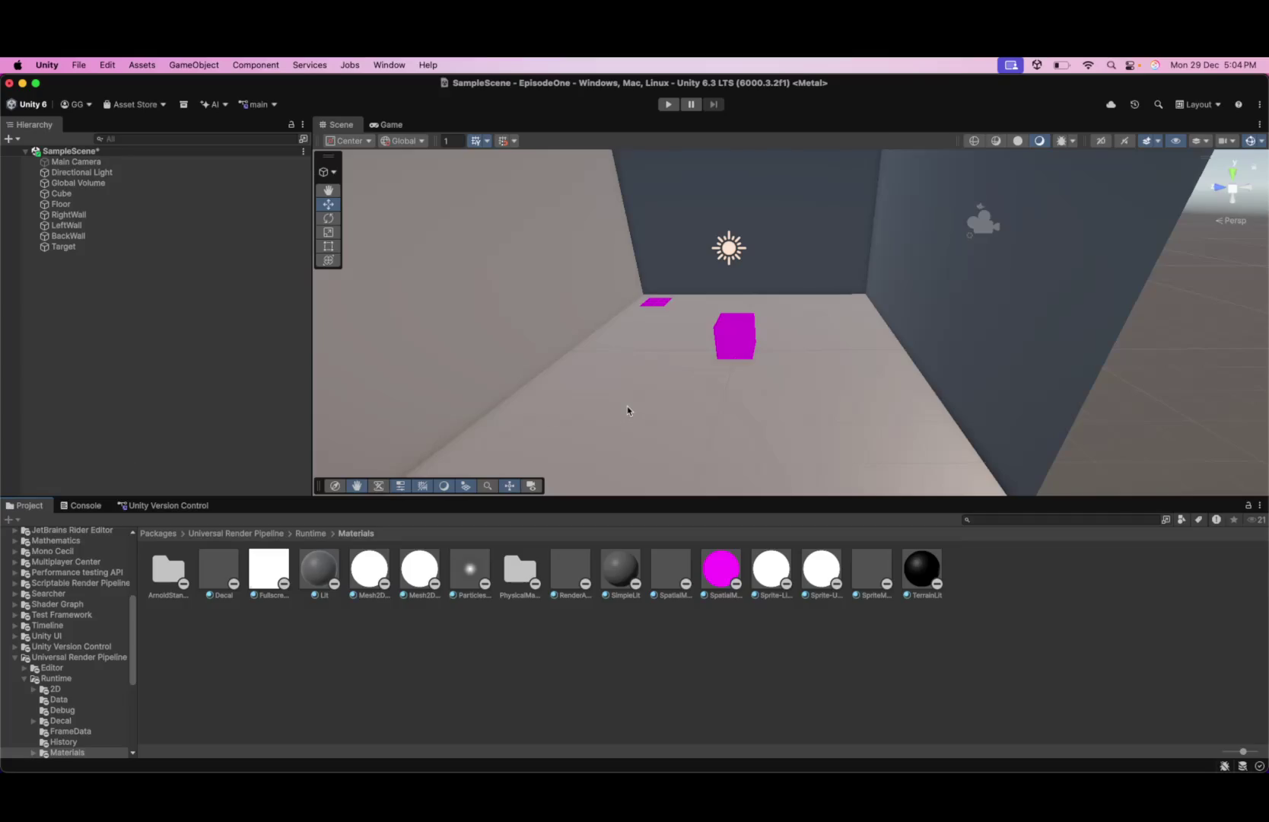
left_click_drag(674, 357, 711, 377)
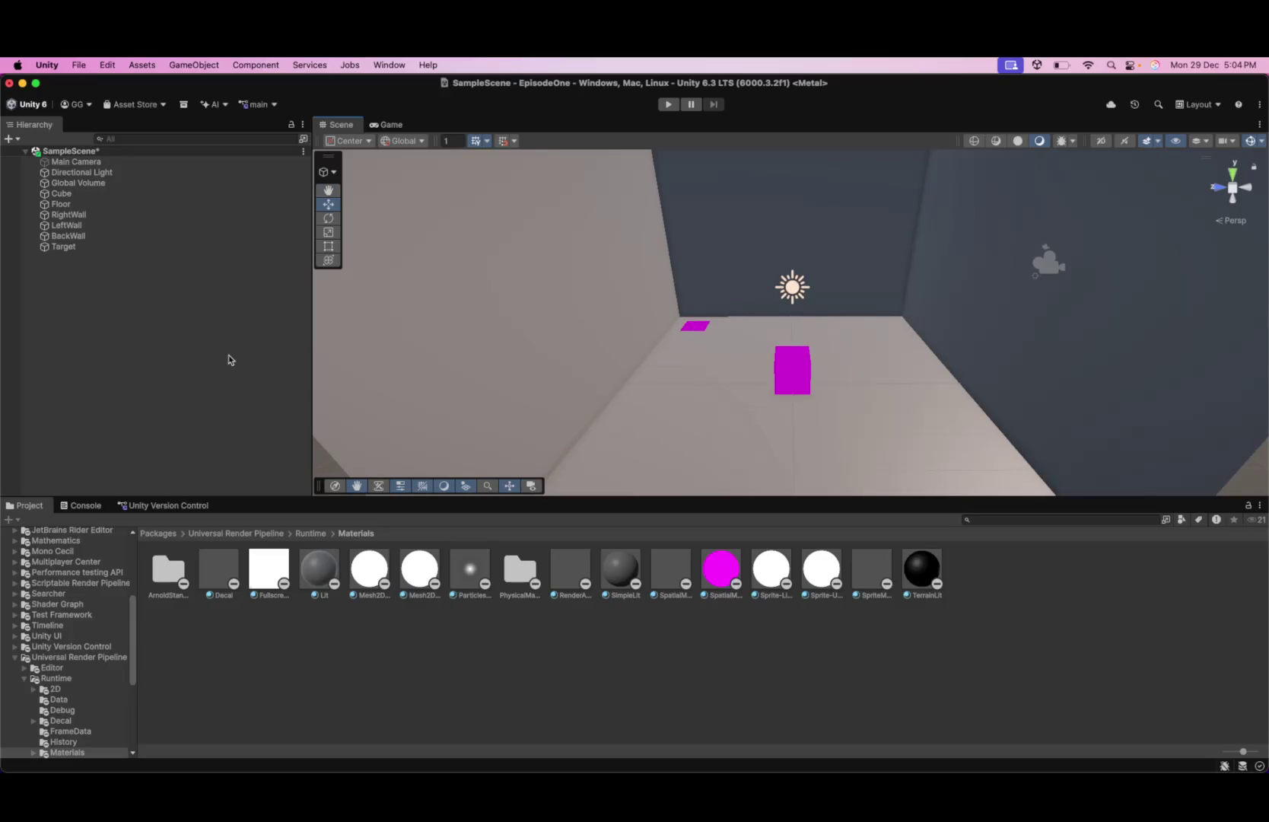
left_click_drag(608, 363, 652, 325)
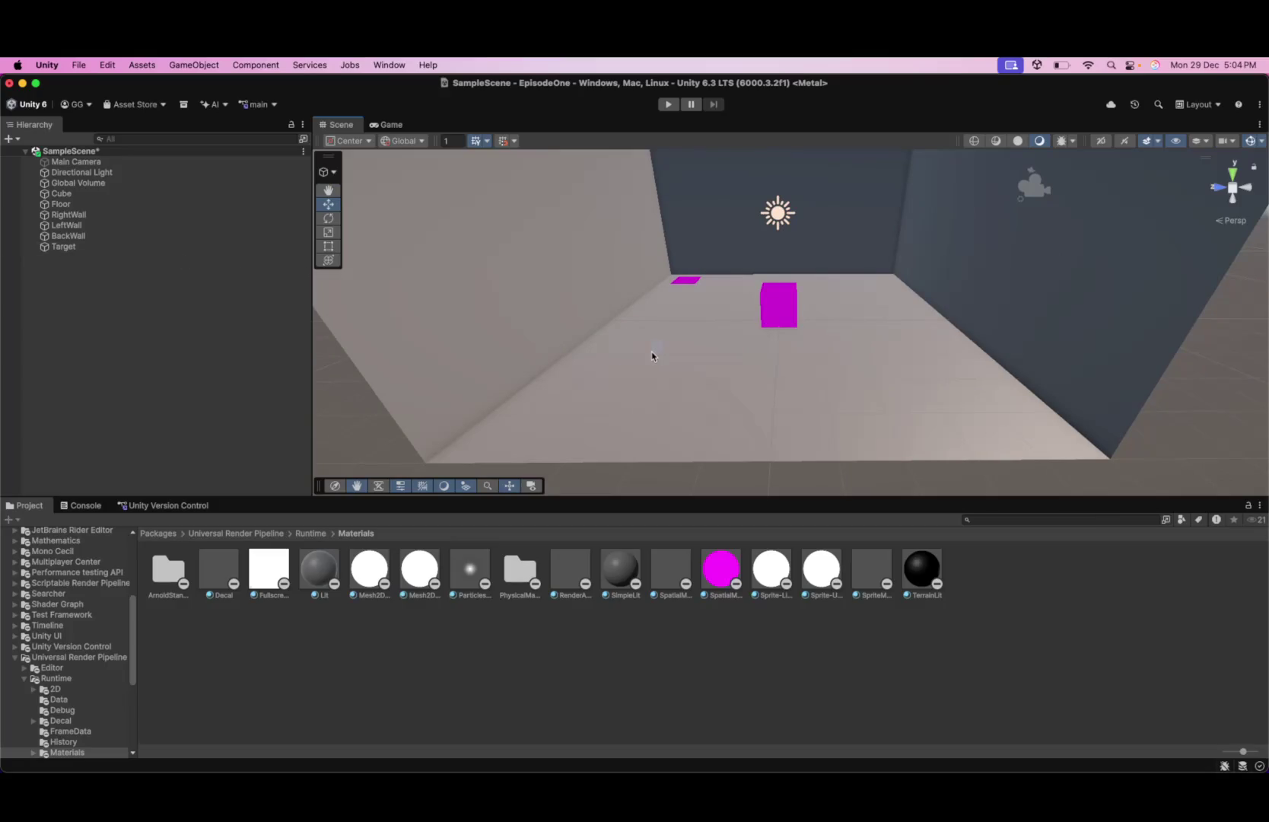
mouse_move(649, 363)
left_mouse_down()
mouse_move(623, 403)
mouse_move(744, 326)
left_mouse_up()
left_click(769, 309)
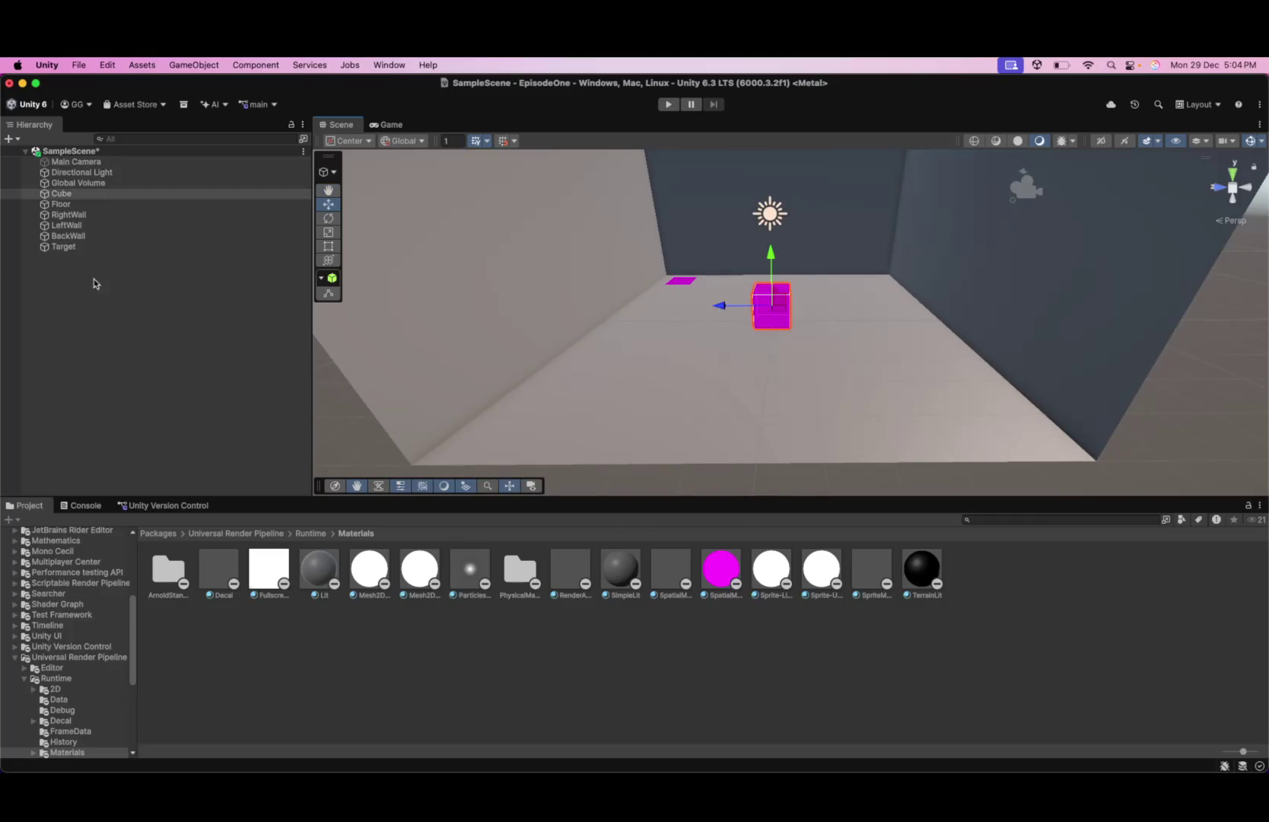
right_click(58, 193)
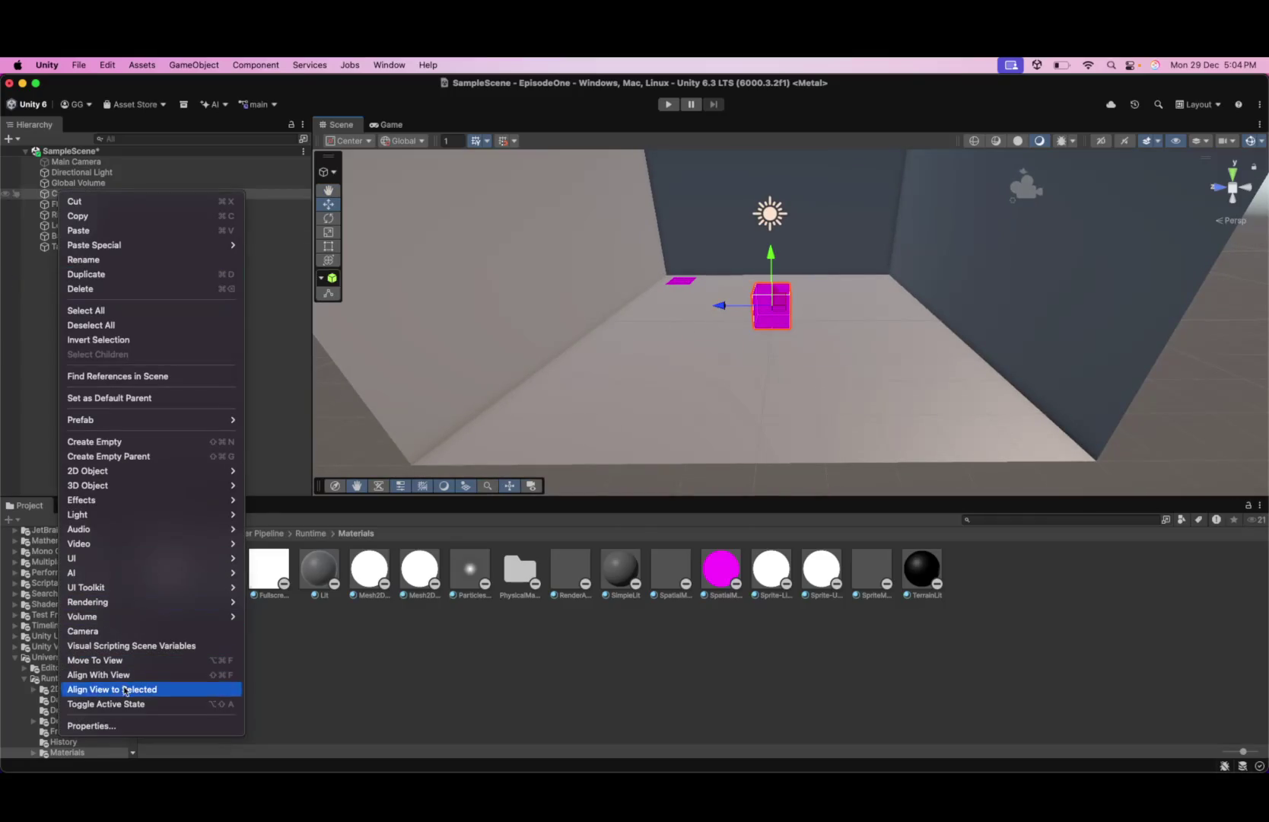
- Open the Cube's properties window and browse Box Collider physics materials without choosing one
left_click(127, 729)
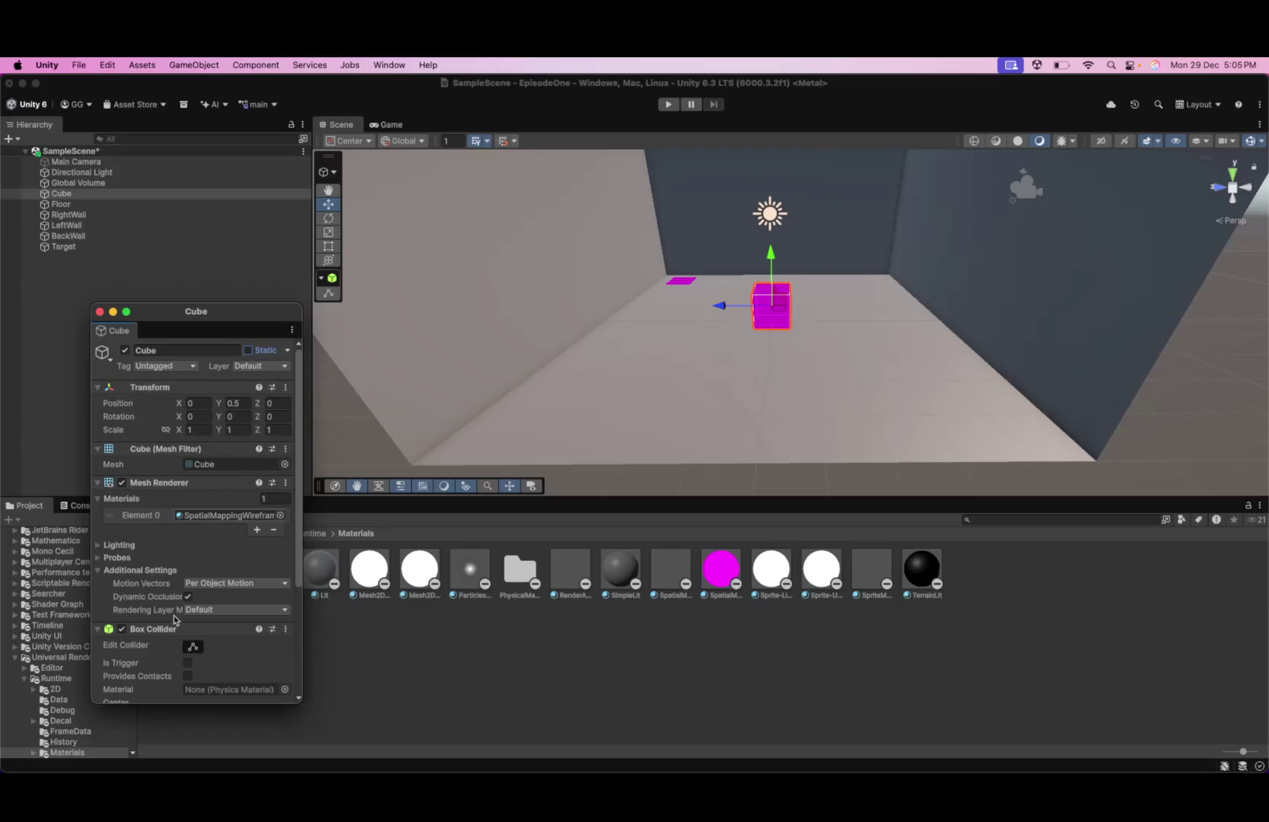
scroll(173, 615, "down", 5)
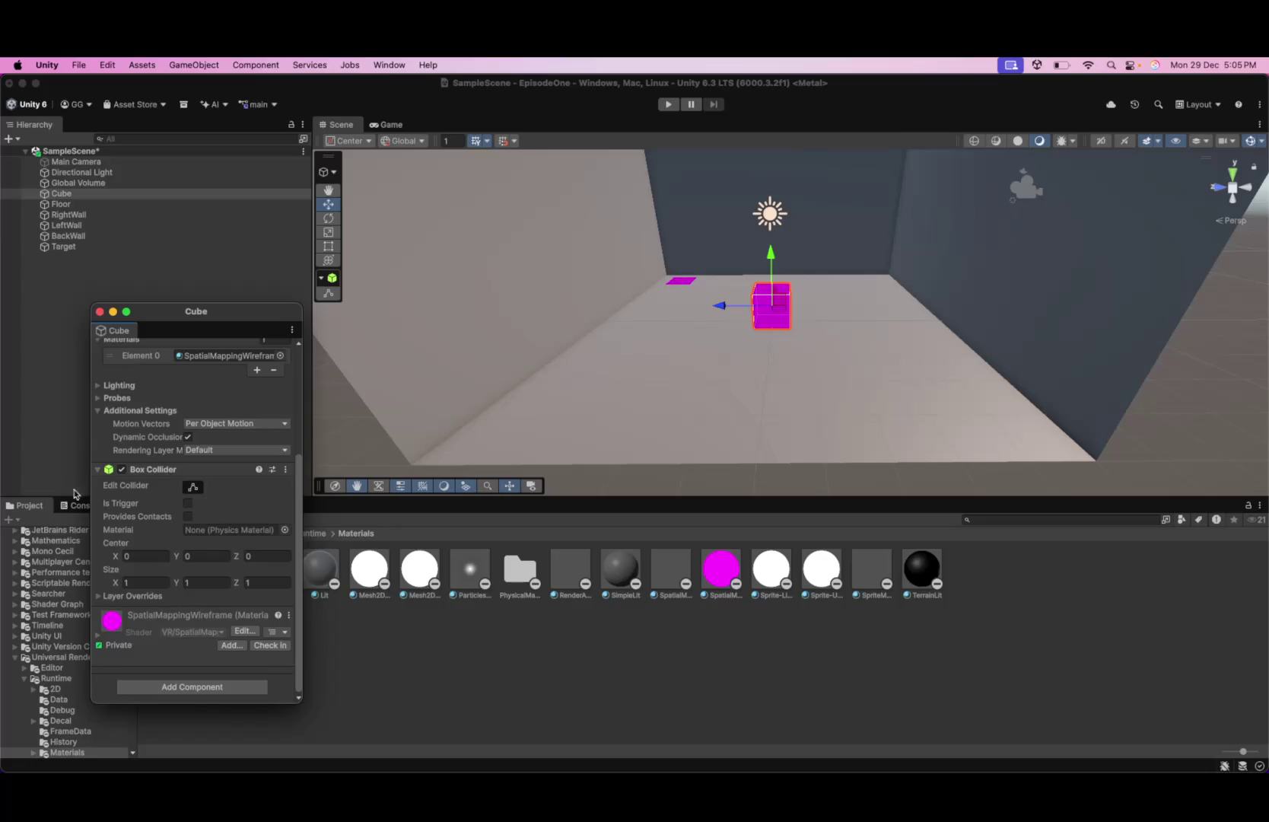
left_click(285, 530)
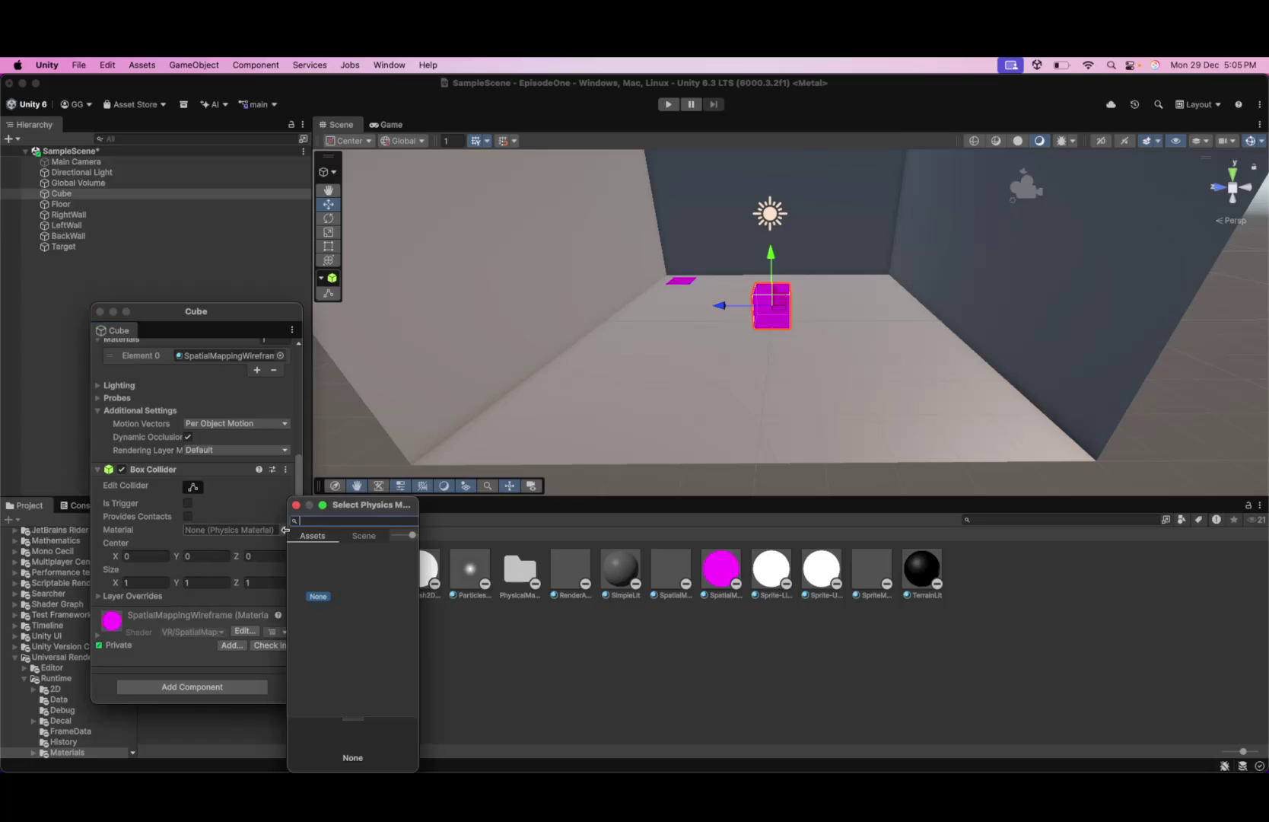
left_click(296, 506)
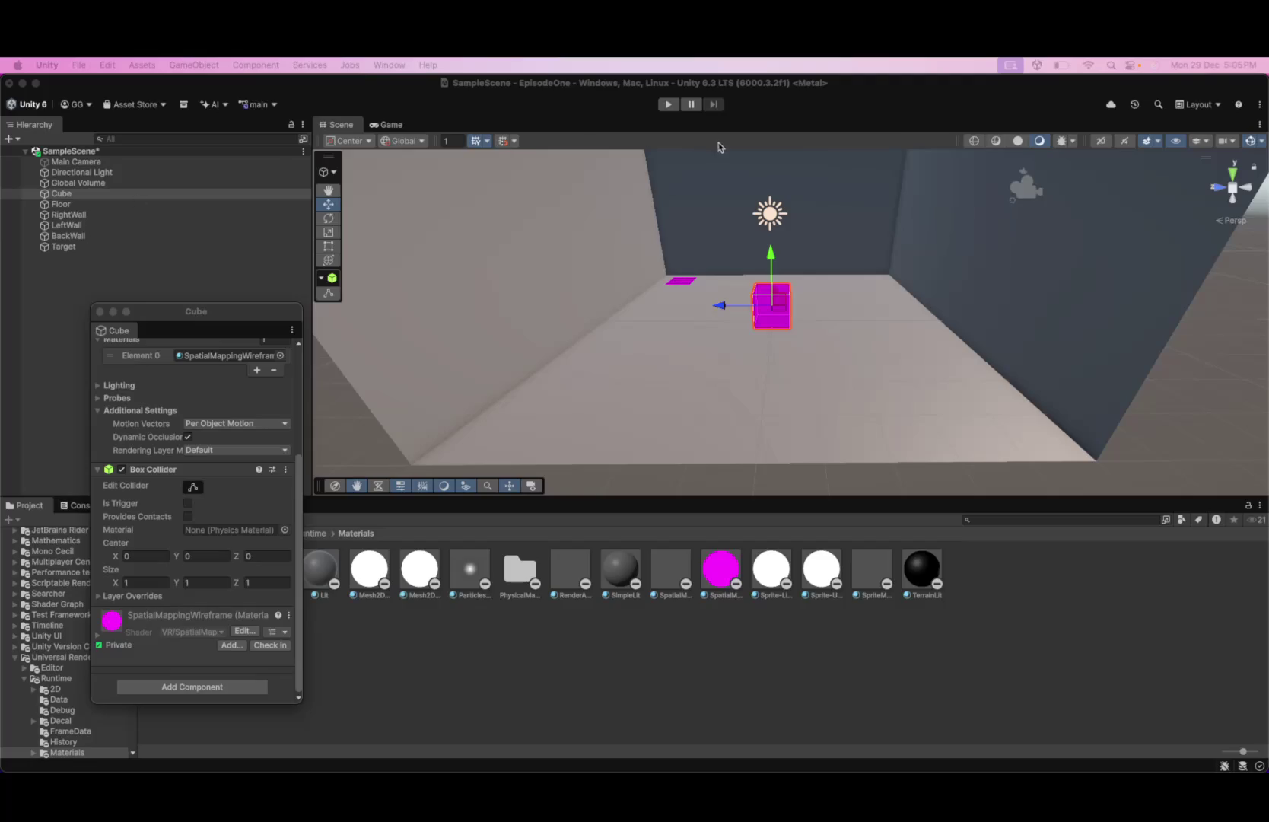
- Frame the Scene view on LeftWall, then clear the selection
left_click(644, 280)
key("f")
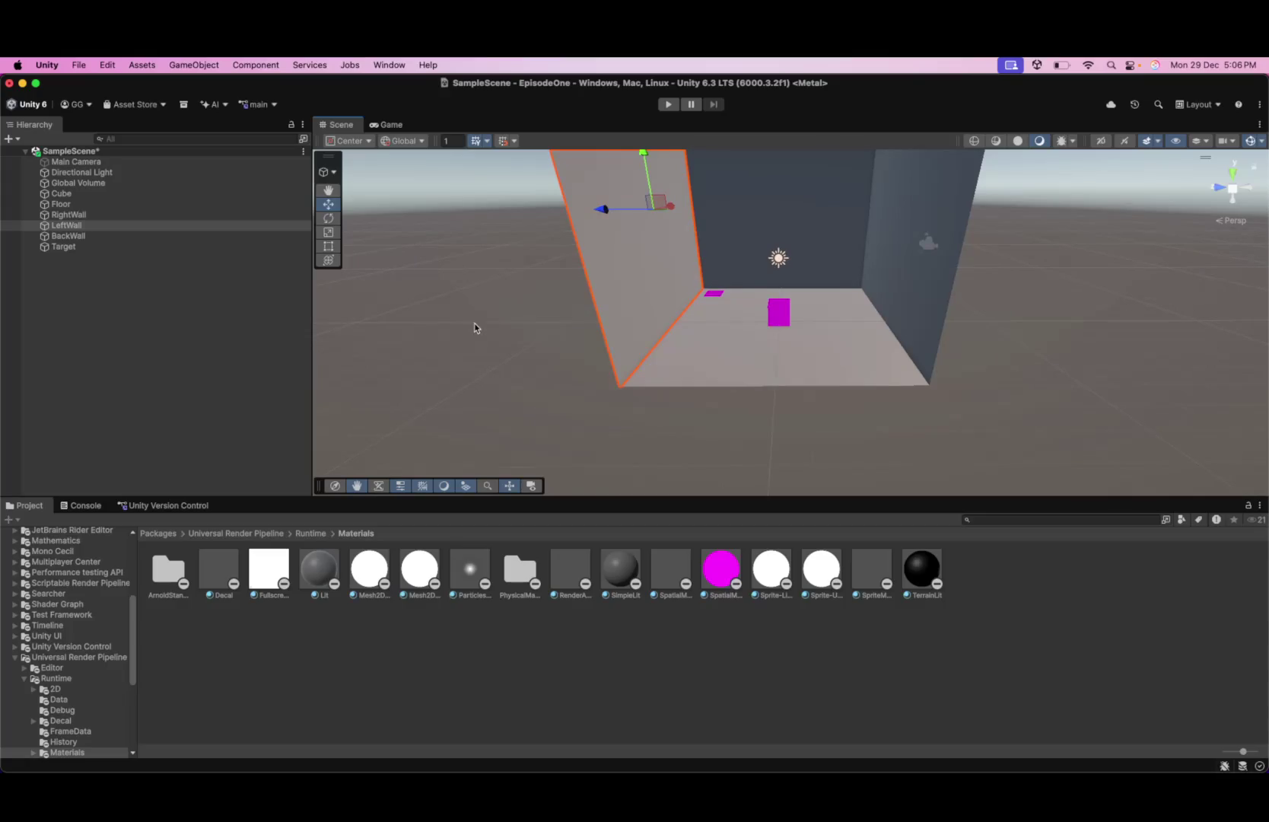
left_click(767, 338)
scroll(766, 338, "up", 3)
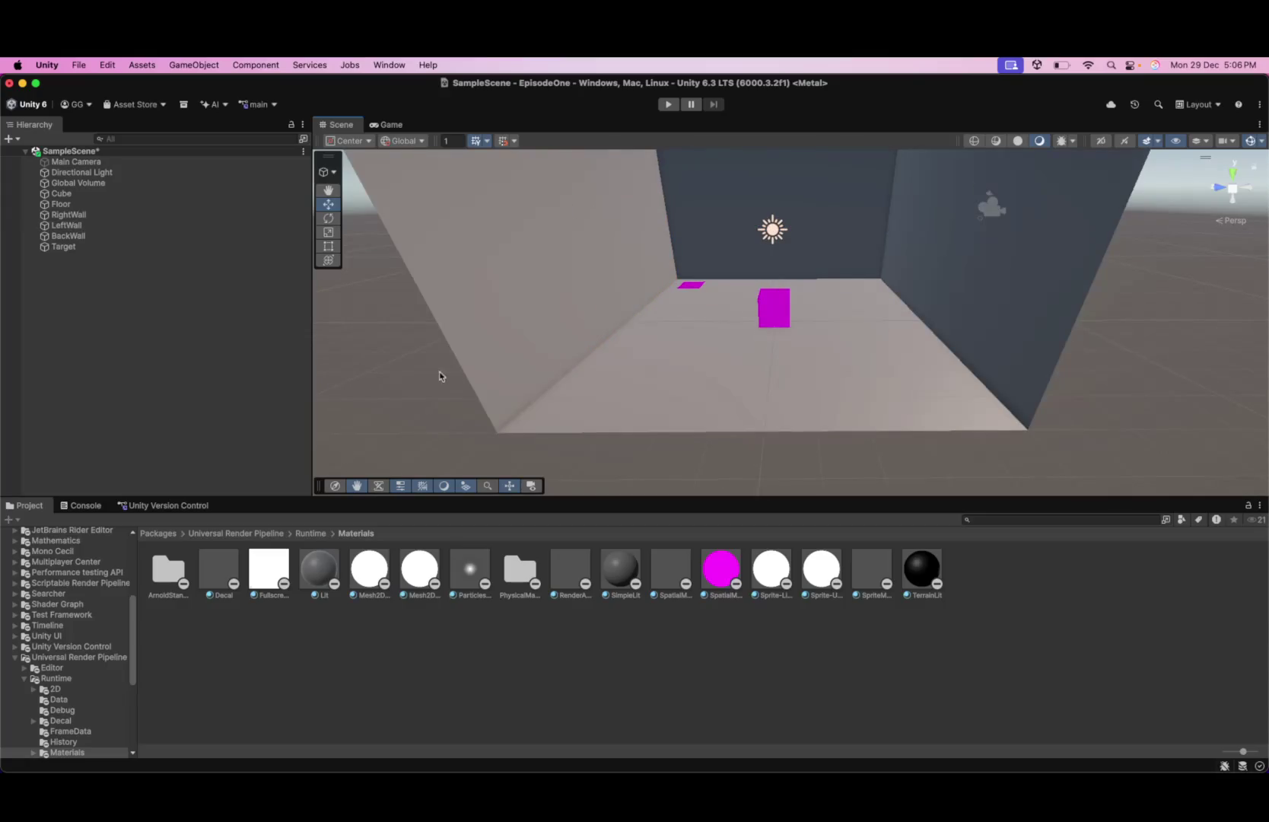
scroll(439, 371, "up", 3)
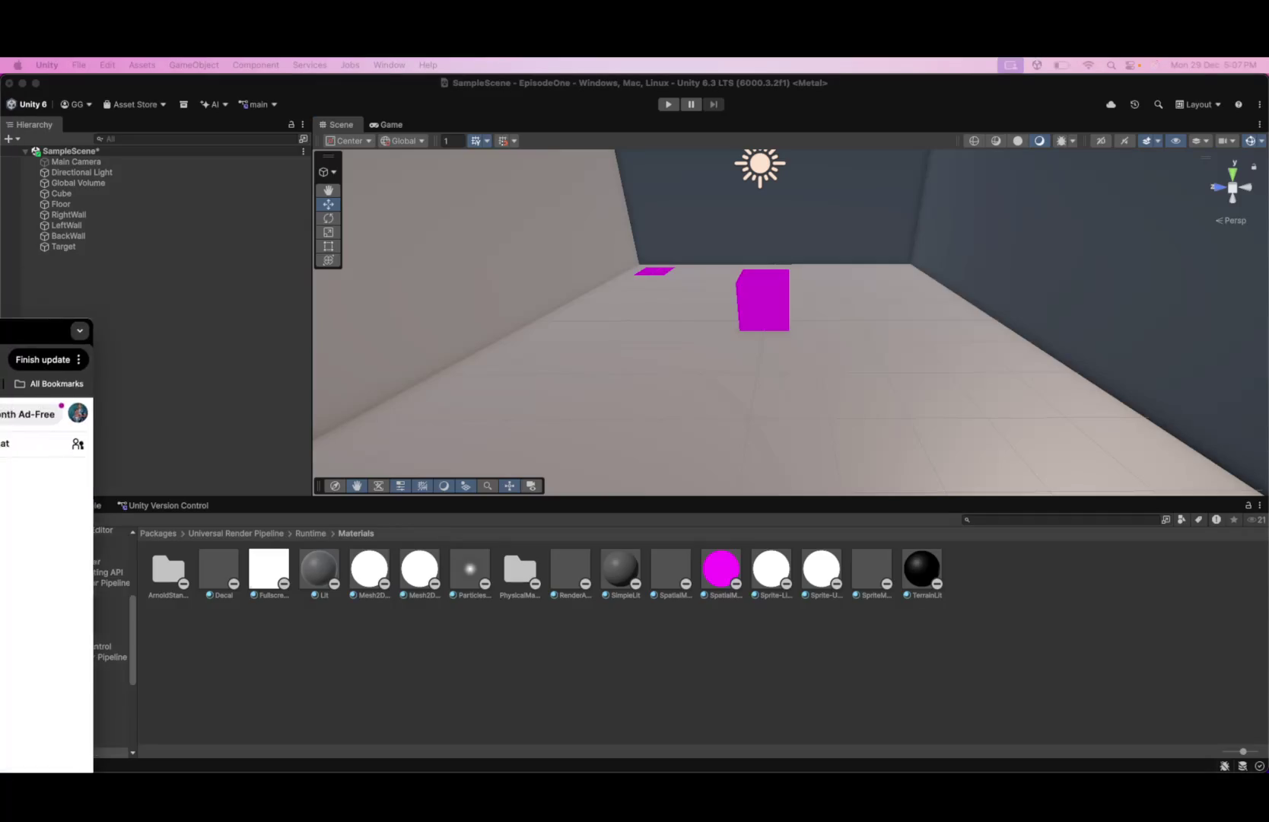
mouse_move(0, 105)
left_mouse_down()
mouse_move(672, 105)
mouse_move(1223, 173)
left_mouse_up()
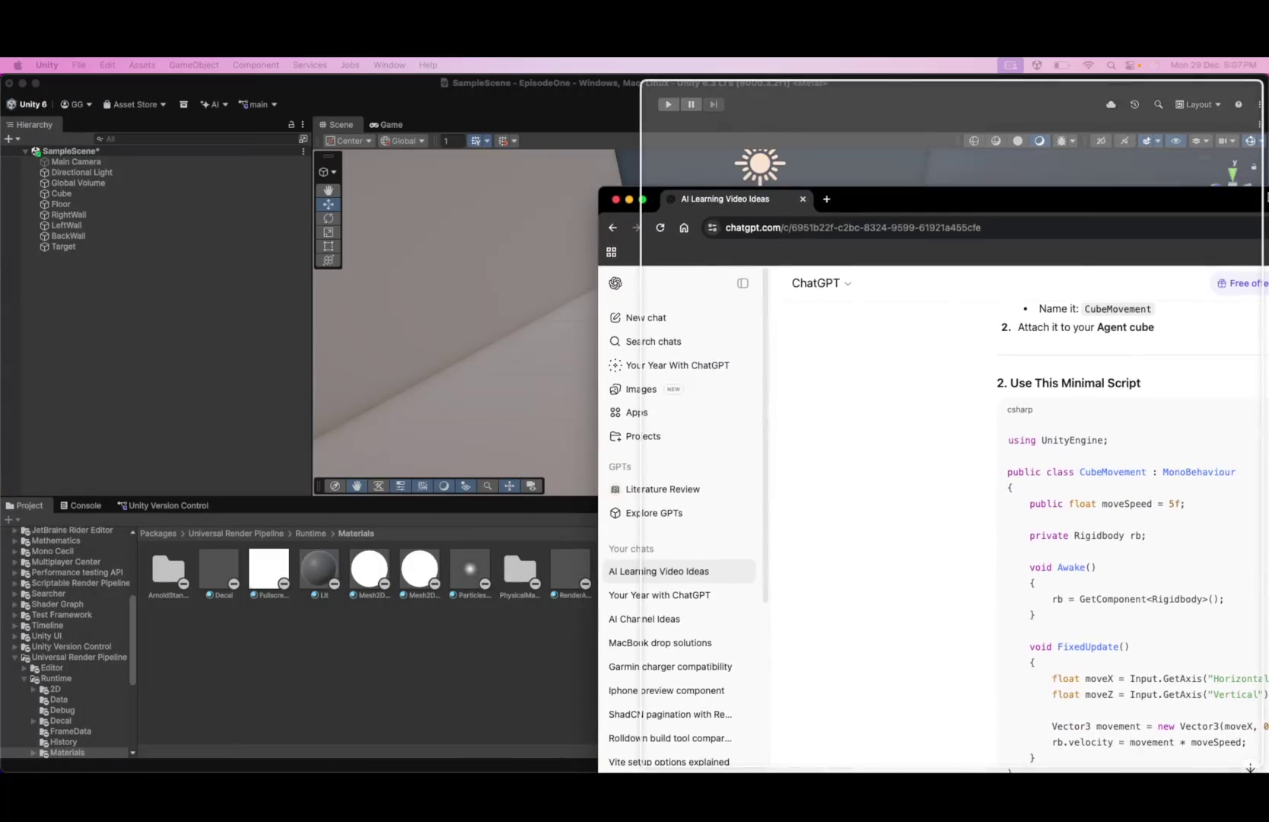
- Place the ChatGPT window on the right half beside Unity and scroll through the reply
left_click_drag(508, 86, 2, 162)
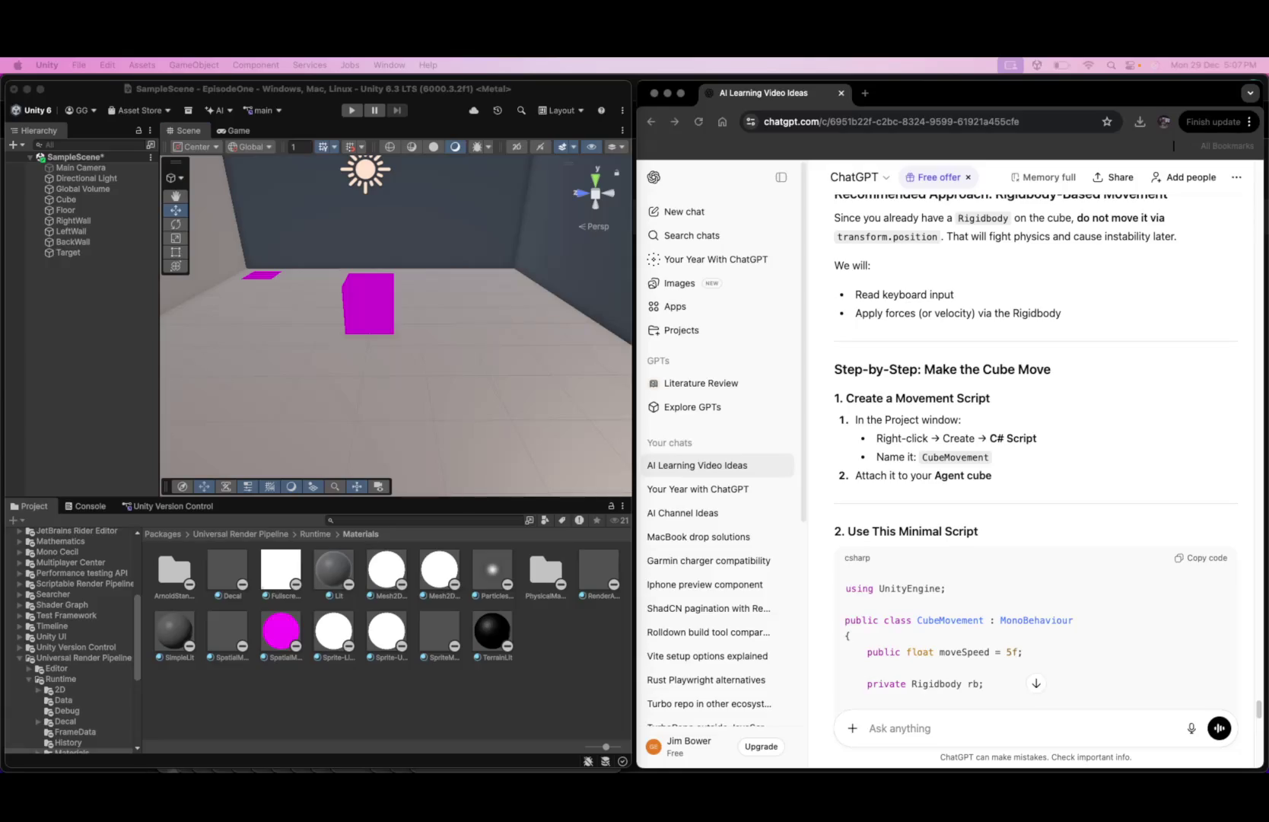
scroll(699, 507, "down", 5)
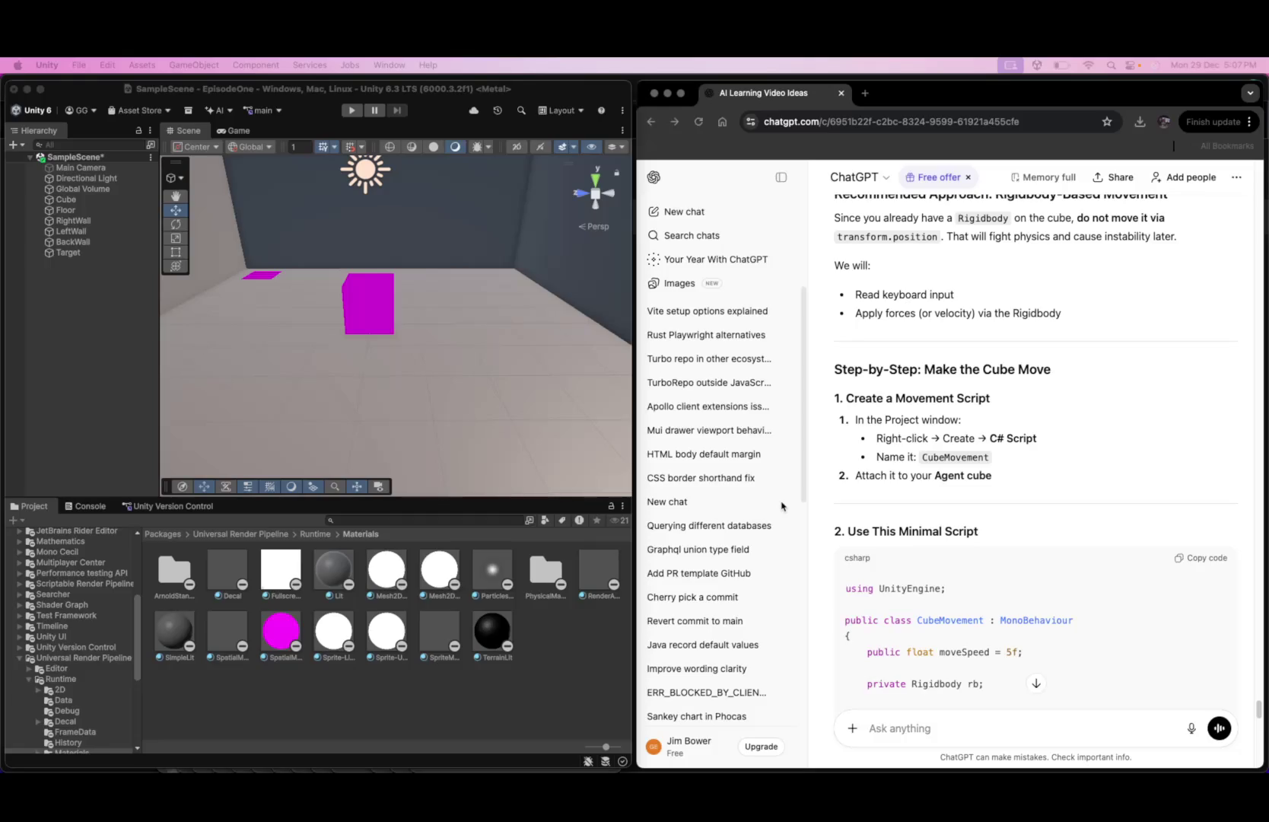
scroll(781, 506, "up", 1)
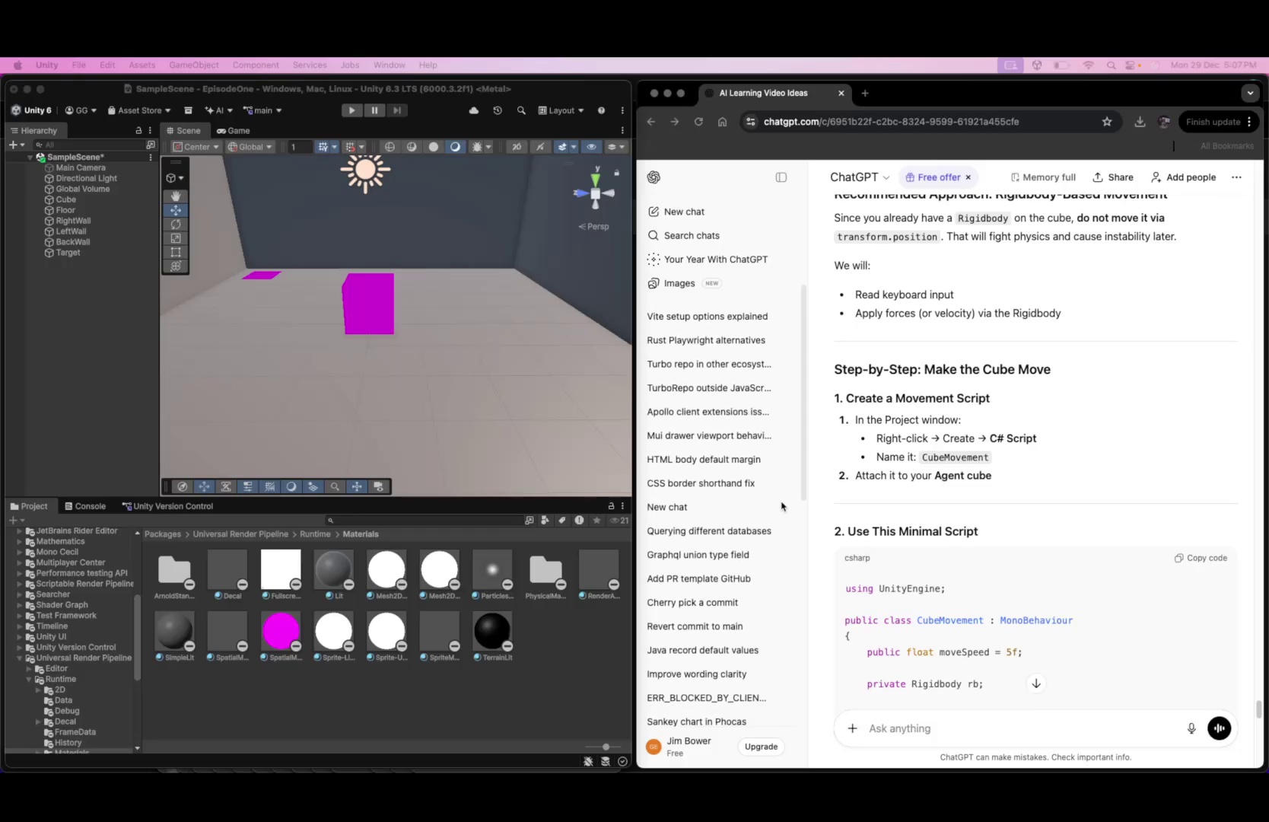
scroll(781, 506, "up", 1)
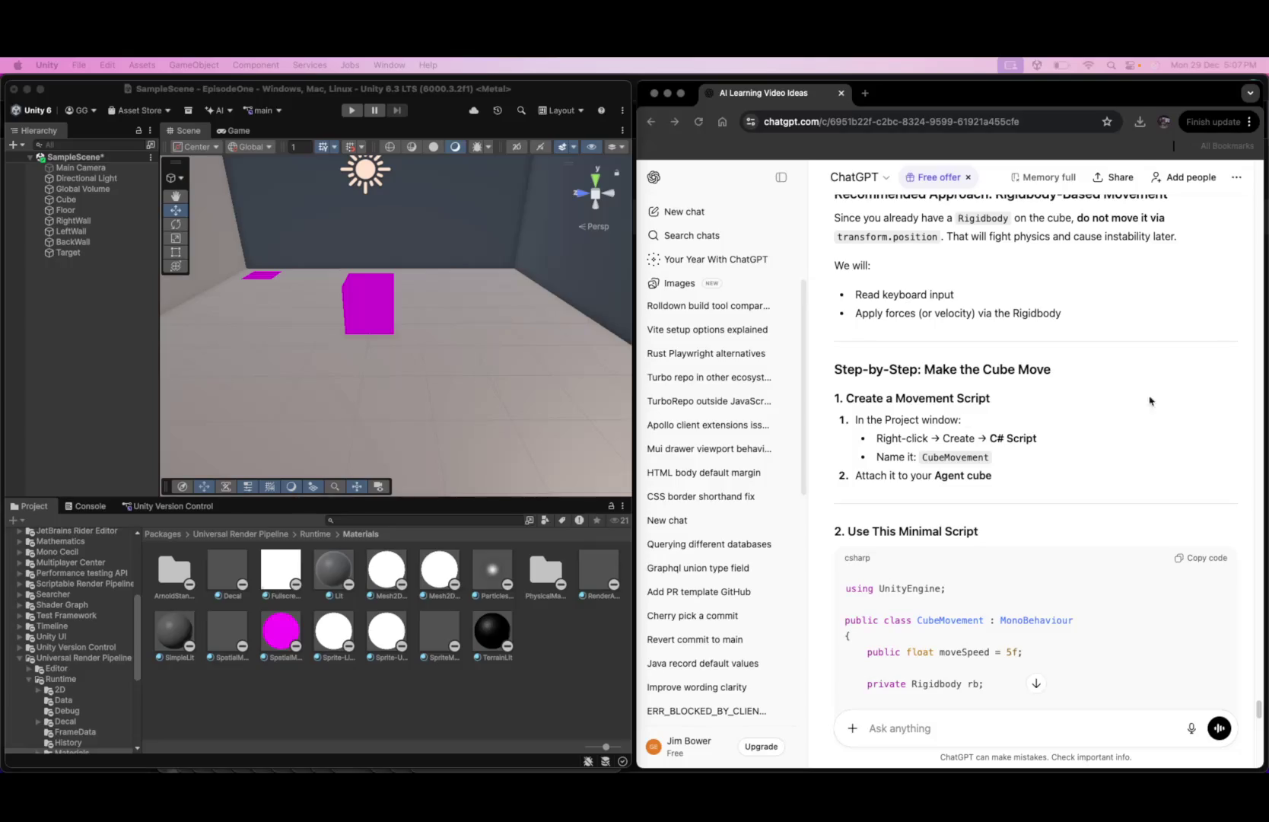
scroll(1071, 412, "down", 15)
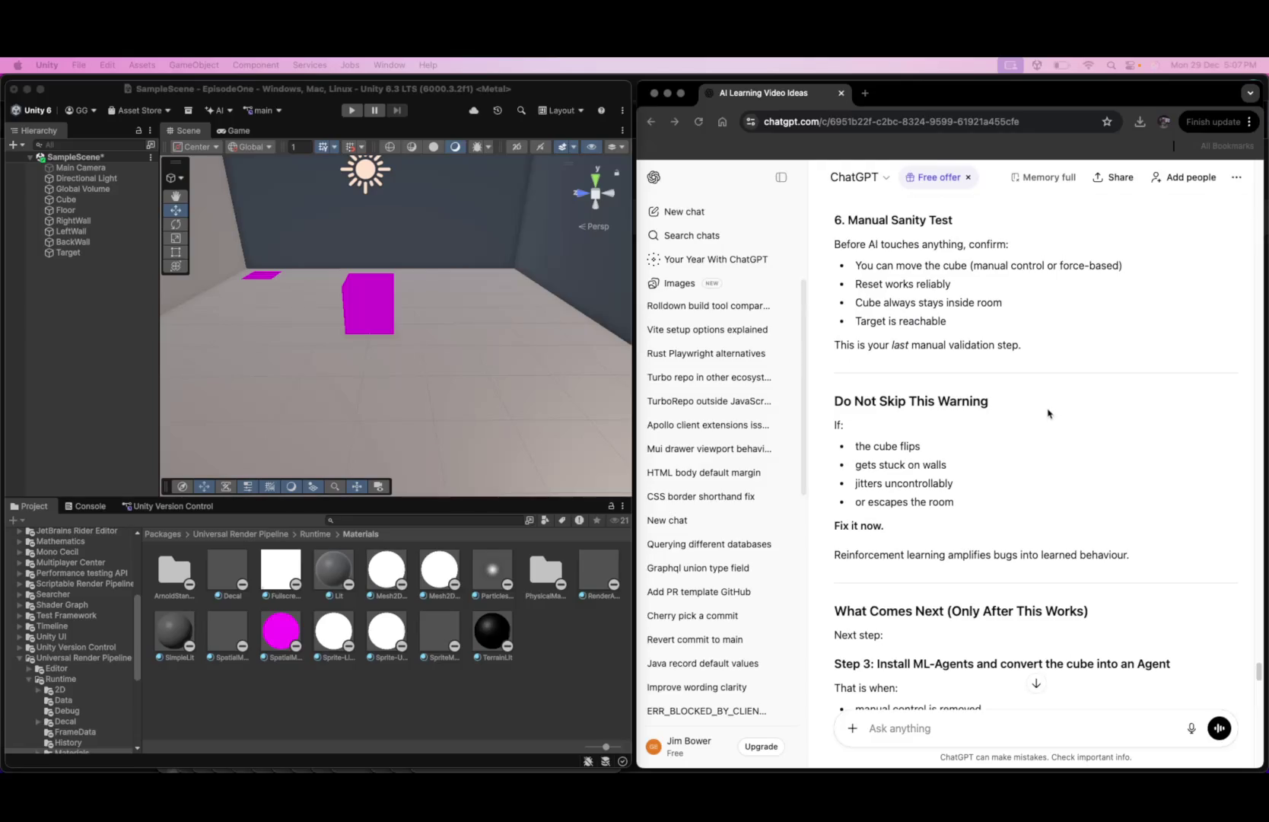
scroll(1048, 413, "up", 1)
scroll(1047, 413, "up", 15)
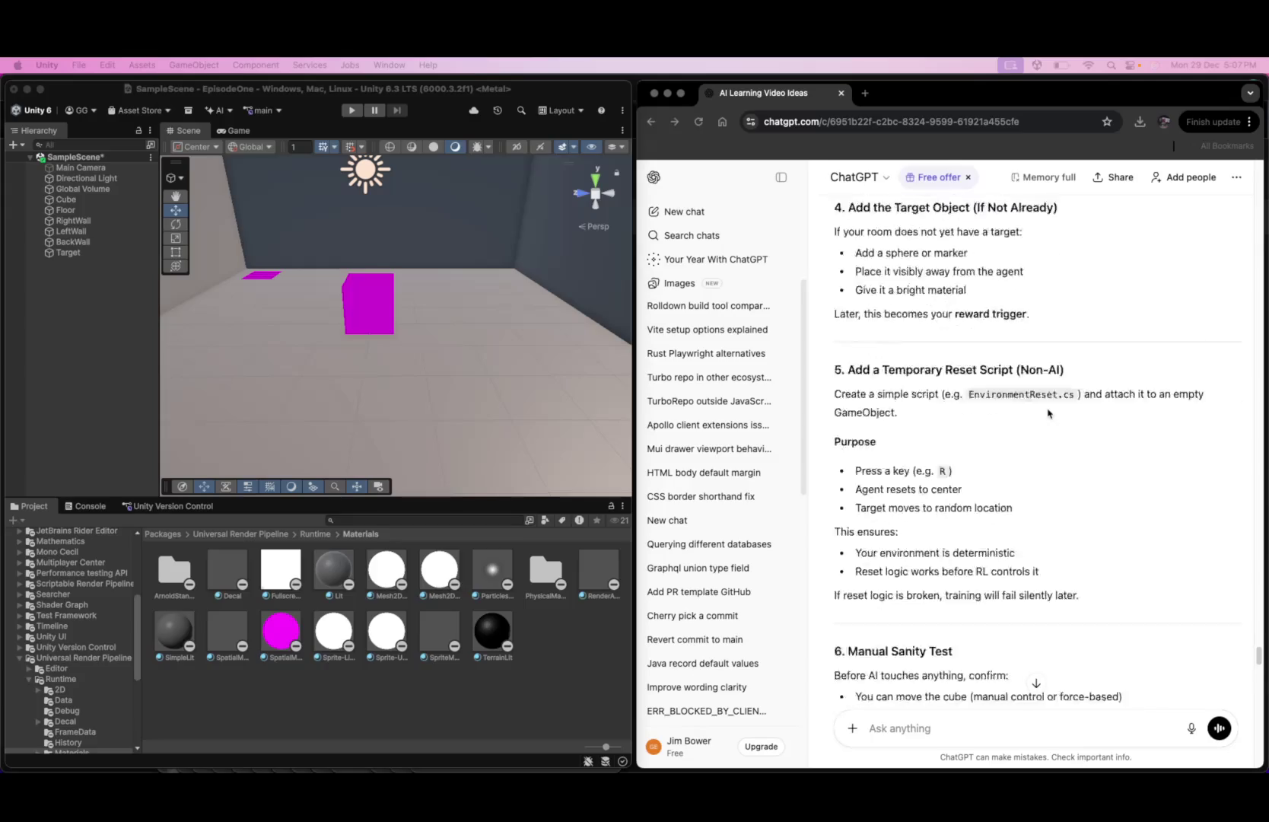
scroll(1047, 413, "up", 2)
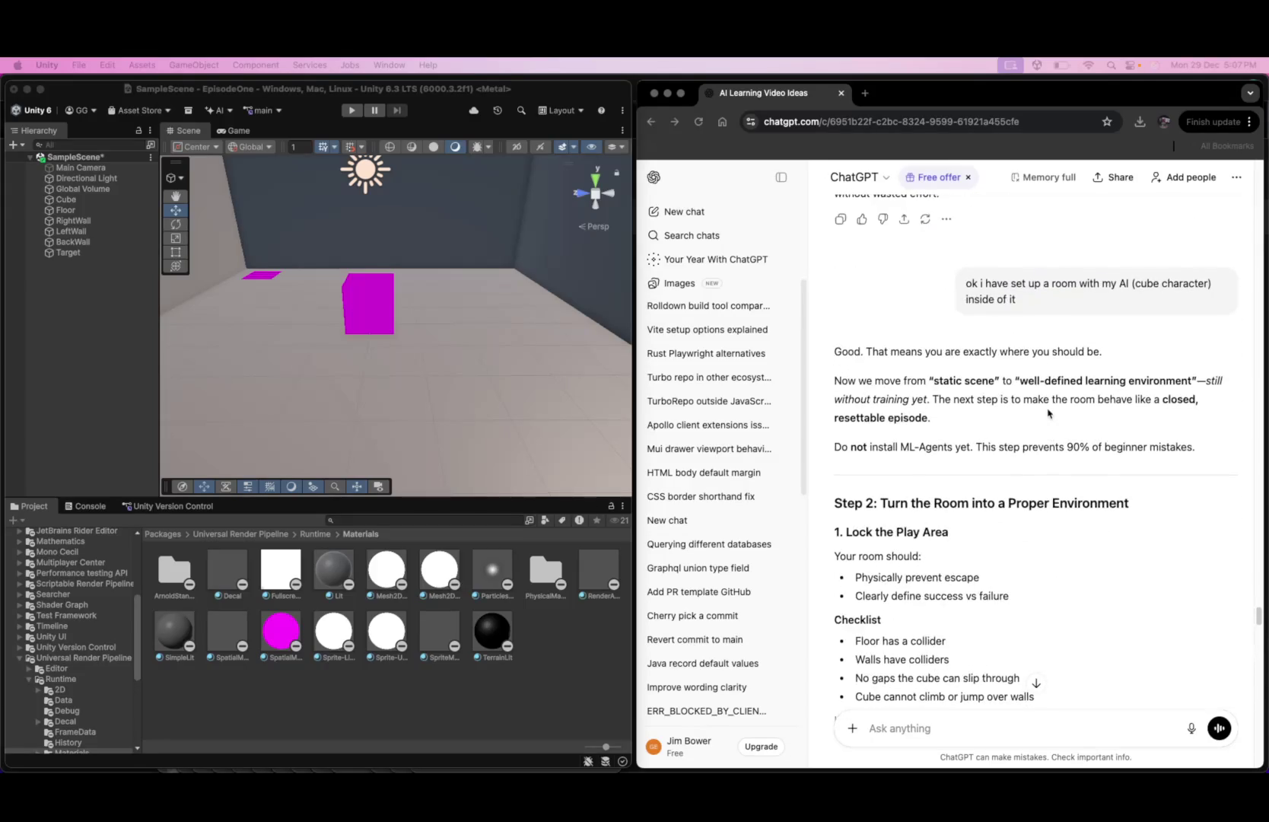
scroll(1048, 413, "down", 2)
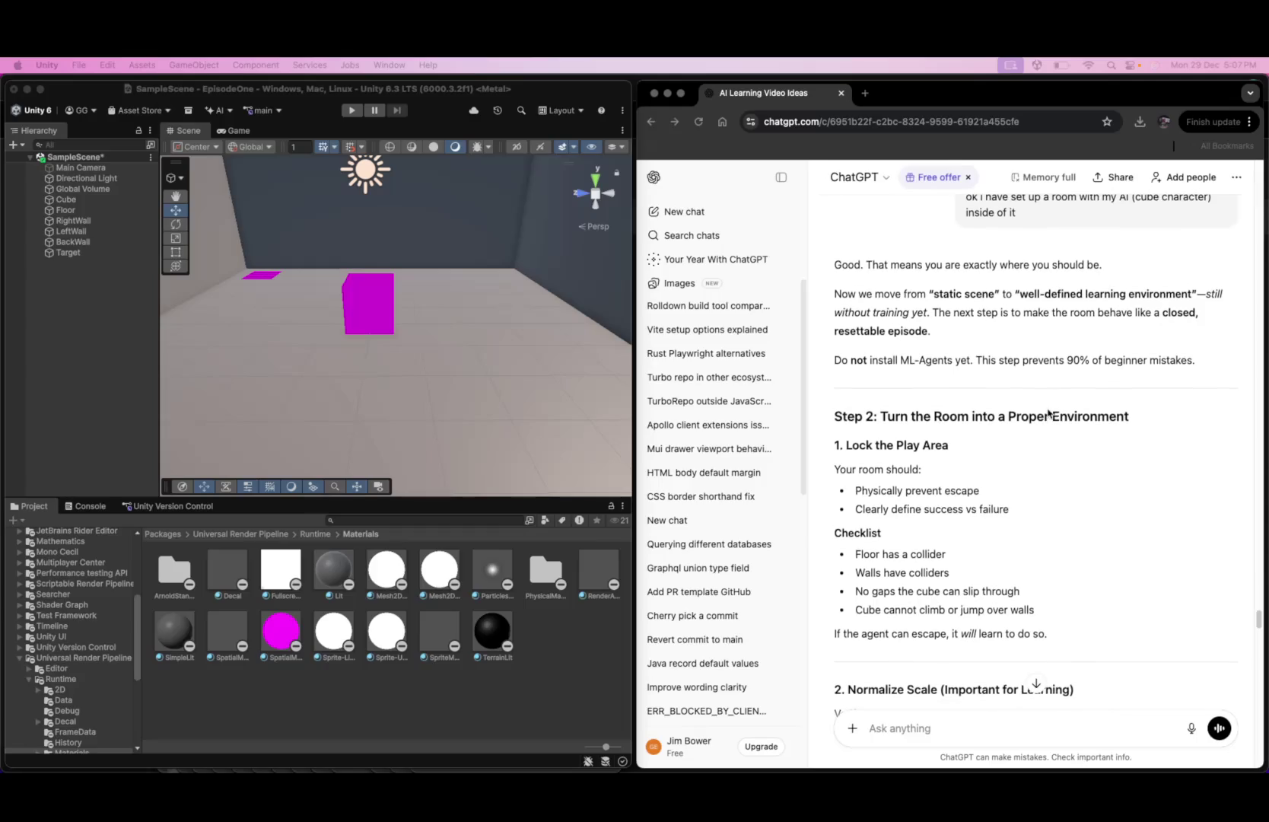
scroll(1047, 413, "down", 3)
scroll(1048, 413, "down", 1)
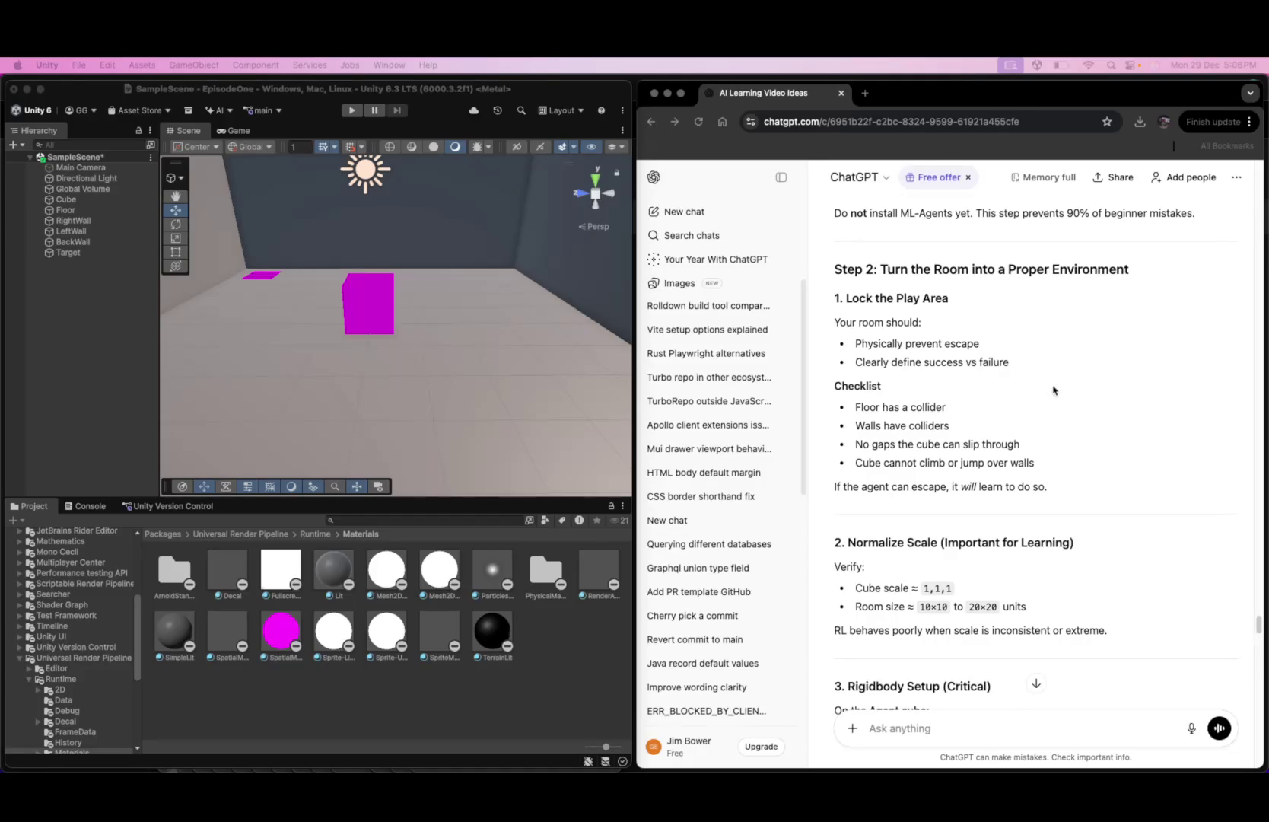
- Highlight the room requirements and collider checklist, then scroll to Rigidbody Setup (Critical)
left_click(984, 374)
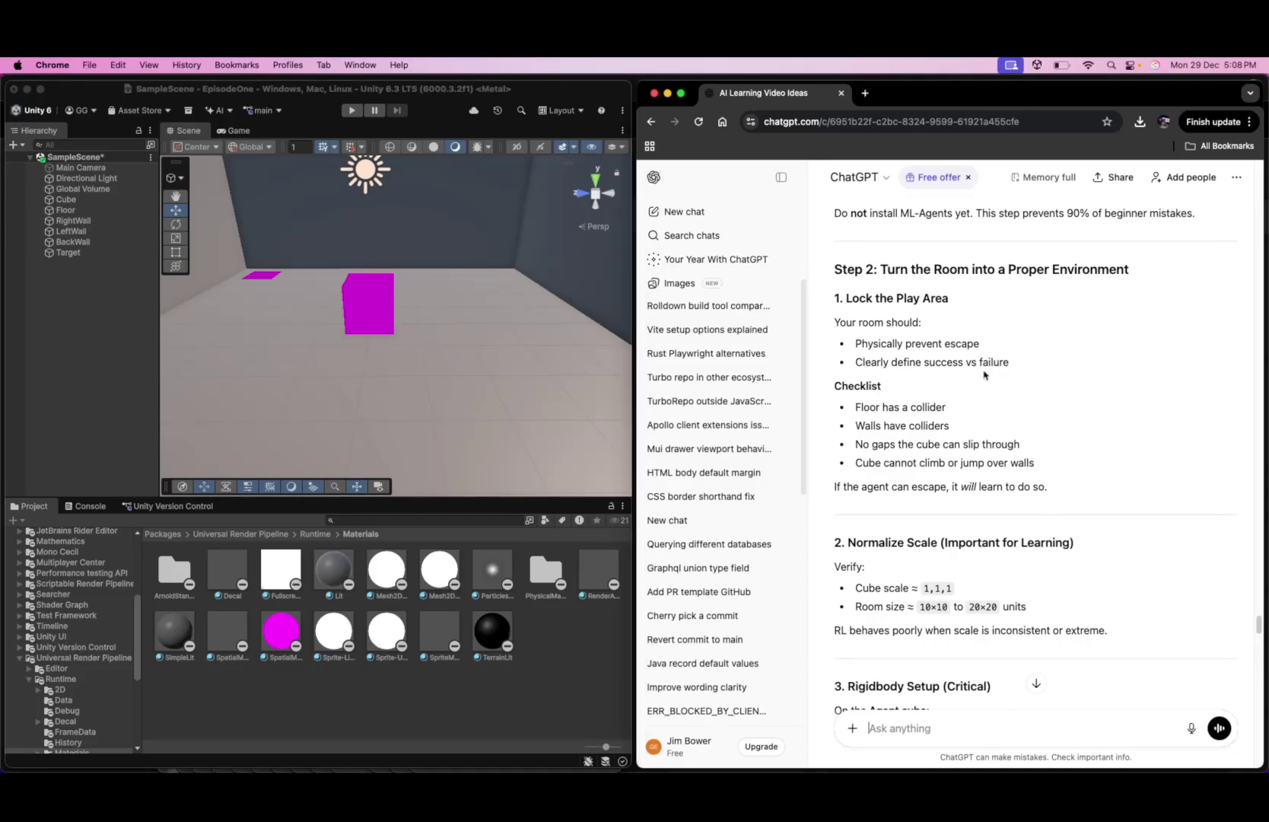
left_click_drag(1003, 363, 871, 376)
left_click(860, 414)
left_click_drag(871, 446, 1033, 465)
left_click(960, 473)
scroll(960, 476, "down", 1)
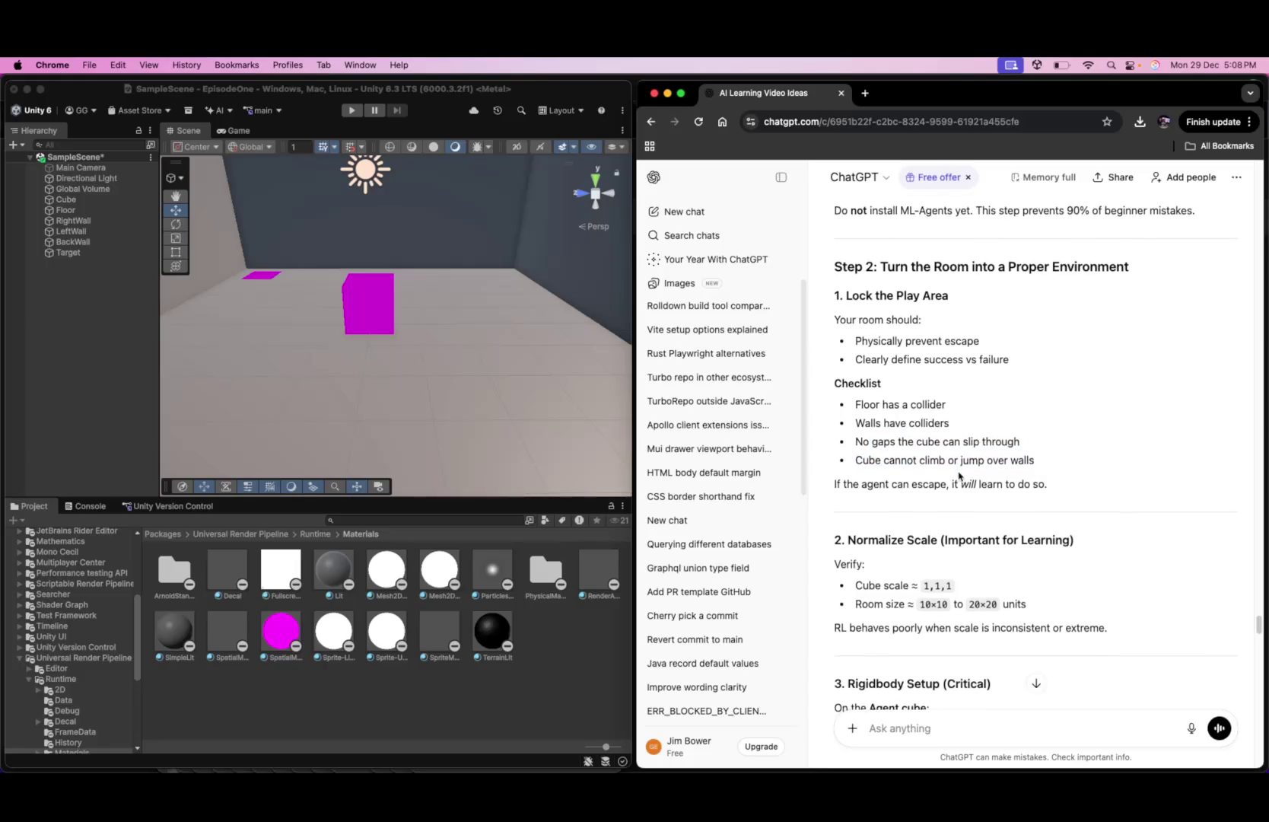
scroll(959, 476, "down", 5)
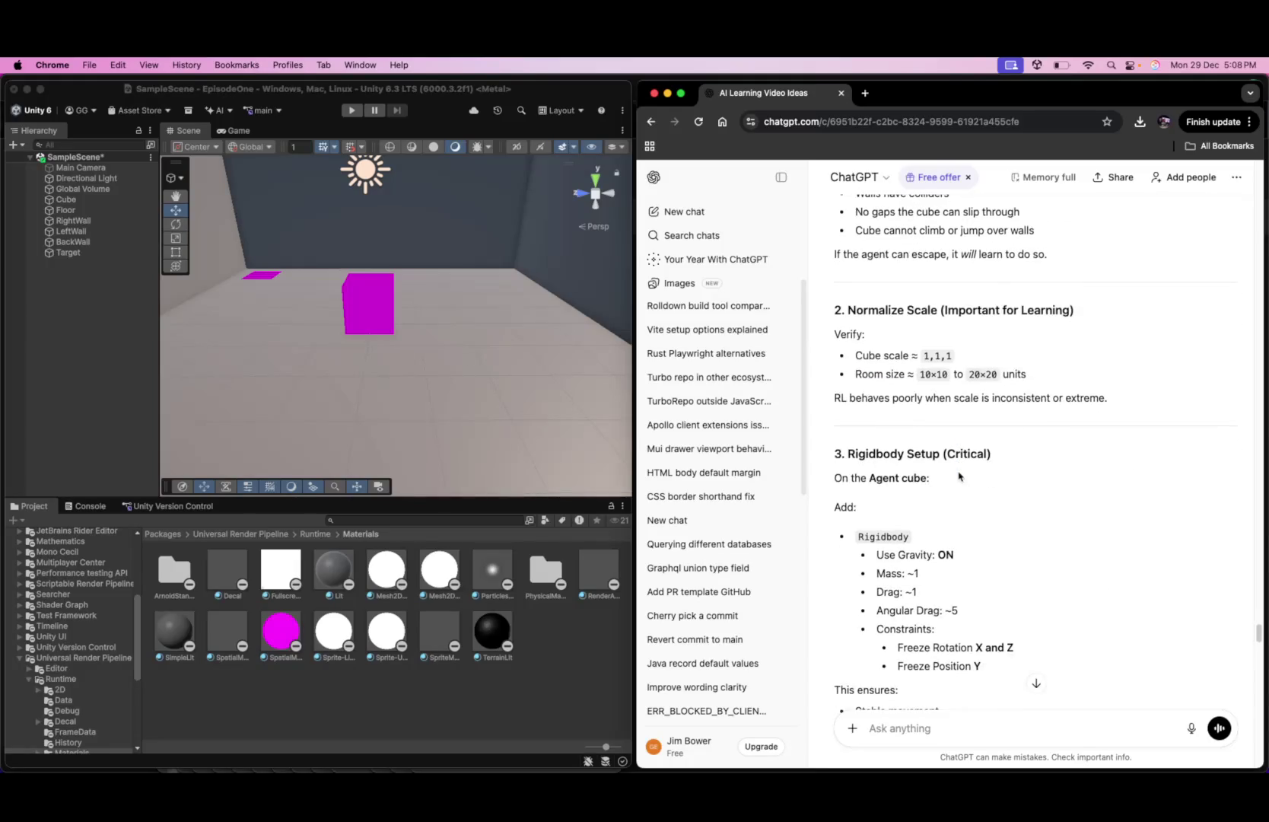
scroll(960, 475, "down", 1)
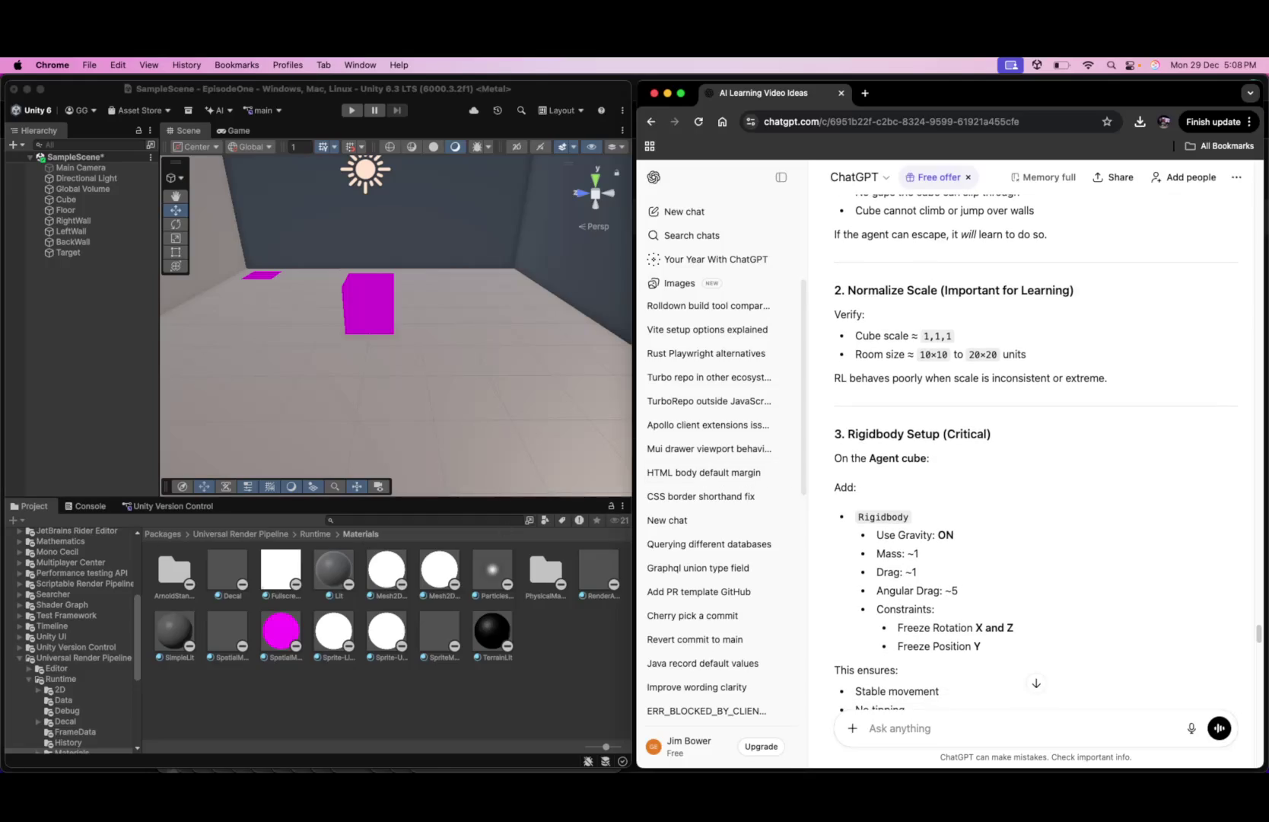
- Open the Cube's properties window and set its Tag to Player
right_click(73, 201)
left_click(165, 733)
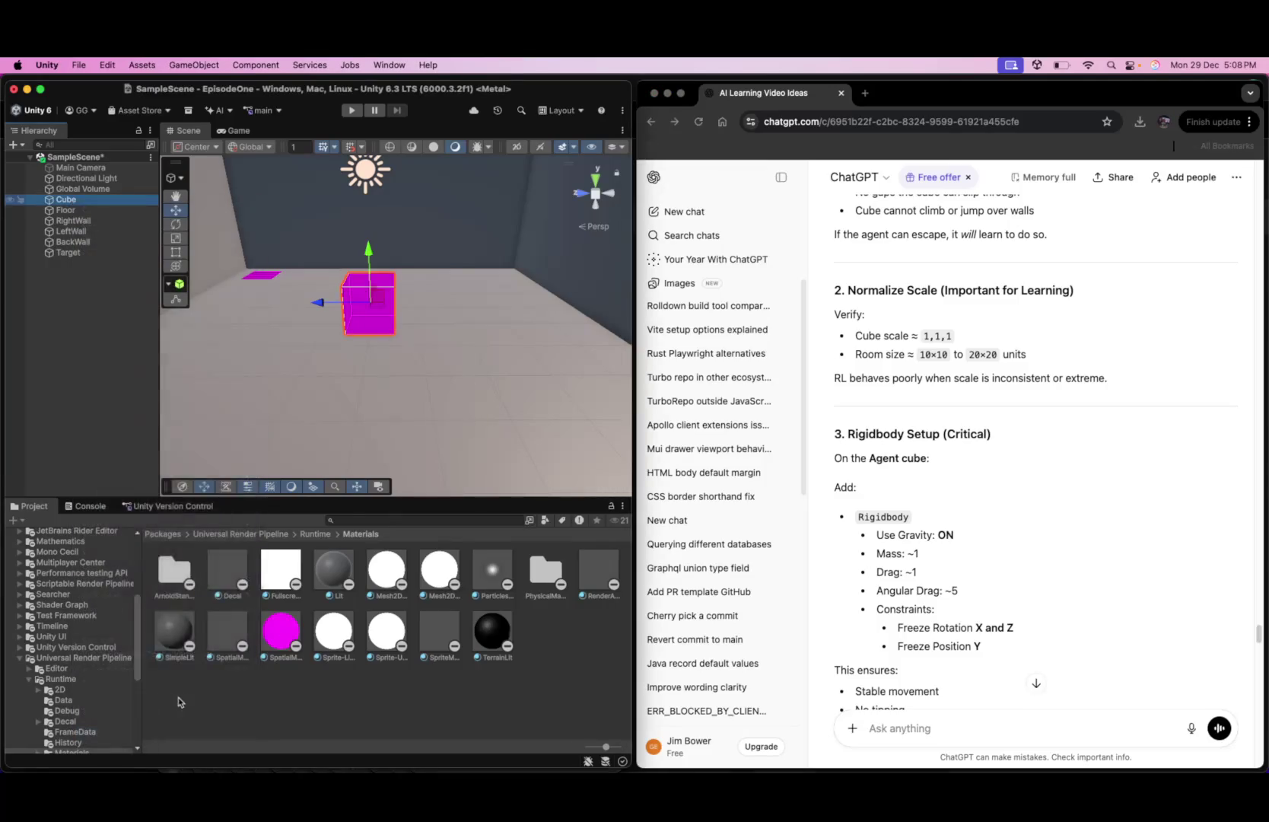
left_click(169, 386)
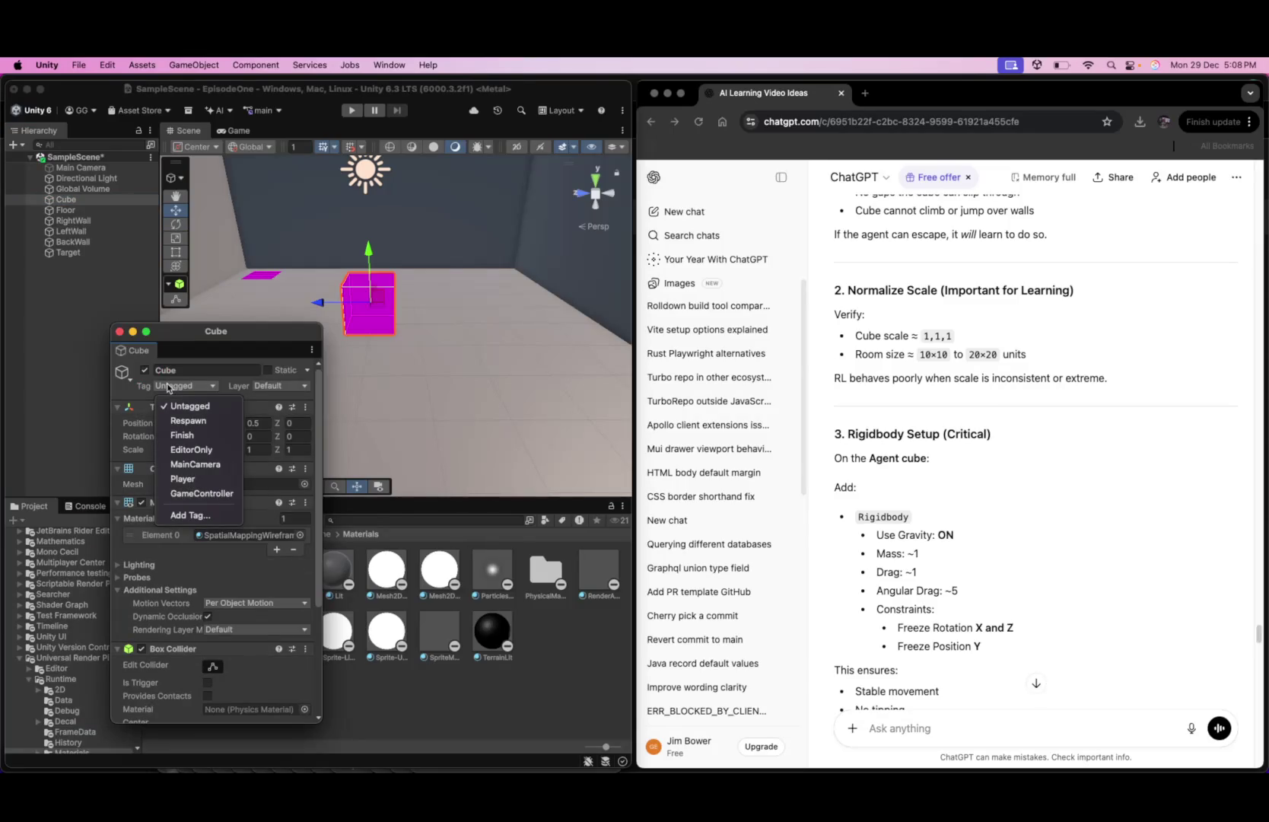
left_click(183, 478)
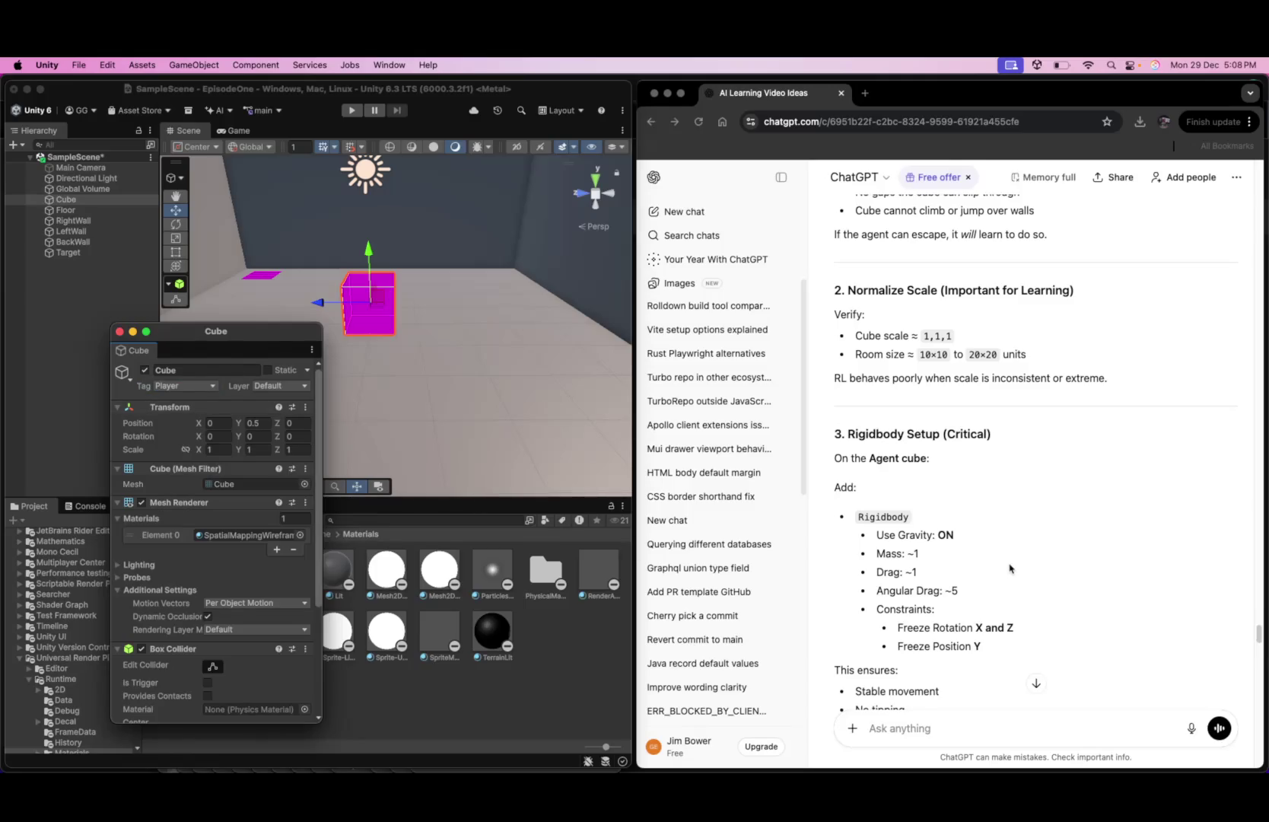
left_click(925, 729)
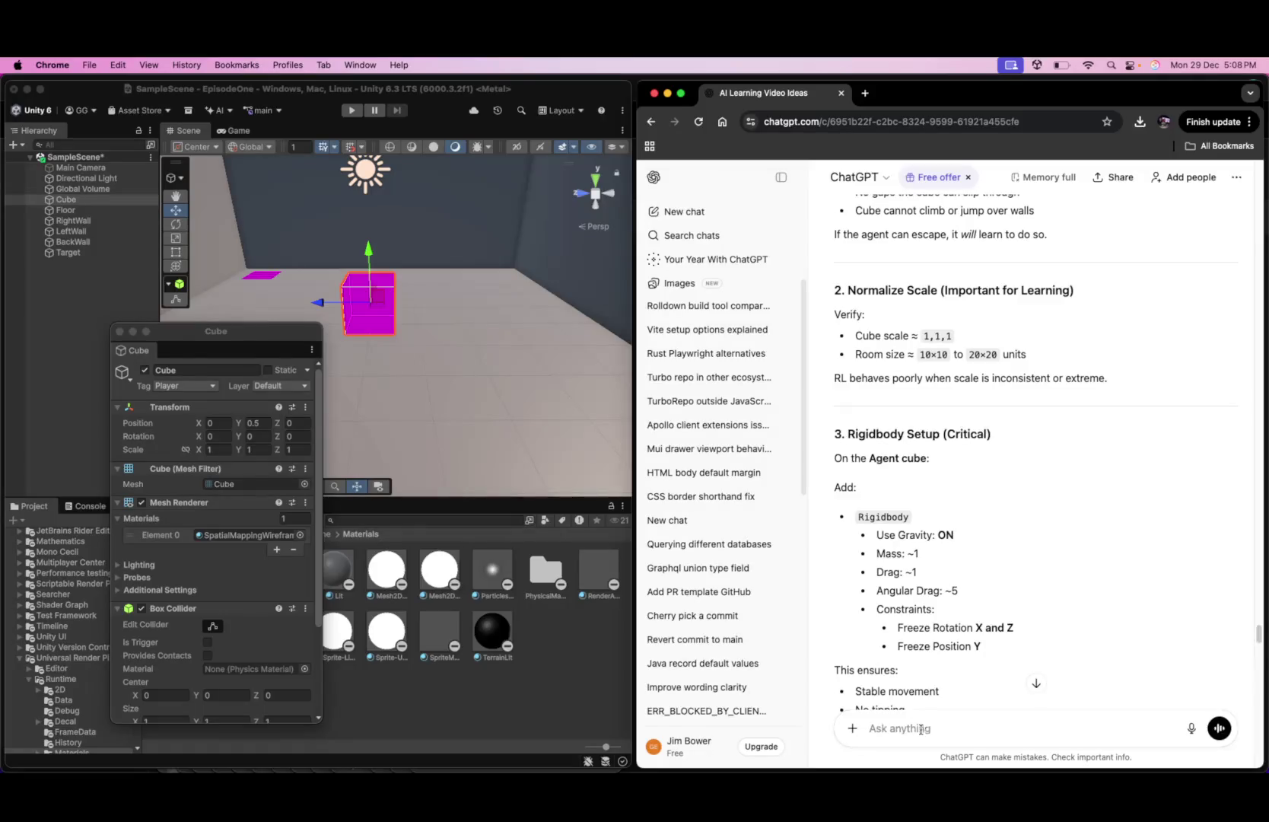
- Ask ChatGPT how to do step 3's rigid body, then close the Cube properties window
type("t")
key("BackSpace")
type("how do i")
type(" do setep 3, ridig")
key("BackSpace")
type("gid body?")
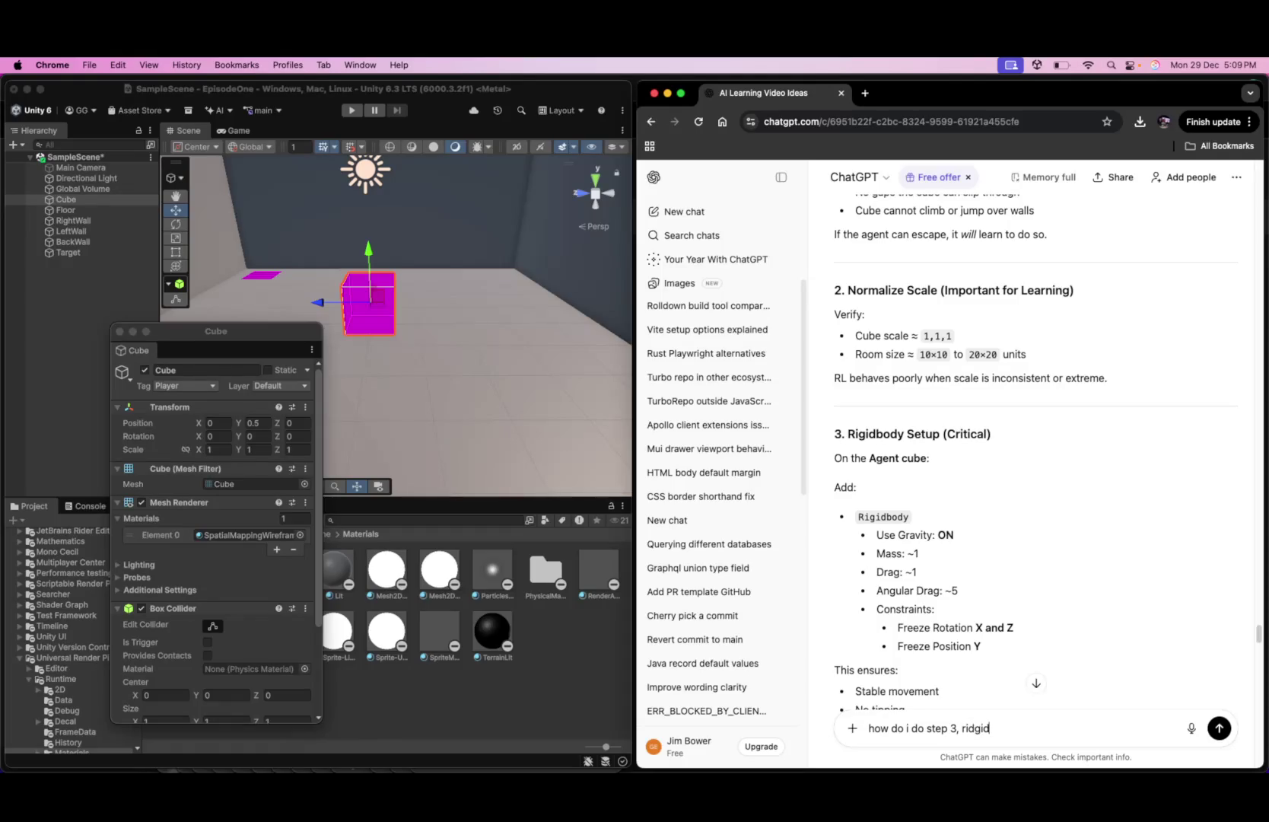
key("Return")
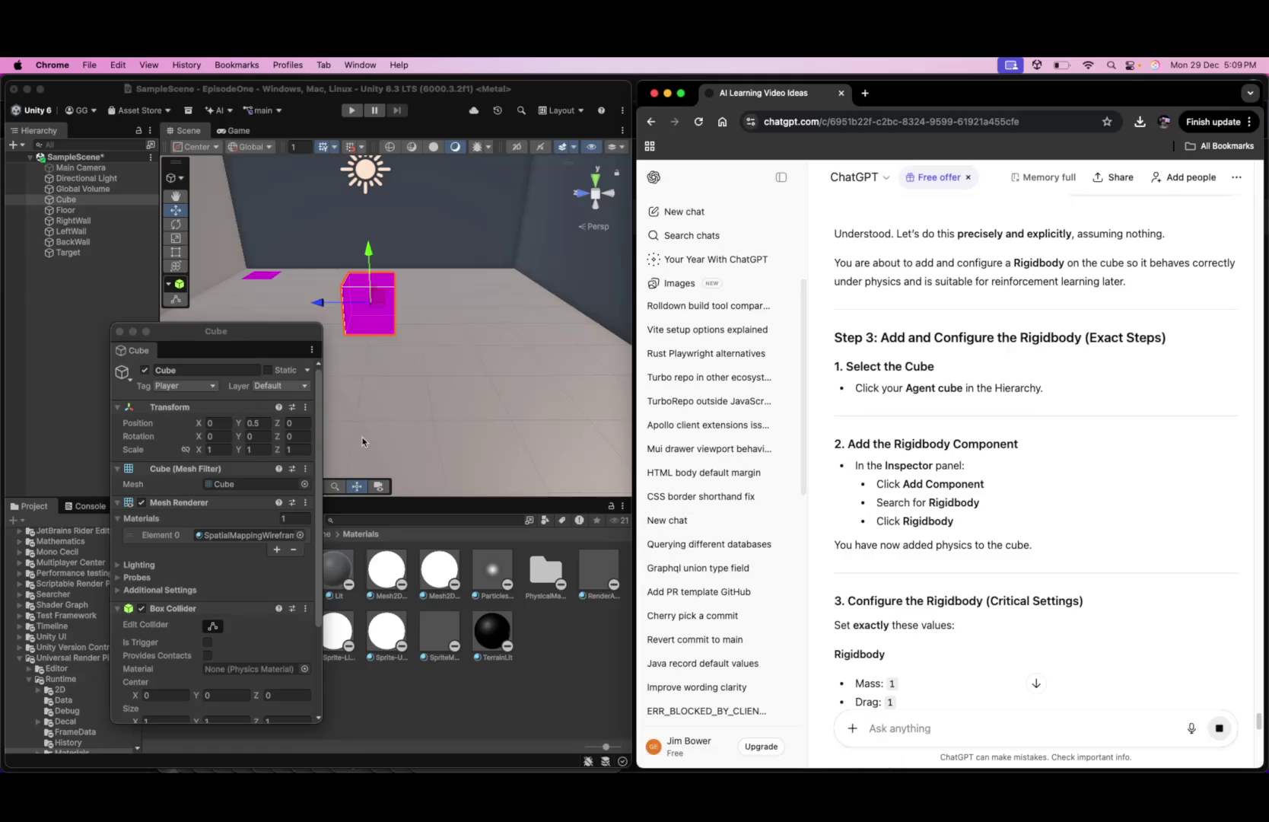
left_click(119, 333)
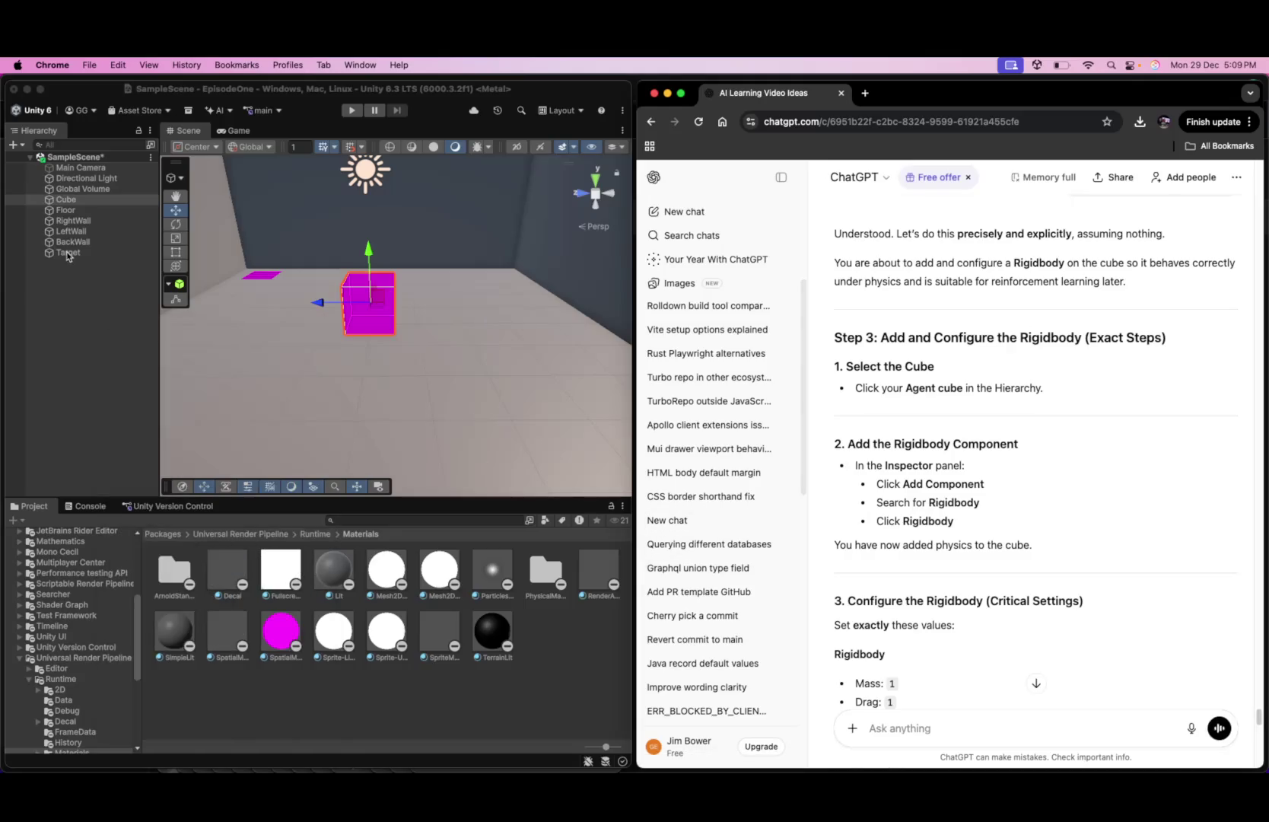
left_click(69, 252)
left_click(76, 200)
right_click(81, 204)
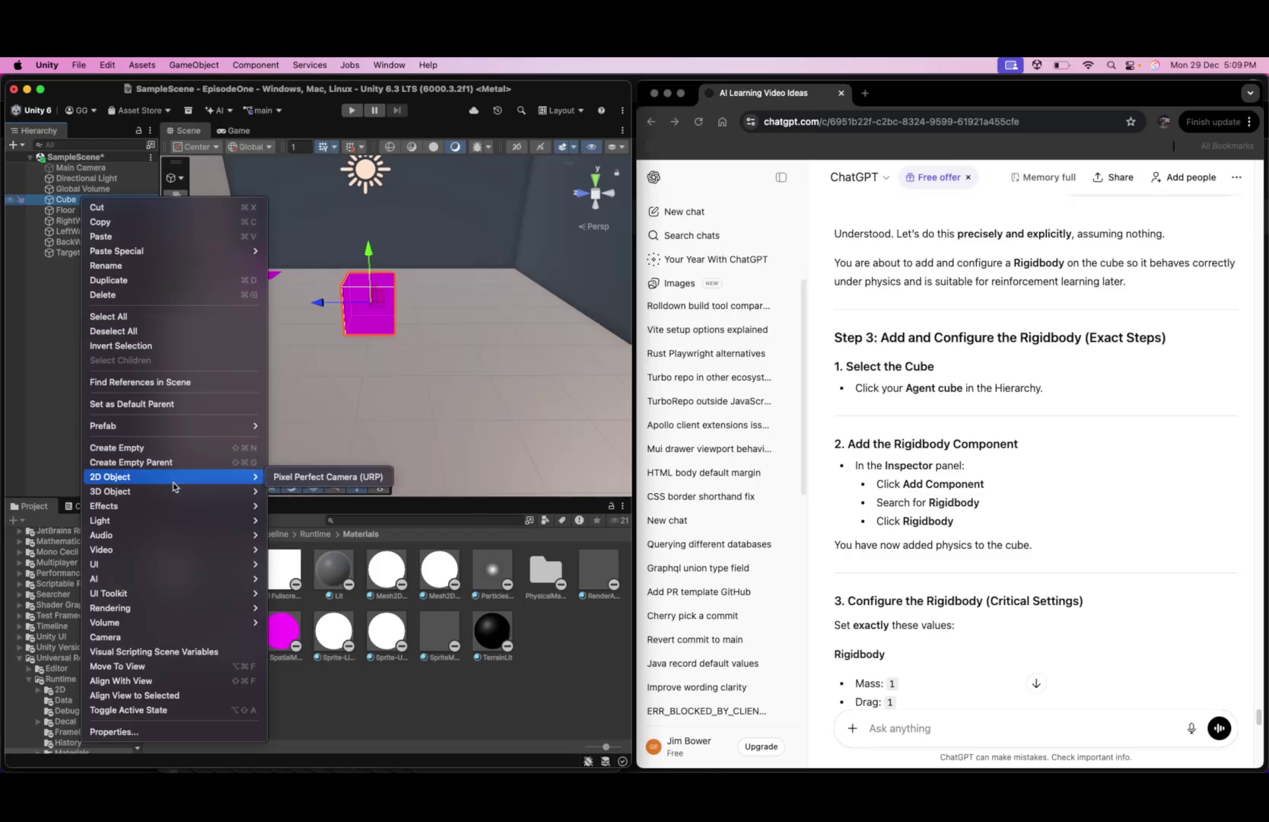
mouse_move(185, 492)
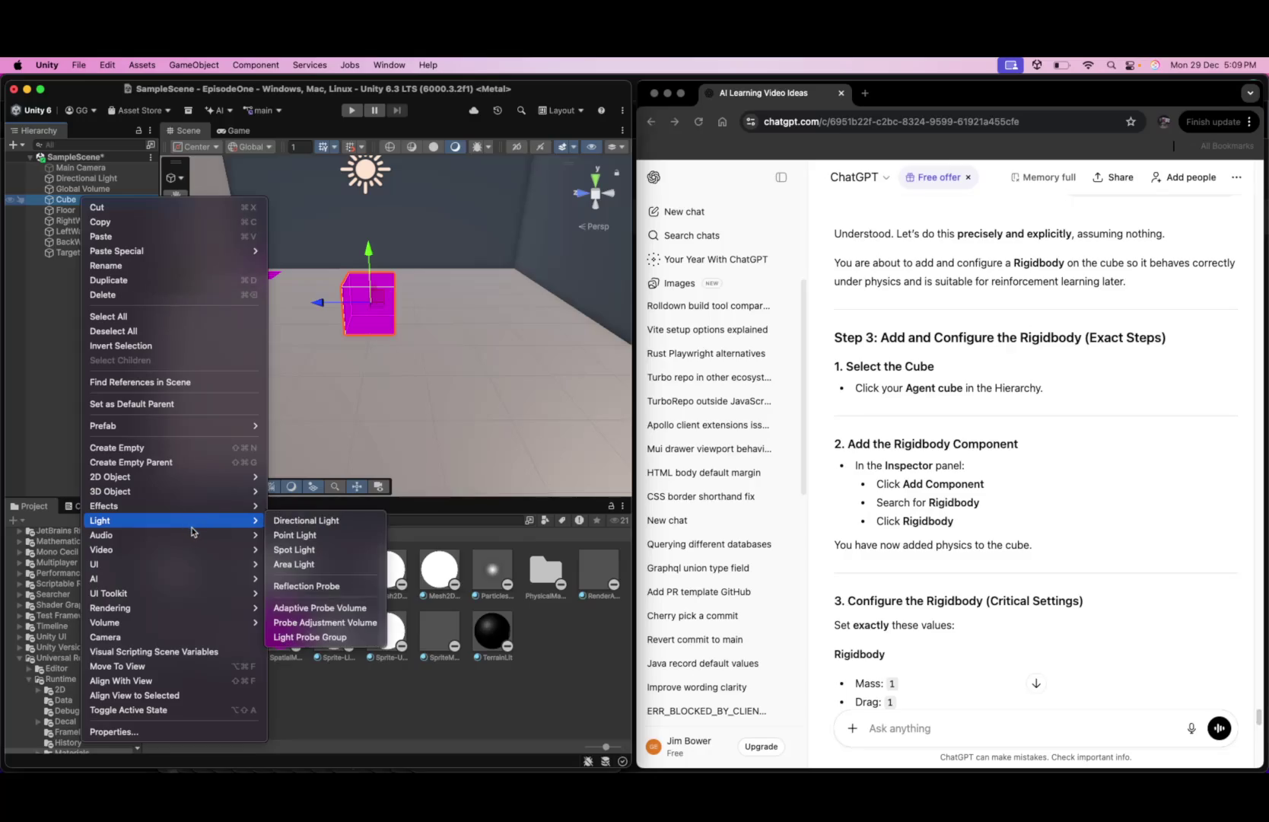
mouse_move(191, 607)
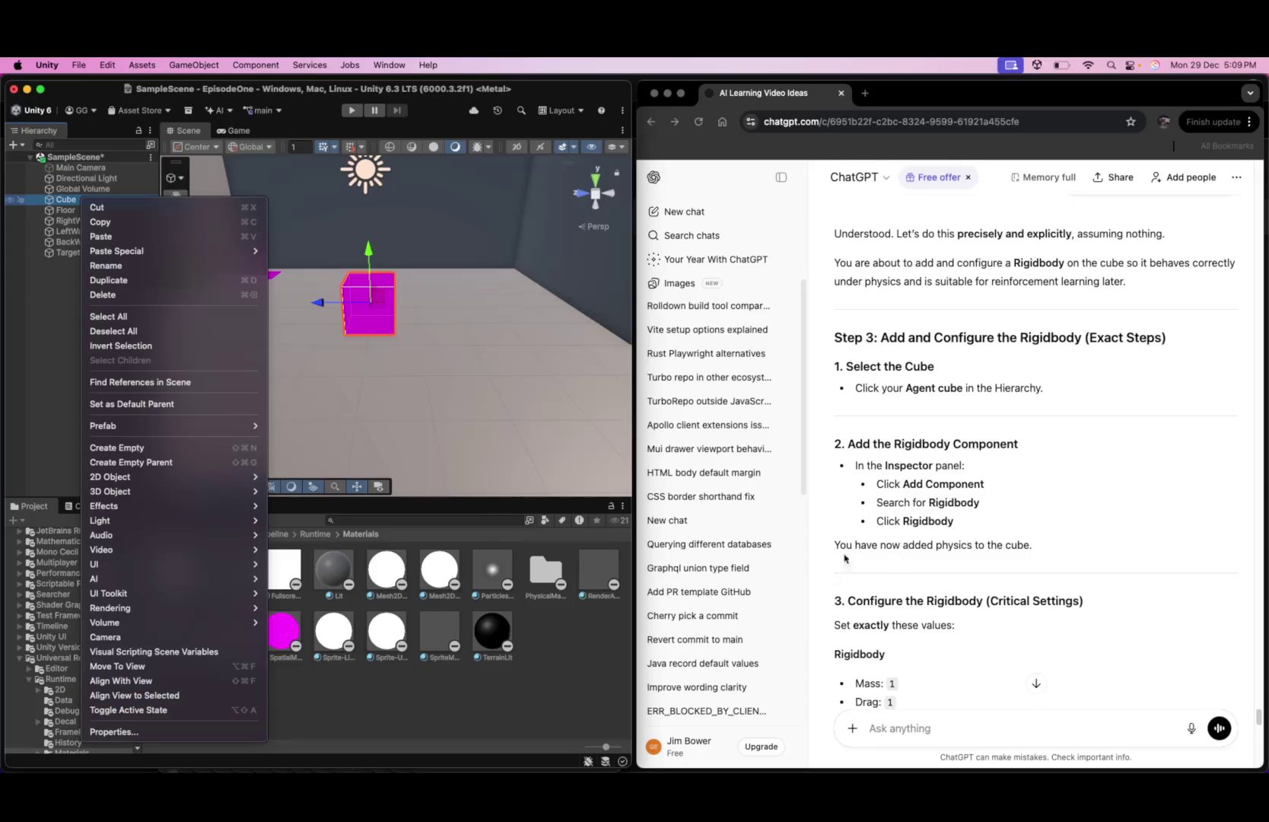
left_click(50, 356)
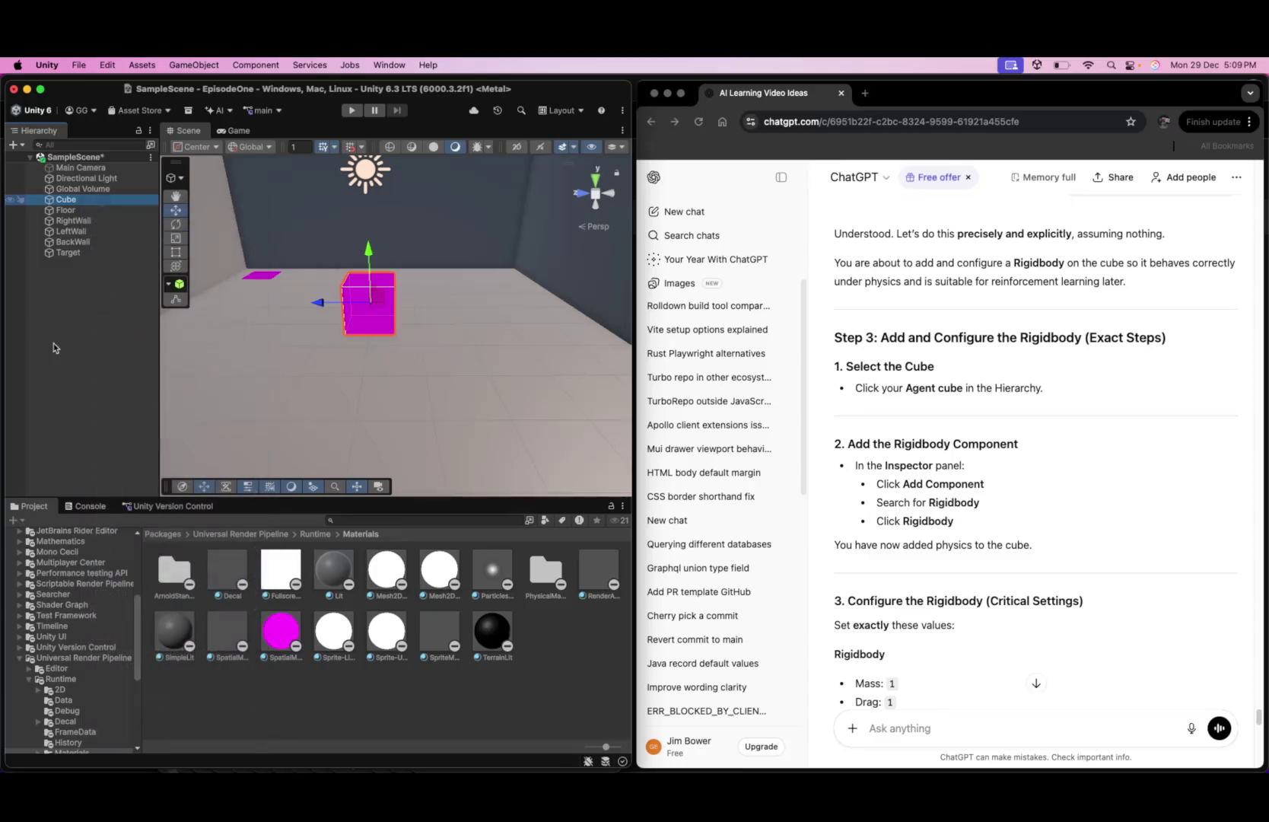
left_click(86, 200)
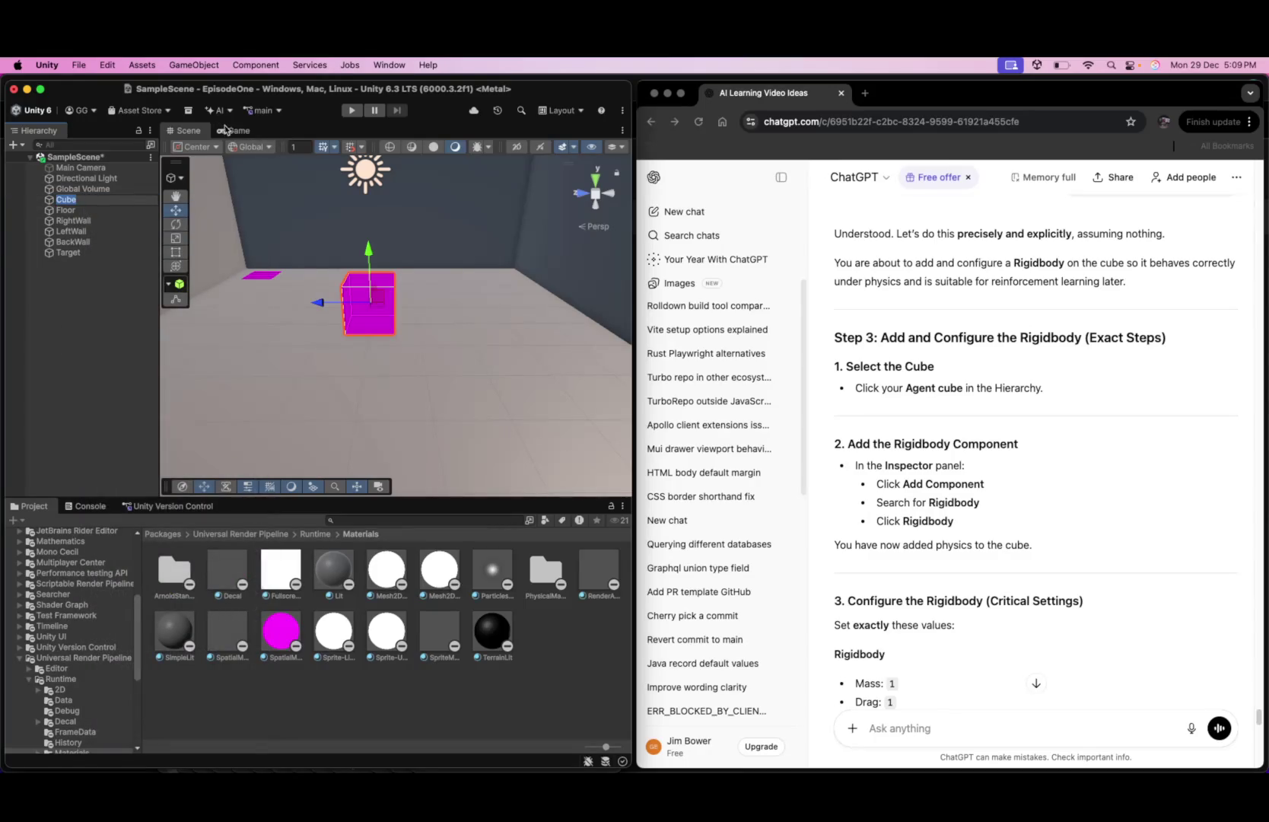
left_click(232, 130)
left_click(185, 133)
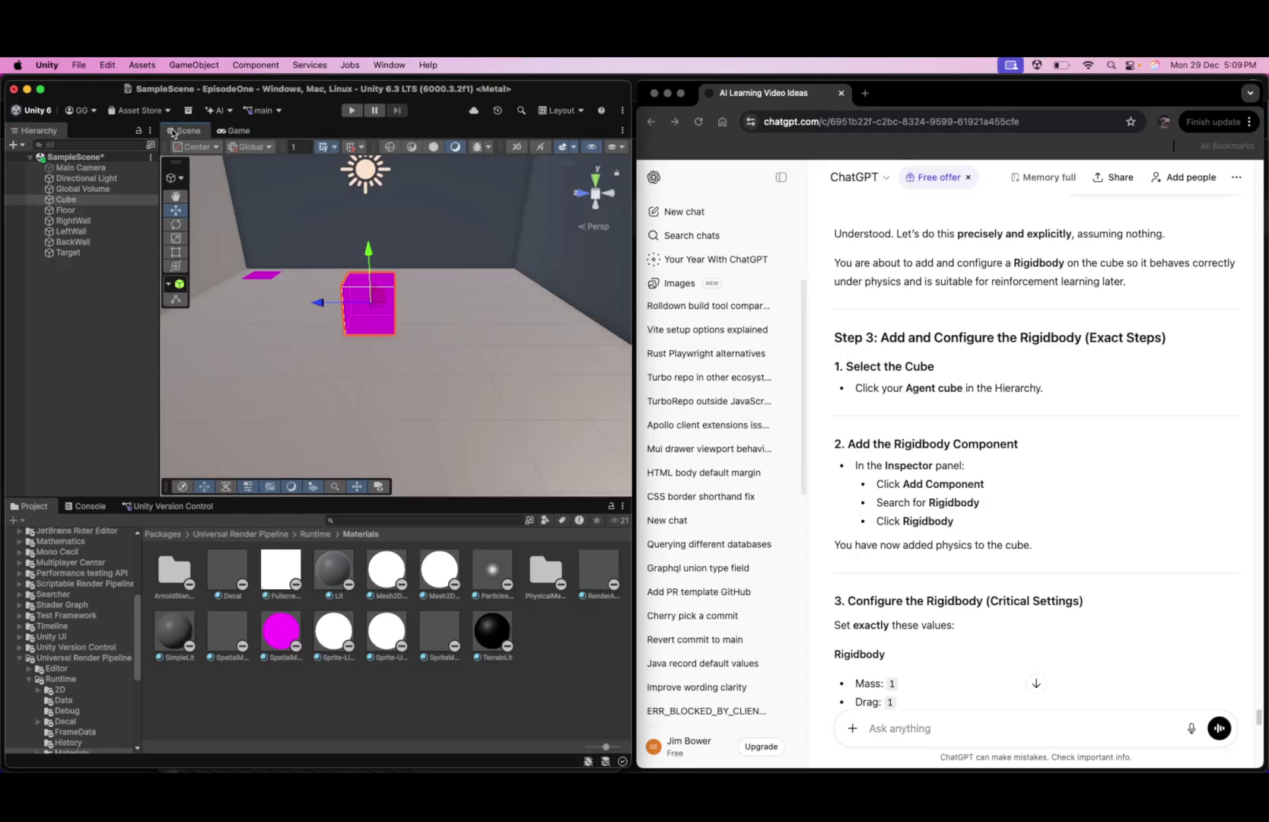
scroll(936, 485, "down", 6)
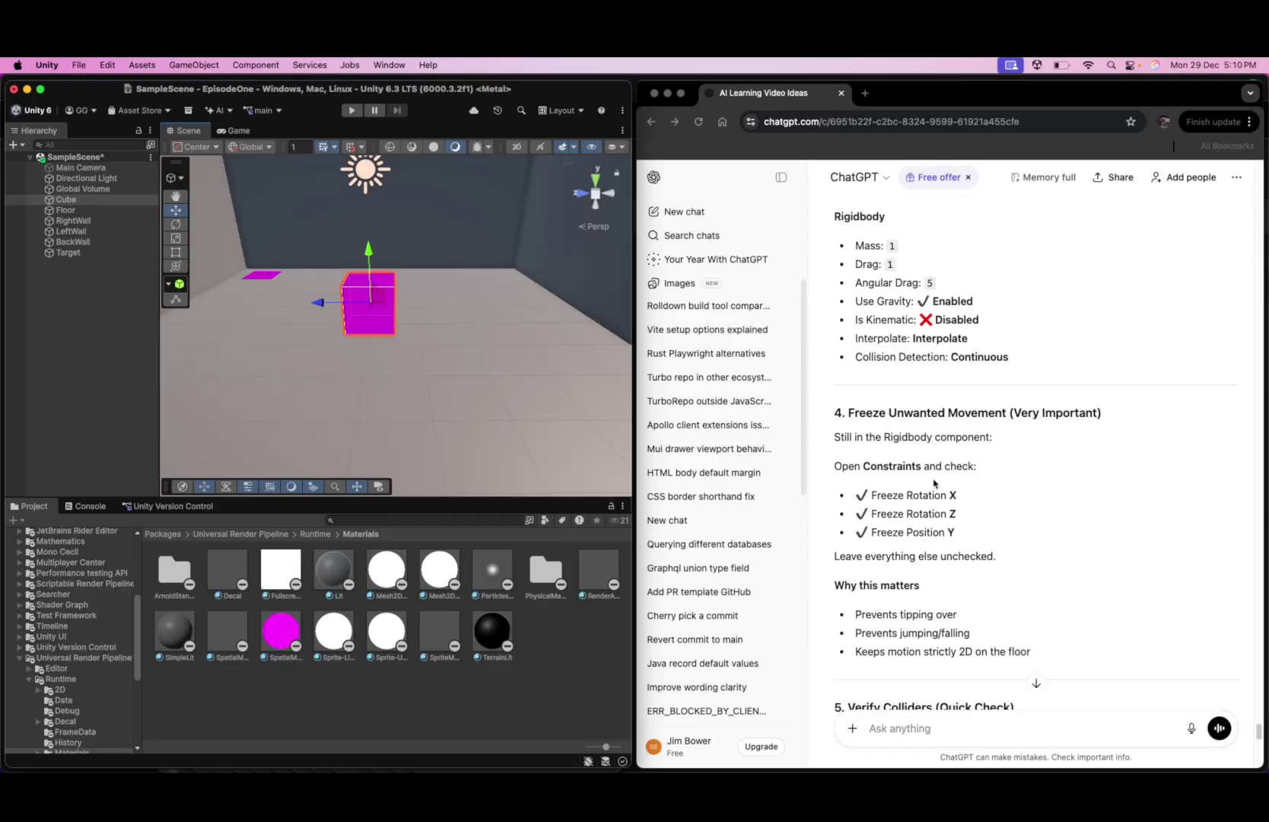
- Open a new Chrome tab on the Google start page beside the ChatGPT conversation
left_click(865, 93)
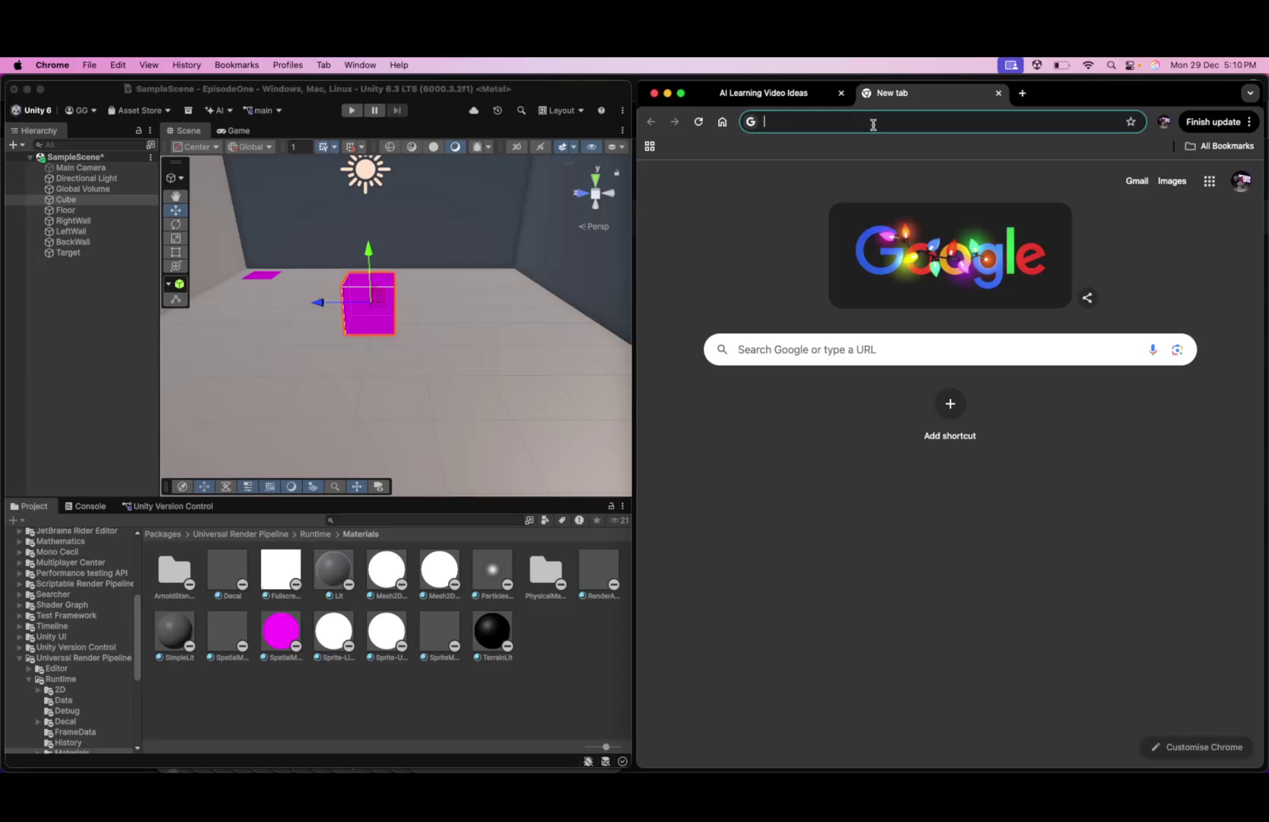
- Check the Bluetooth device list in quick settings, then clear stray text from the address bar
left_click(873, 124)
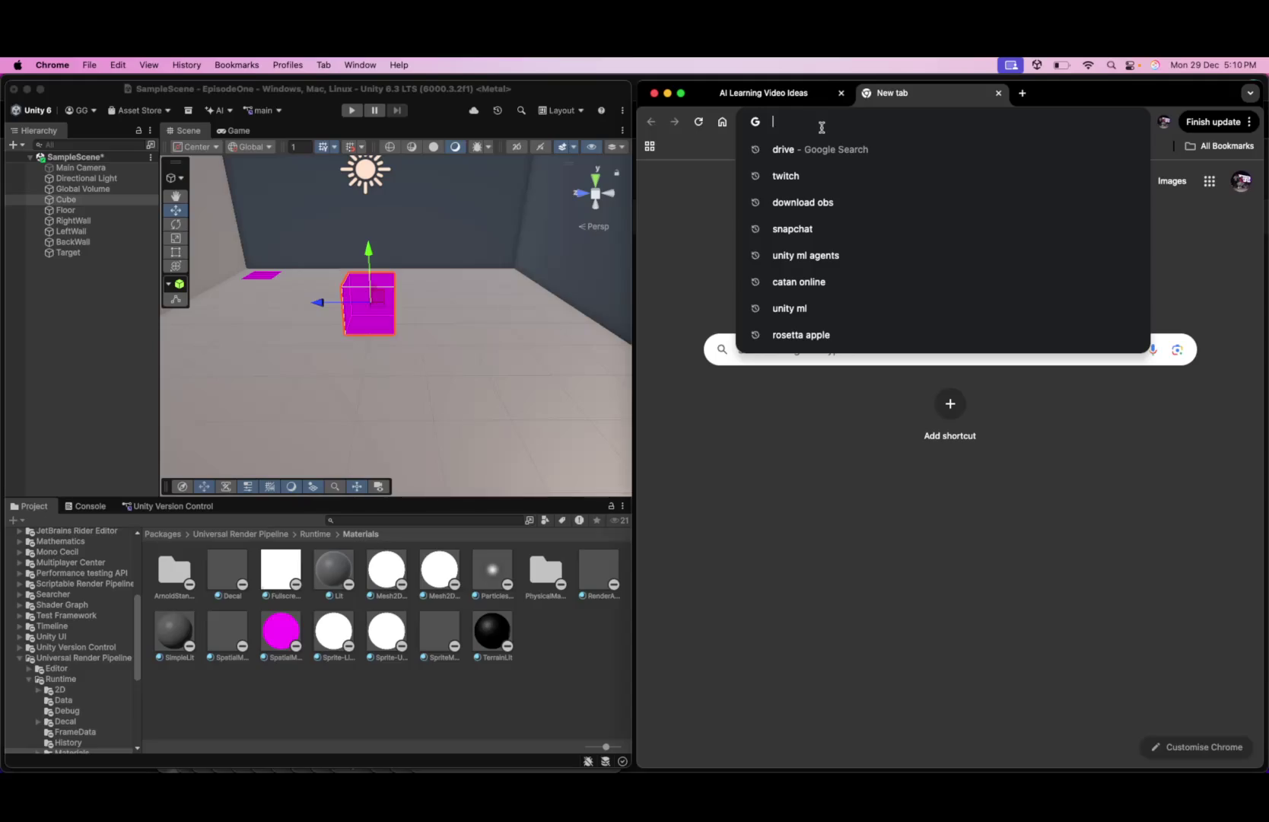
left_click(1129, 67)
left_click(1138, 156)
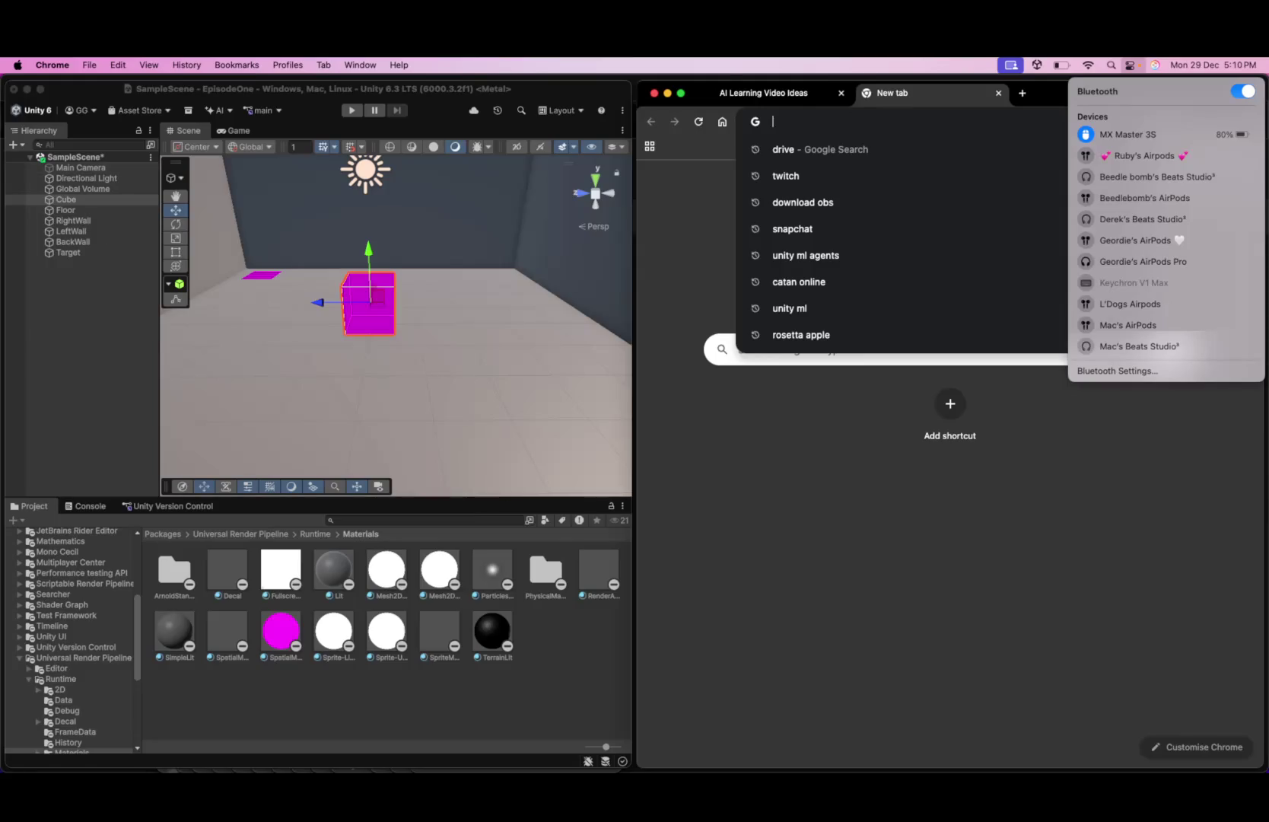
key("Escape")
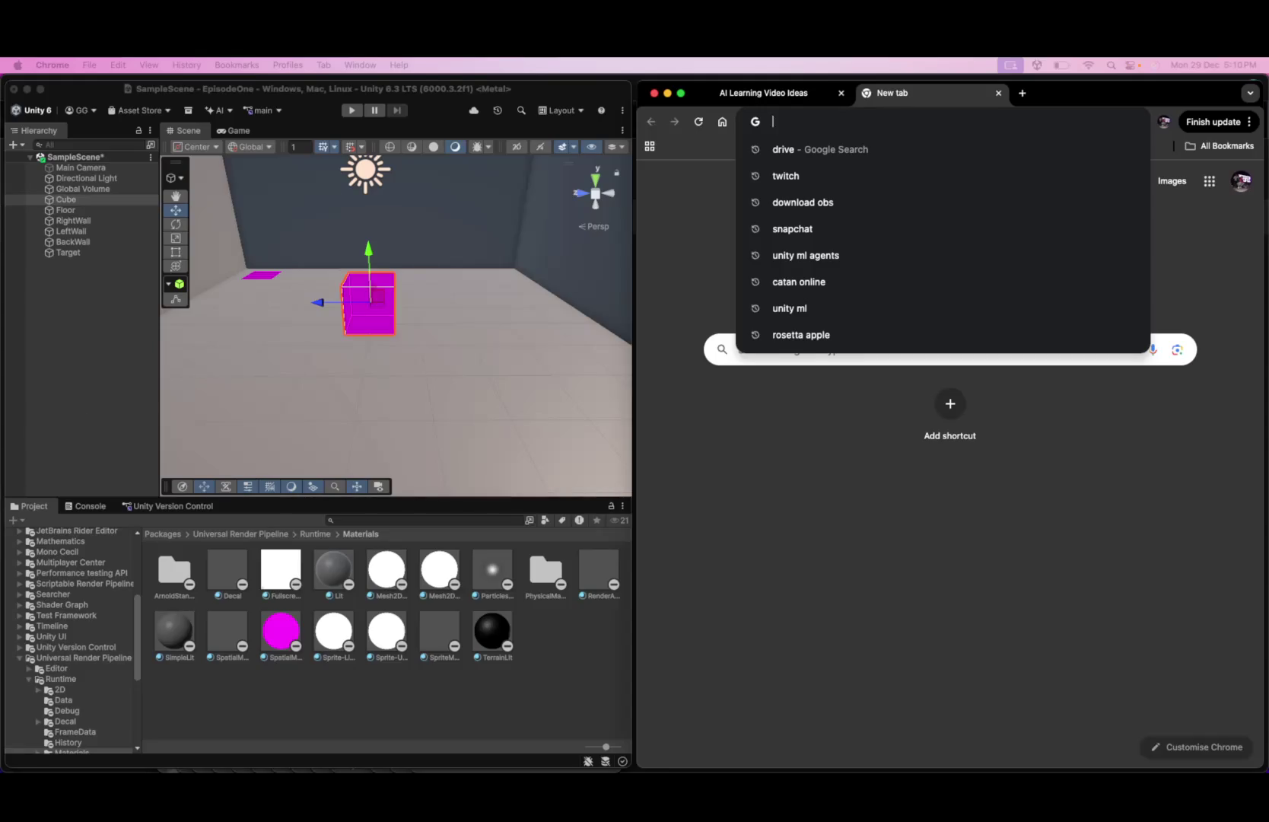
left_click(796, 431)
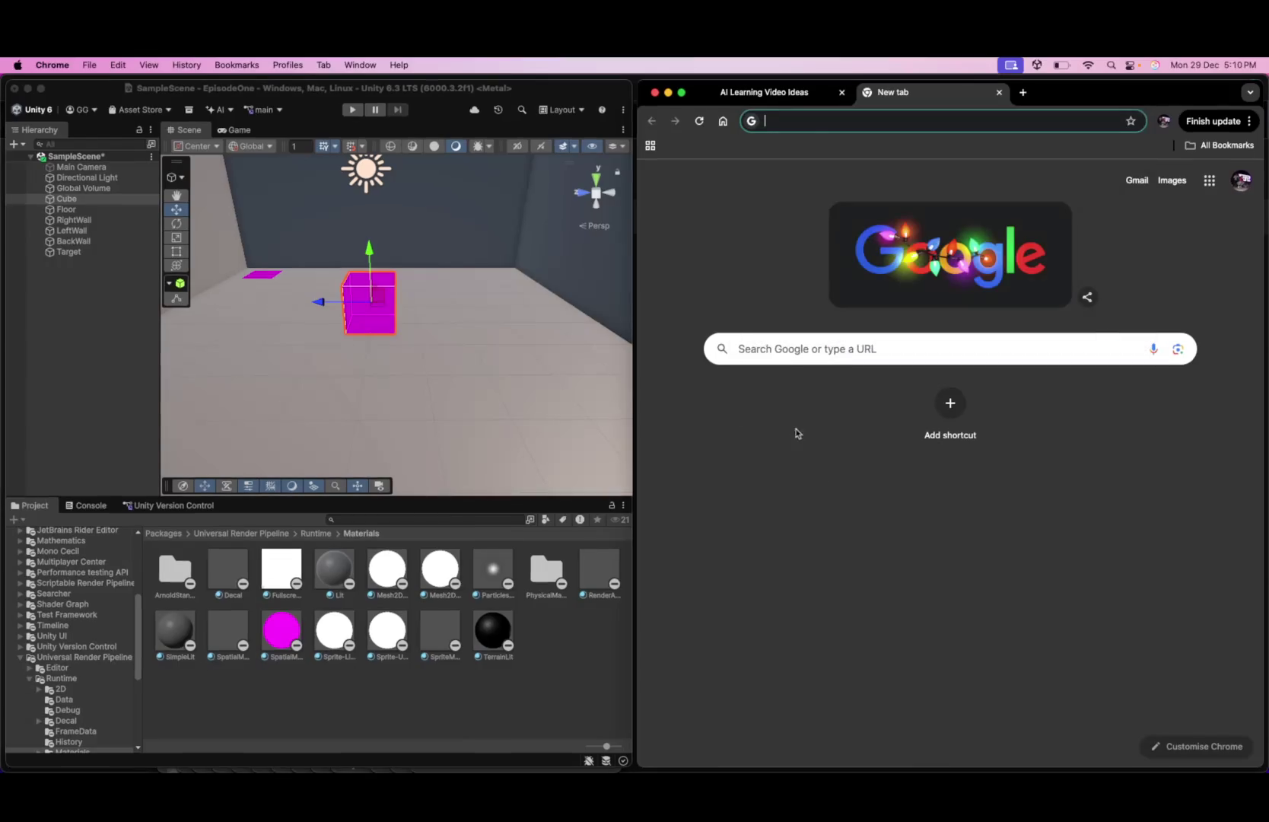
left_click(811, 122)
type("fdf")
key("super+a")
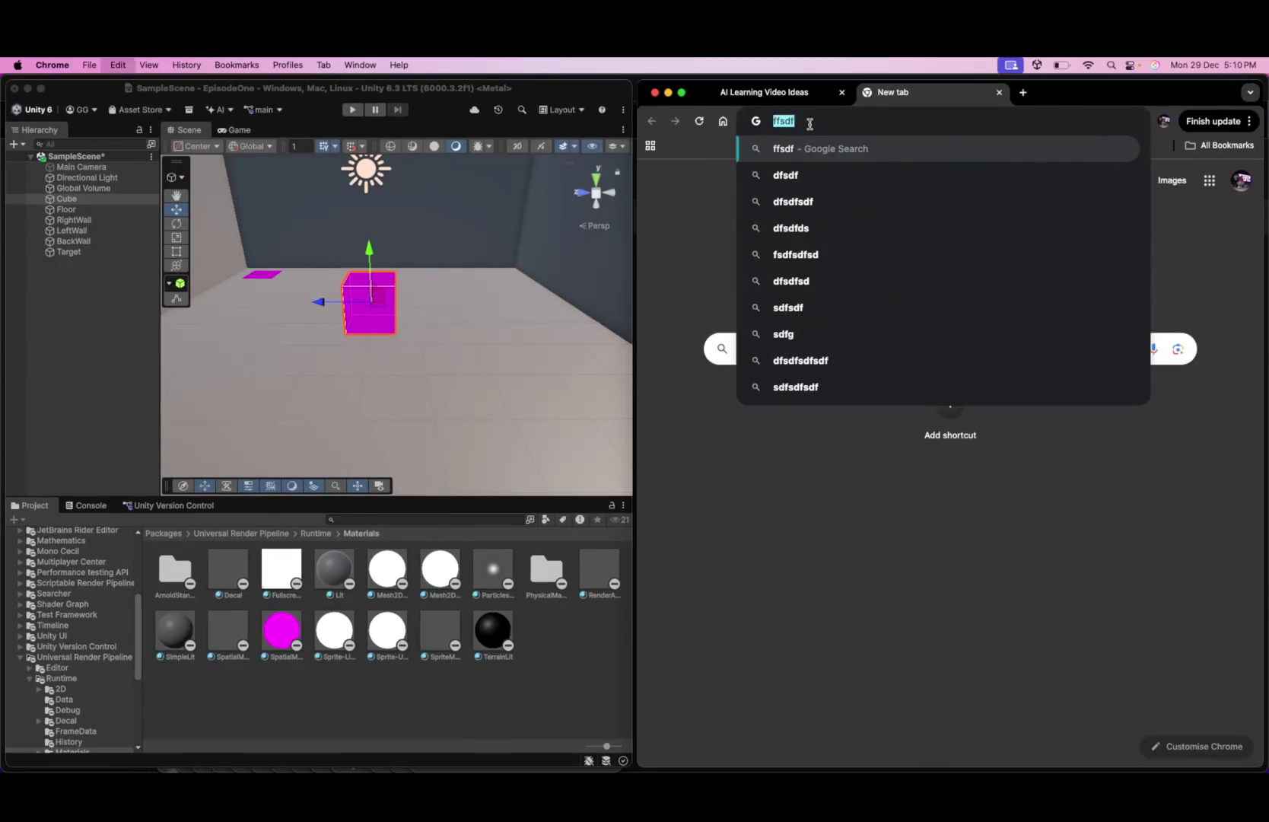
key("BackSpace")
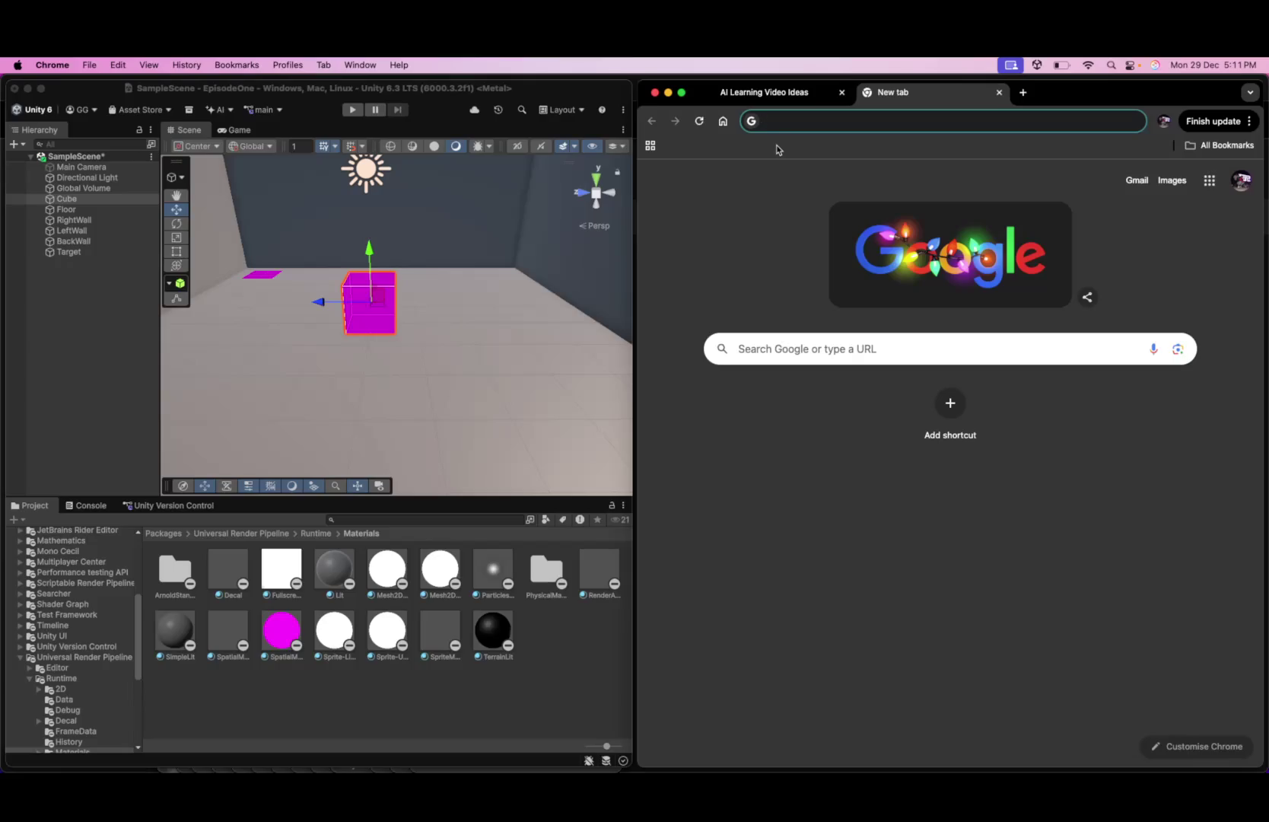
- Ask ChatGPT 'how do i make the cube move with my arrow keys?'
left_click(804, 101)
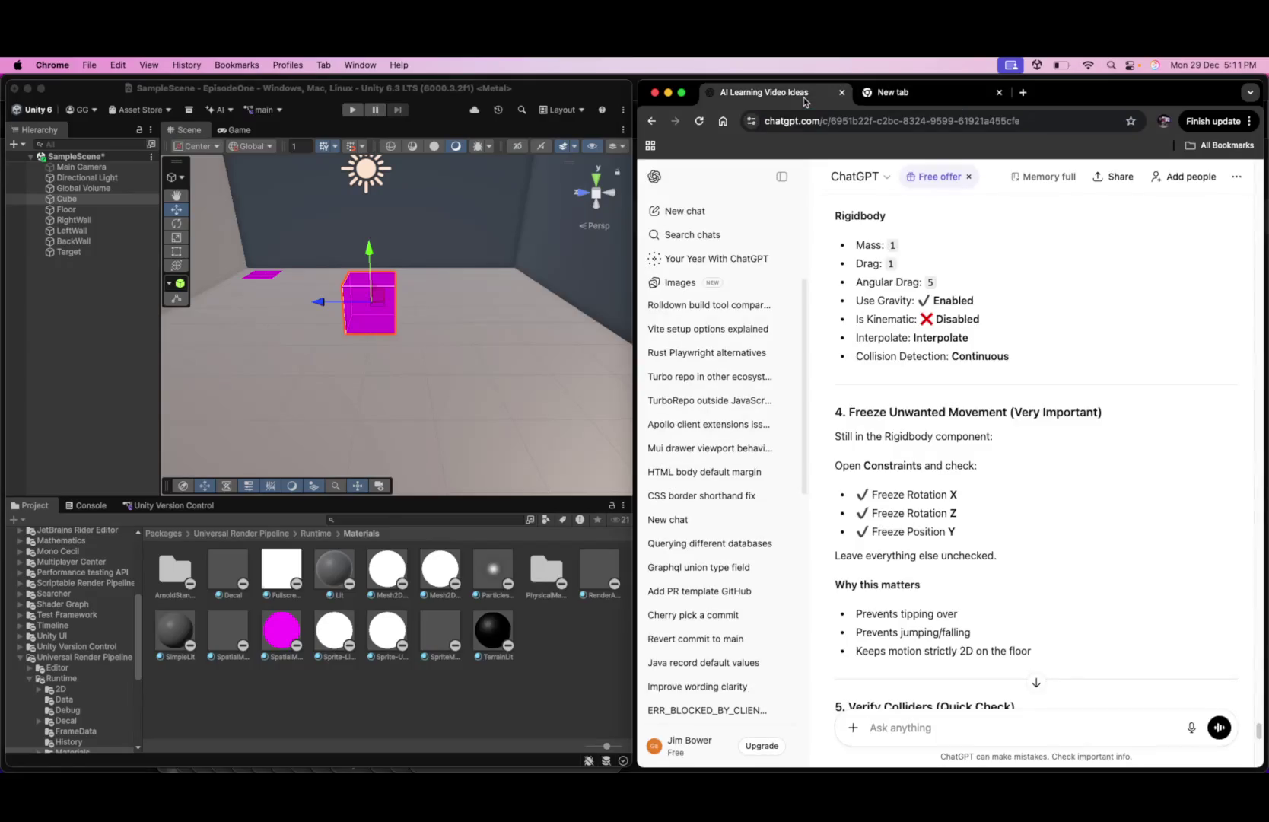
left_click(897, 103)
type("add")
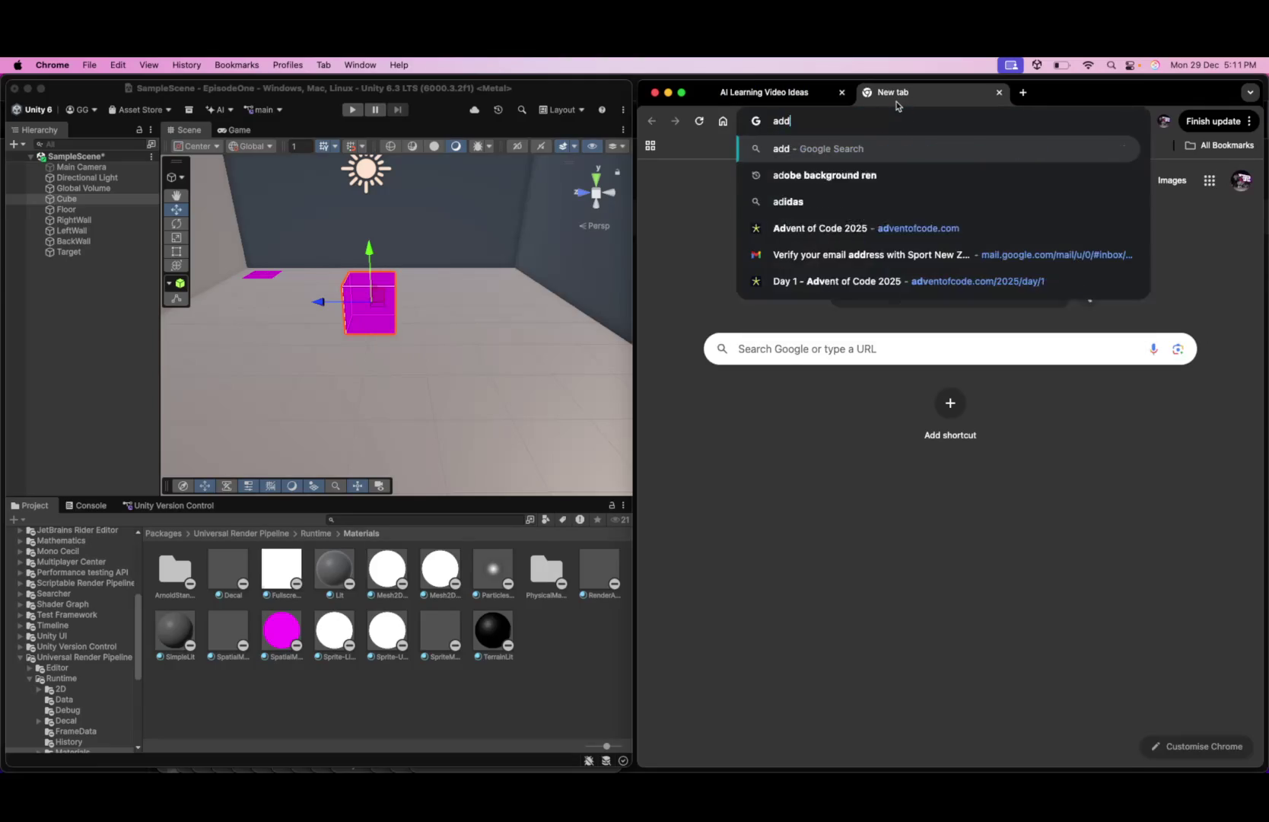
type(" colision")
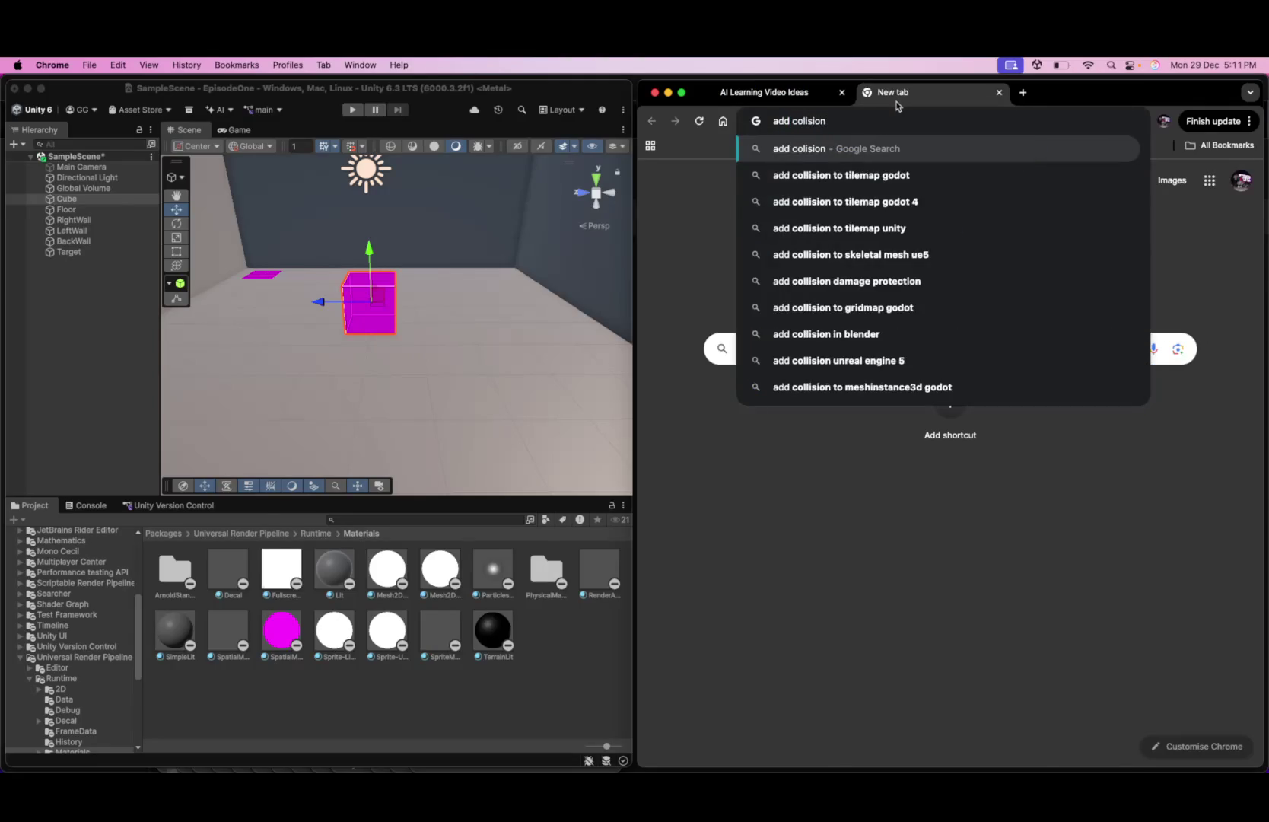
key("Escape")
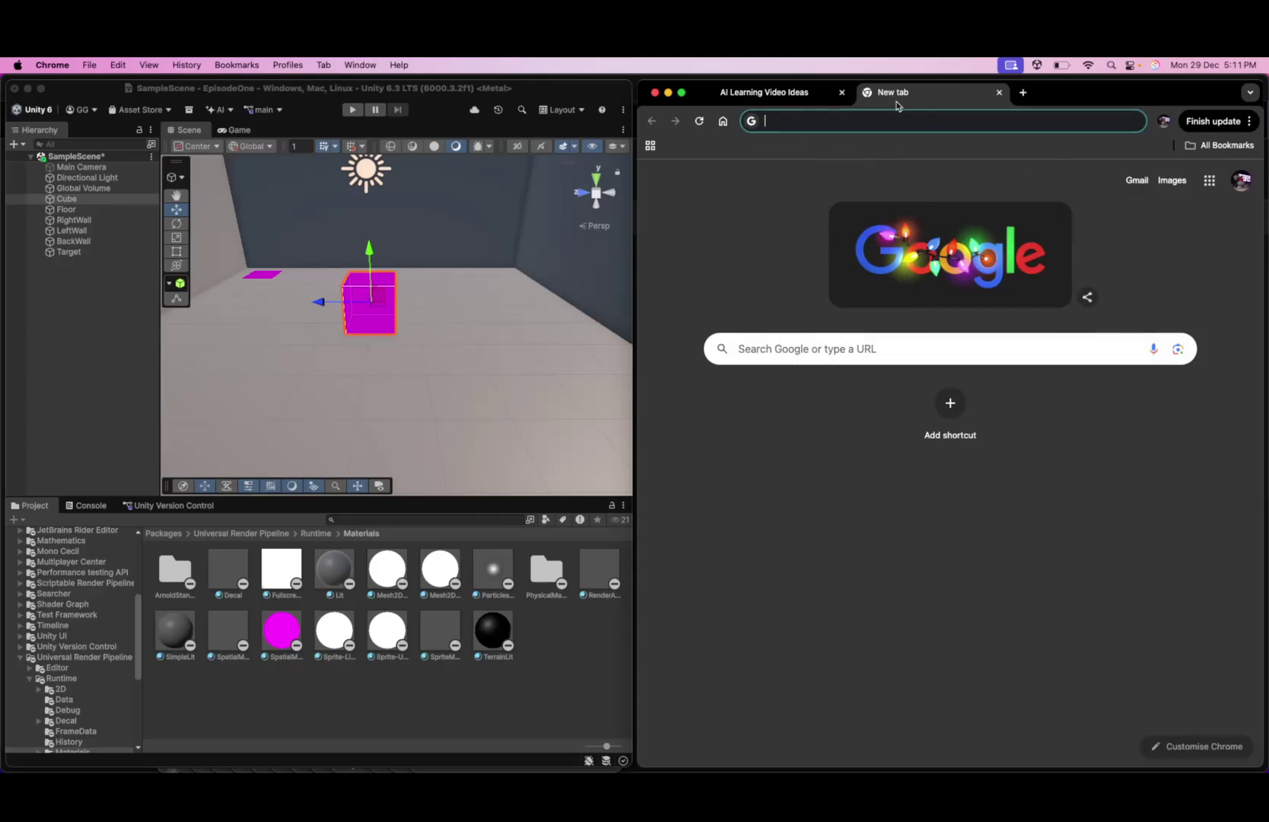
left_click(798, 108)
type("how do i make the cube move with my arrow keys?")
key("Return")
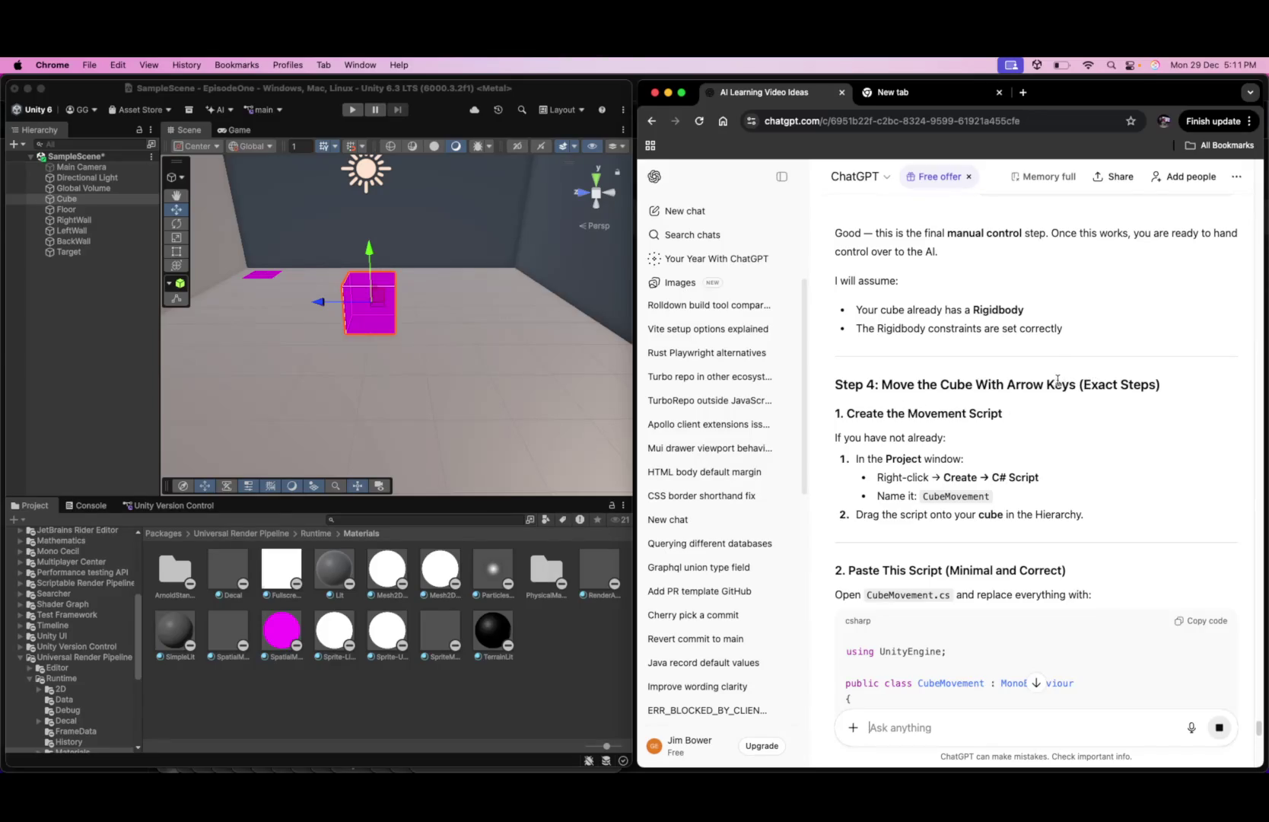
- Bring Unity forward and expand the Assets folder in the Project panel
left_click(26, 335)
right_click(106, 317)
left_click(64, 320)
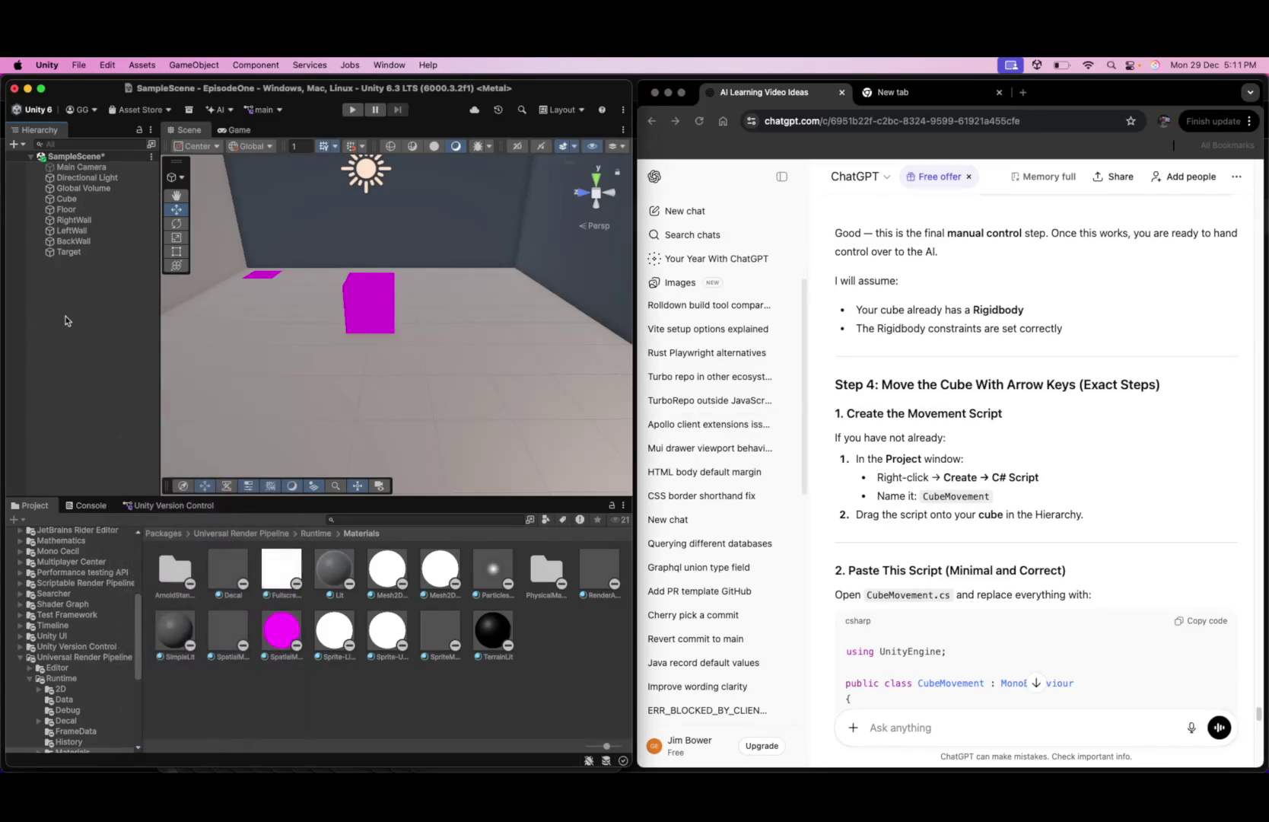
scroll(70, 565, "up", 5)
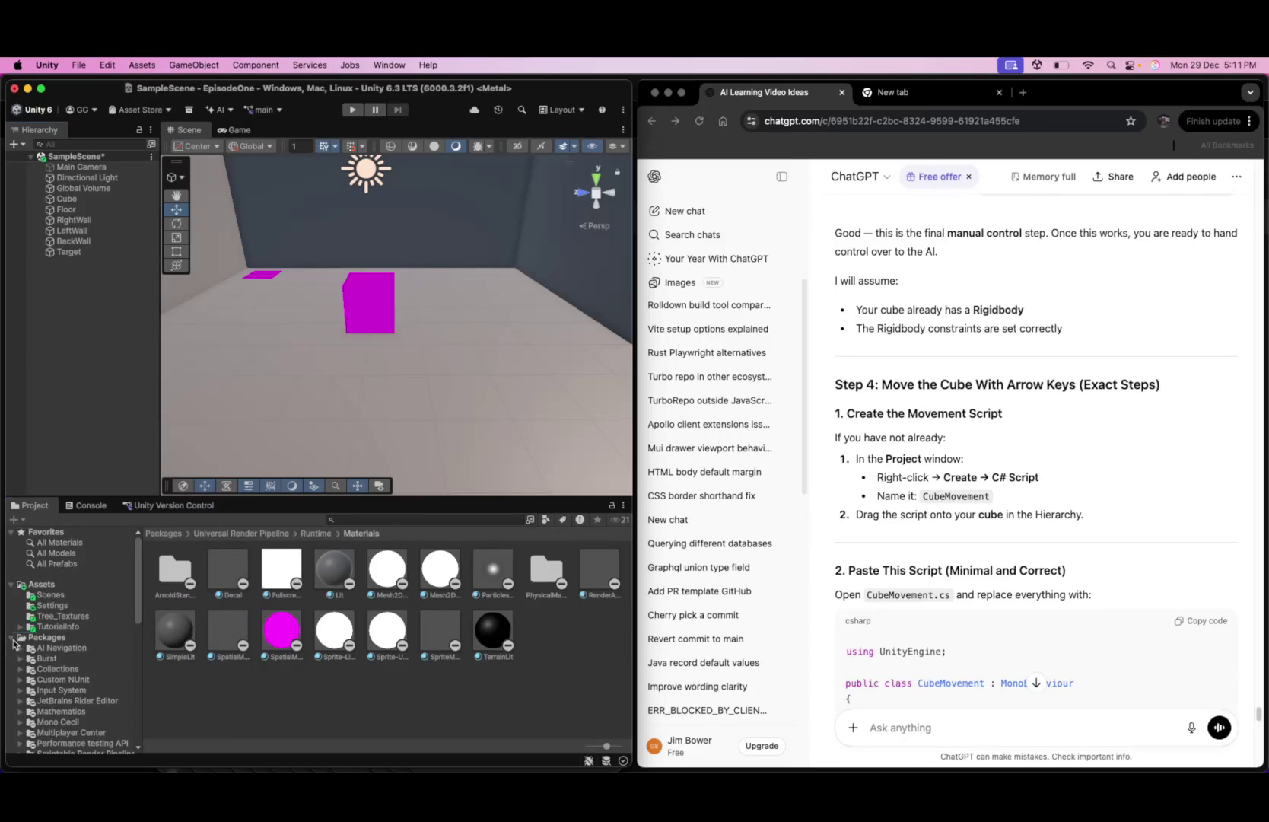
left_click(22, 637)
left_click(13, 637)
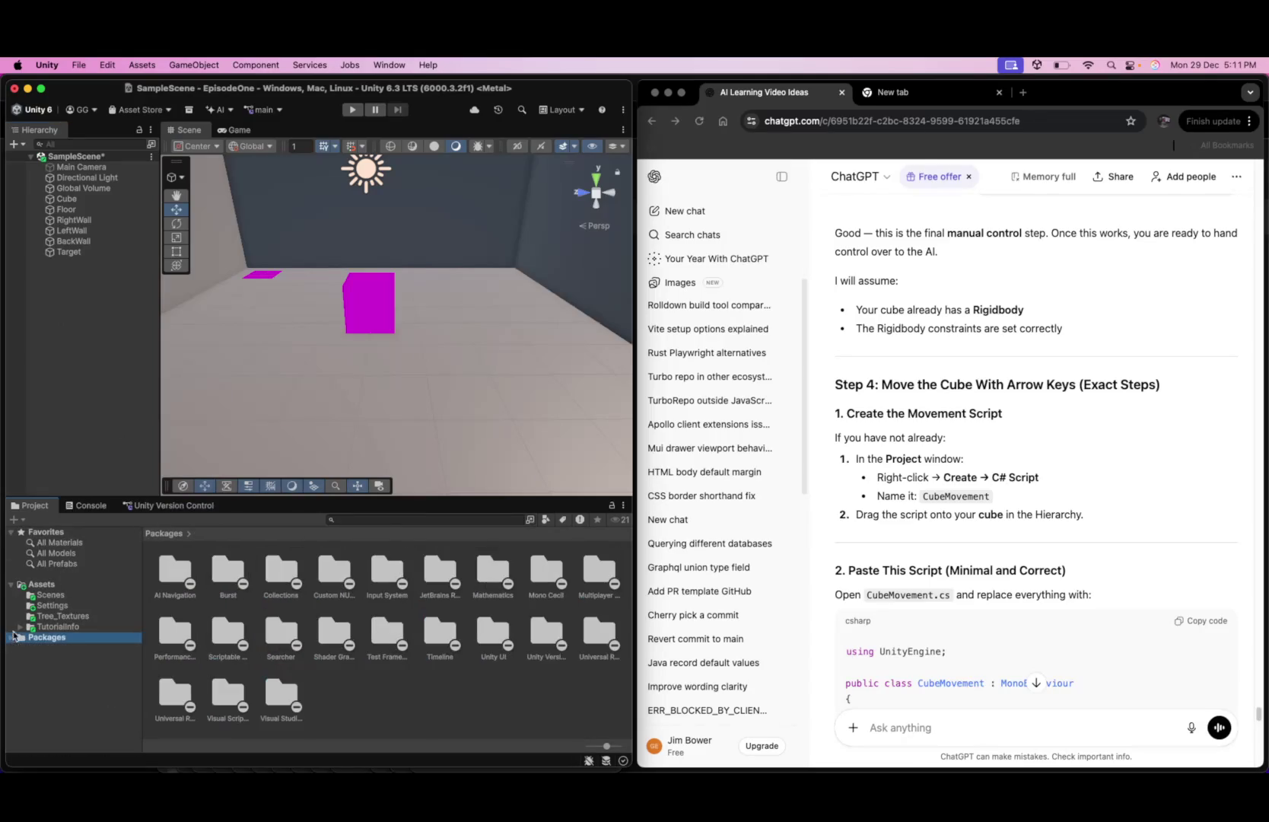
left_click(20, 584)
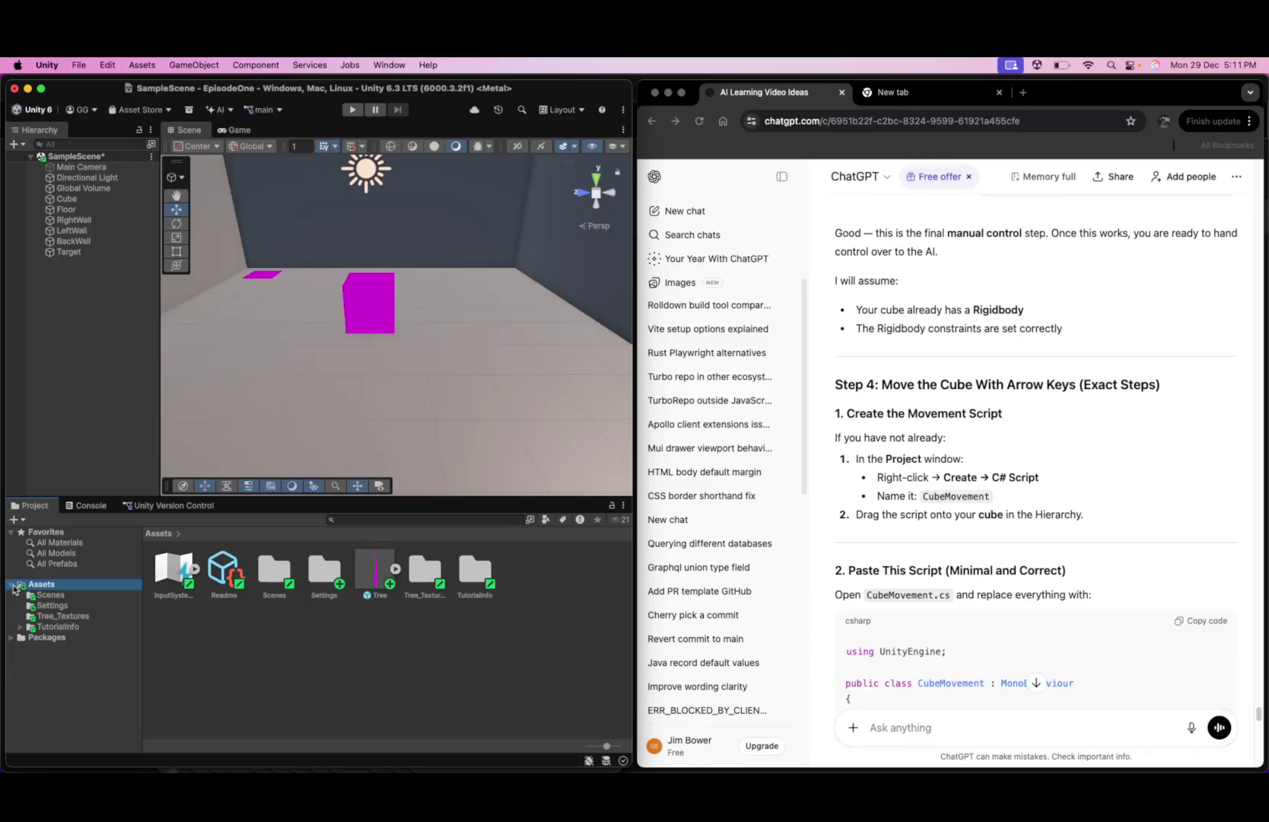
left_click(12, 585)
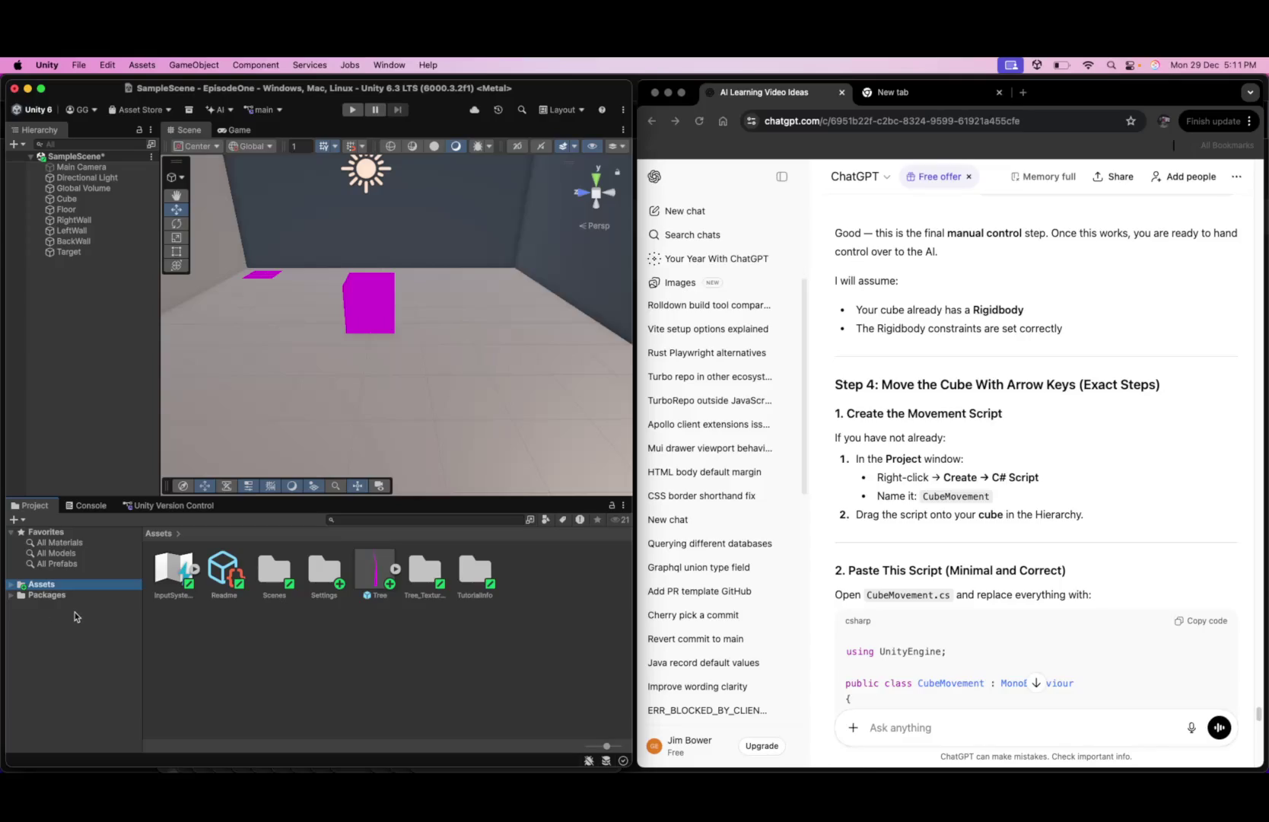
left_click(12, 584)
- Create an empty C# script named CubeMovement in Assets and open it in VS Code
right_click(35, 589)
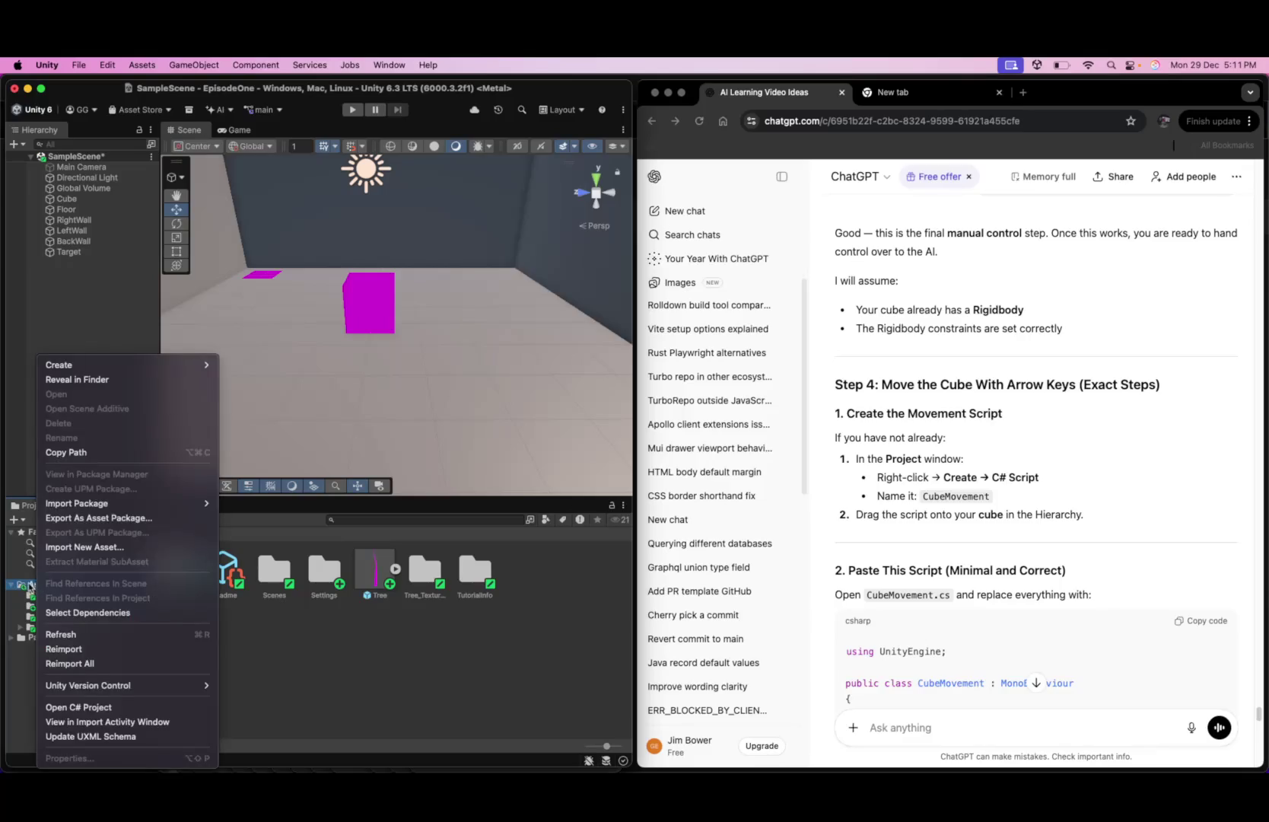
mouse_move(200, 368)
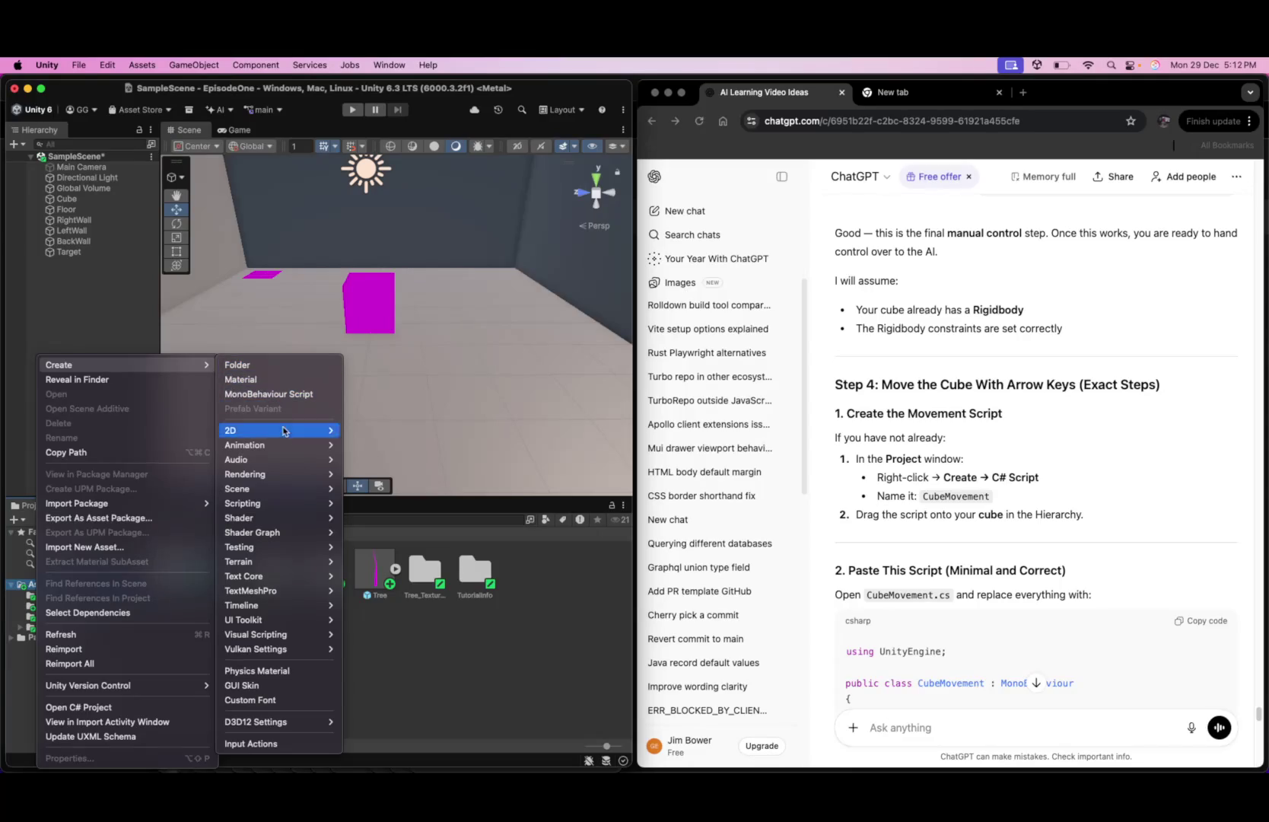
mouse_move(293, 597)
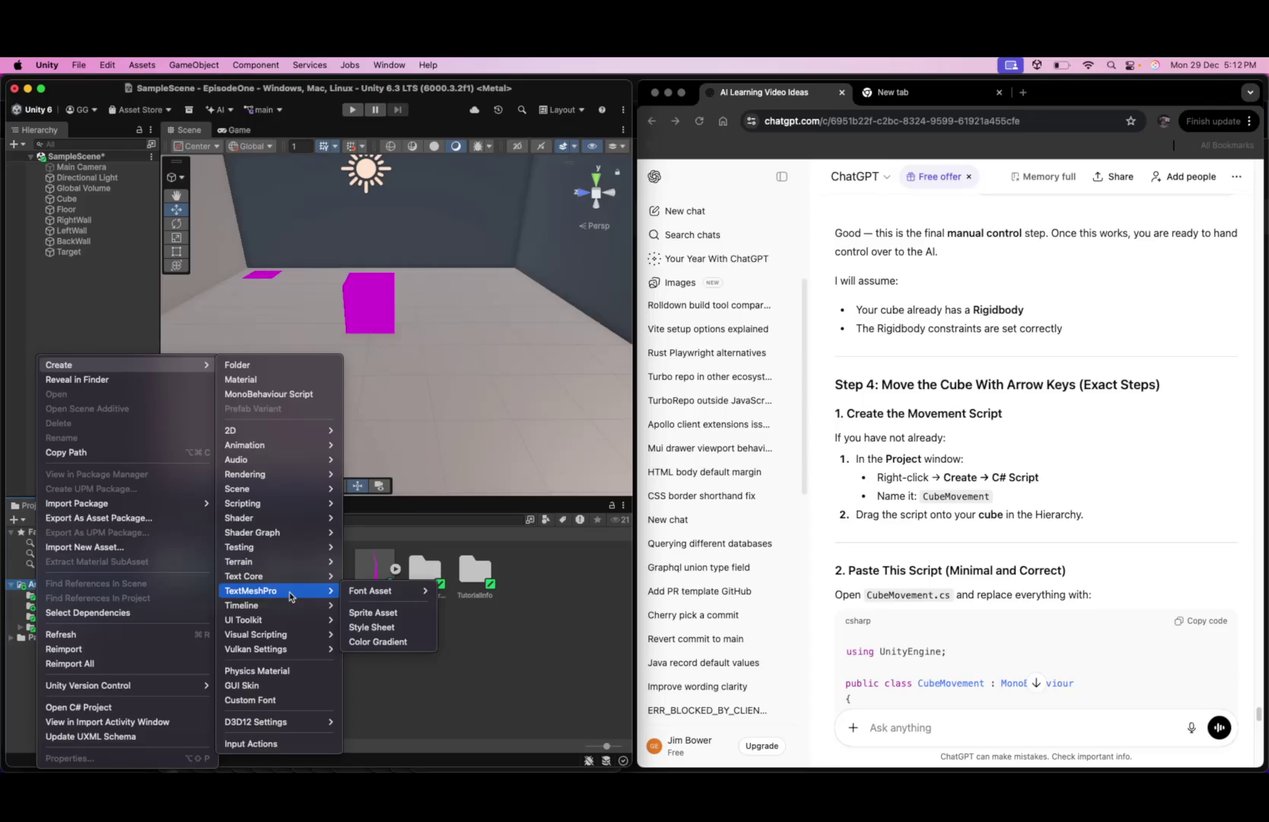
mouse_move(296, 508)
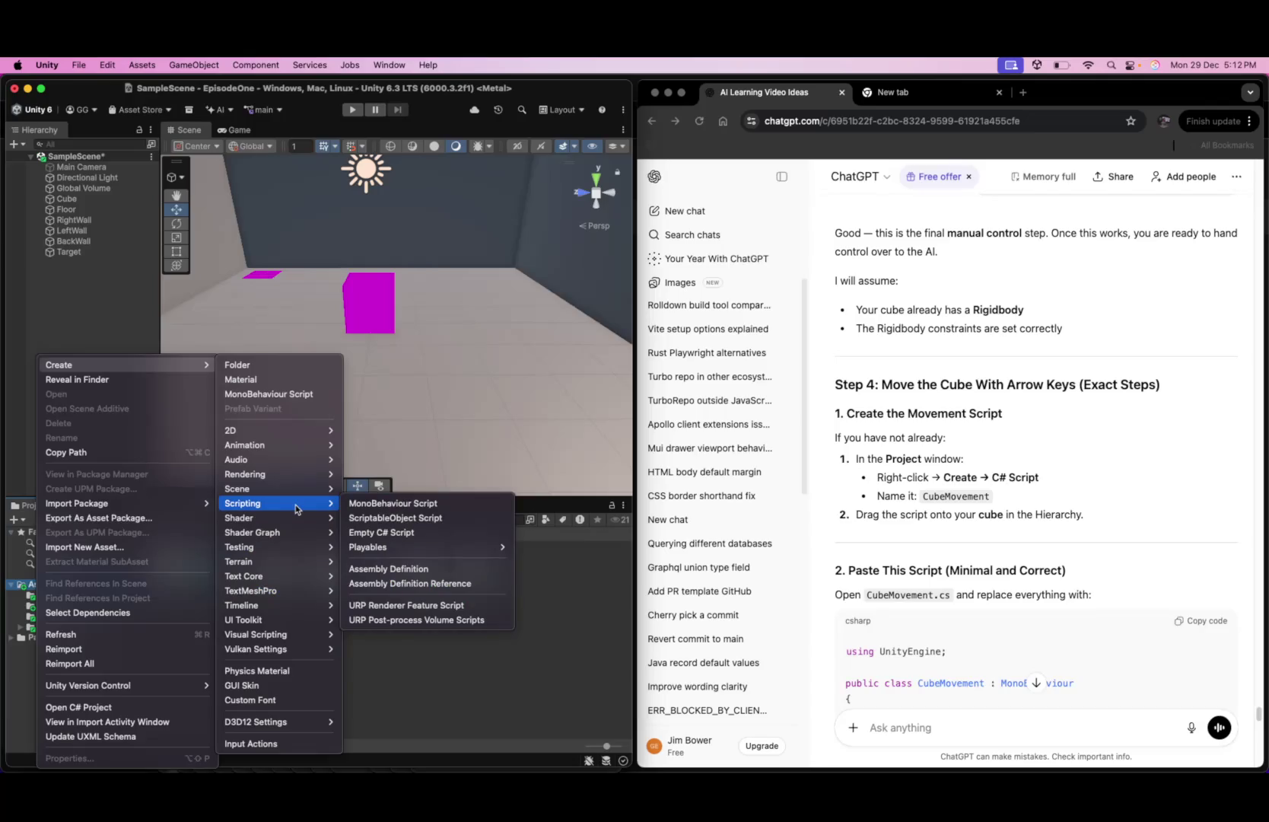
left_click(408, 534)
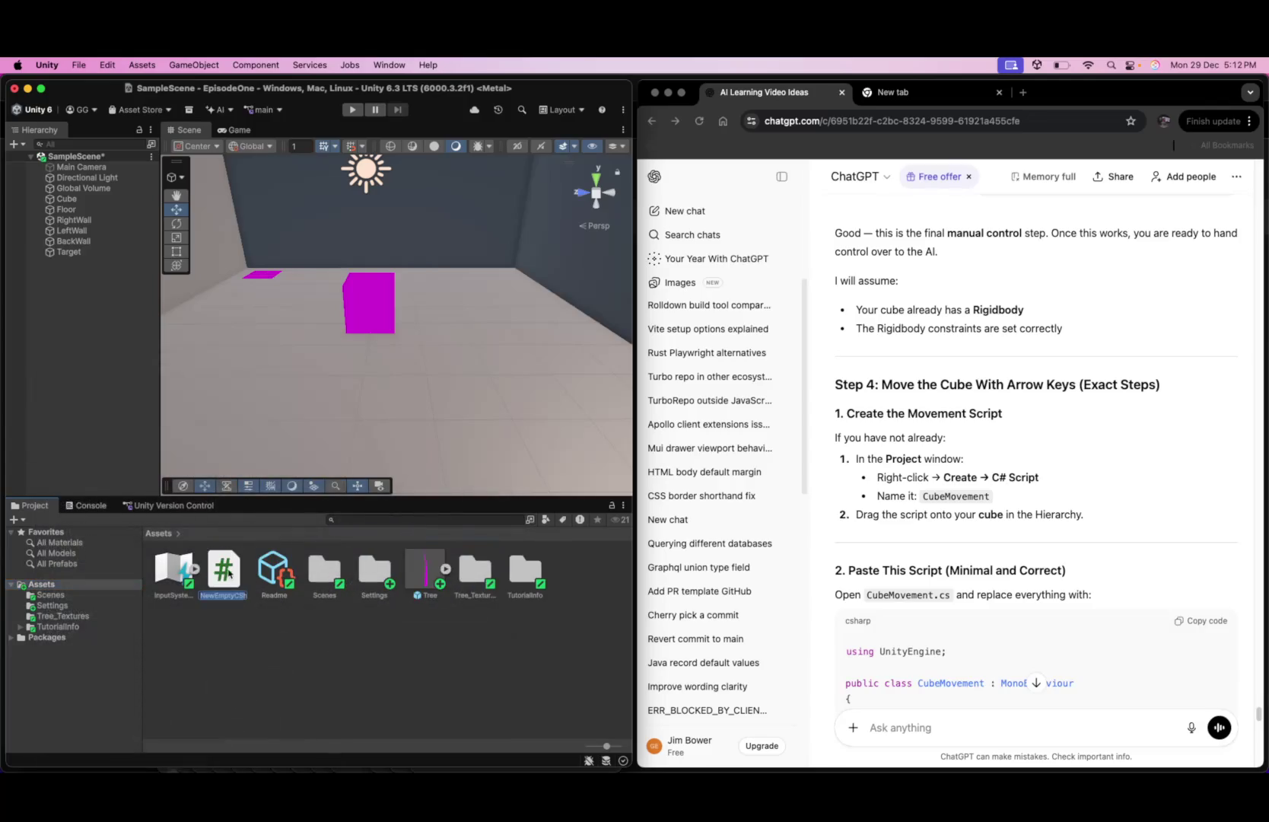
type("CubeMovement")
type(".")
key("Return")
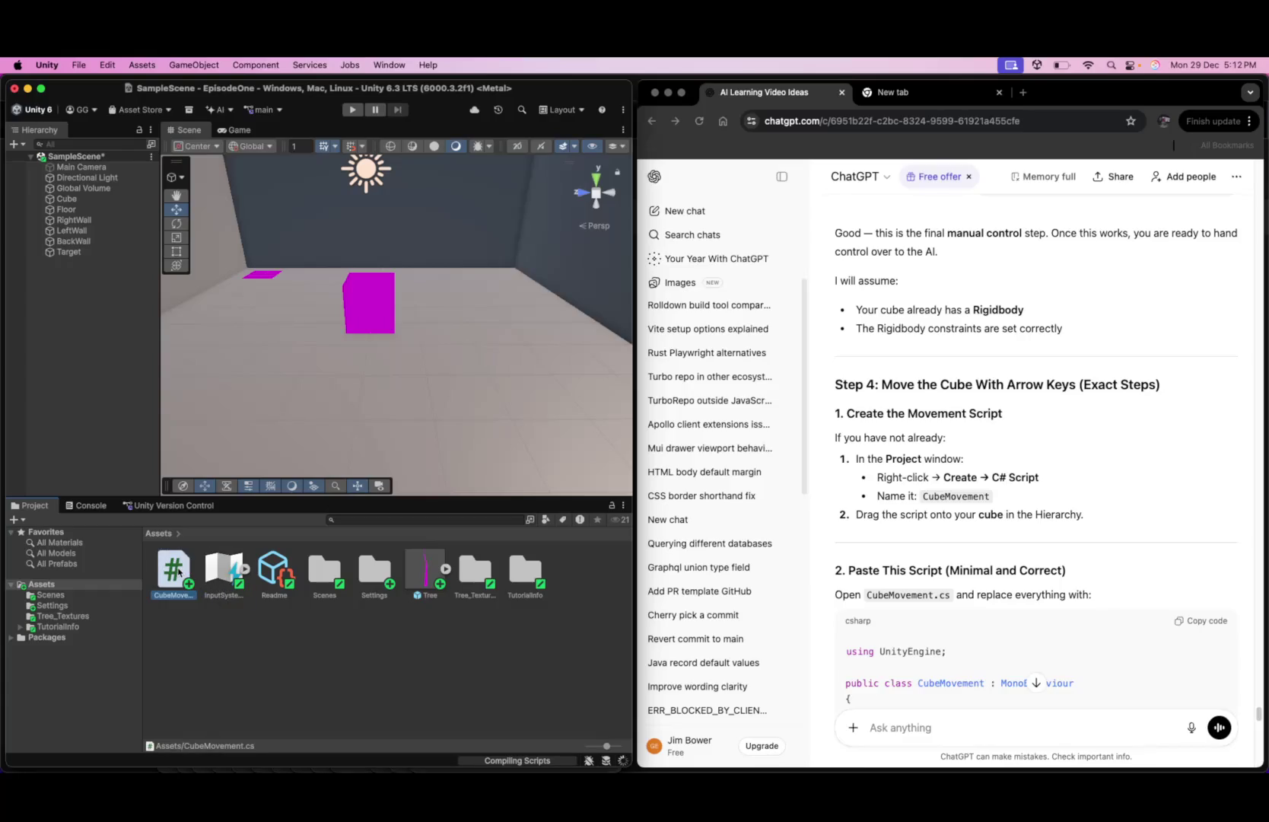
double_click(179, 580)
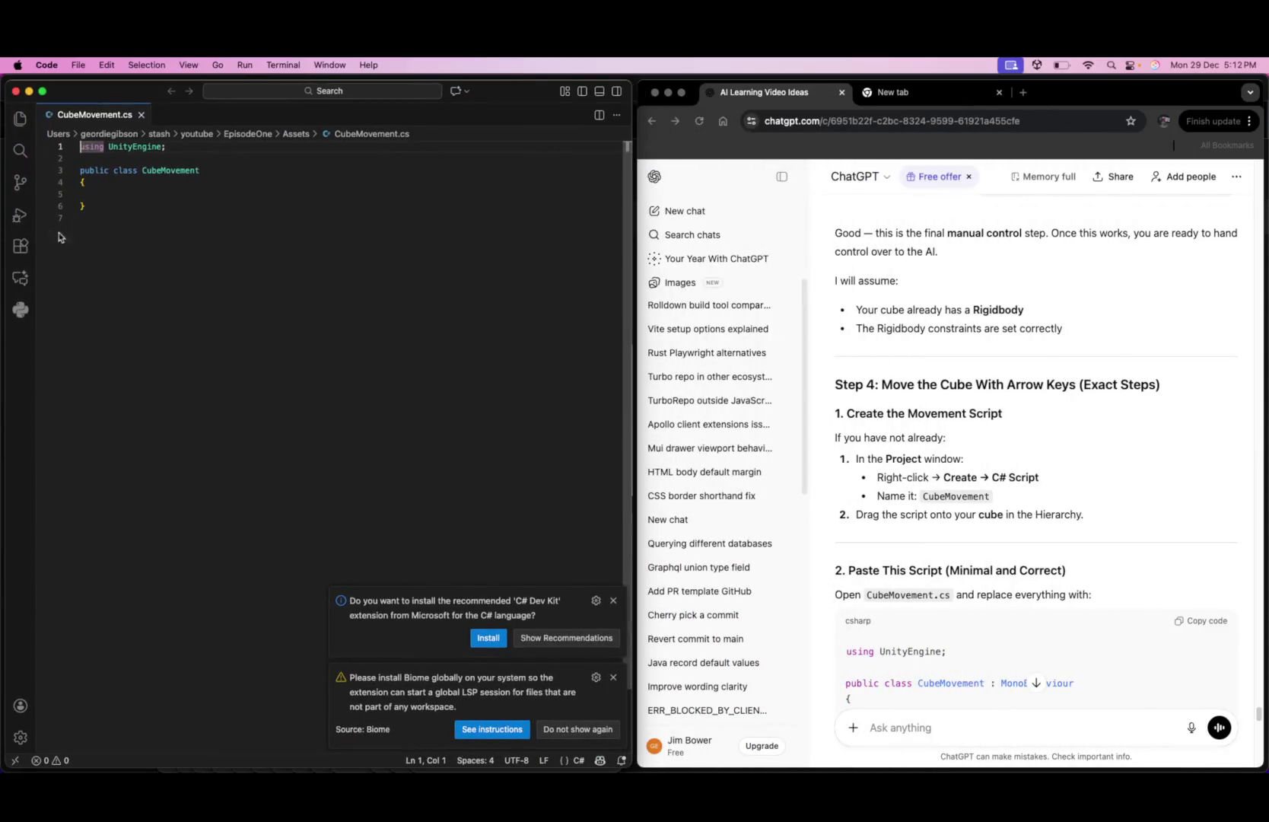
- Dismiss the VS Code notices and search Google for 'download intellij'
left_click(614, 600)
left_click(613, 677)
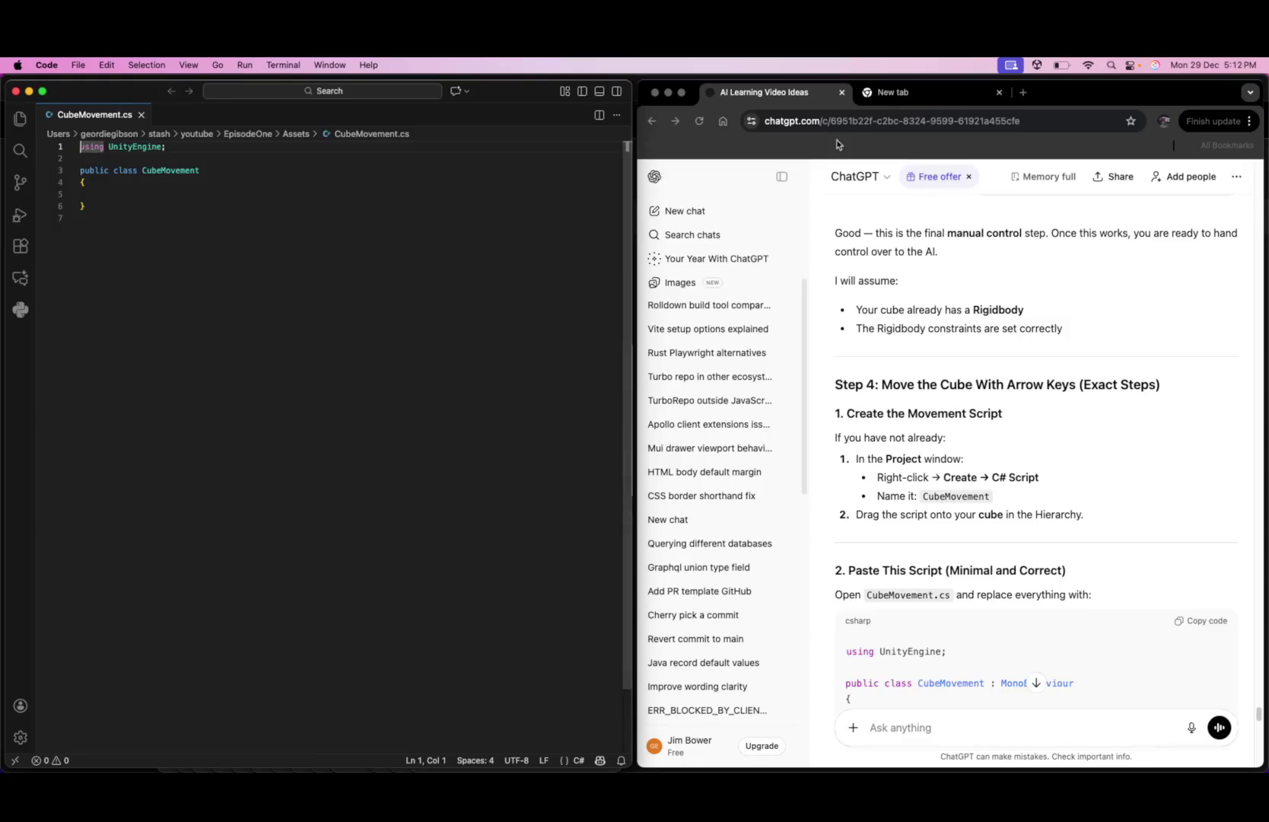
left_click(917, 92)
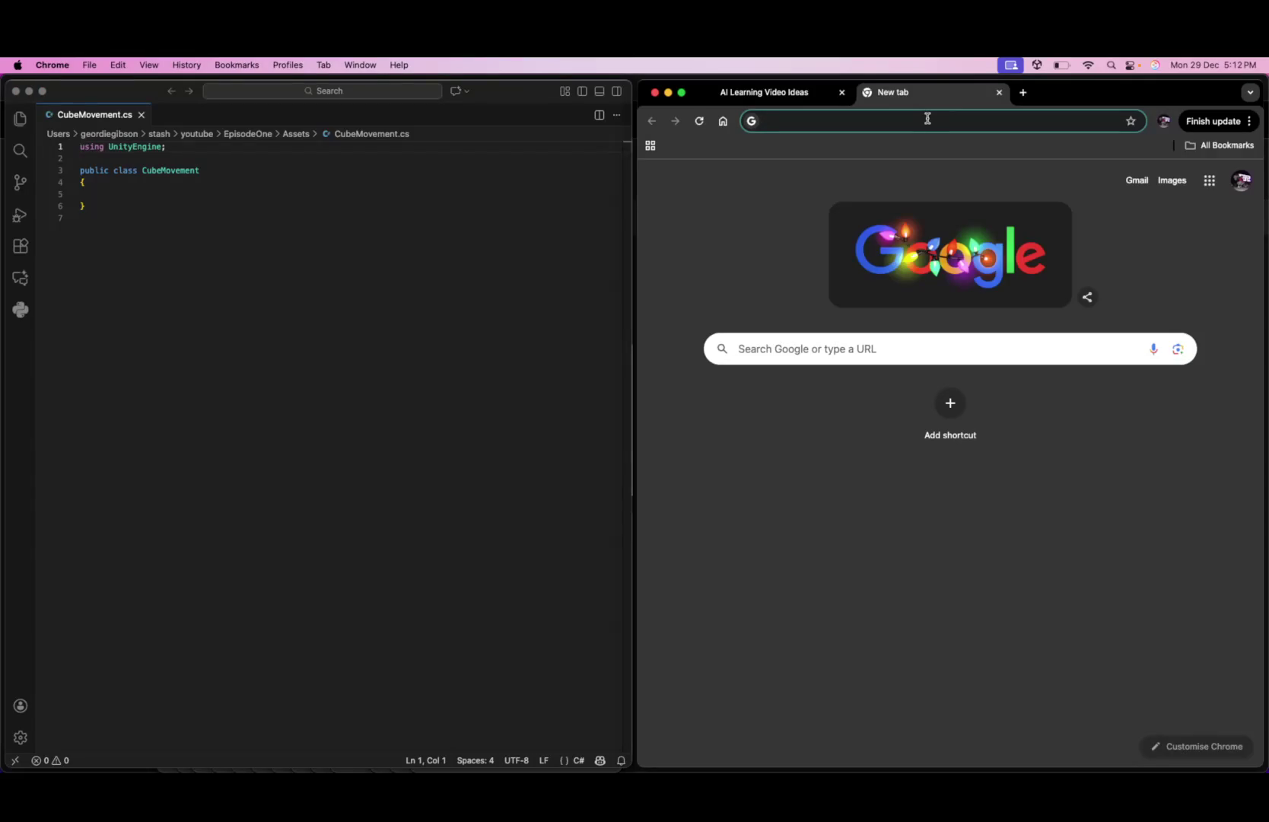
left_click(928, 119)
type("download ")
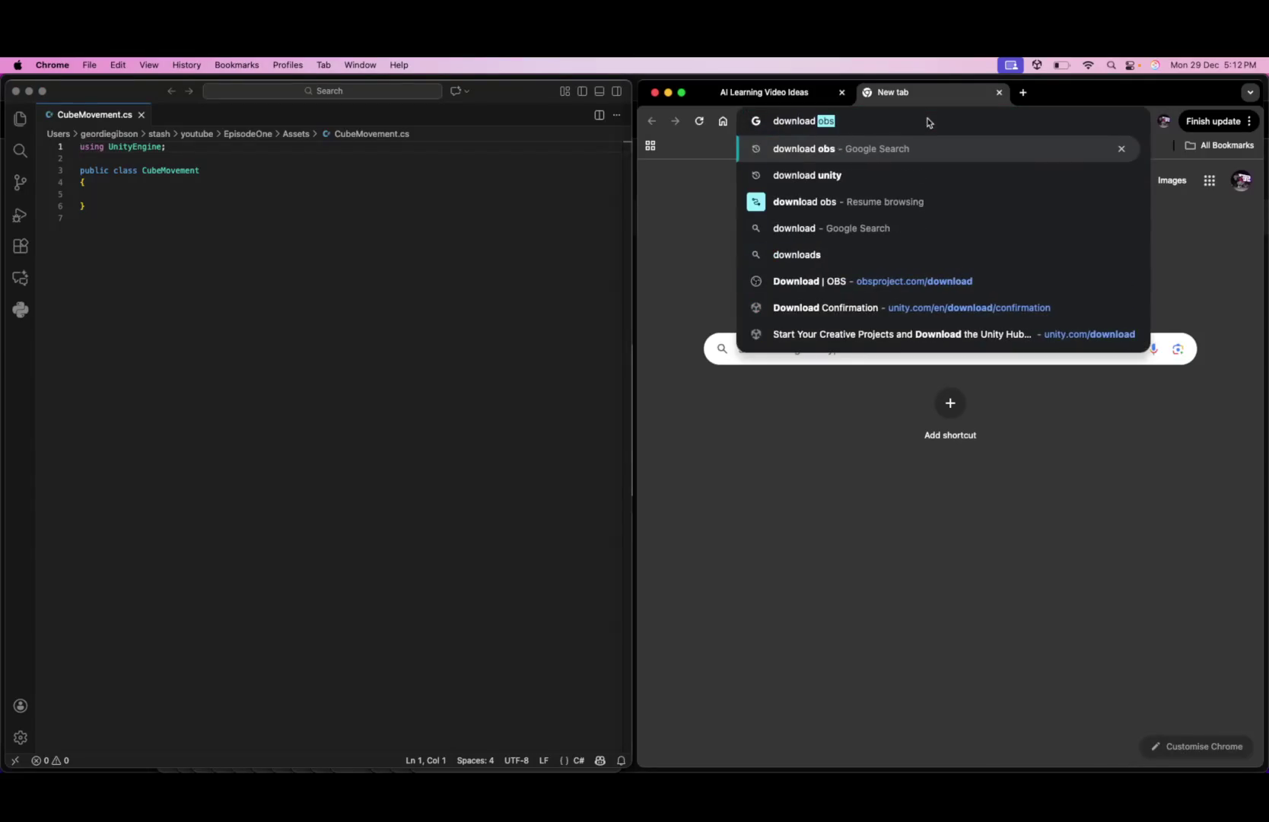
type("intellij")
key("Return")
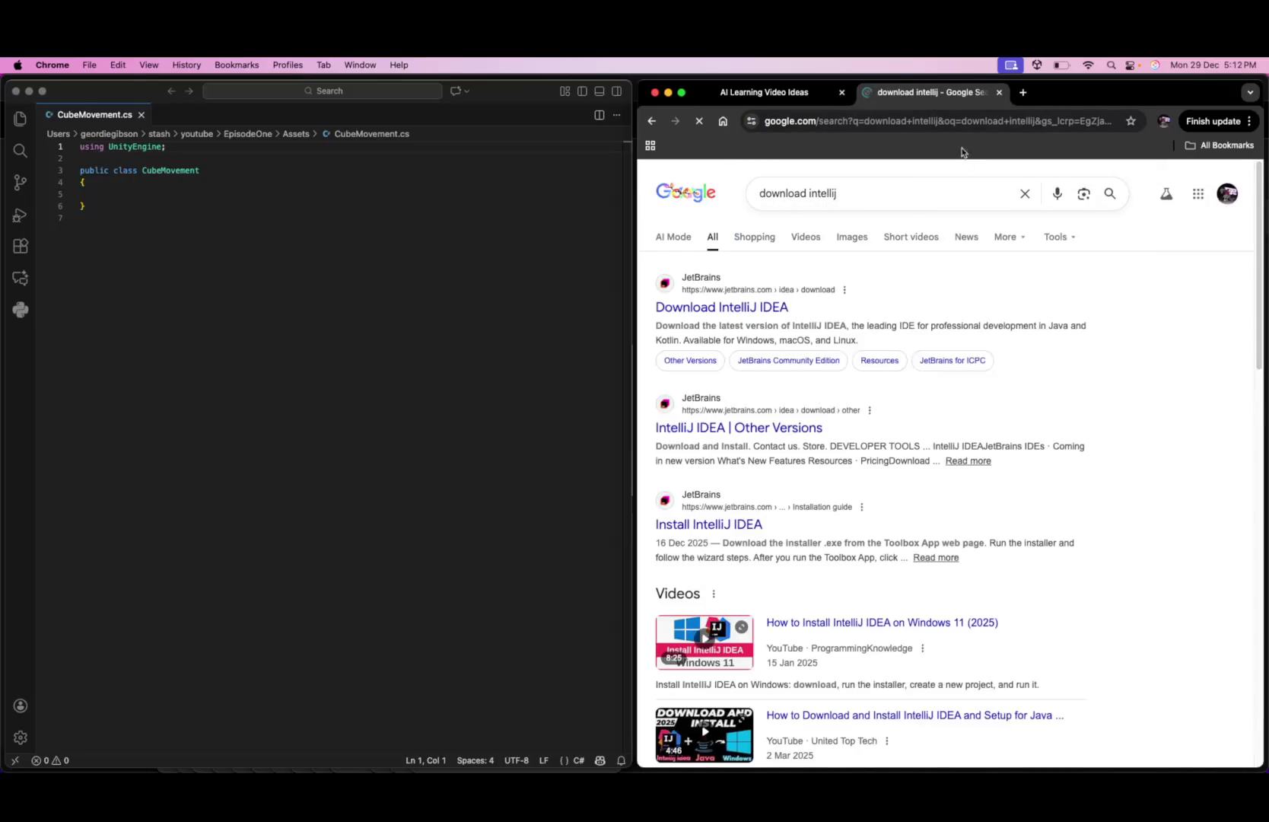
- Download the IntelliJ IDEA Apple Silicon .dmg and open it from the downloads panel
left_click(754, 308)
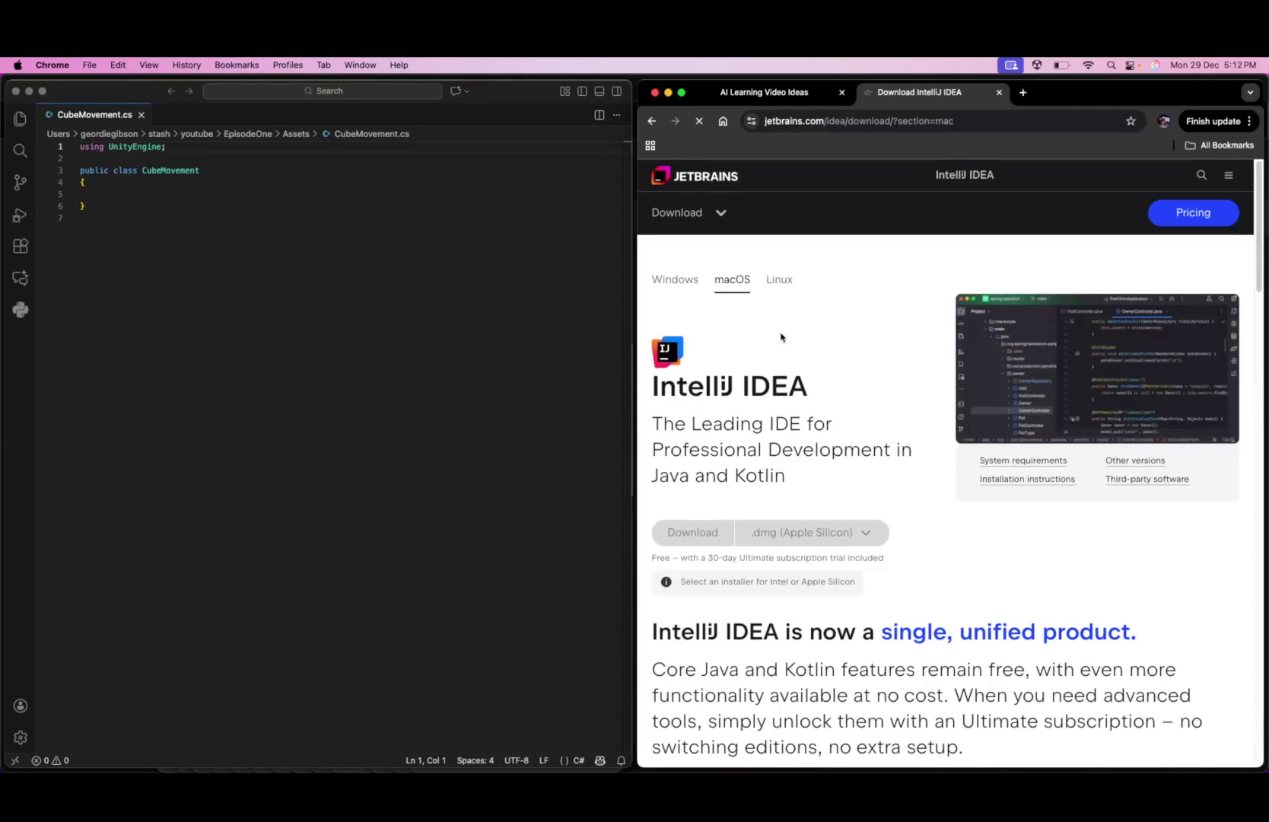
left_click(691, 532)
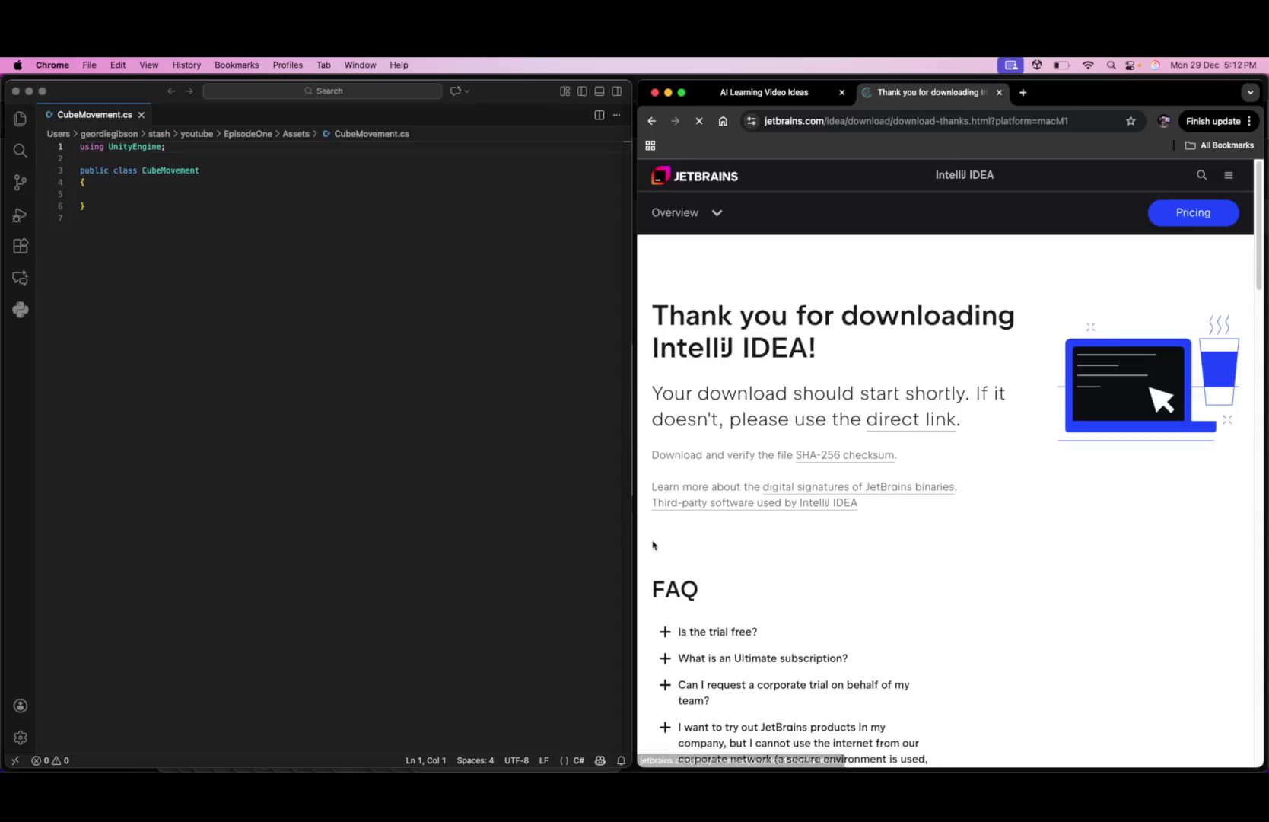
left_click(1129, 217)
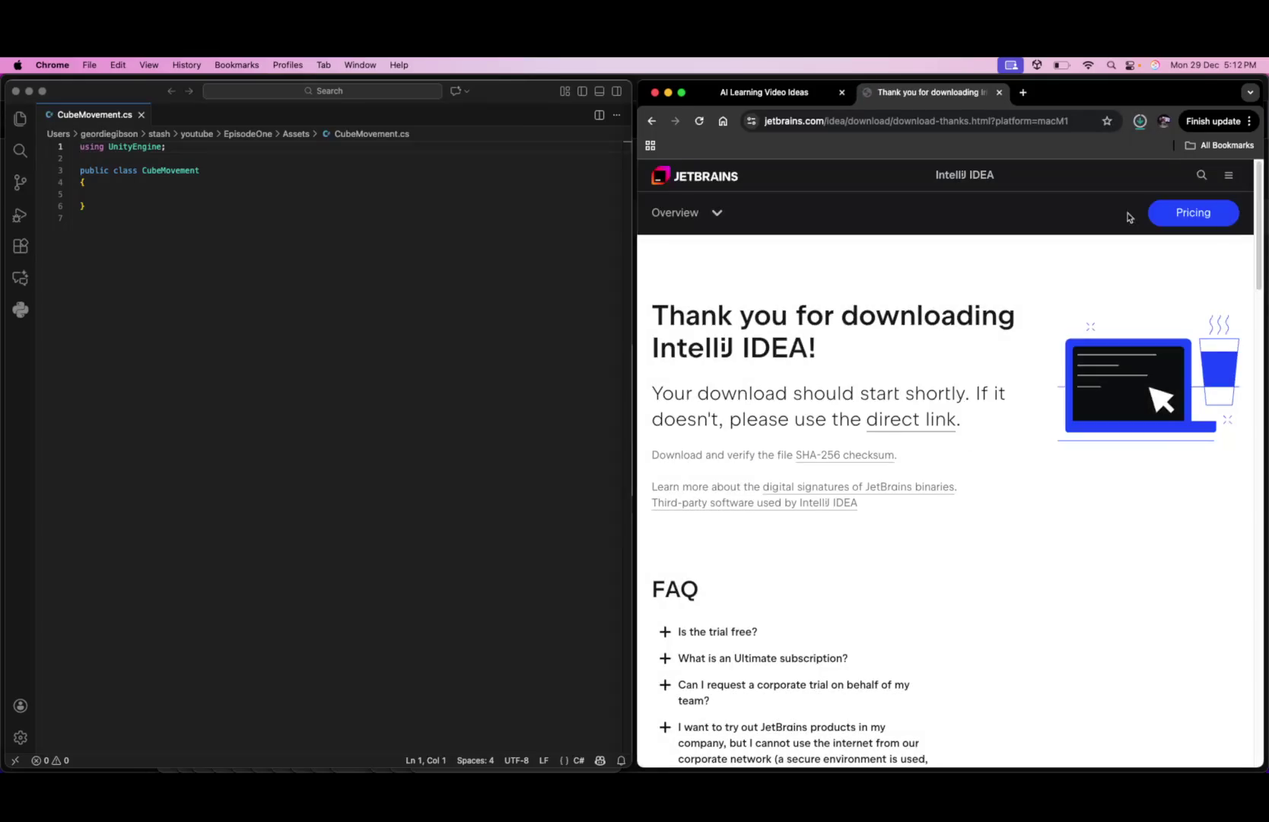
left_click(1140, 121)
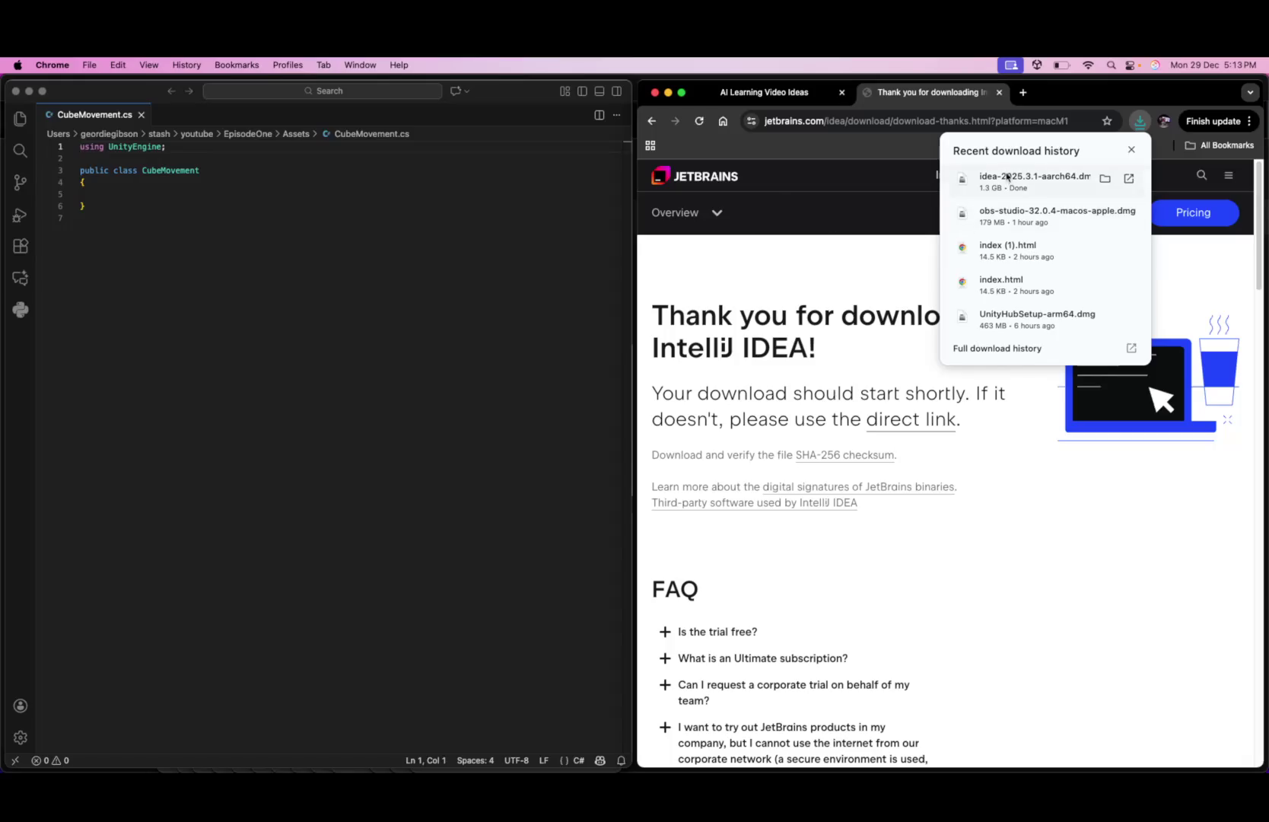
left_click(1097, 185)
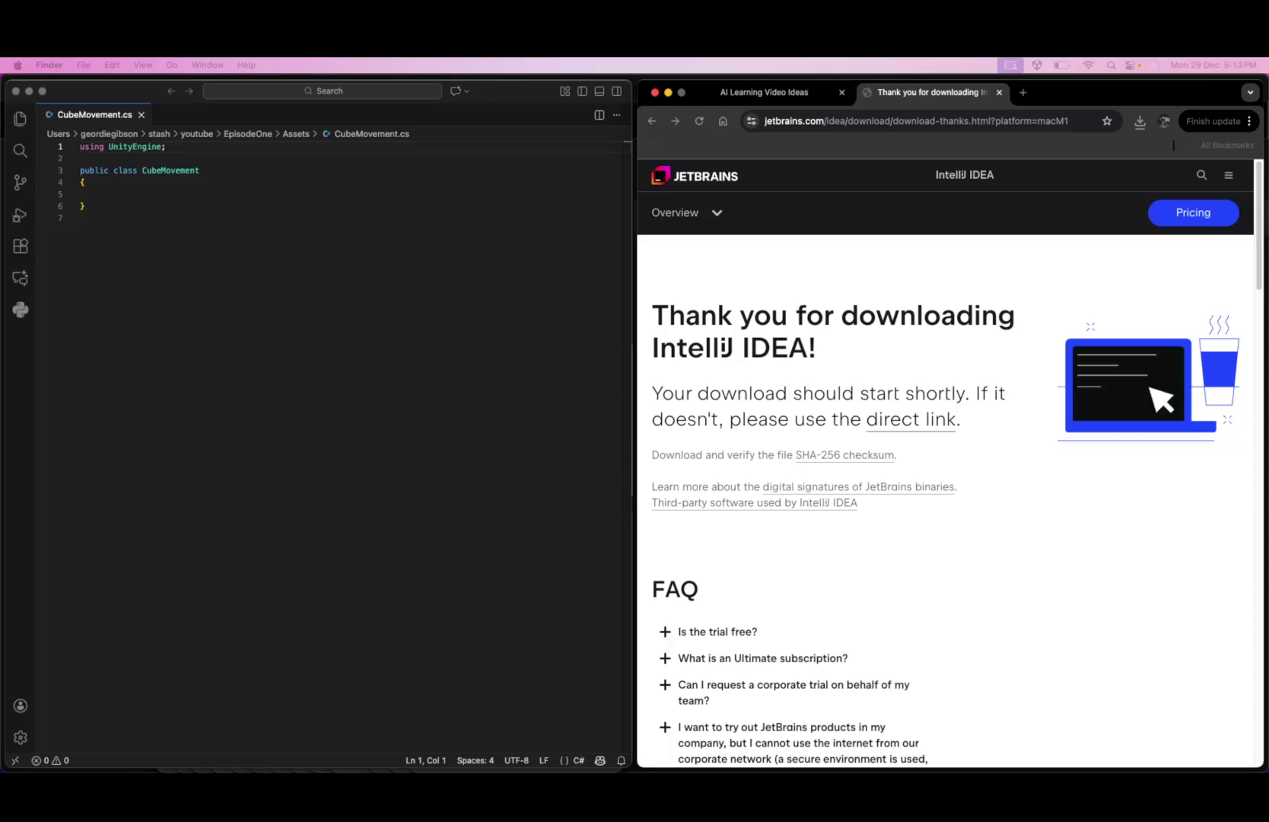
left_click(906, 122)
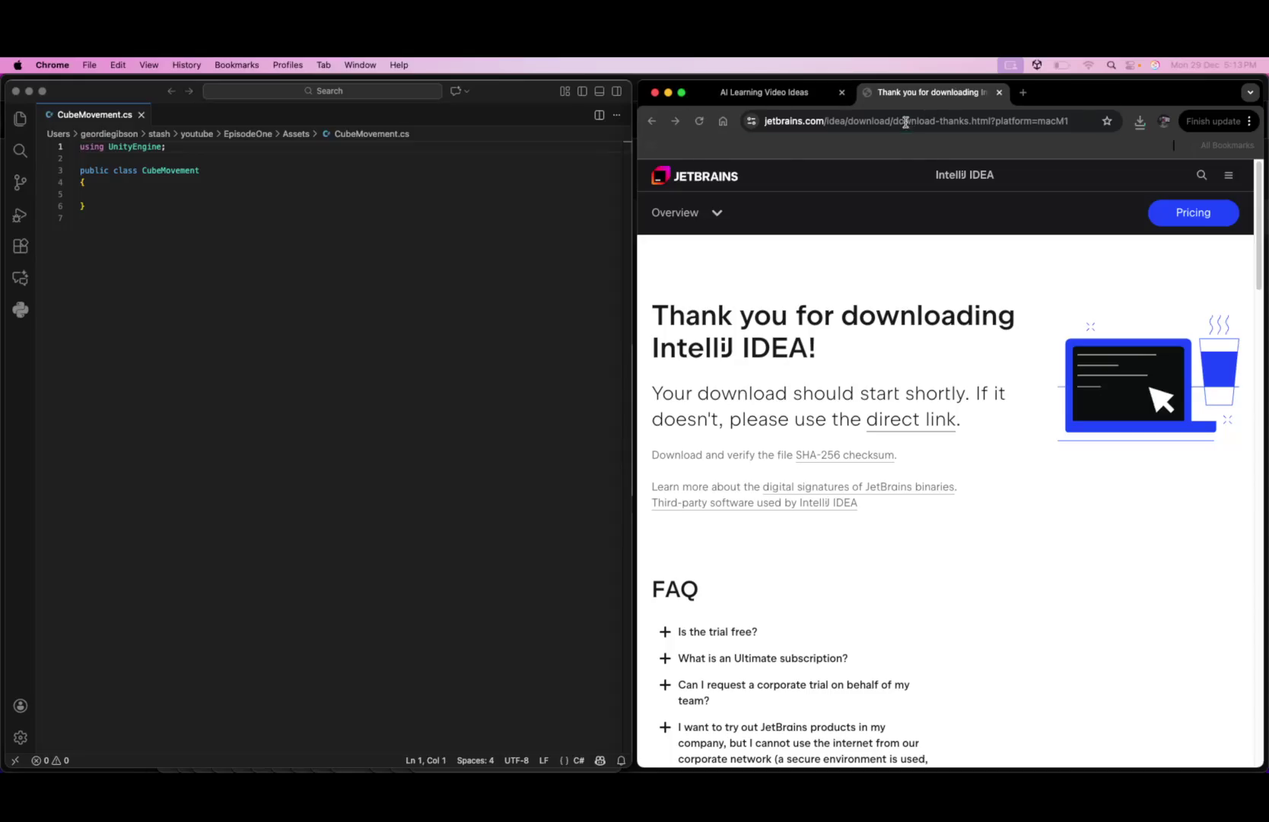
- Search 'install rider' and download the 1.9 GB Rider 2025.3.1 macOS installer
type("install rider")
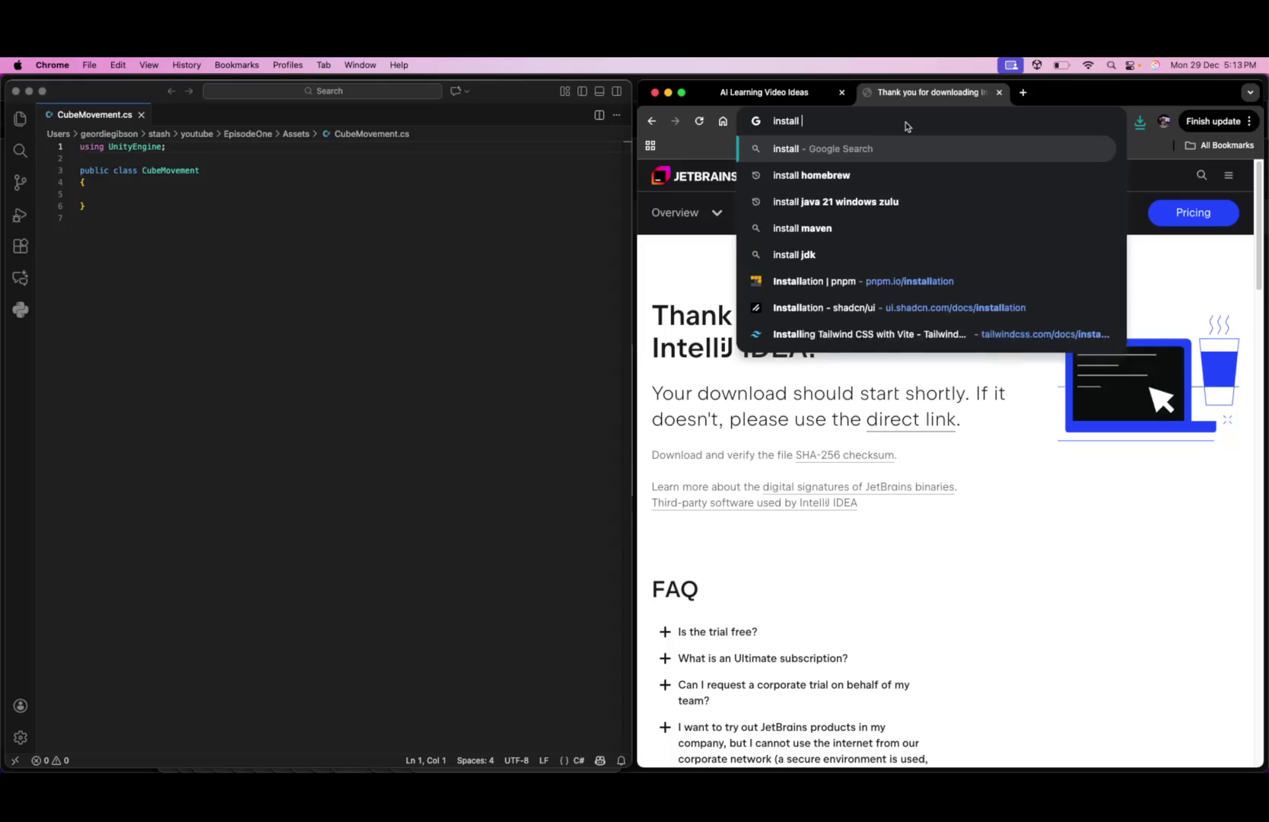
key("Return")
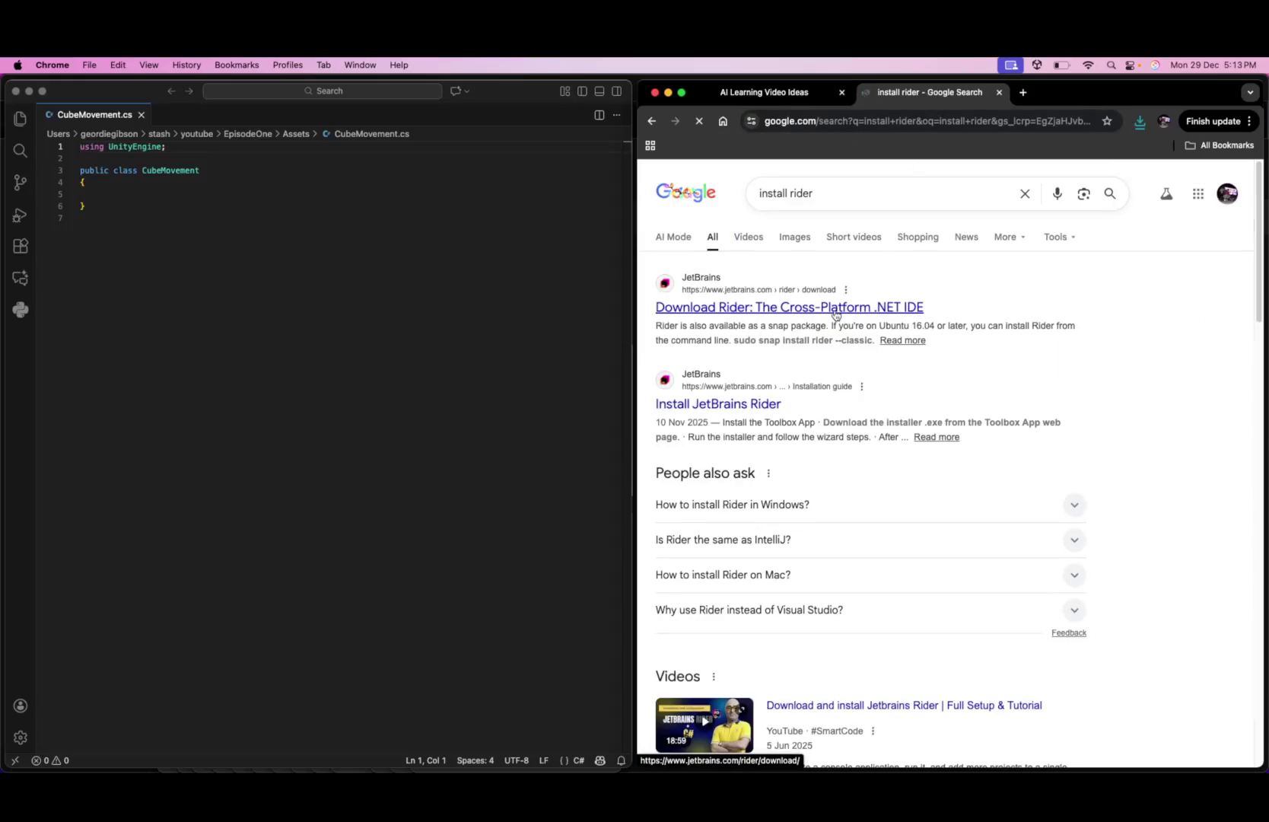
left_click(835, 315)
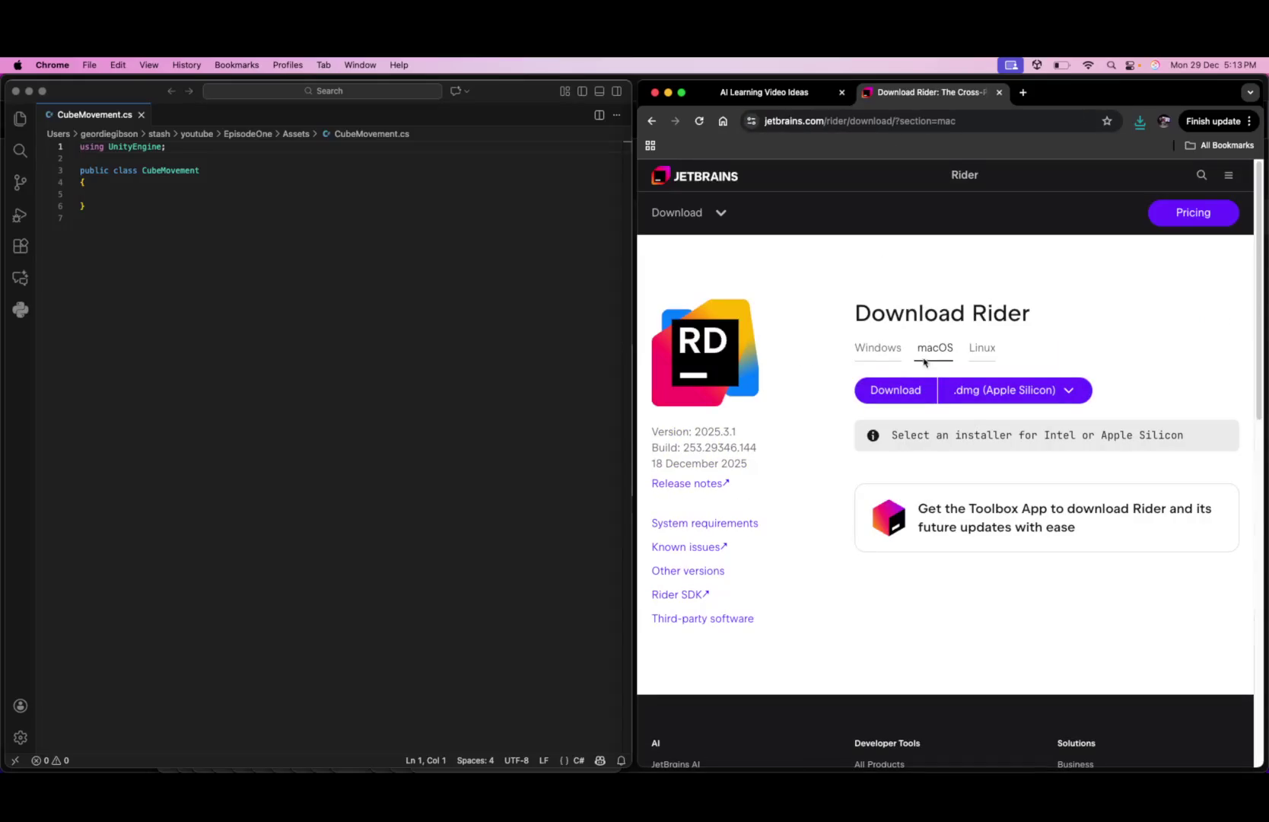
left_click(876, 391)
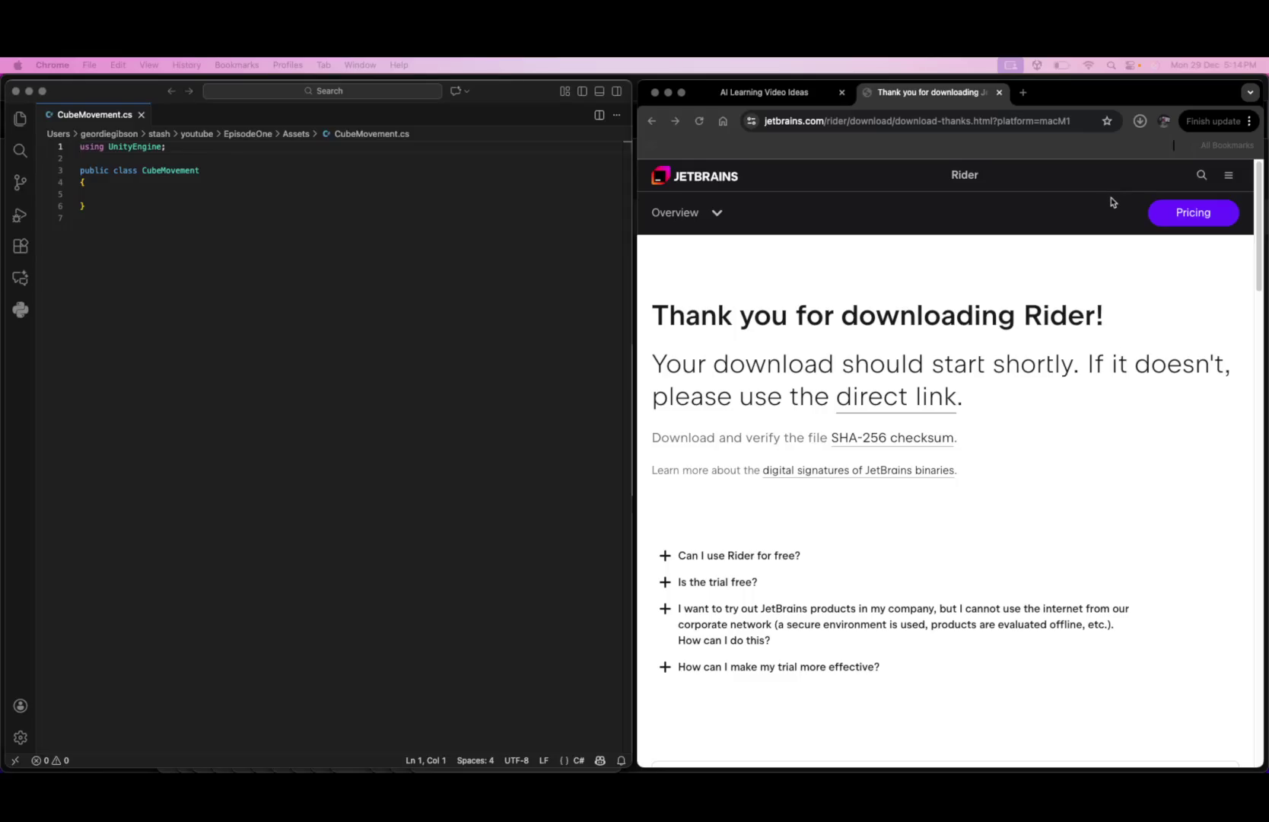
left_click(1139, 122)
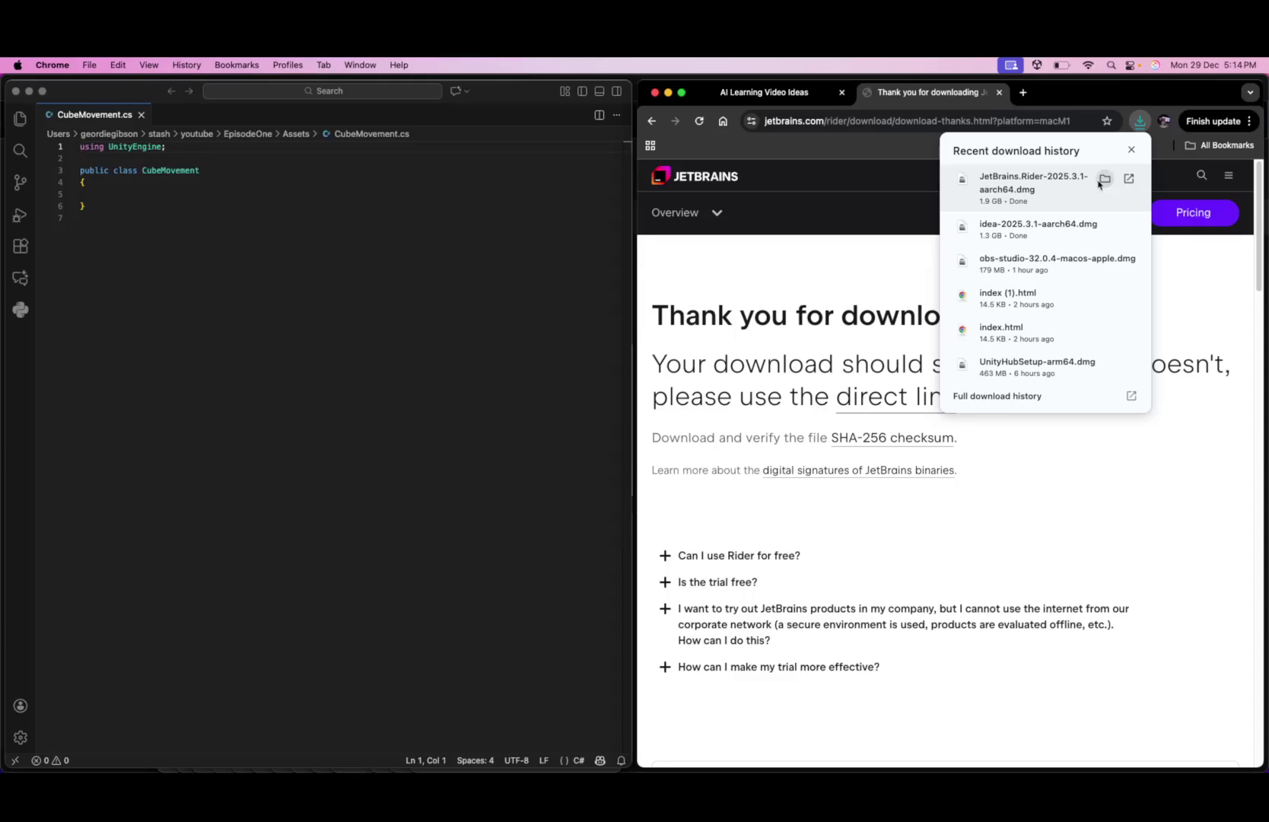
- Reveal the Rider .dmg in Finder's Downloads folder and open it, then return to Chrome
left_click(1105, 178)
left_click(405, 293)
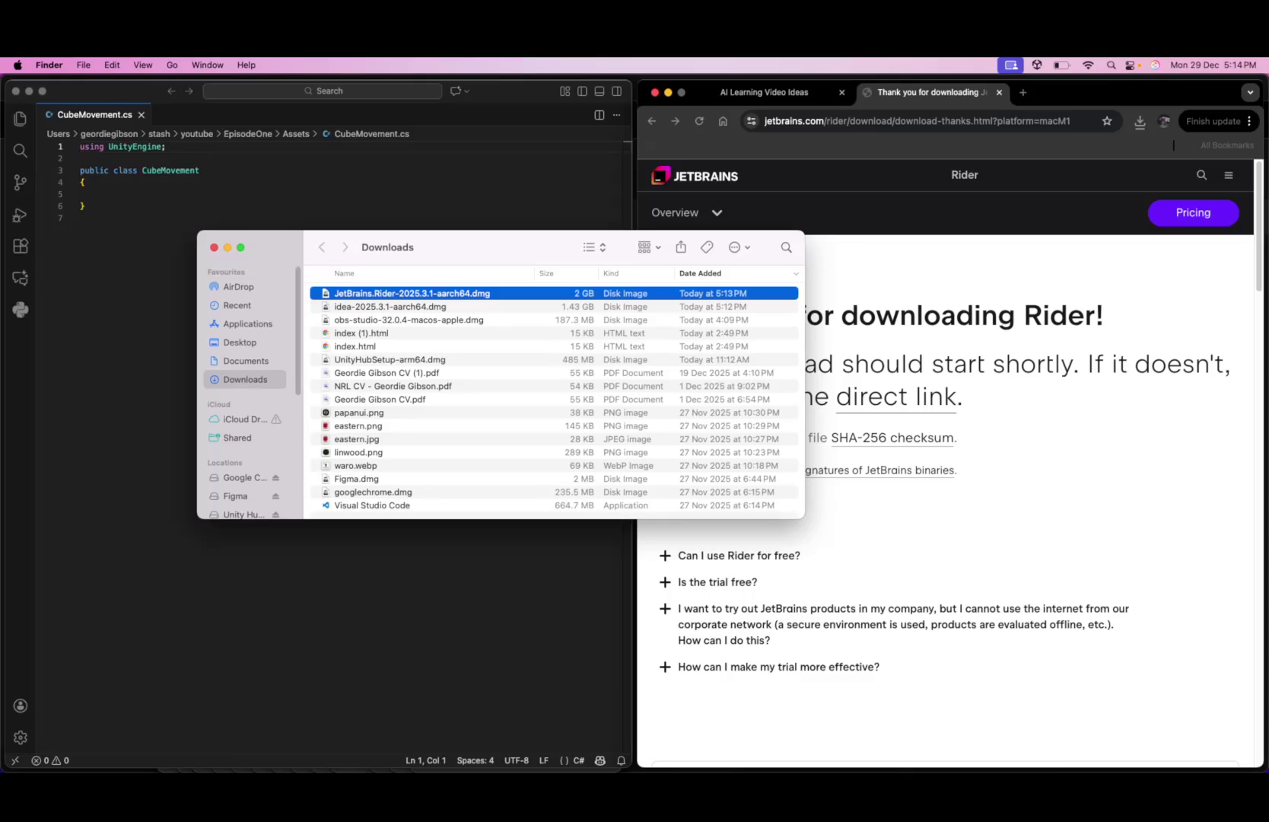
double_click(414, 296)
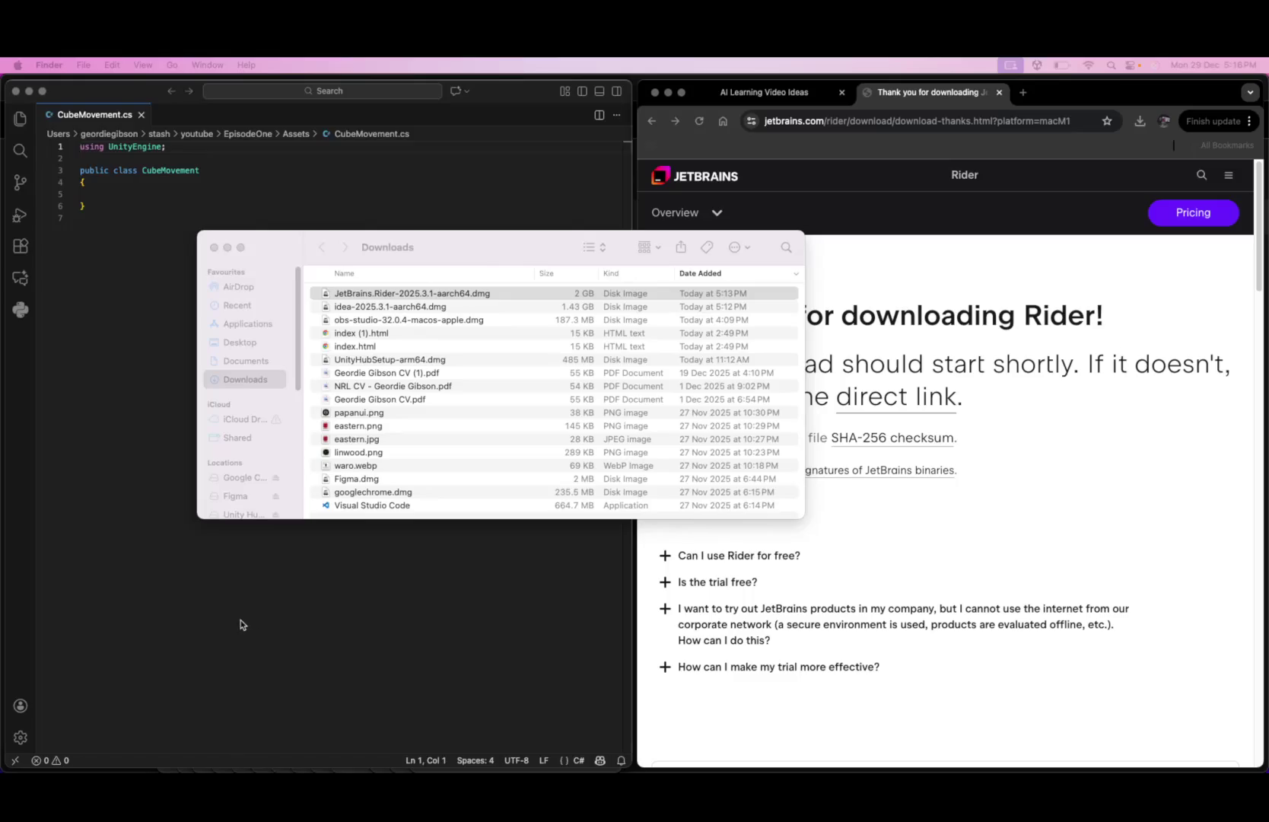
left_click(434, 639)
key("super+Tab")
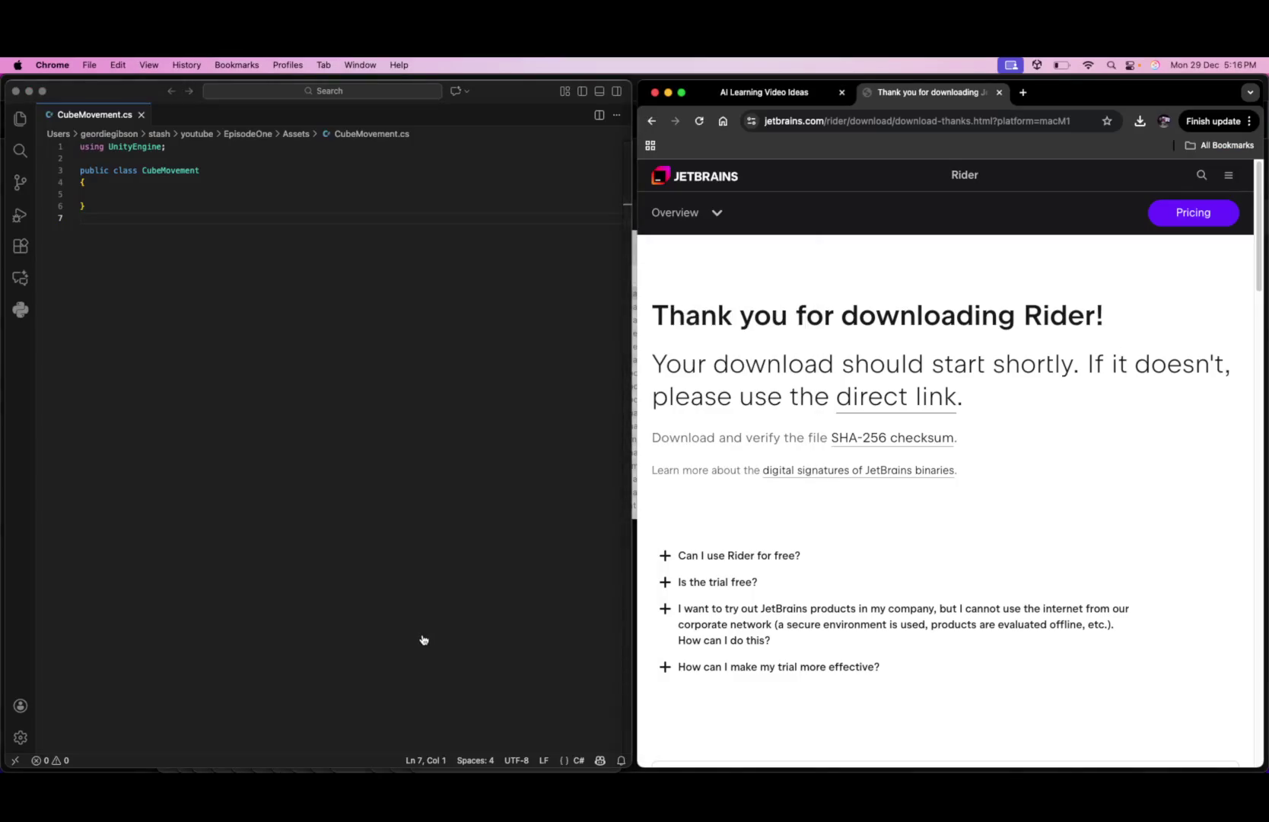
- Orbit and zoom out Unity's Scene view, then confirm opening the downloaded Rider app
key("super+Tab")
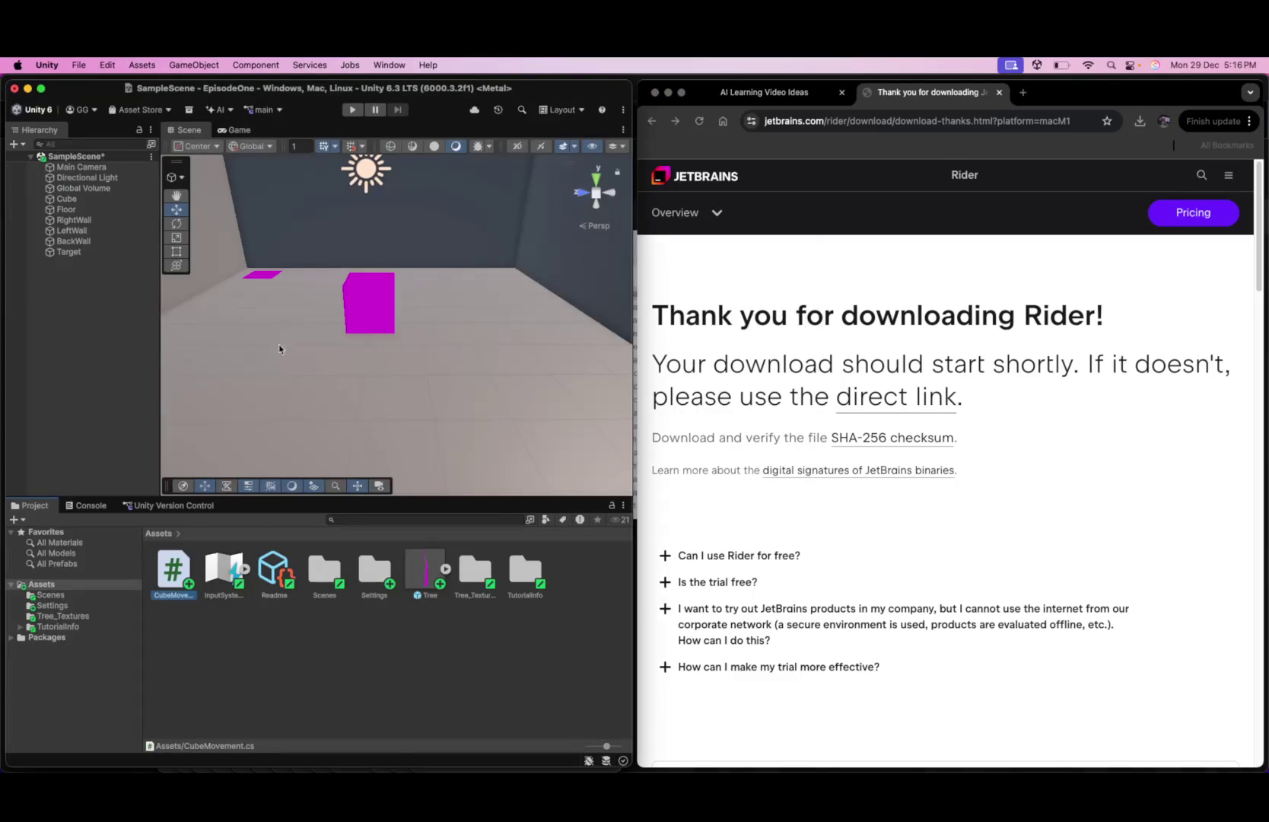
left_click_drag(280, 348, 358, 410)
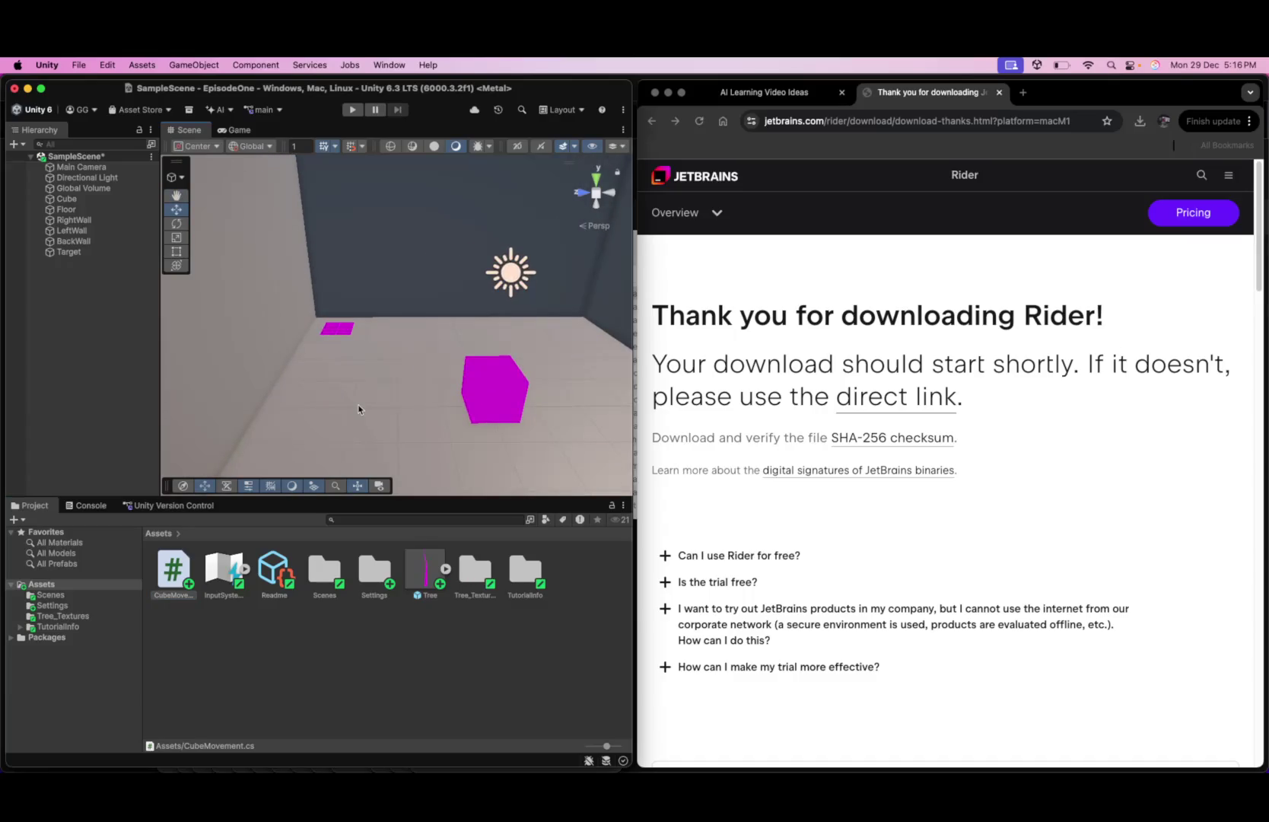
scroll(359, 407, "down", 4)
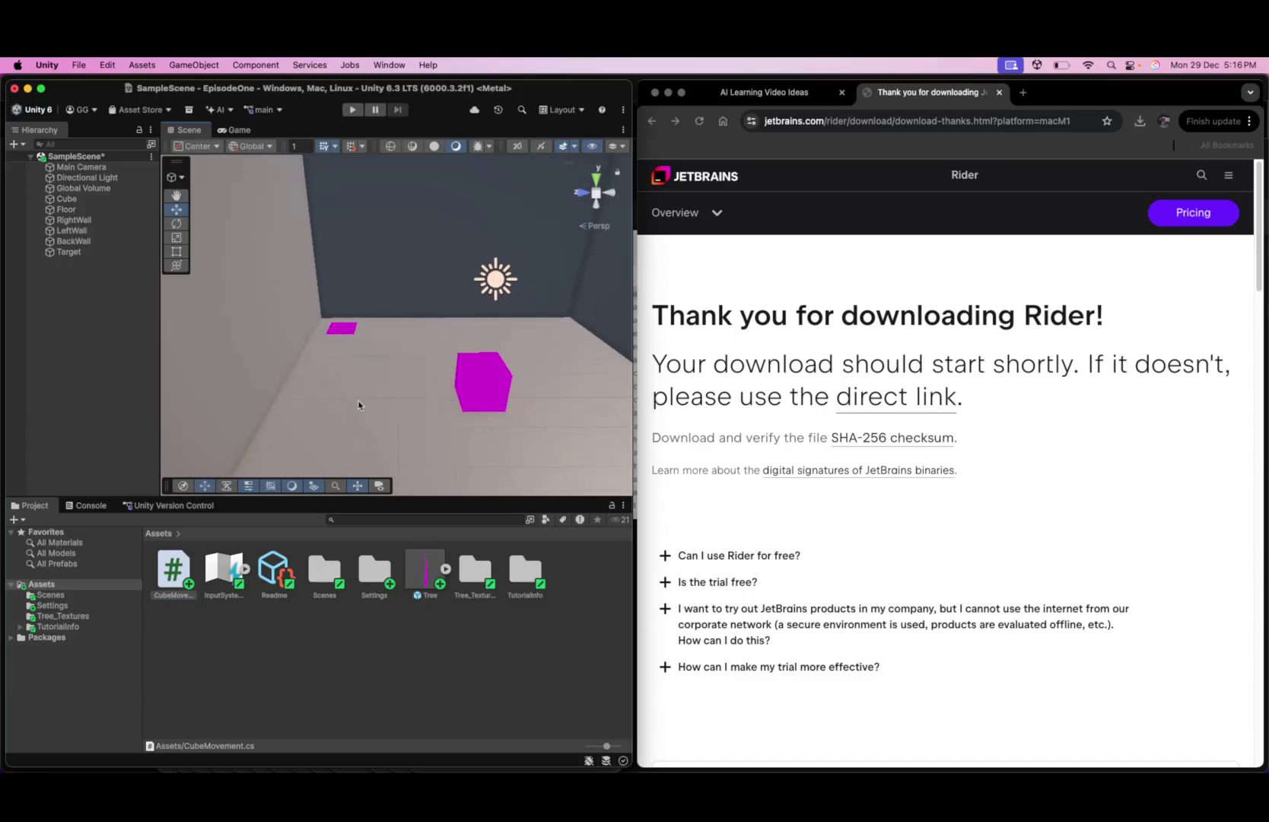
left_click_drag(468, 326, 494, 365)
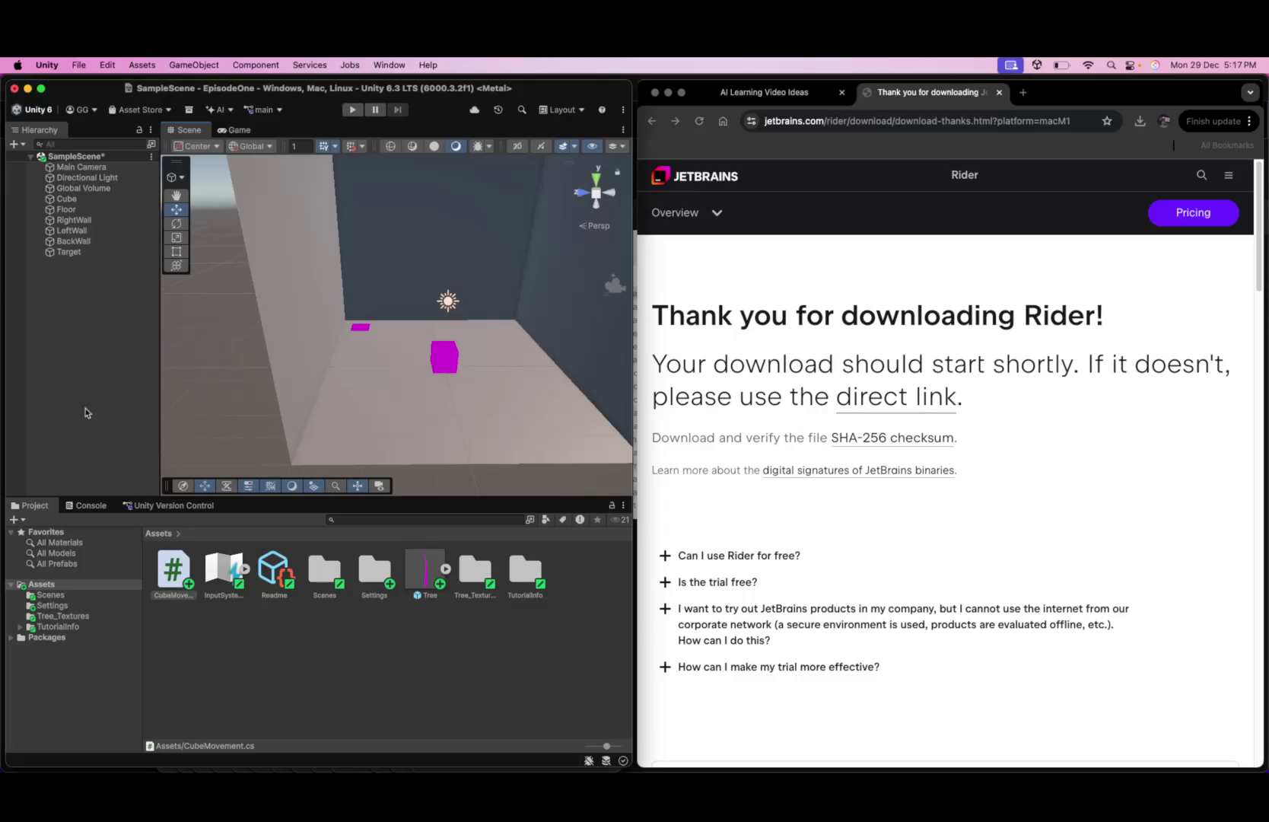
left_click(754, 292)
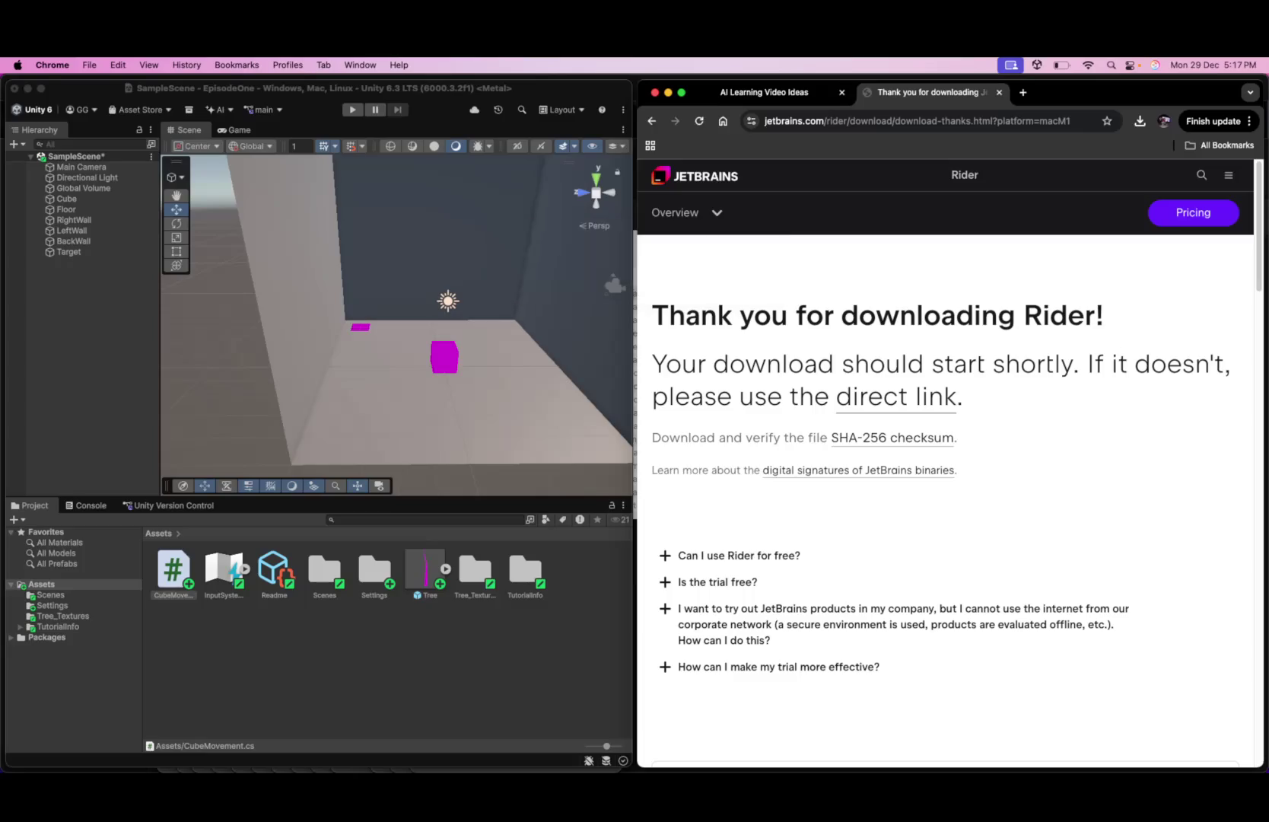
key("Return")
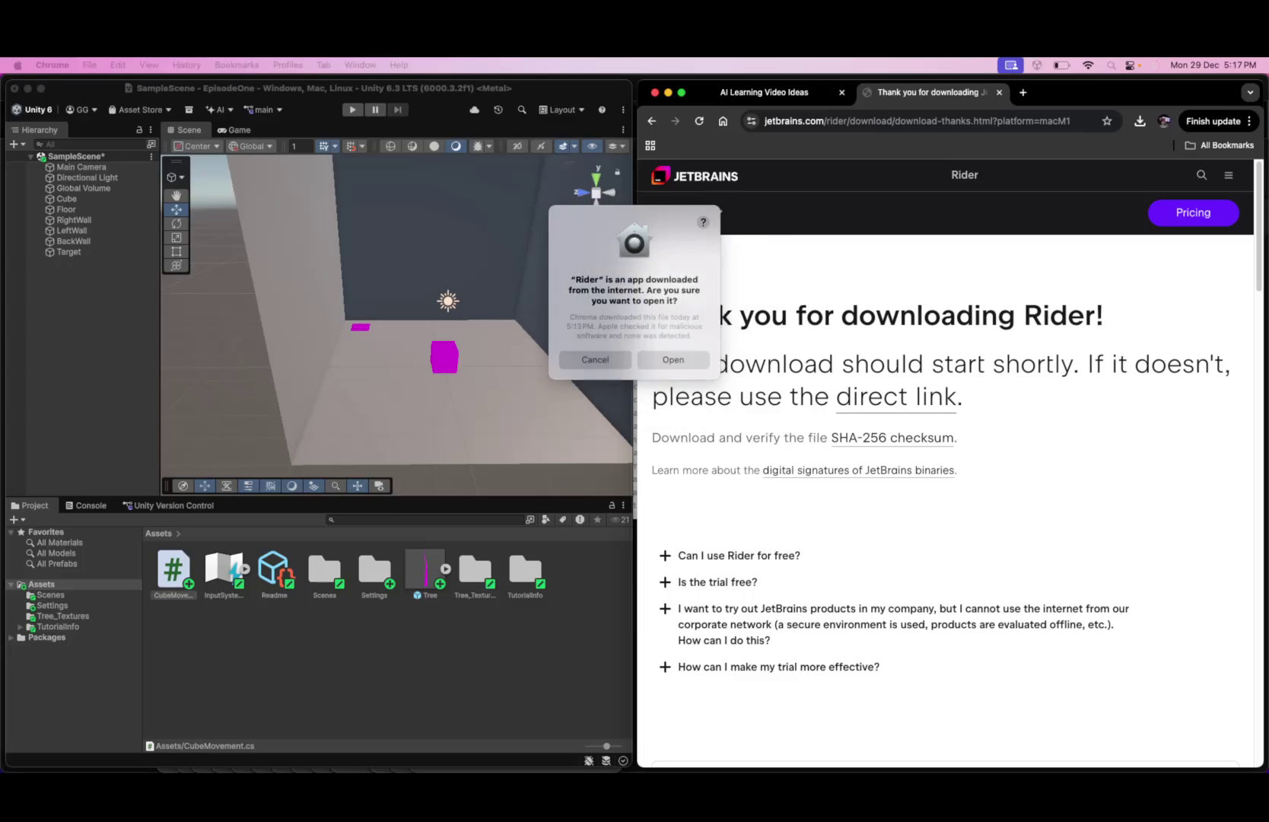
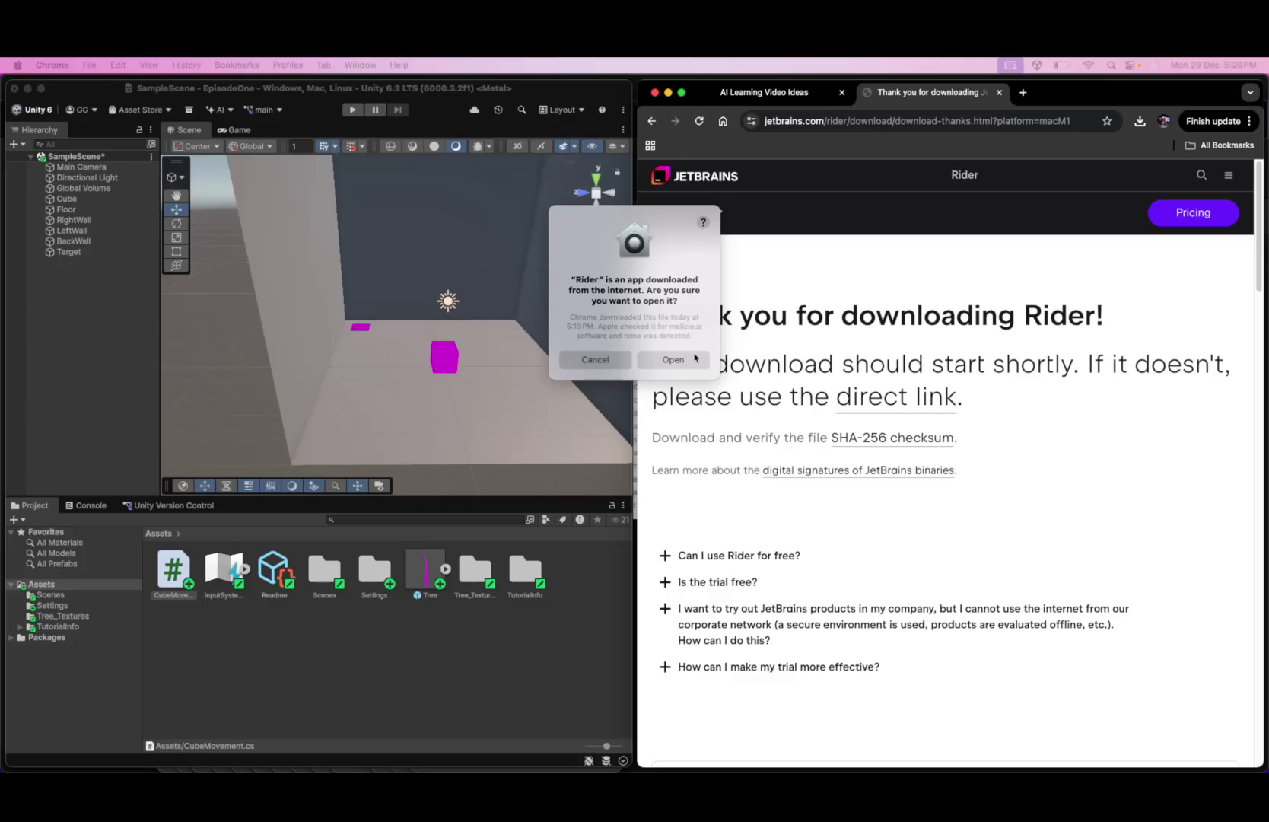
- Allow the downloaded Rider app to open and bring its Import Settings window forward
left_click(673, 359)
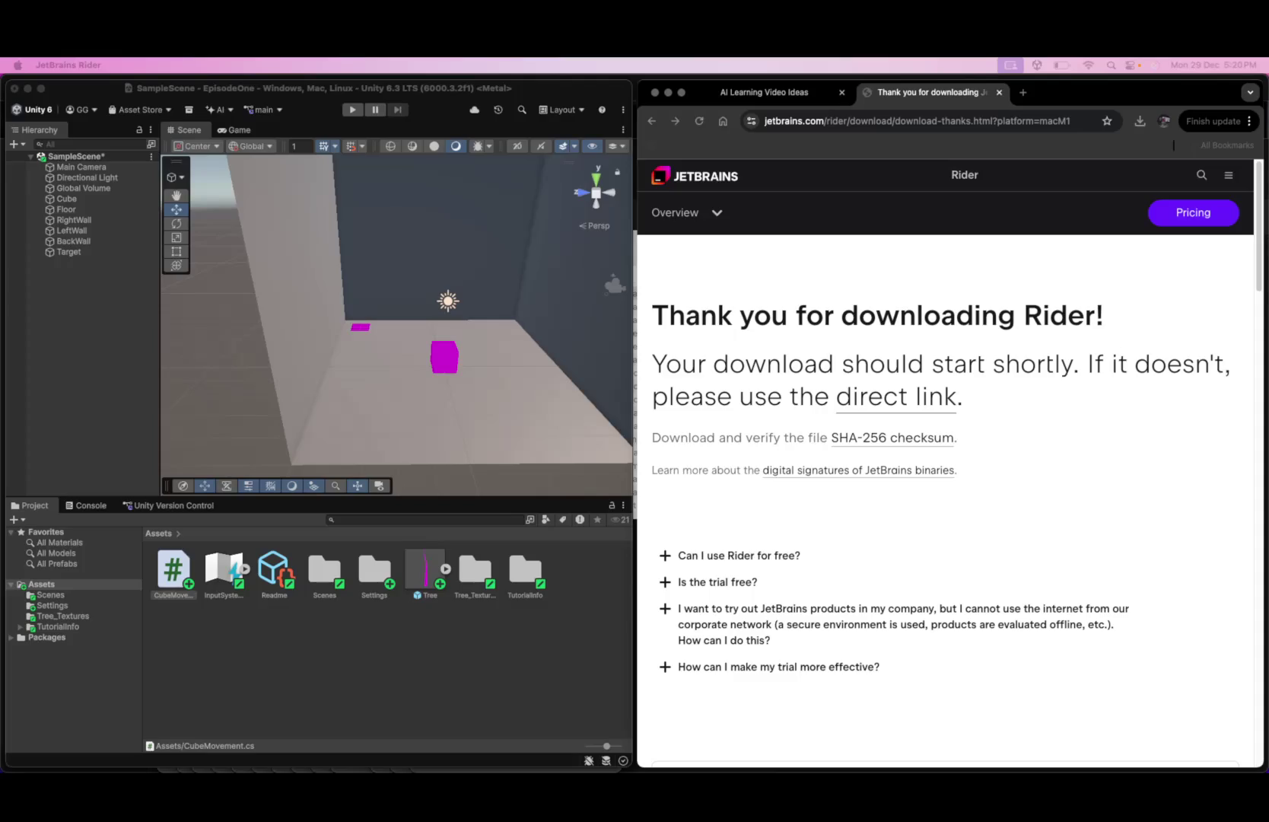
left_click(795, 283)
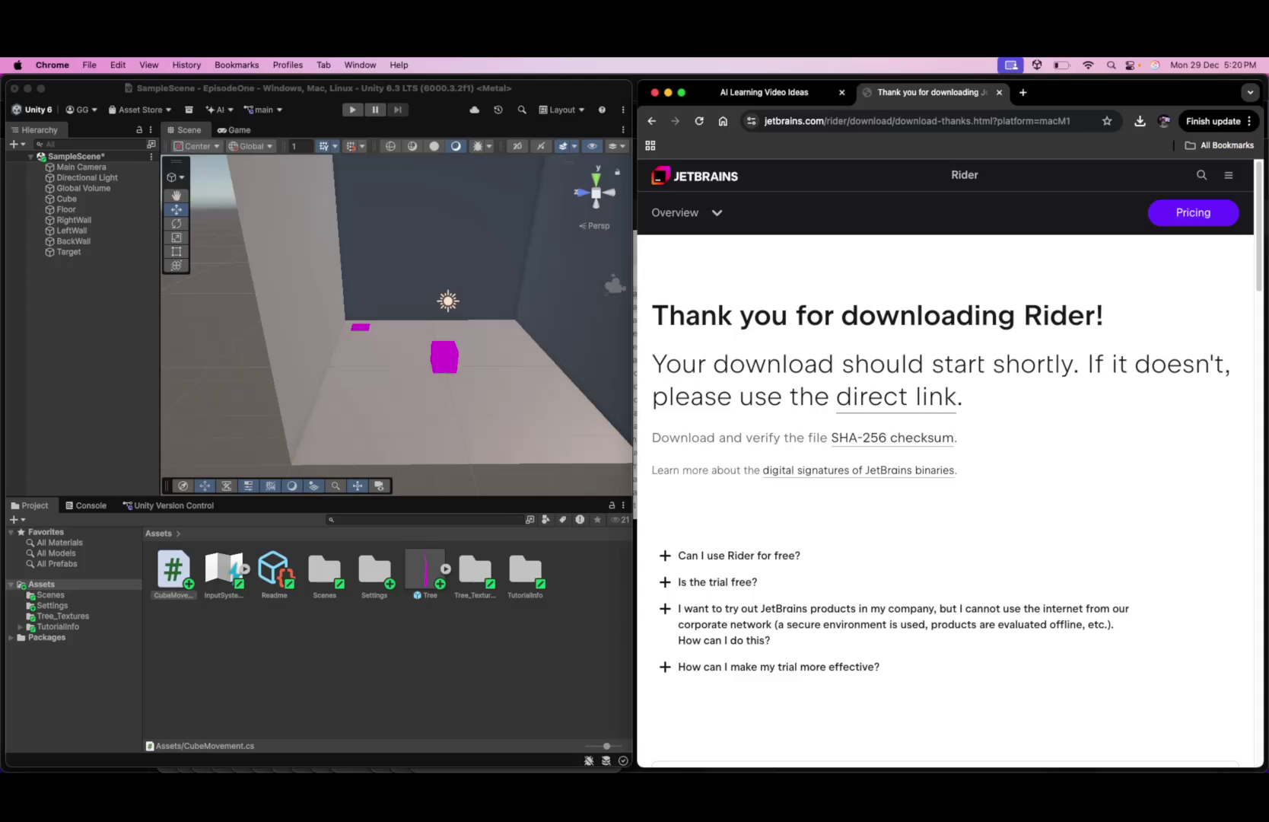
key("super+ctrl+Escape")
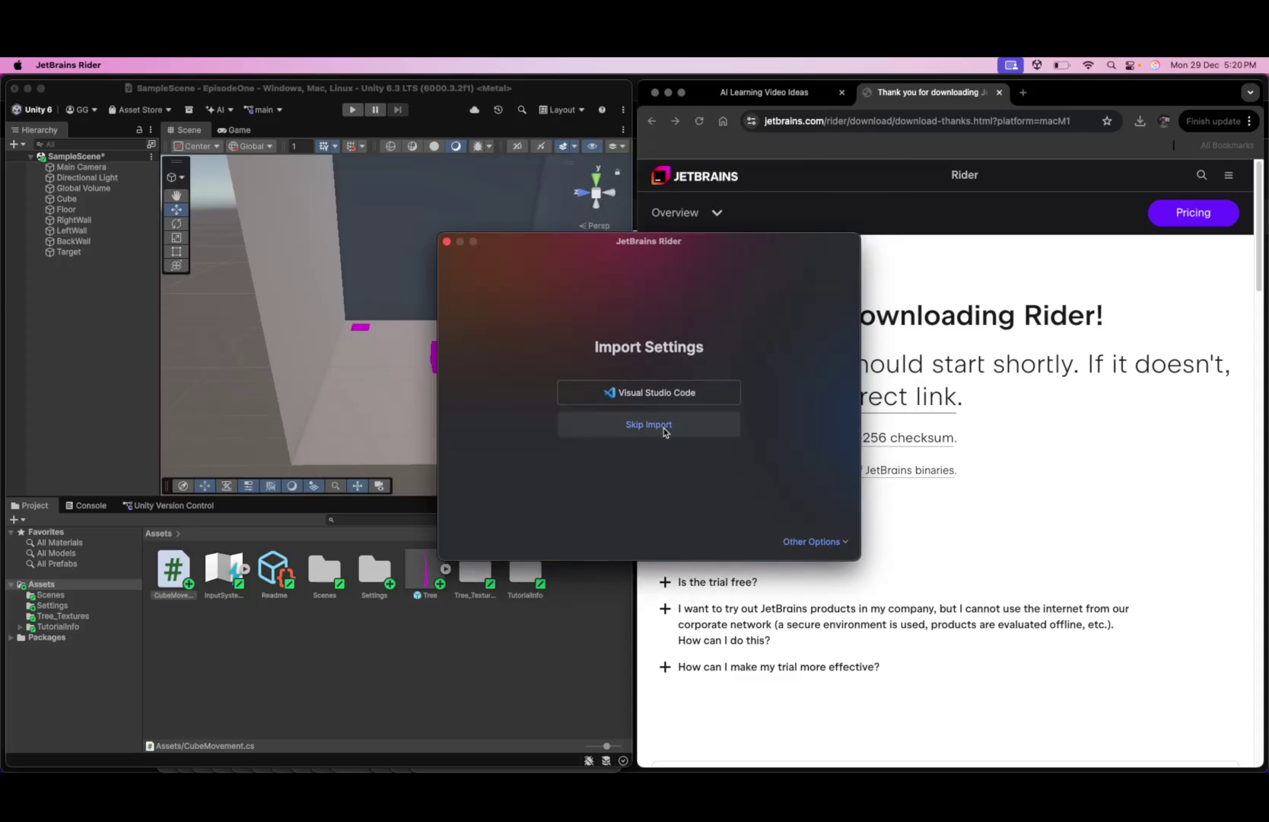
- Skip settings import and choose the Rider colour theme in its Dark version
left_click(661, 430)
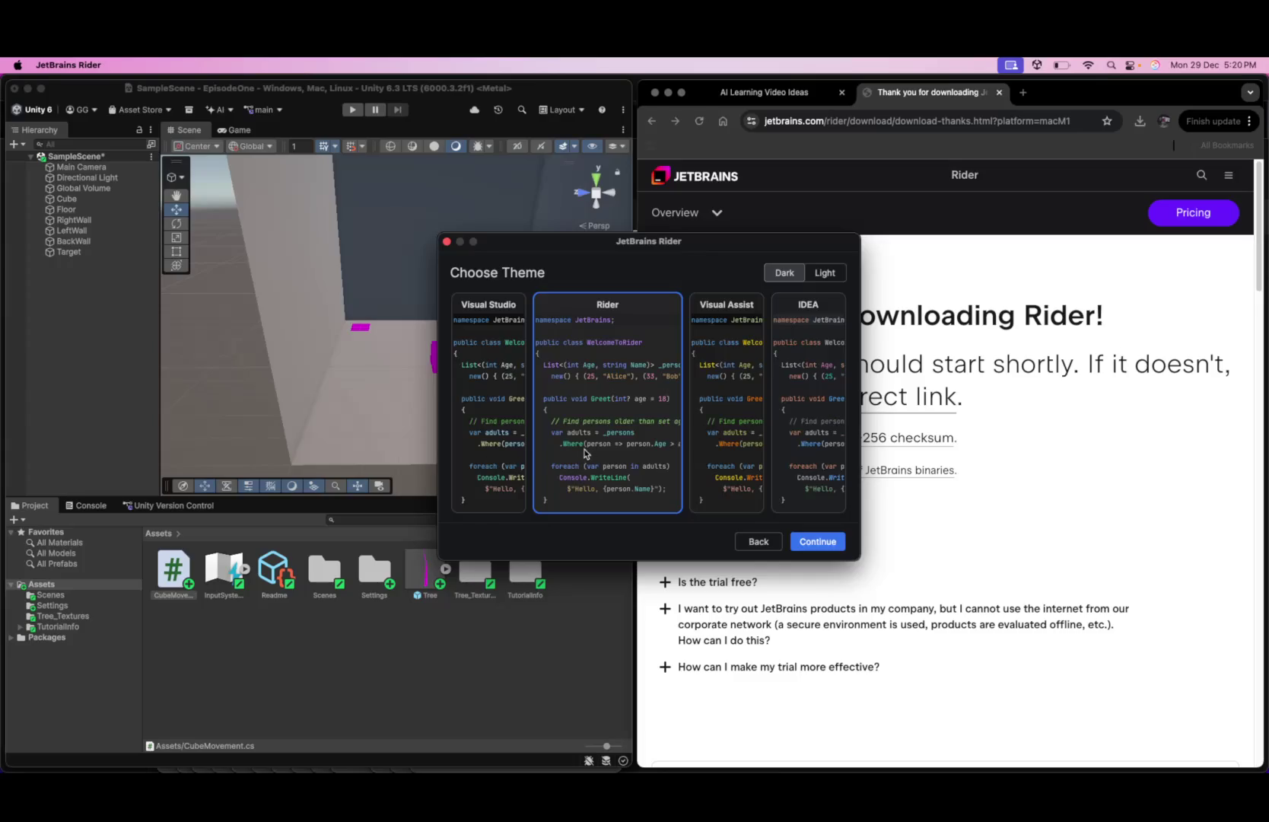
left_click(519, 443)
left_click(613, 428)
left_click(726, 424)
left_click(805, 418)
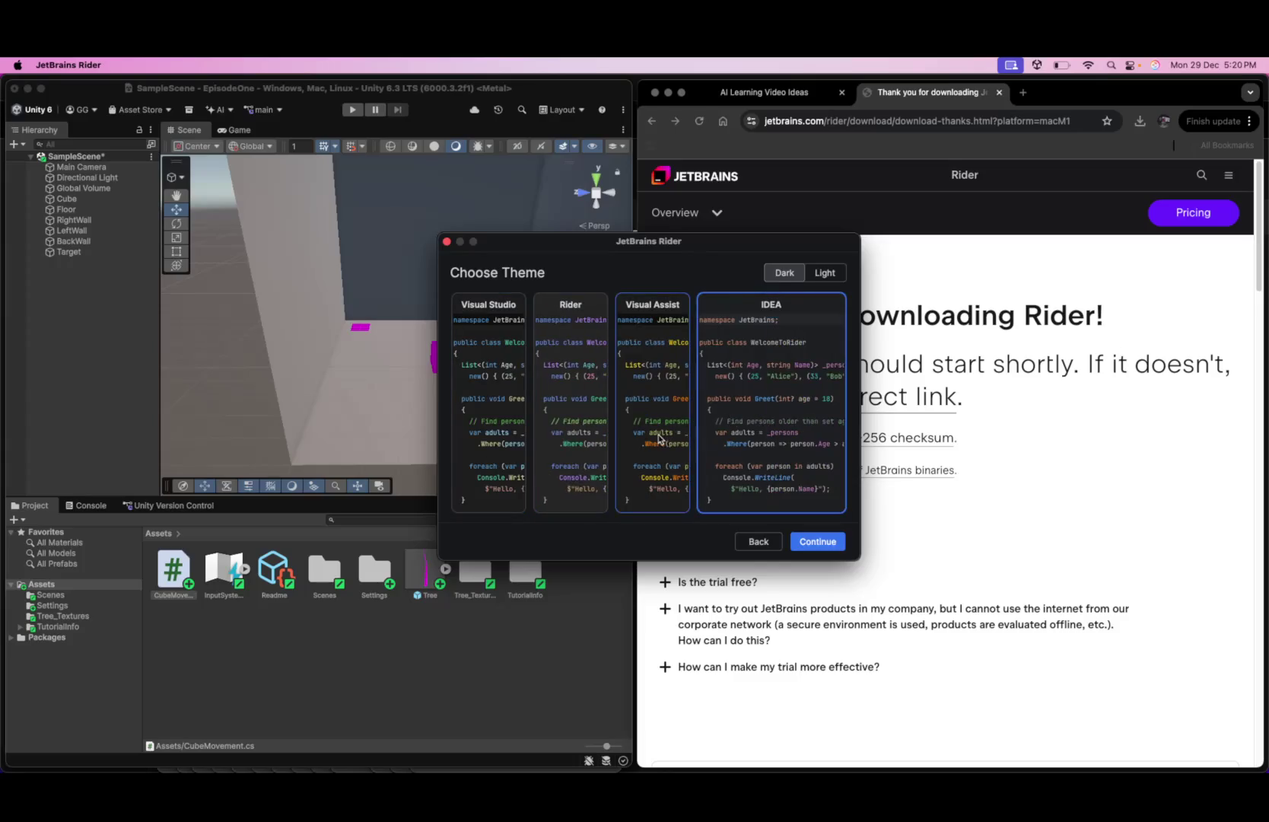
left_click(590, 434)
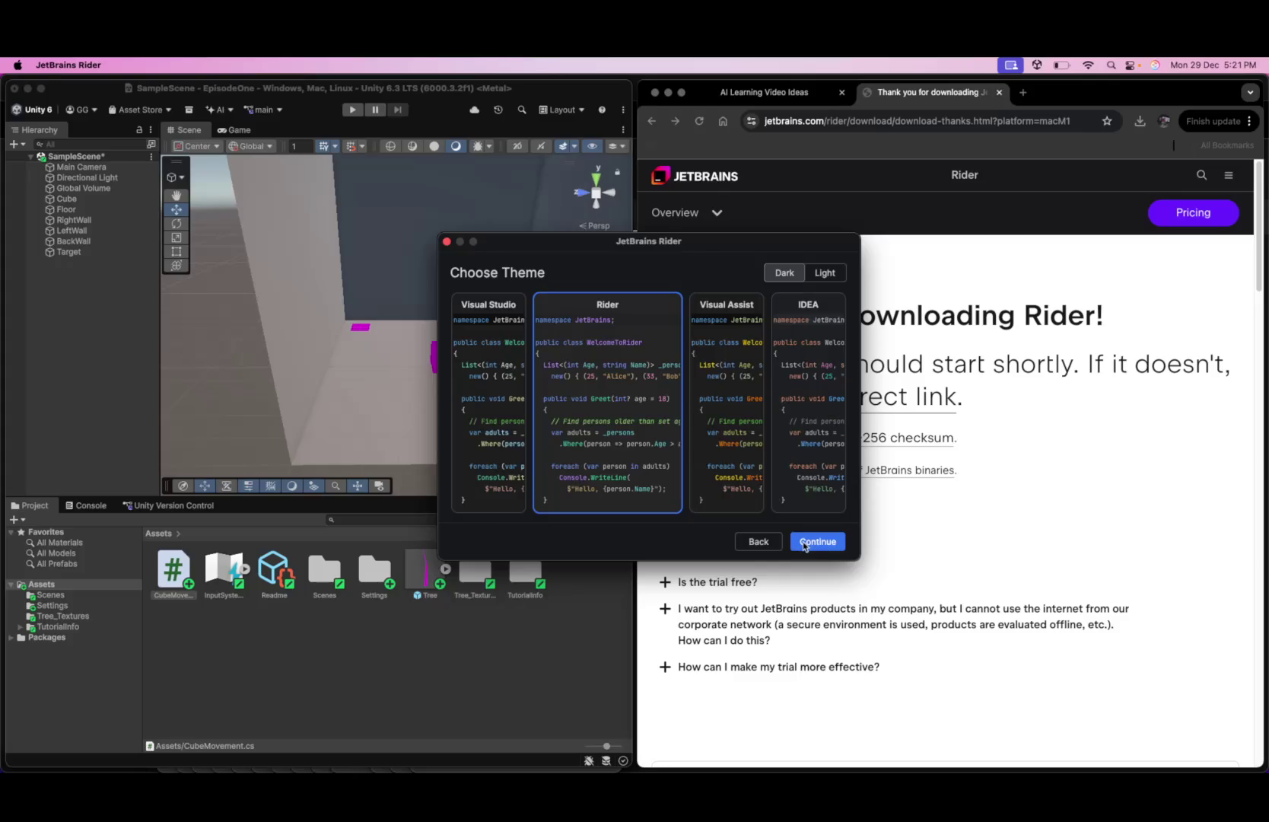
left_click(825, 275)
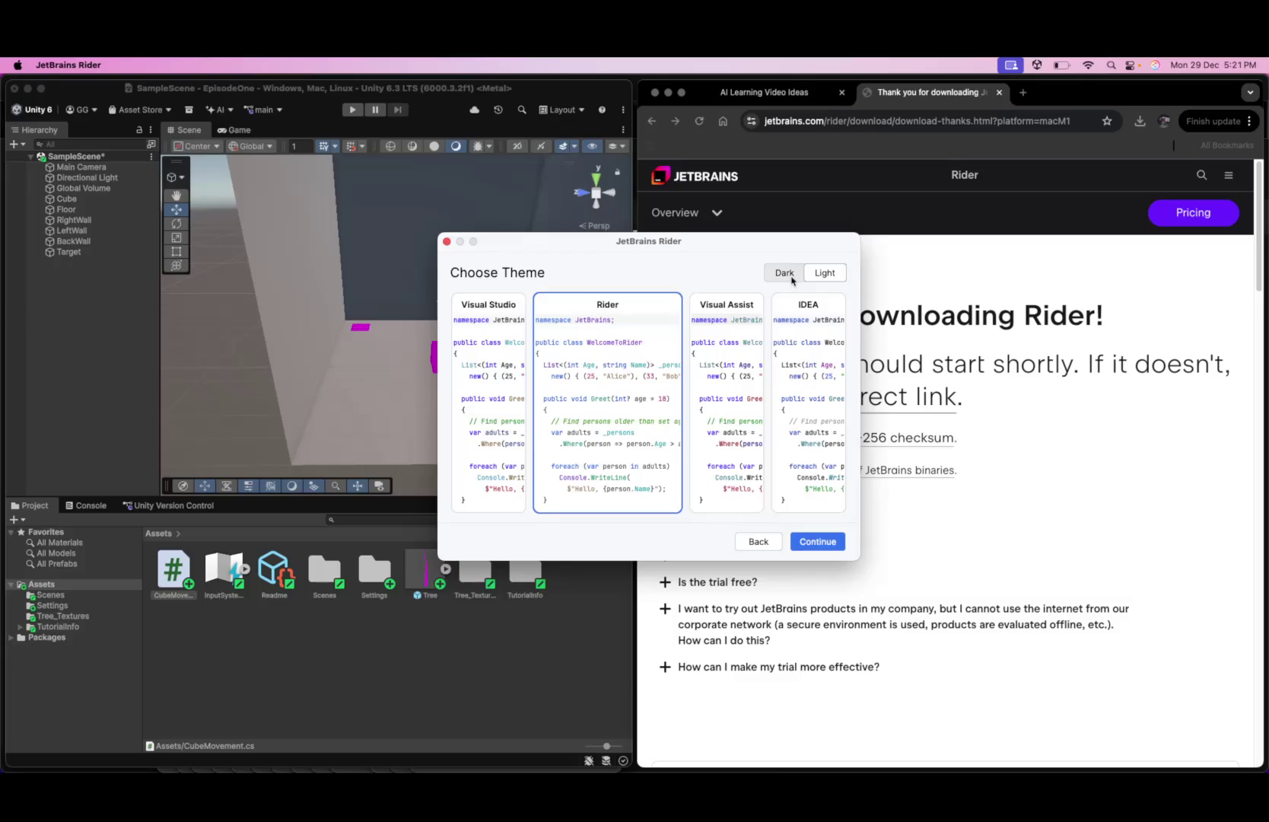
left_click(792, 281)
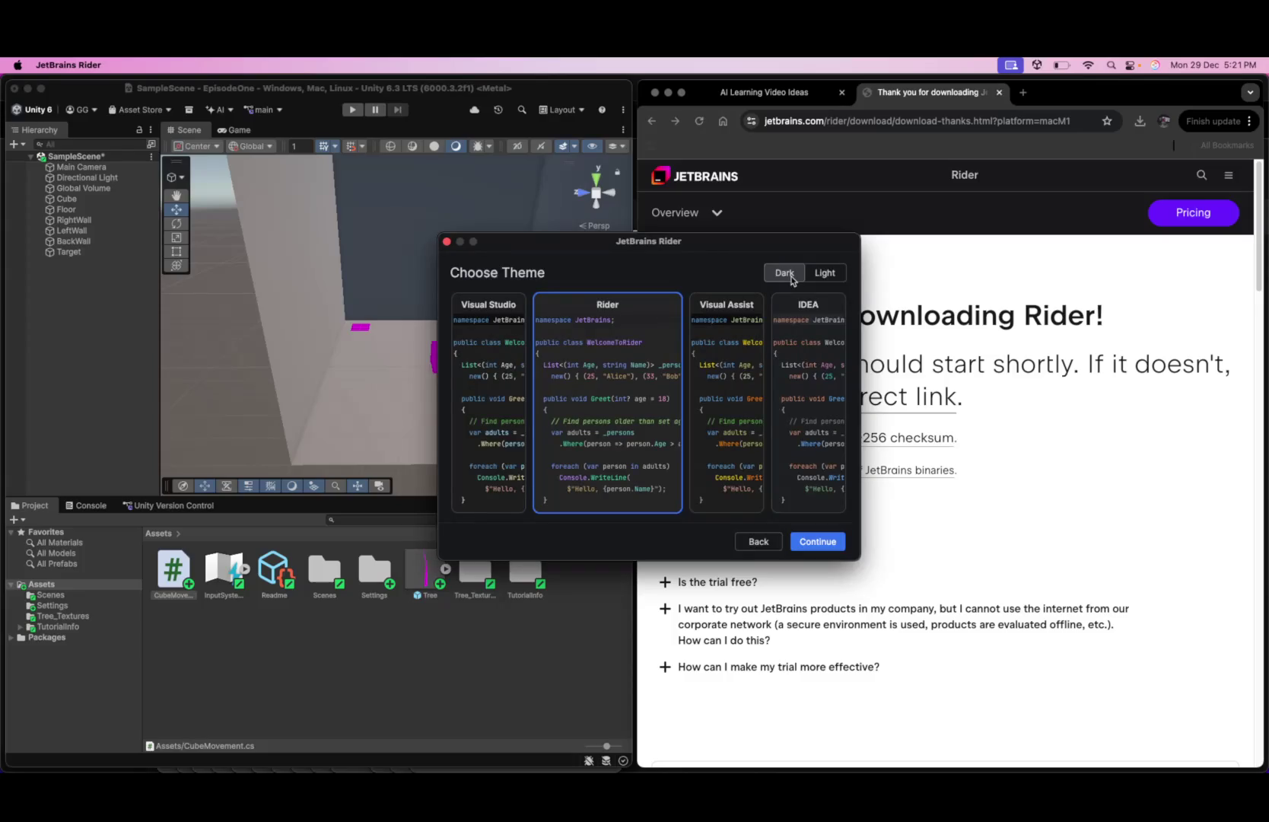
- Keep the Visual Studio keymap and finish setup without installing plugins
left_click(819, 543)
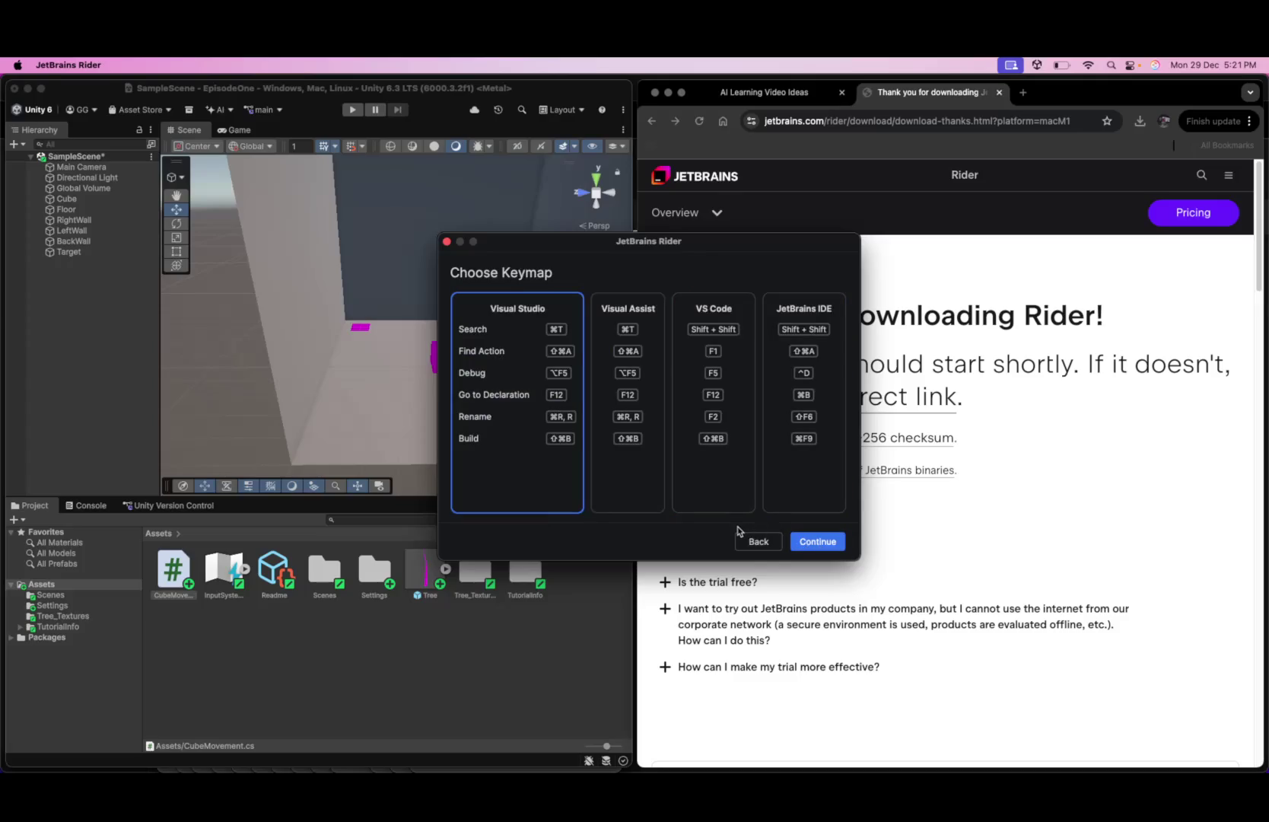
left_click(814, 542)
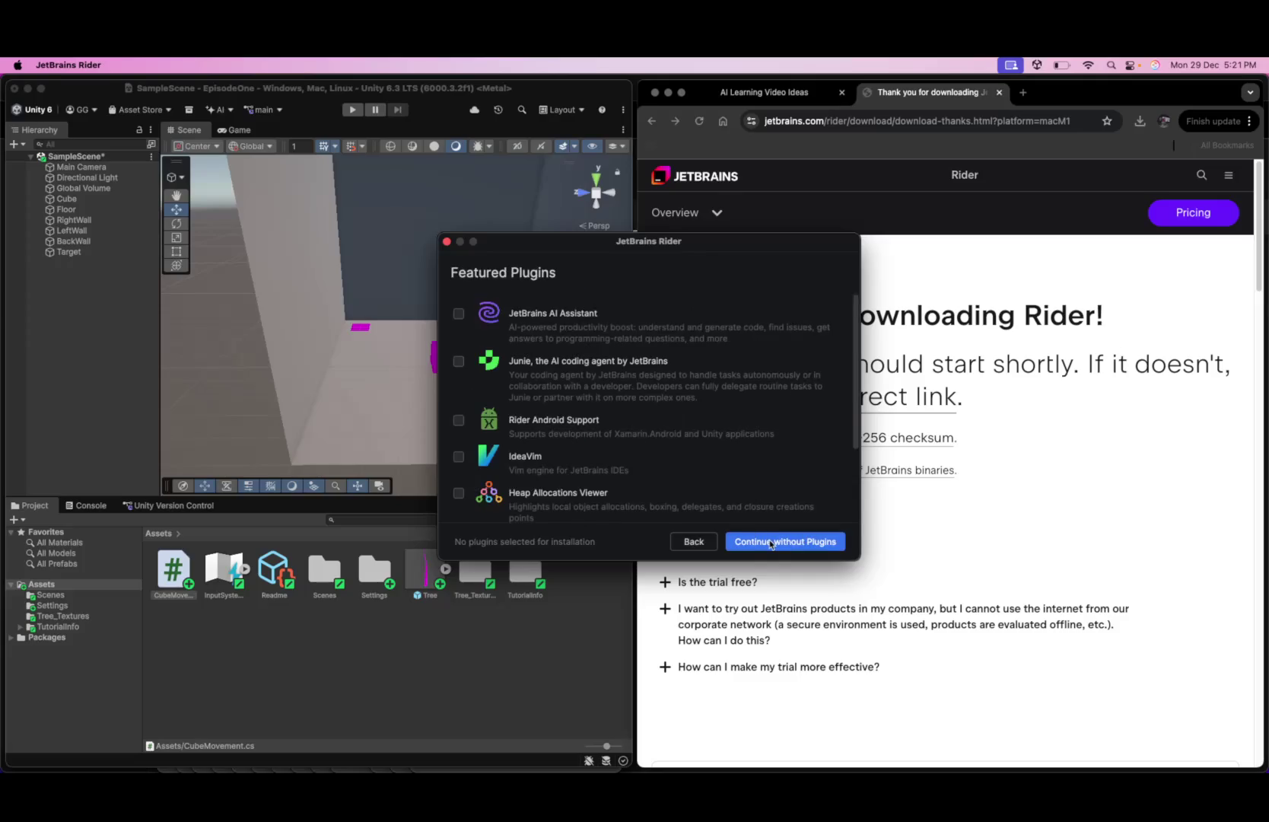
left_click(771, 544)
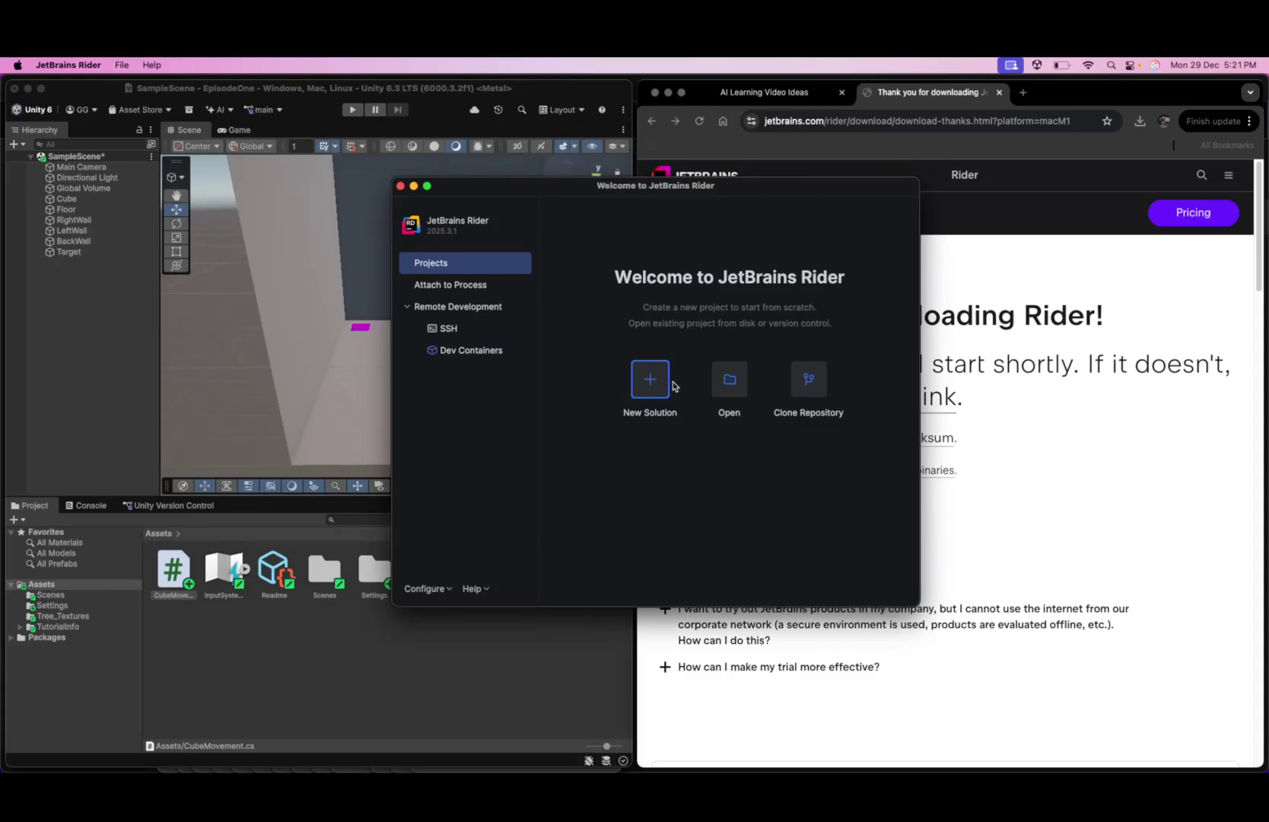
- Try opening the youtube folder, then decline its trust prompt
left_click(723, 384)
left_click(722, 385)
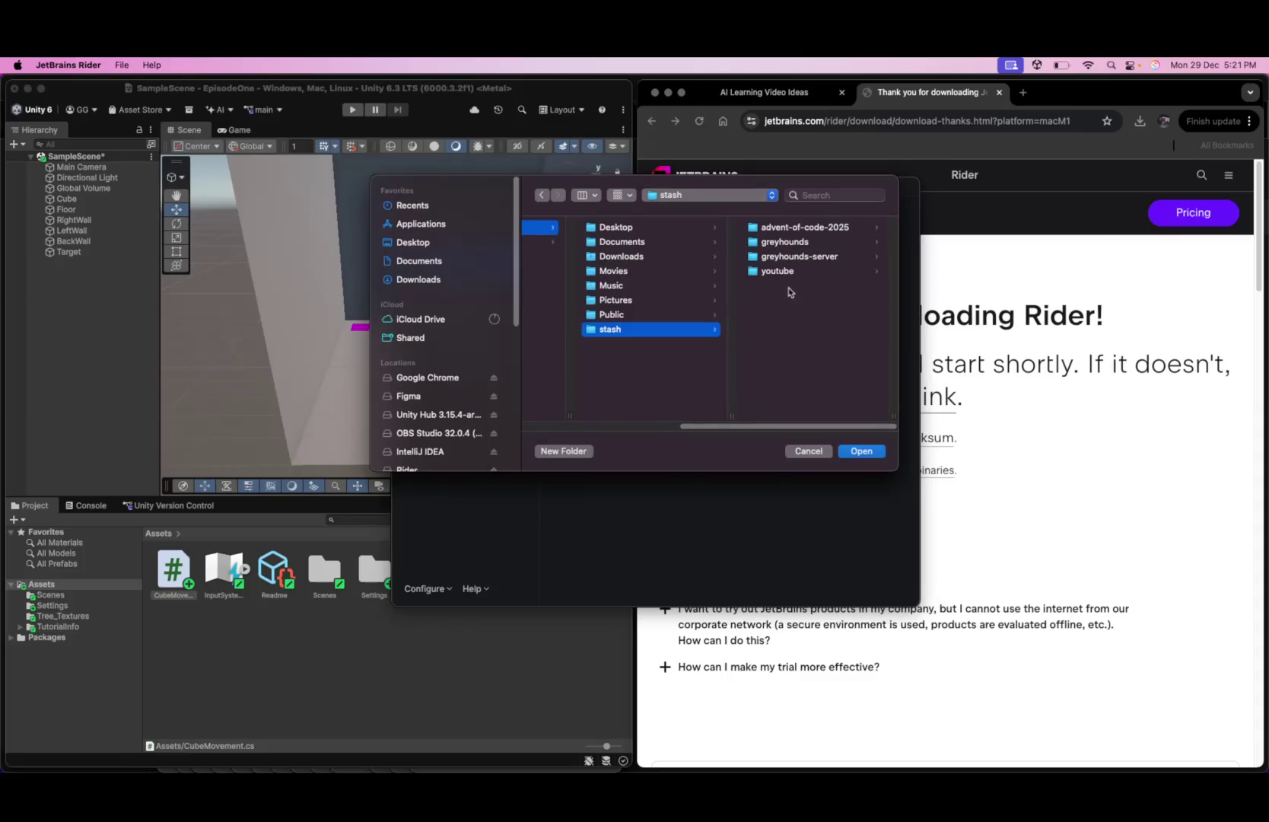
left_click(791, 271)
key("Return")
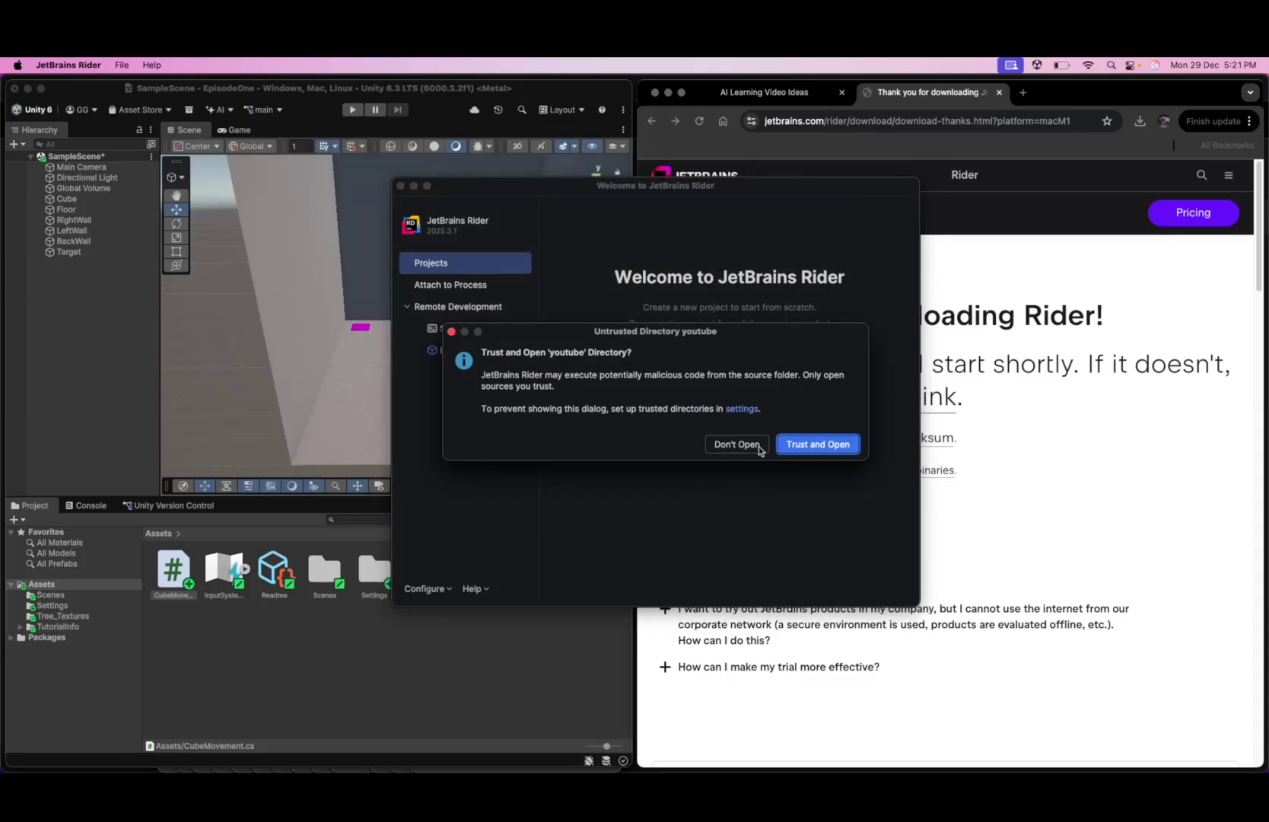
left_click(451, 332)
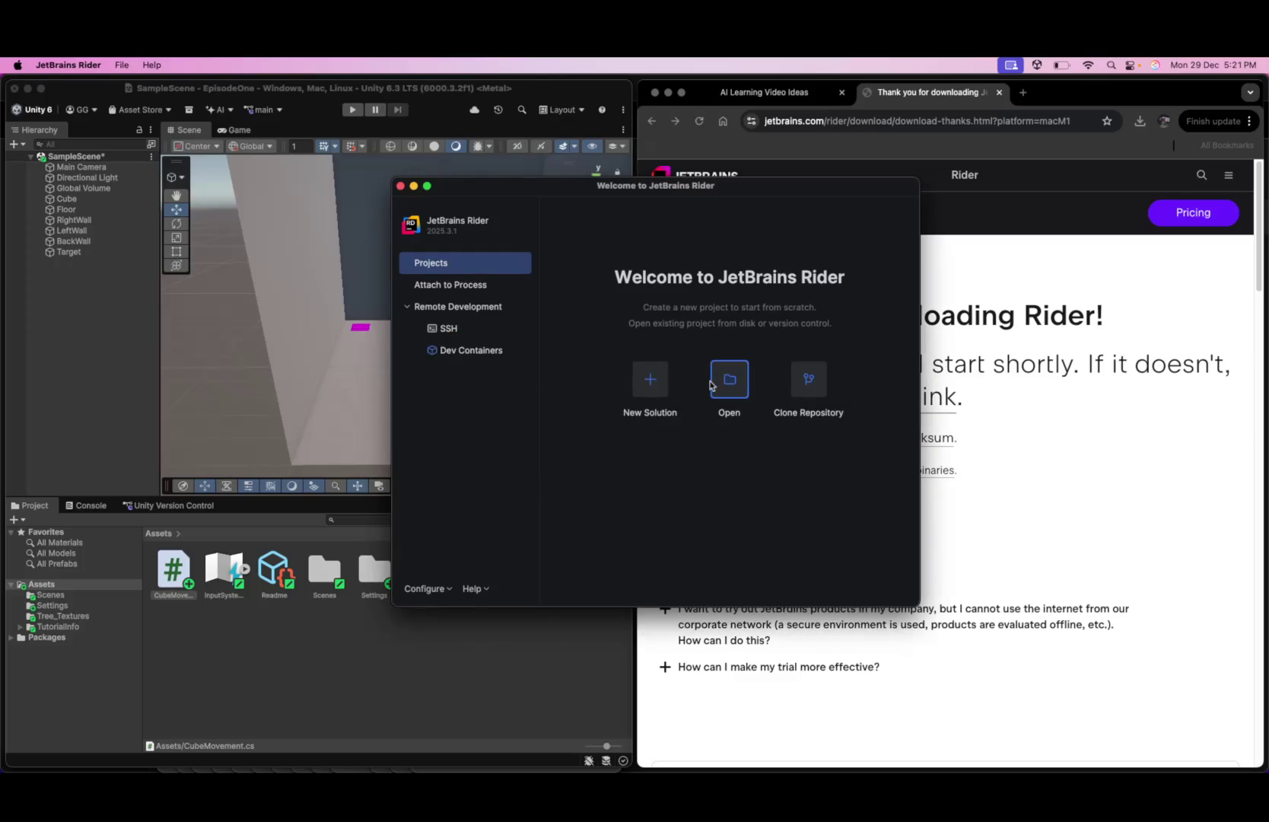
- Open CubeMovement.cs from EpisodeOne > Assets and trust the Assets folder
left_click(713, 384)
left_click(774, 228)
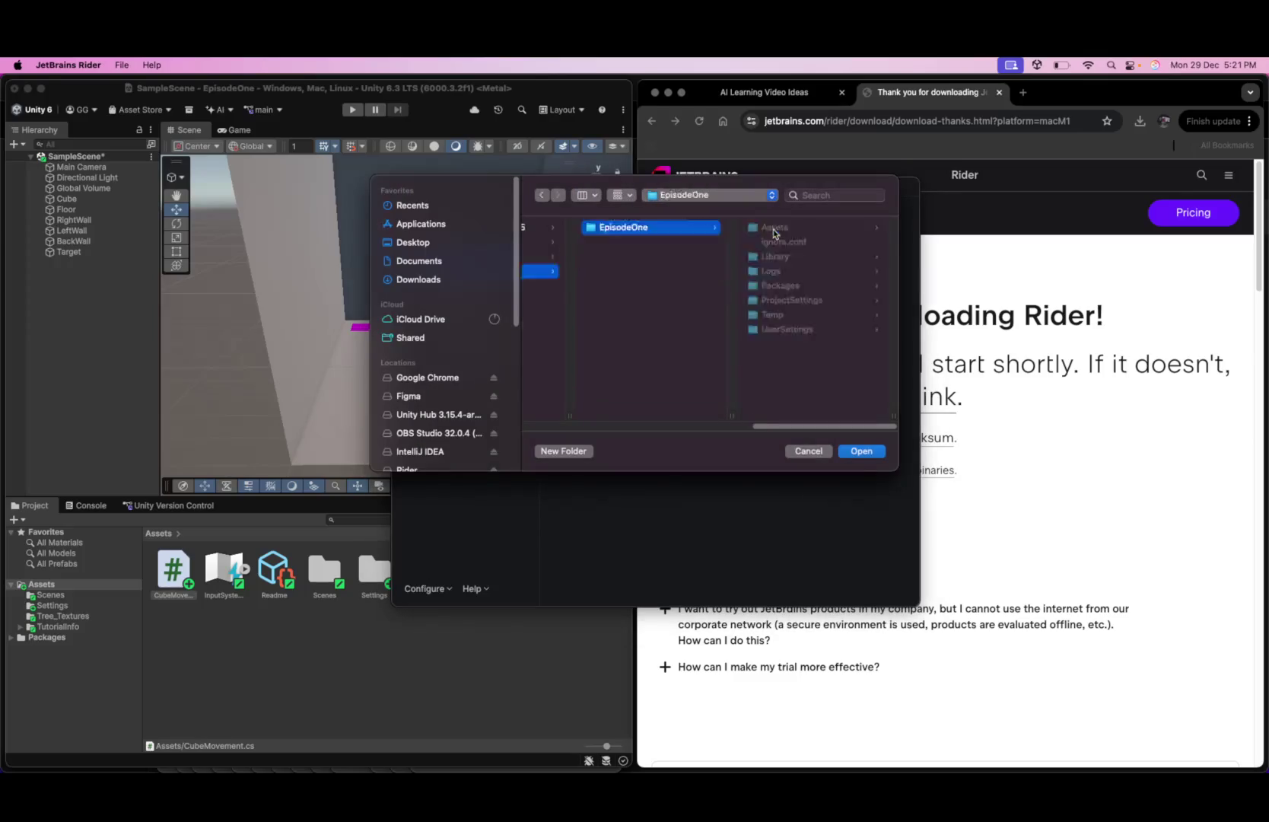
left_click(797, 231)
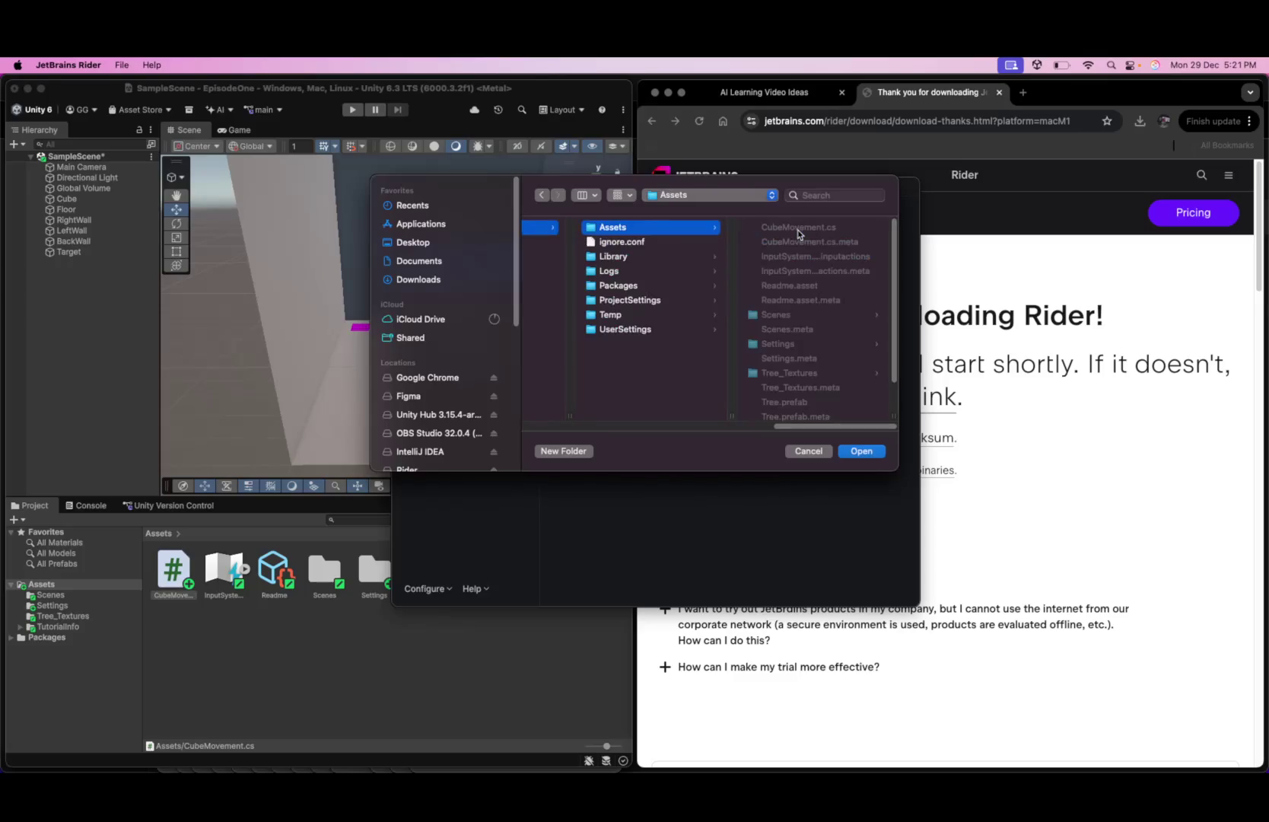
left_click(812, 230)
left_click(860, 450)
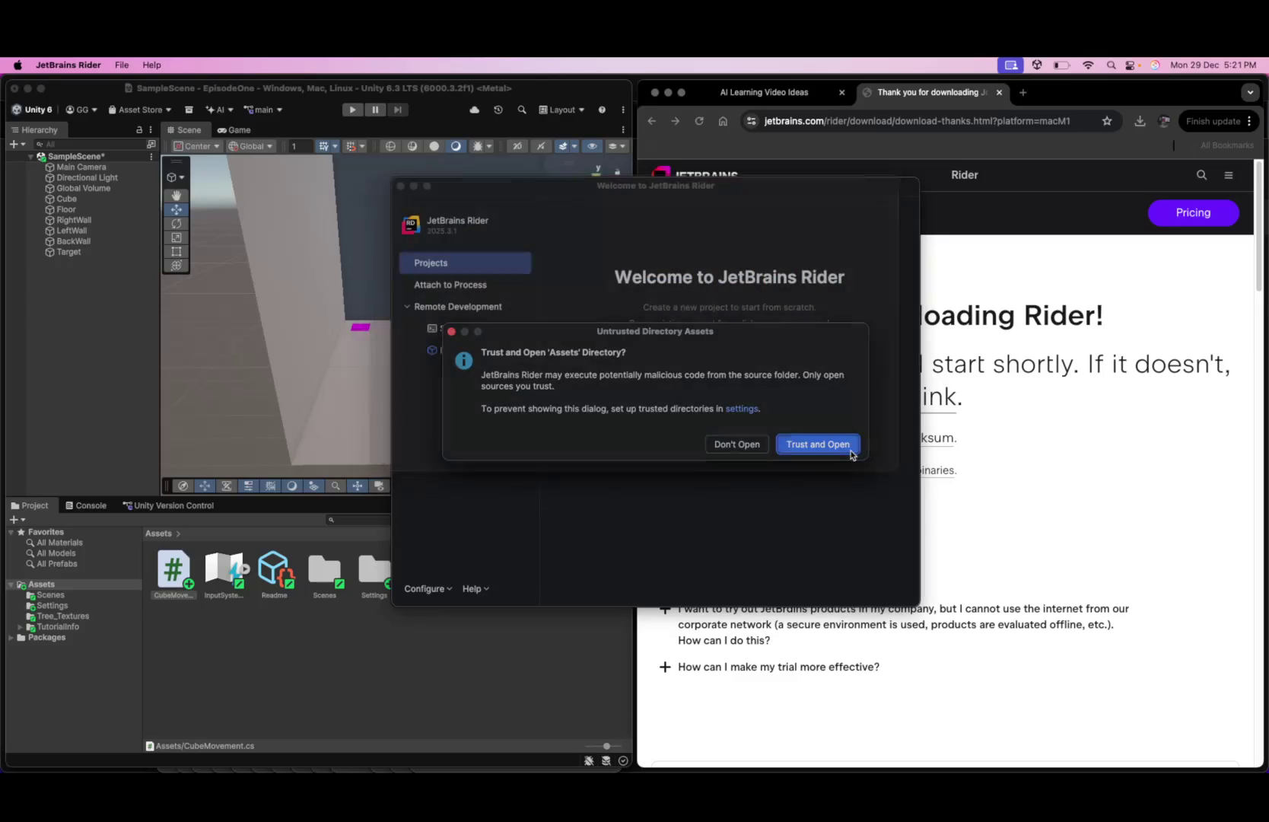
left_click(799, 451)
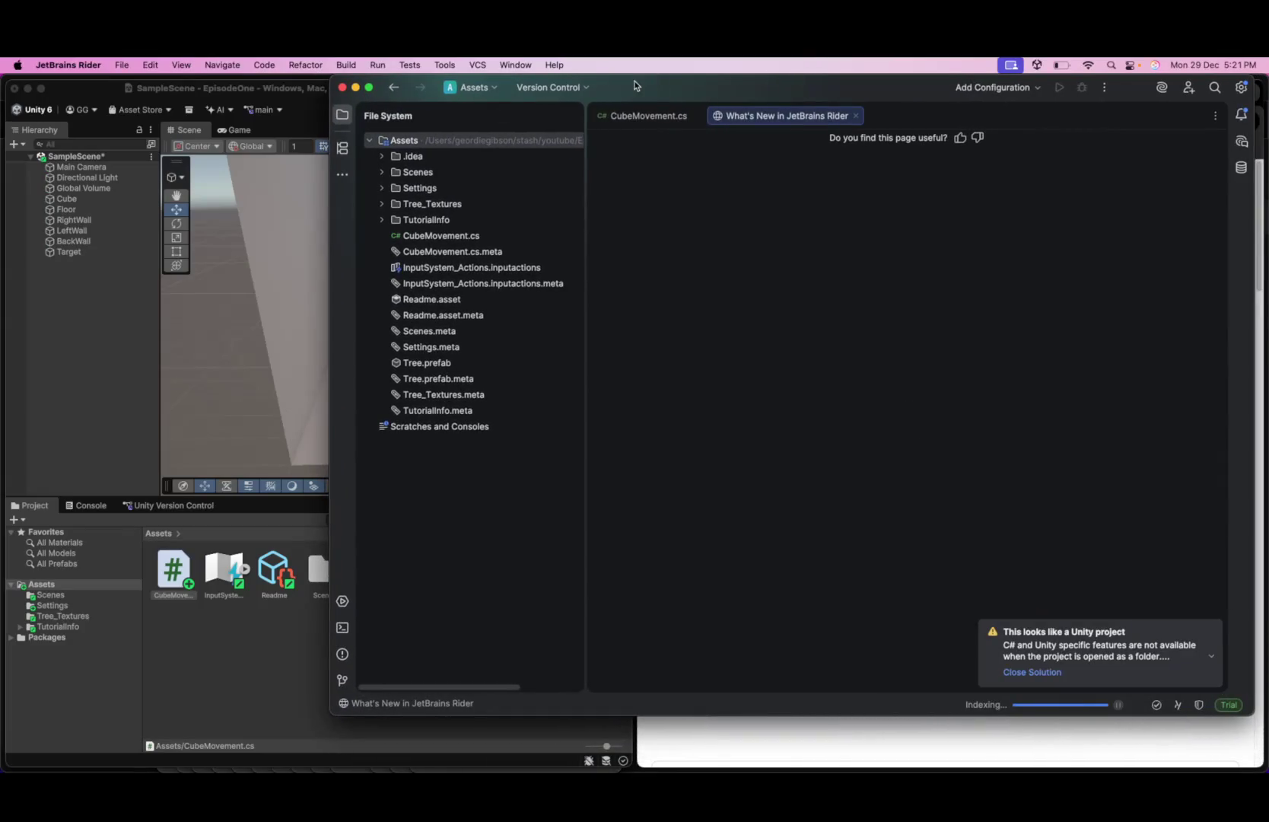
- Maximize Rider, close the What's New tab and close the Assets folder solution
double_click(635, 85)
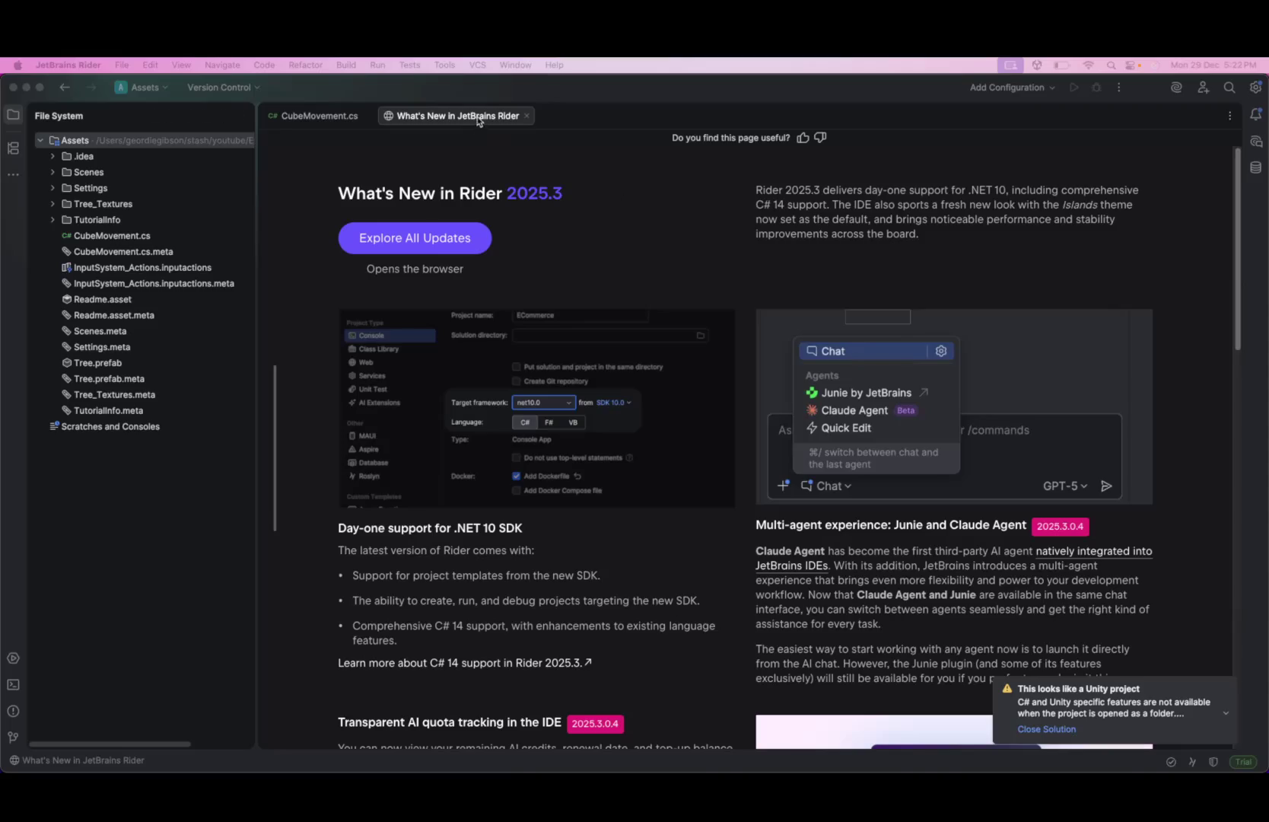
left_click(527, 116)
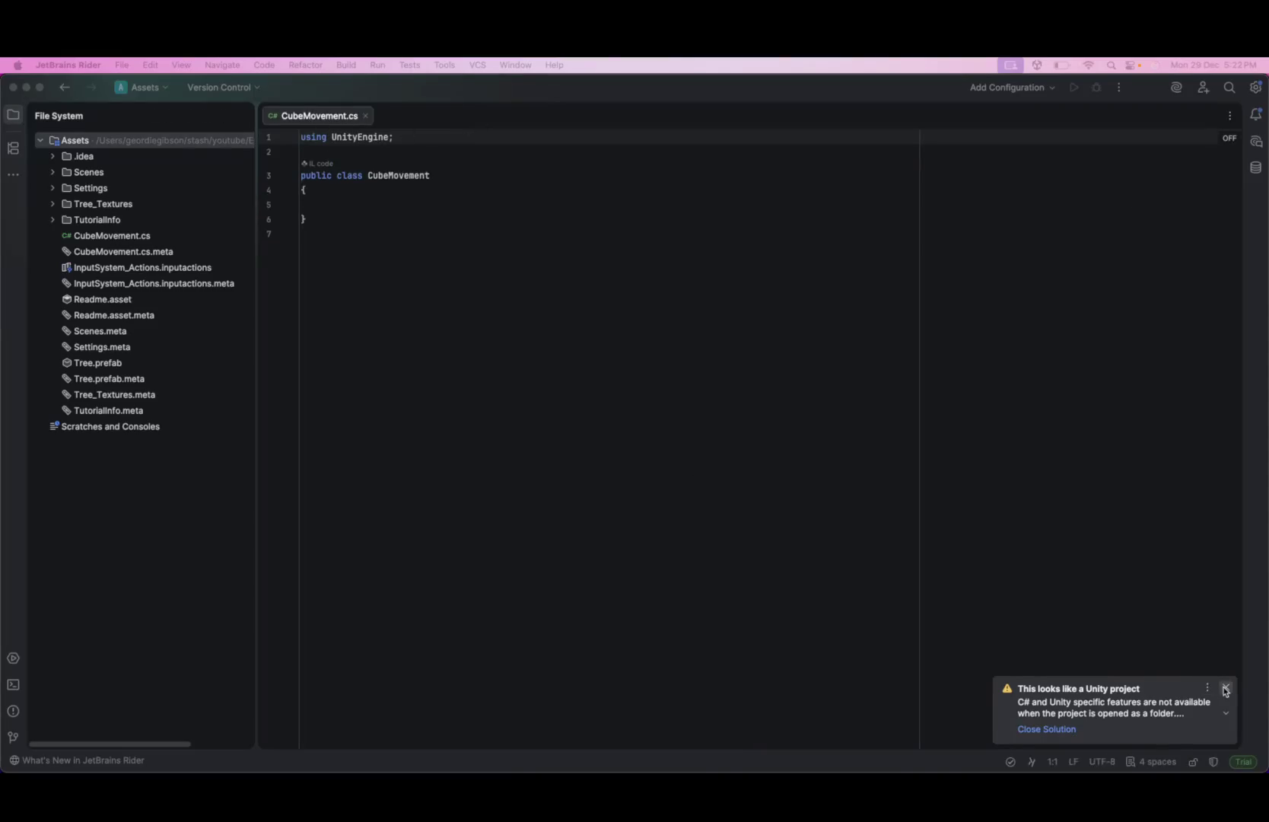
mouse_move(1210, 697)
left_click(1056, 731)
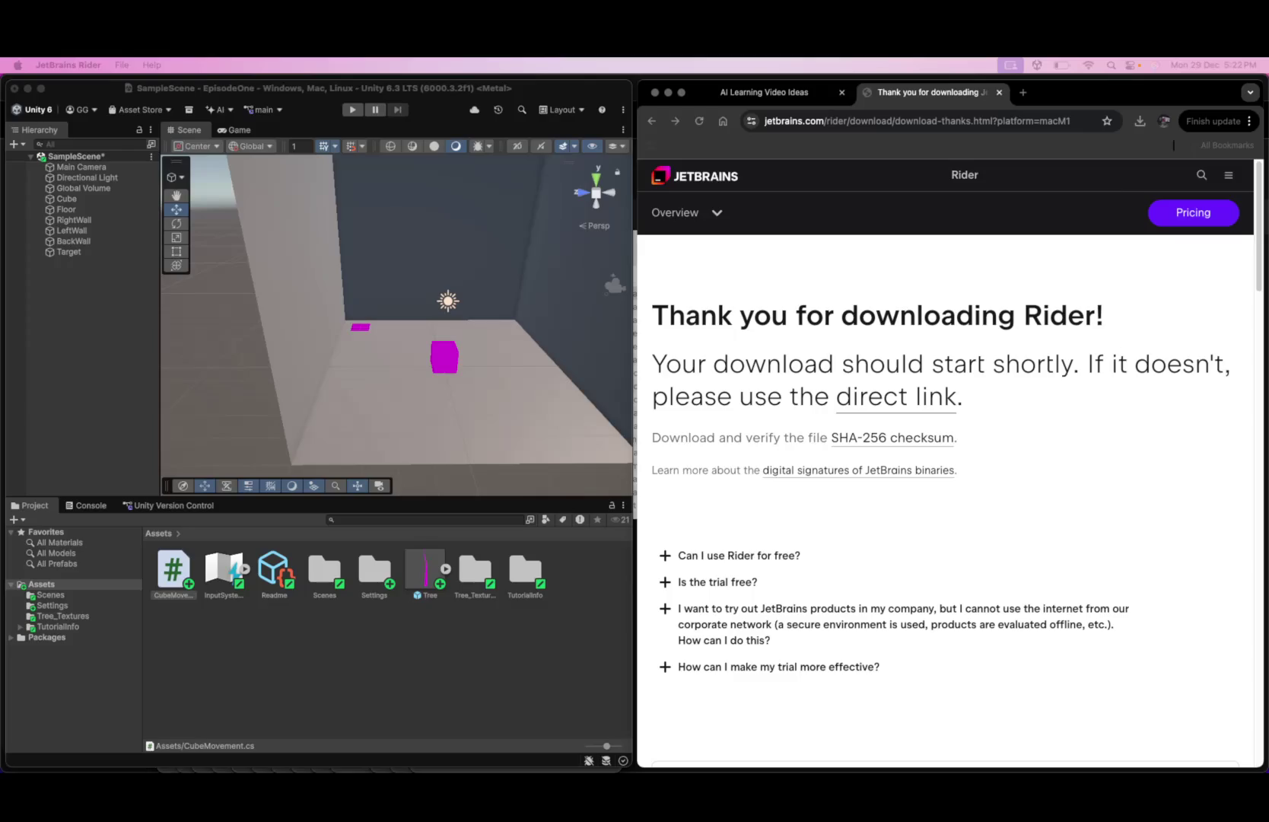
- Close the Rider download tab and the browser, and maximize the Unity editor
middle_click(962, 97)
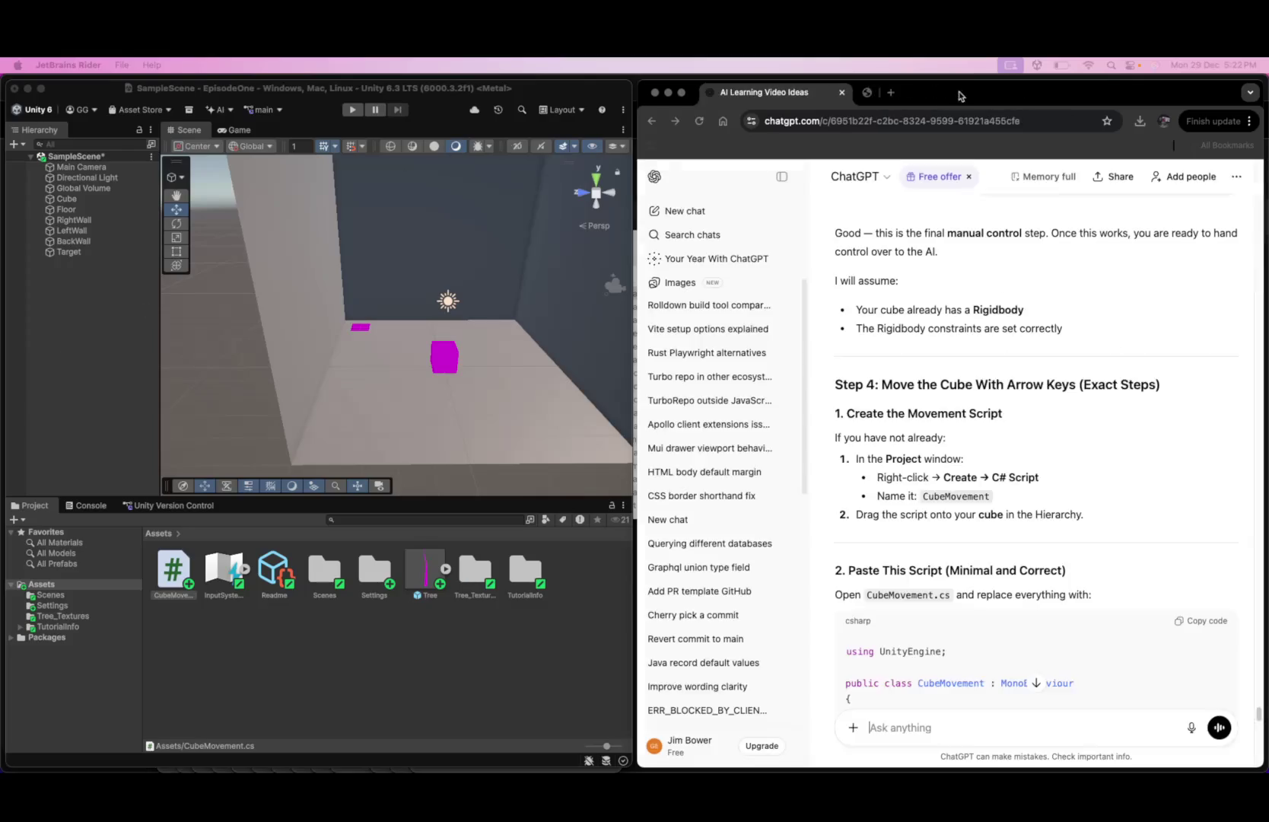
middle_click(794, 99)
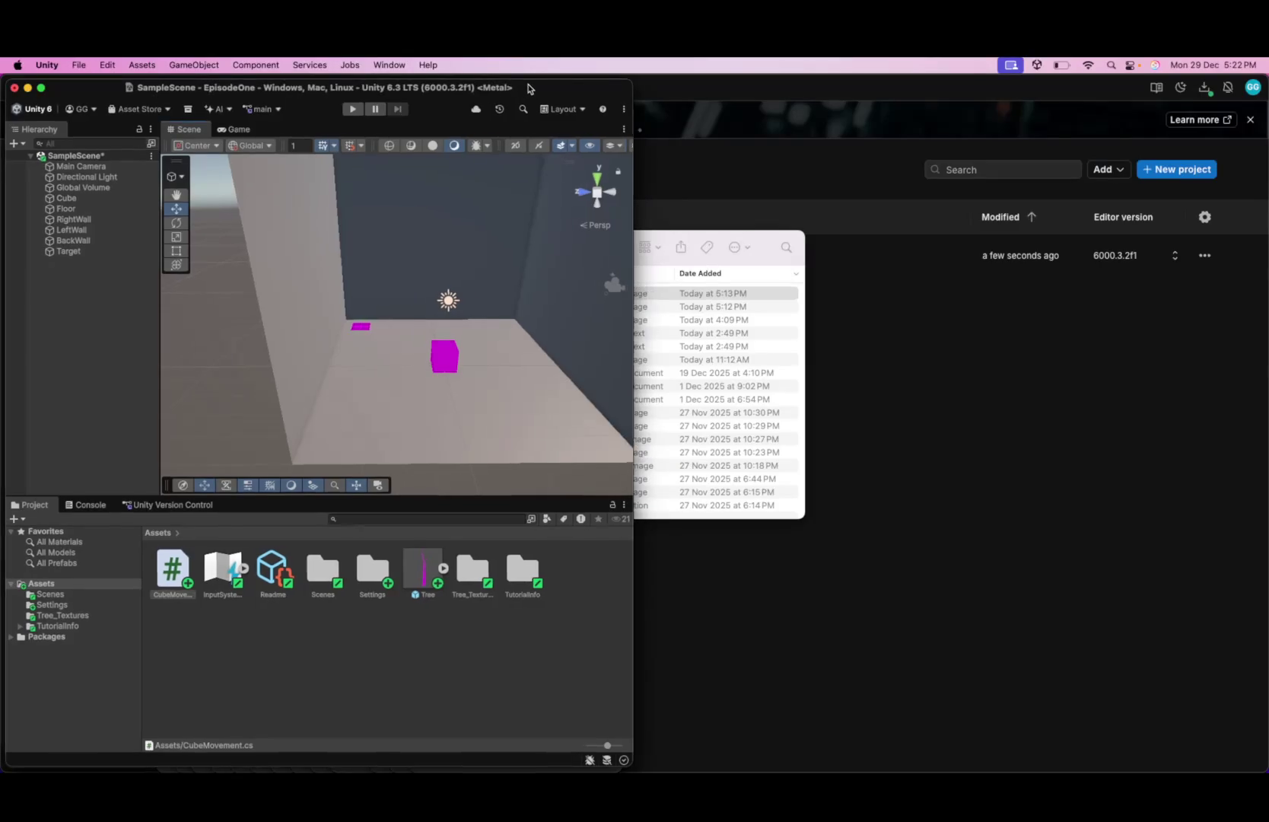
double_click(524, 90)
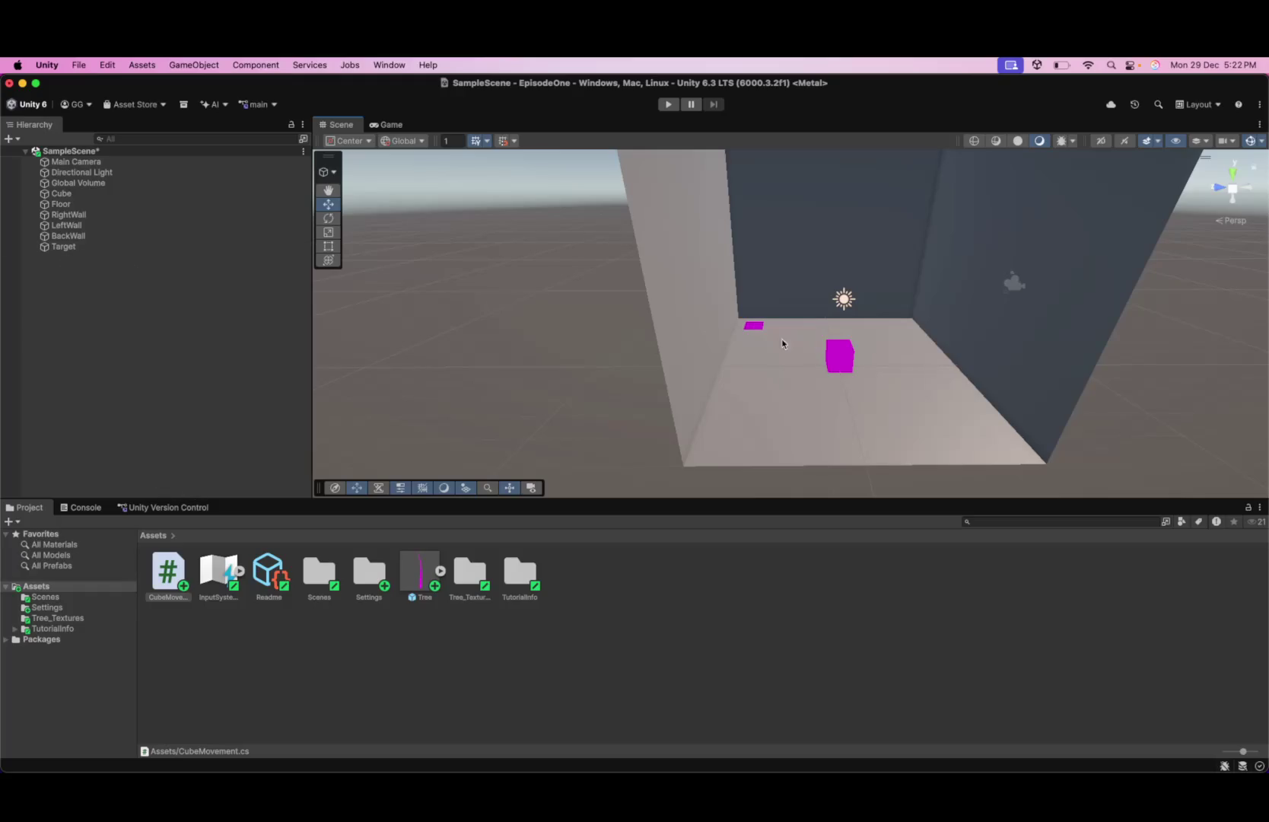
- Pan the walled room in the Scene view, then drag the editor down to reveal VS Code
mouse_move(705, 328)
left_mouse_down()
mouse_move(566, 349)
mouse_move(693, 351)
mouse_move(645, 371)
mouse_move(707, 356)
mouse_move(690, 348)
left_mouse_up()
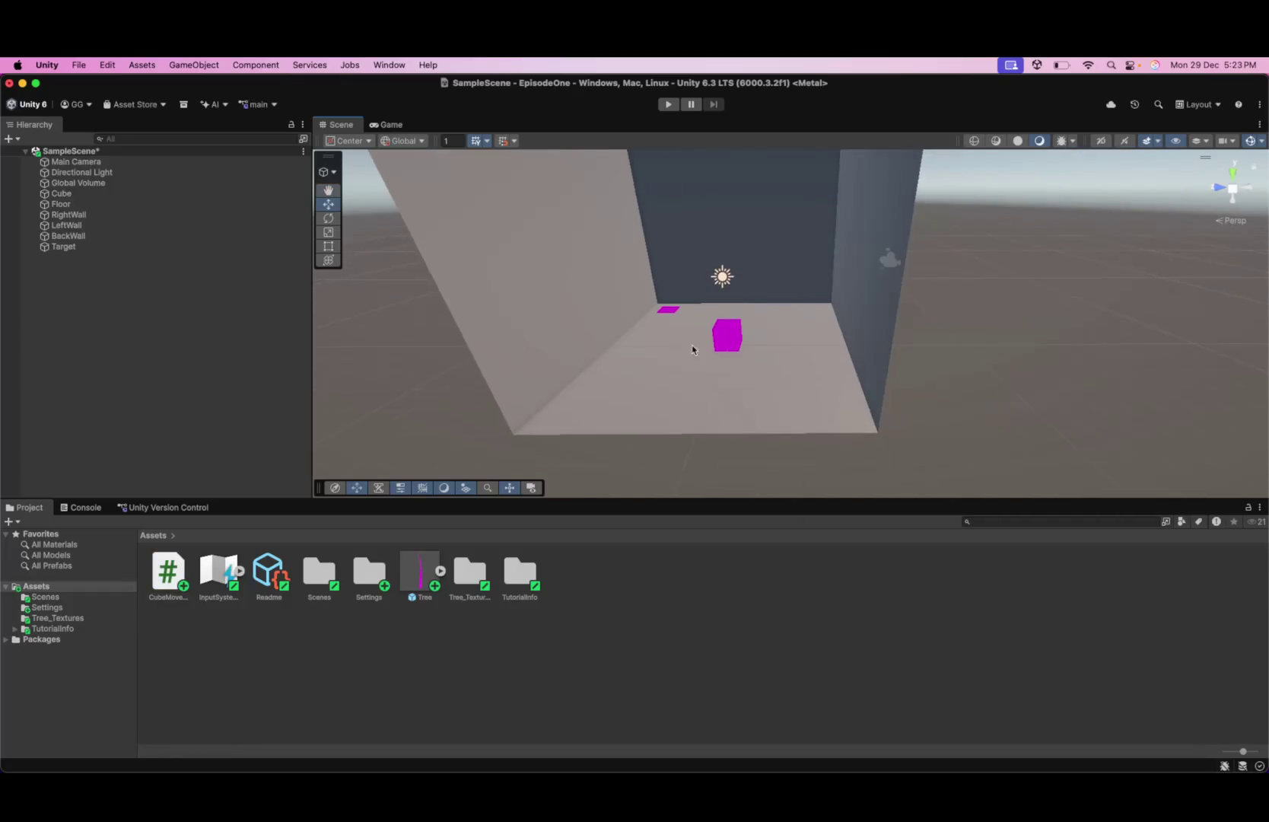
scroll(708, 342, "up", 5)
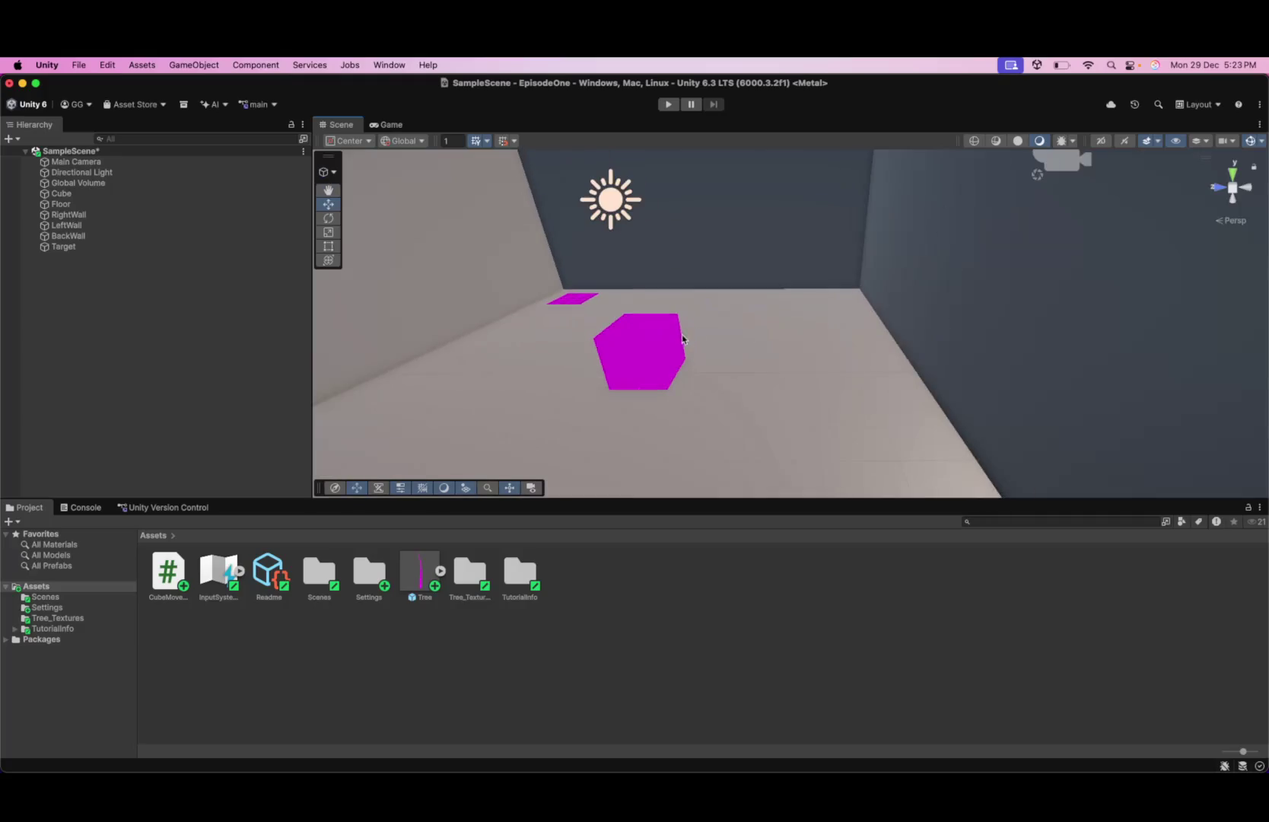
scroll(683, 338, "down", 5)
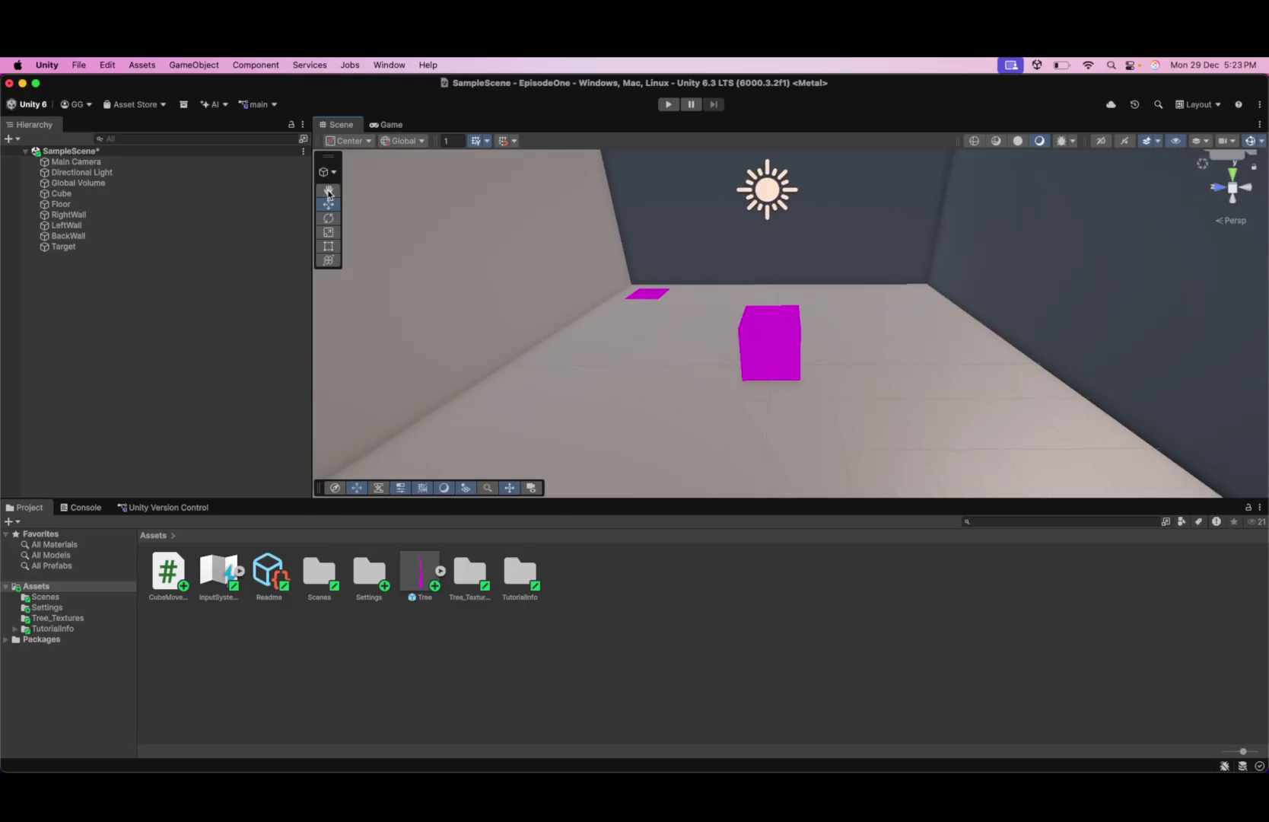
left_click(328, 191)
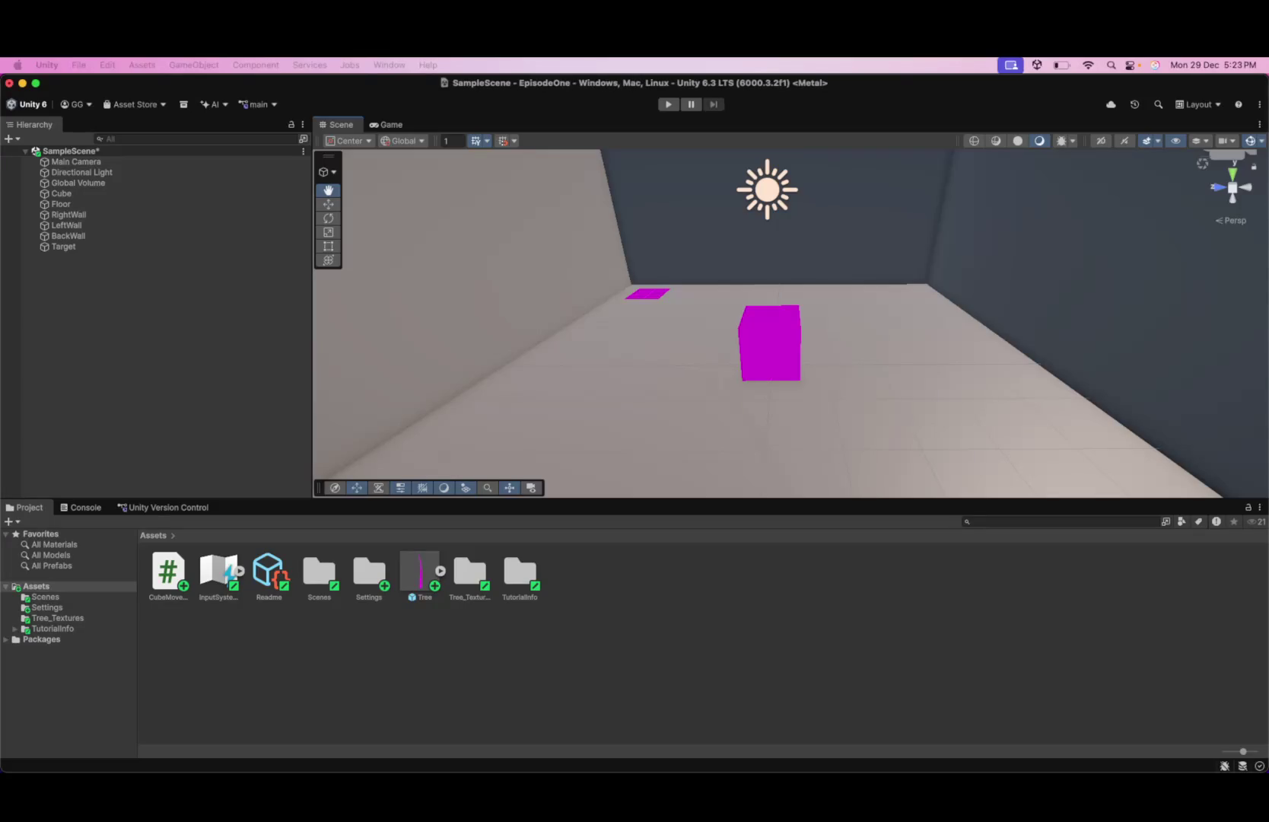
mouse_move(1001, 86)
left_mouse_down()
mouse_move(940, 399)
mouse_move(987, 411)
left_mouse_up()
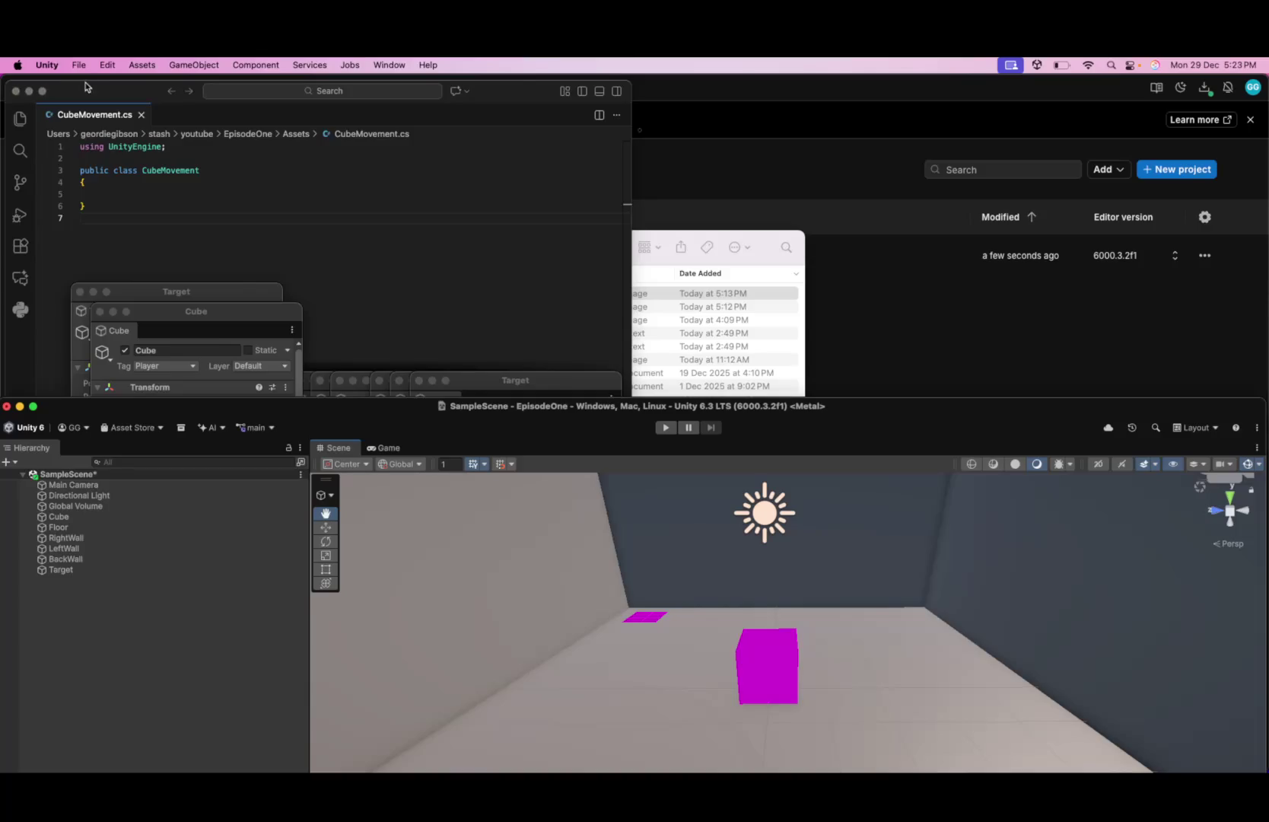
- Close VS Code, the Downloads folder window and Unity Hub
left_click(15, 92)
left_click(15, 92)
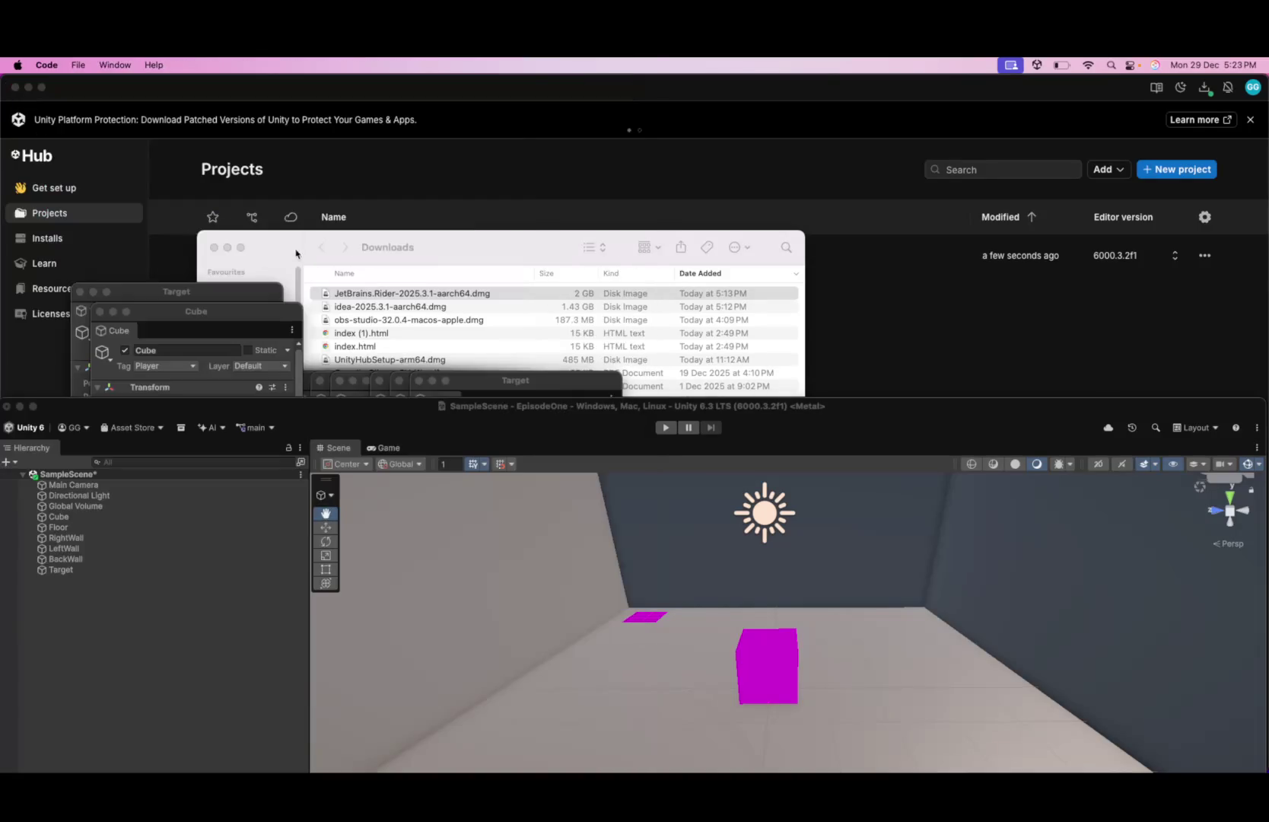
left_click(215, 248)
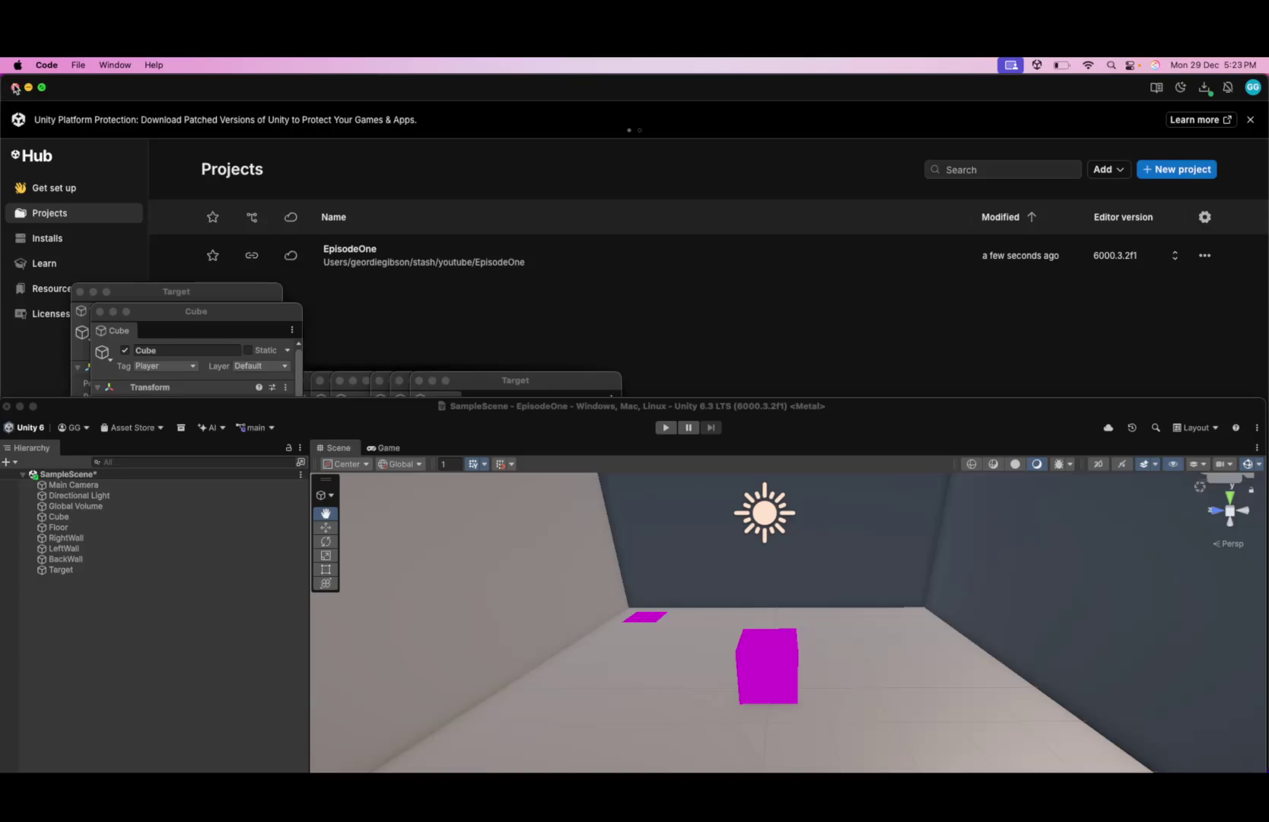
left_click(15, 87)
- Close every stacked floating Cube, Target and Floor inspector and restore the Unity window
left_click(100, 311)
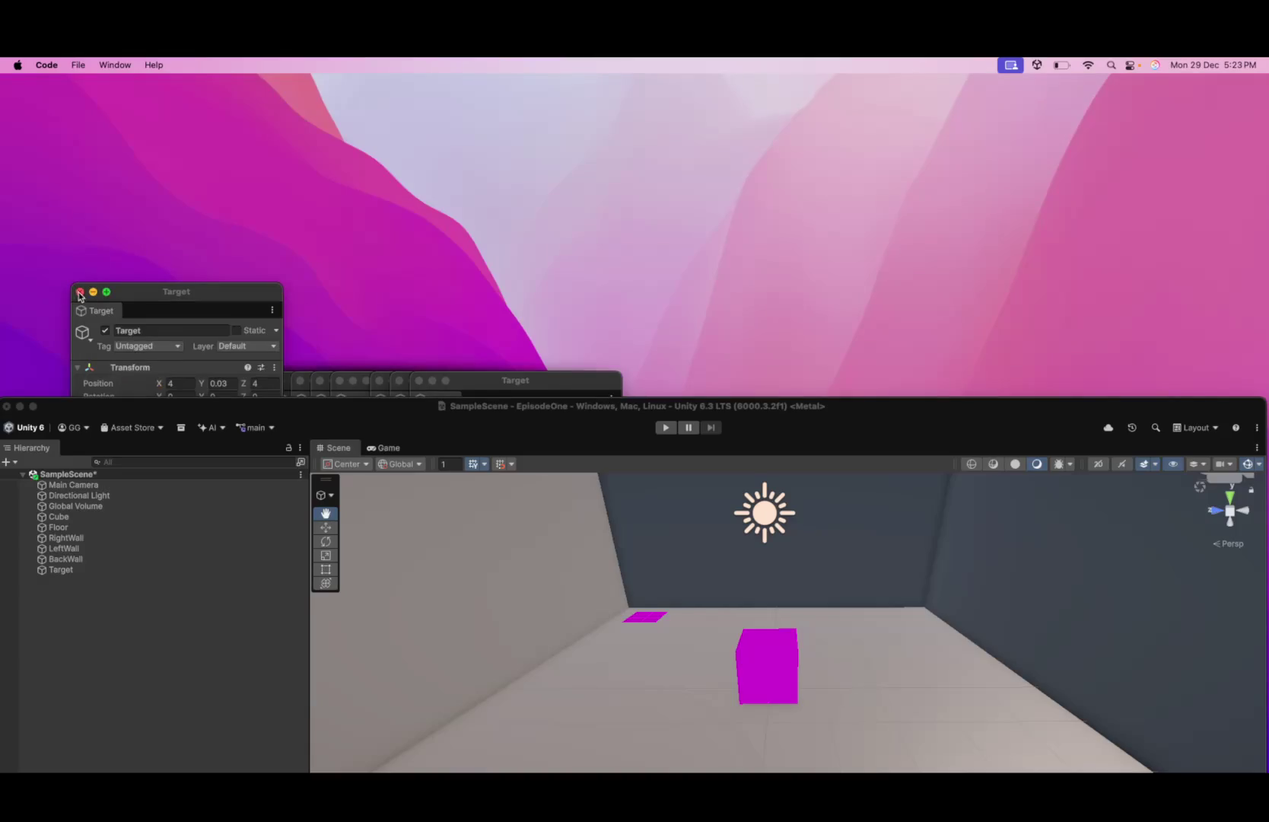
left_click(79, 291)
left_click(419, 381)
left_click(398, 380)
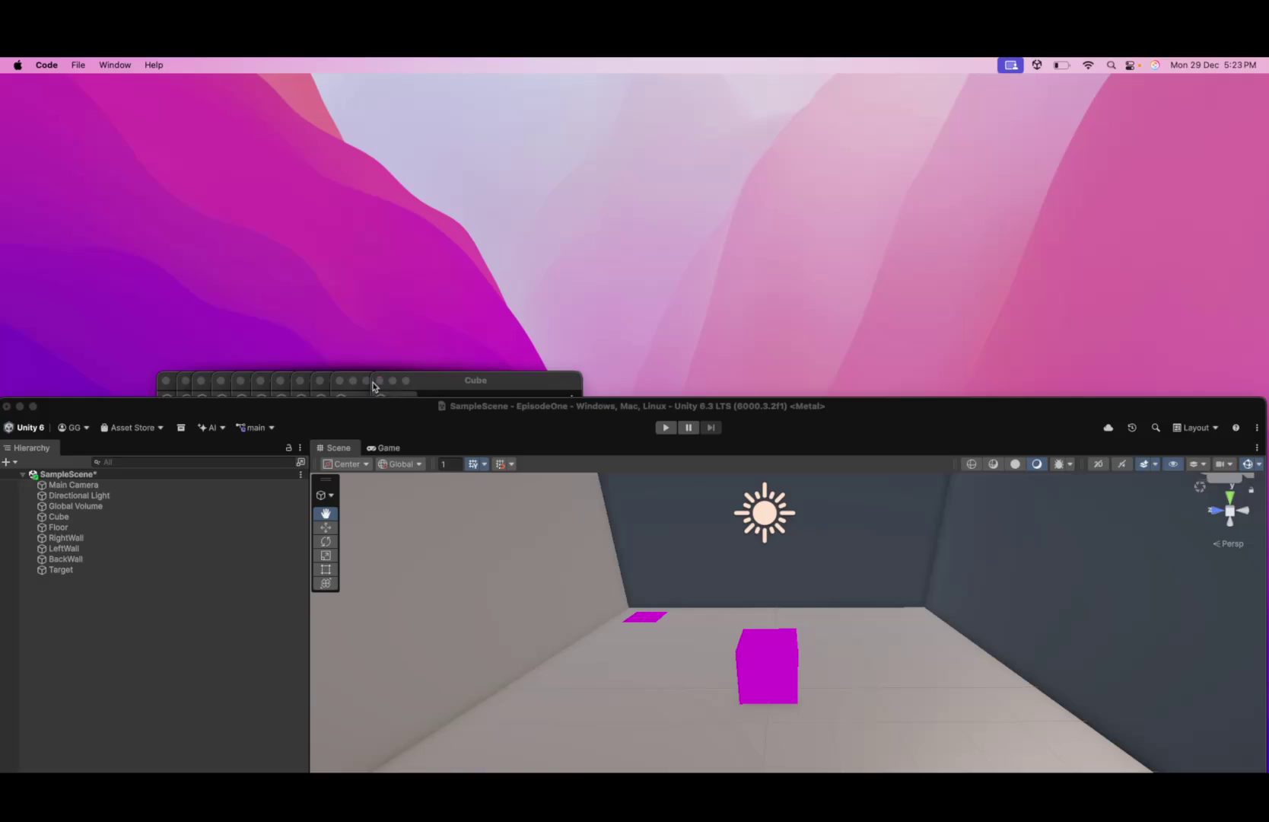
left_click(379, 380)
left_click(359, 381)
left_click(340, 381)
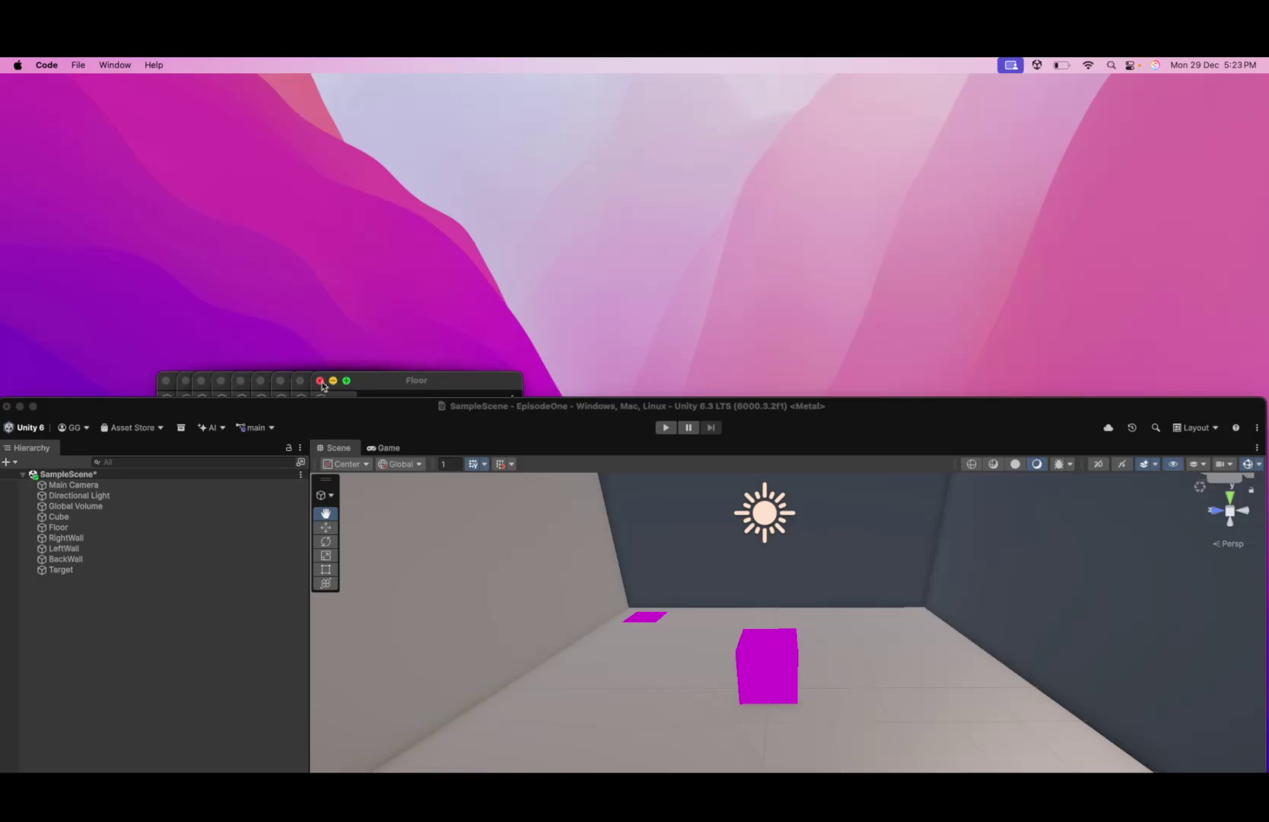
left_click(320, 381)
left_click(300, 381)
left_click(280, 381)
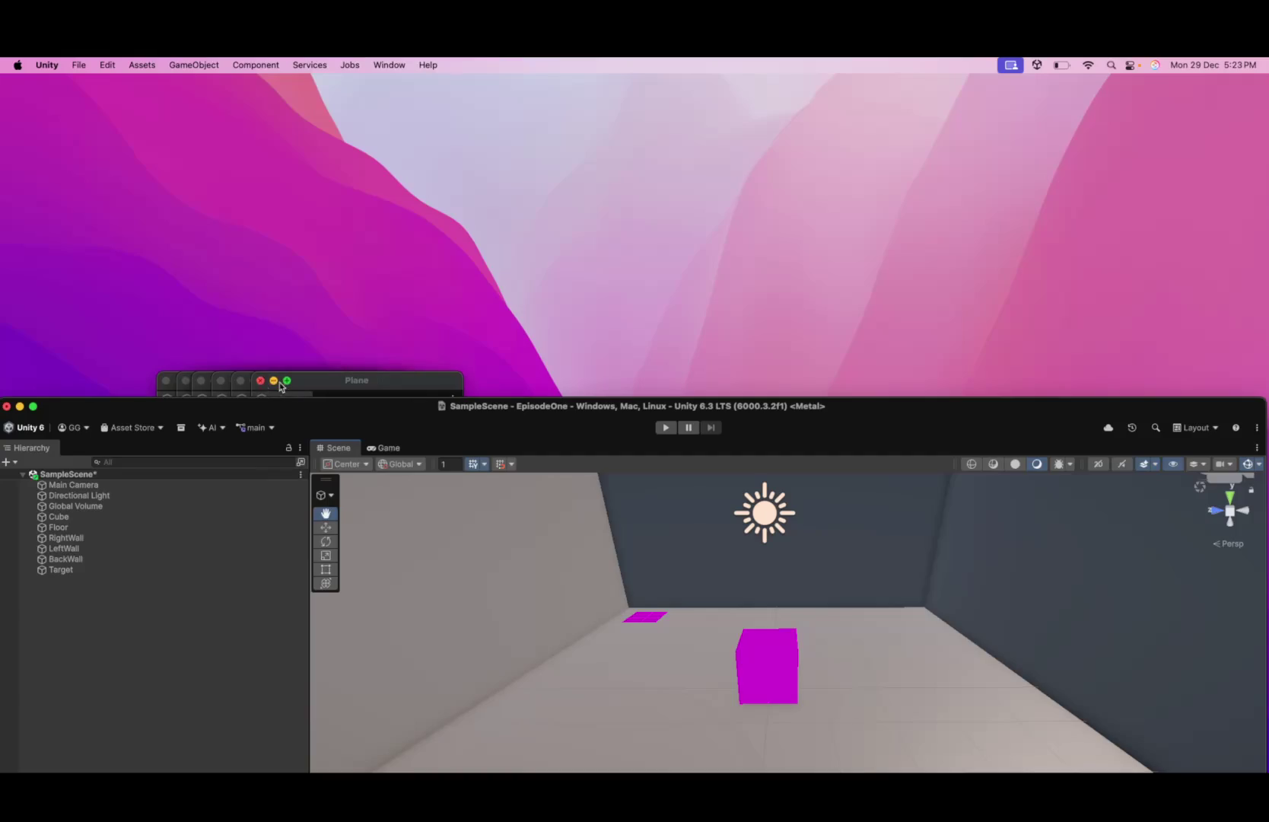
left_click(260, 380)
left_click(240, 380)
left_click(220, 381)
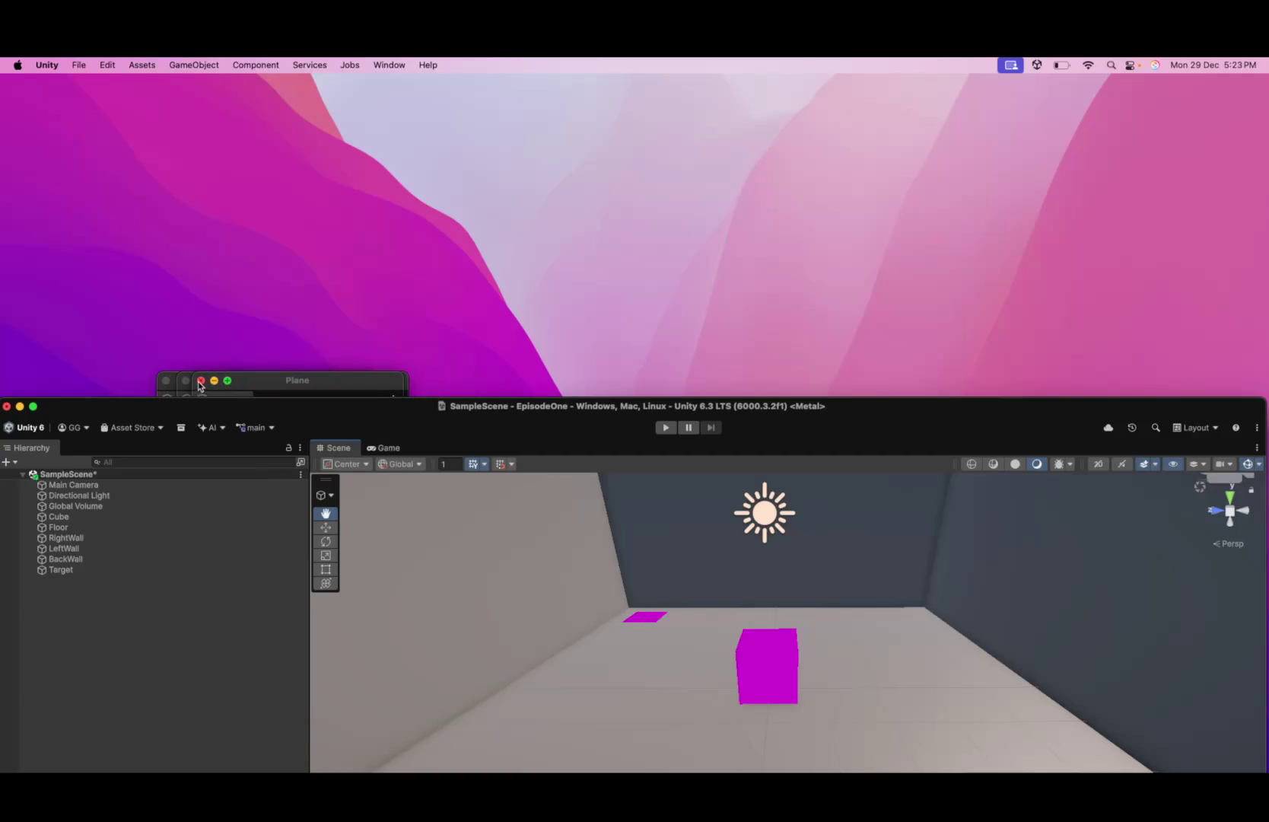
left_click(200, 381)
left_click(184, 381)
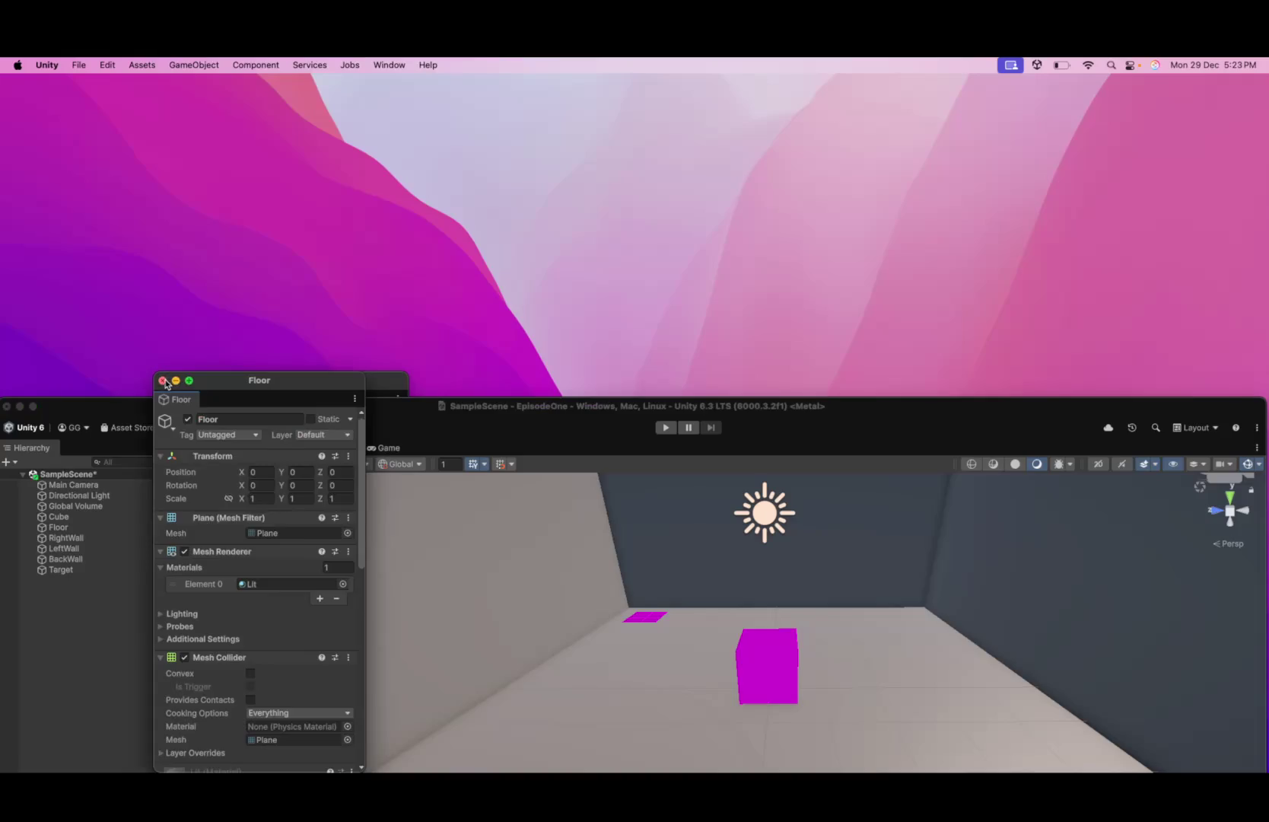
left_click(166, 380)
left_click(207, 382)
mouse_move(289, 411)
left_mouse_down()
mouse_move(444, 632)
mouse_move(413, 666)
mouse_move(377, 64)
left_mouse_up()
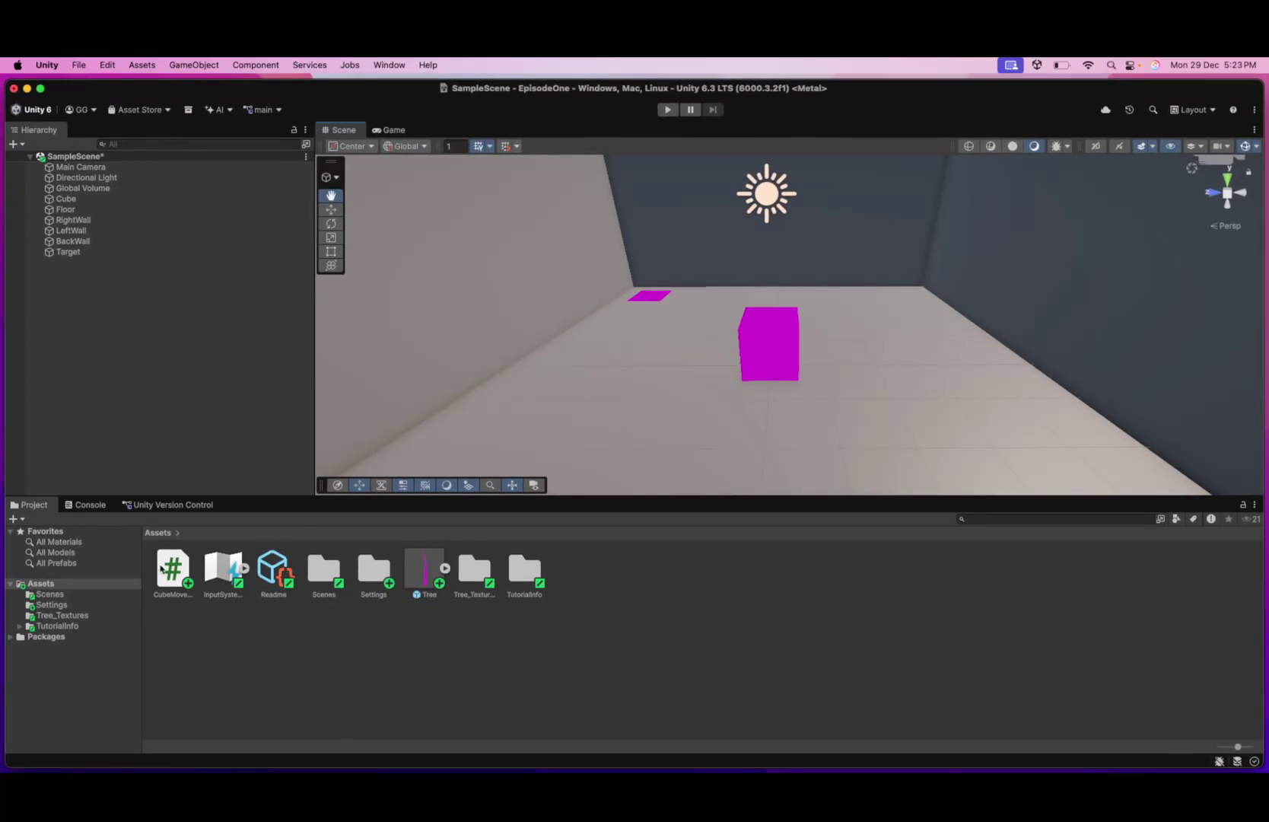
- Open the CubeMovement script from the Project panel in Rider and place the cursor in the class body
left_click(168, 570)
double_click(168, 571)
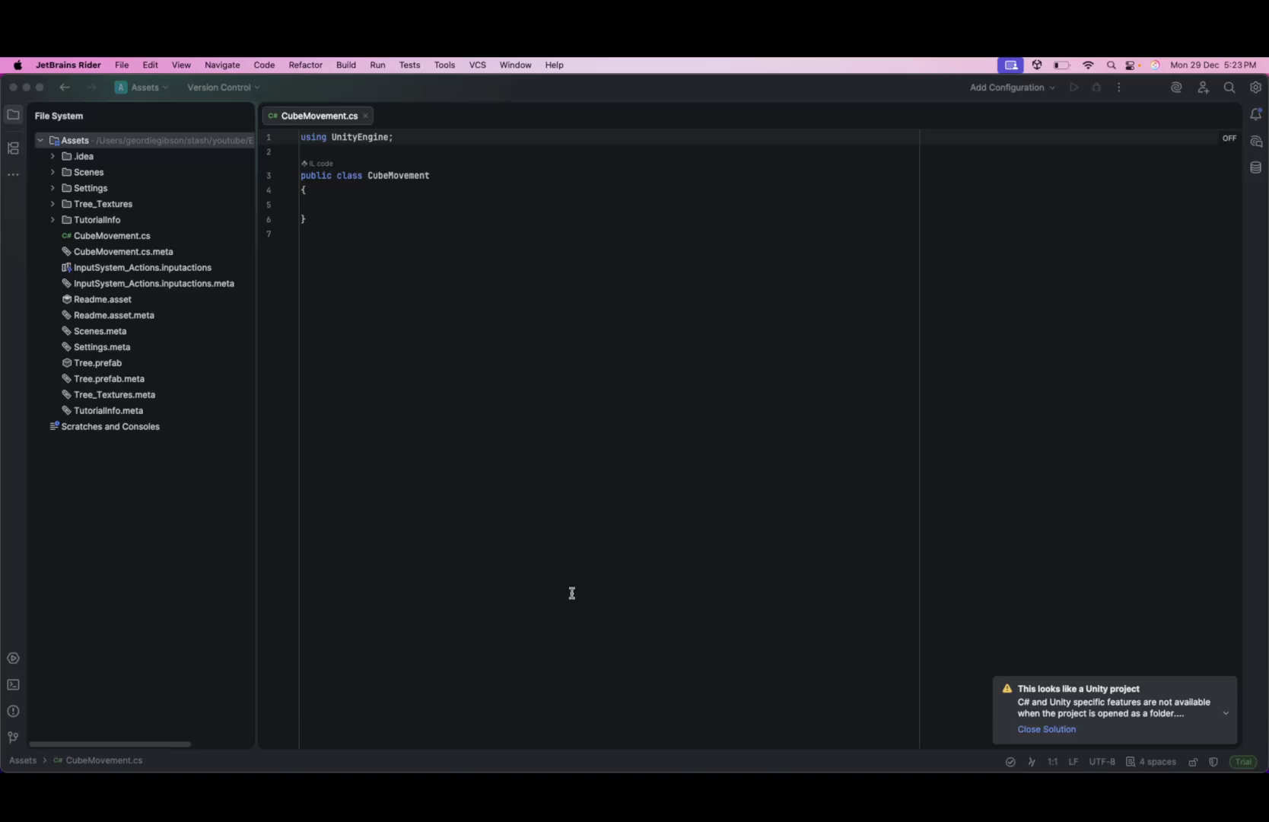
left_click(368, 210)
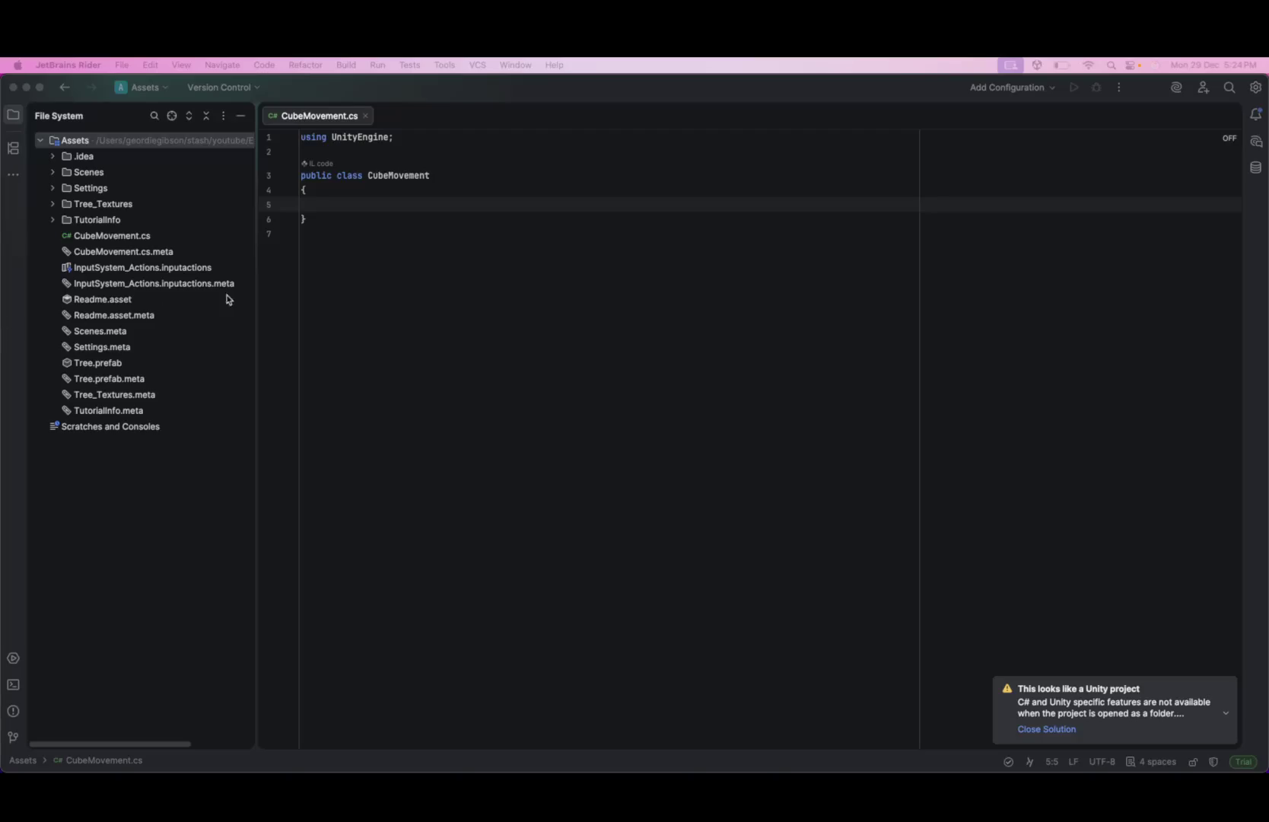
- Replace CubeMovement.cs with the movement script (moveSpeed 5f, input-driven Rigidbody velocity) and return to Unity
left_click(401, 288)
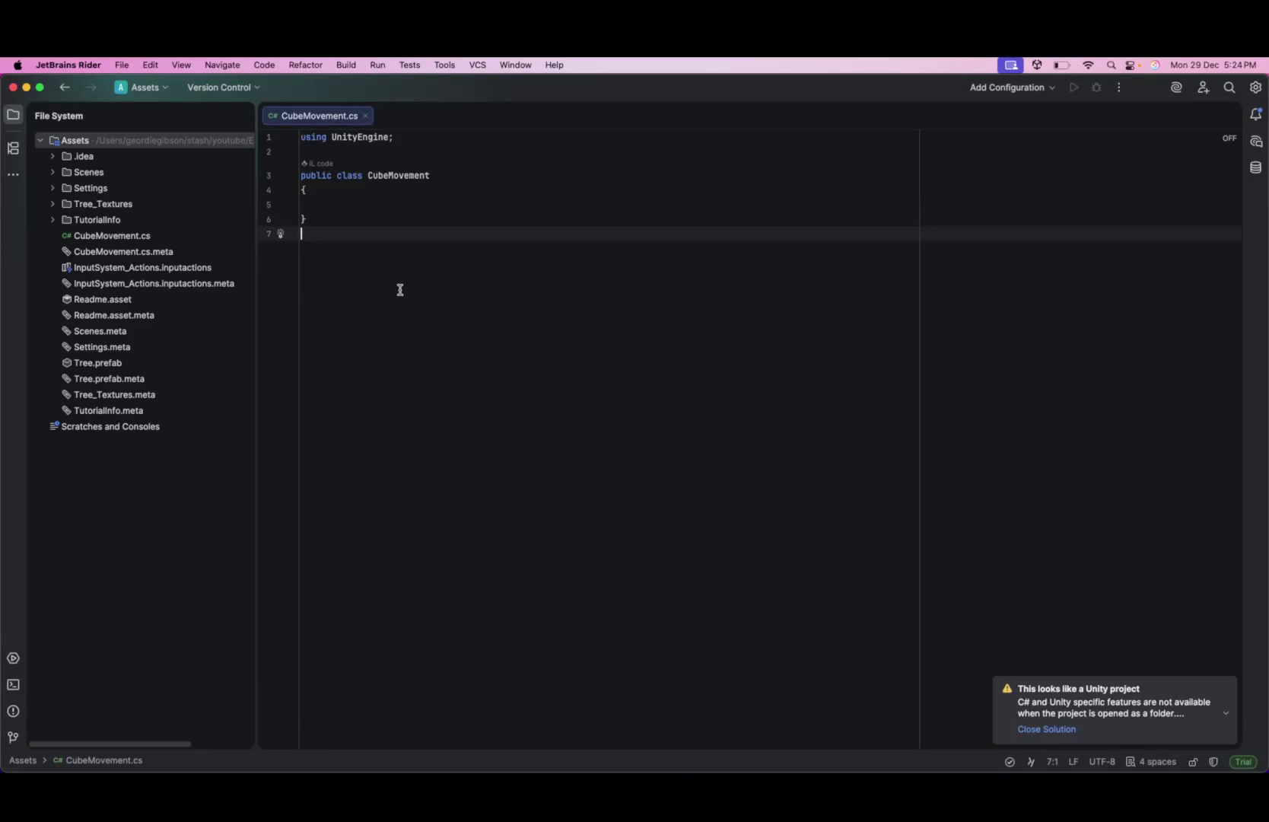
key("super+a")
type("using UnityEngine;  public class CubeMovement : MonoBehaviour {     public float moveSpeed = 5f;     private Rigidbody rb;      void Awake()     {         rb = GetComponent<Rigidbody>();     }      void FixedUpdate()     {         float moveX = Input.GetAxis(\"Horizontal\");         float moveZ = Input.GetAxis(\"Vertical\");          Vector3 movement = new Vector3(moveX, 0f, moveZ);         rb.velocity = movement * moveSpeed;     } }")
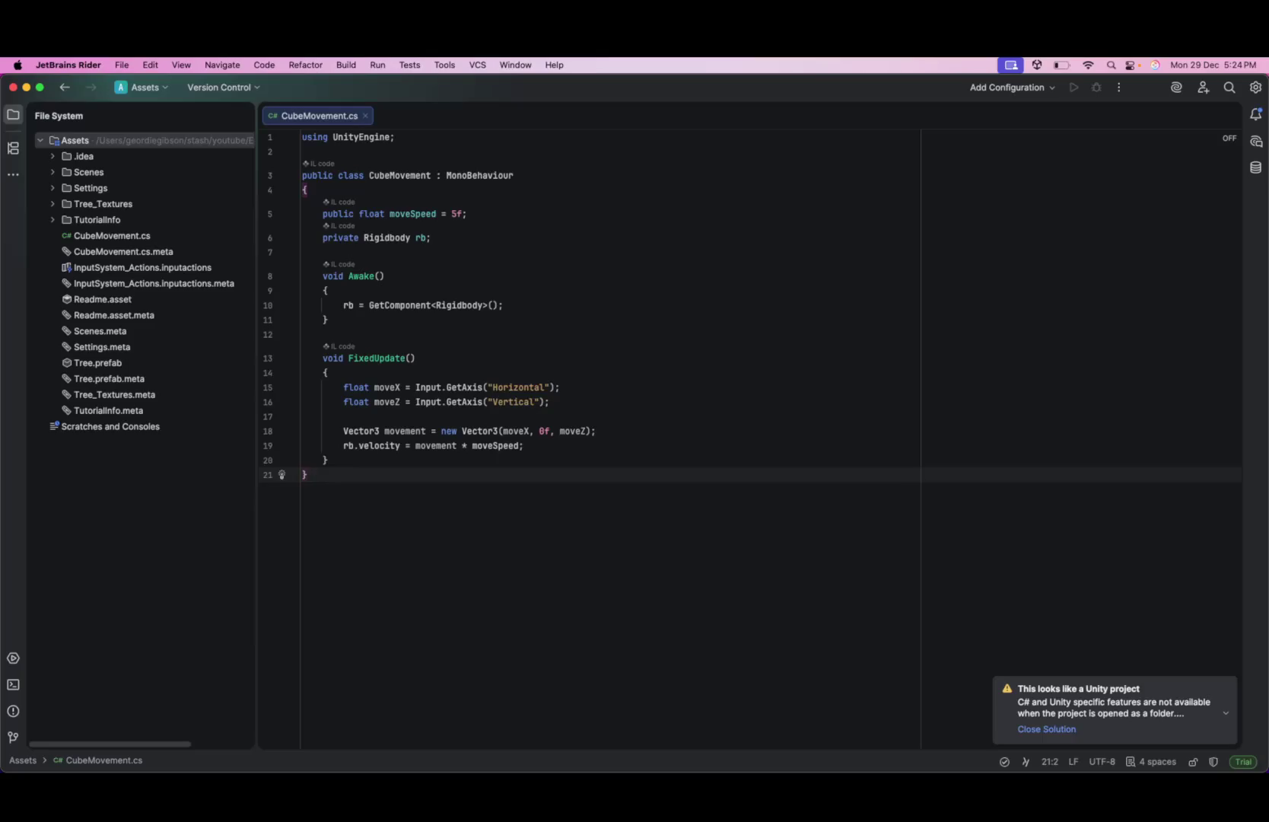
left_click(480, 346)
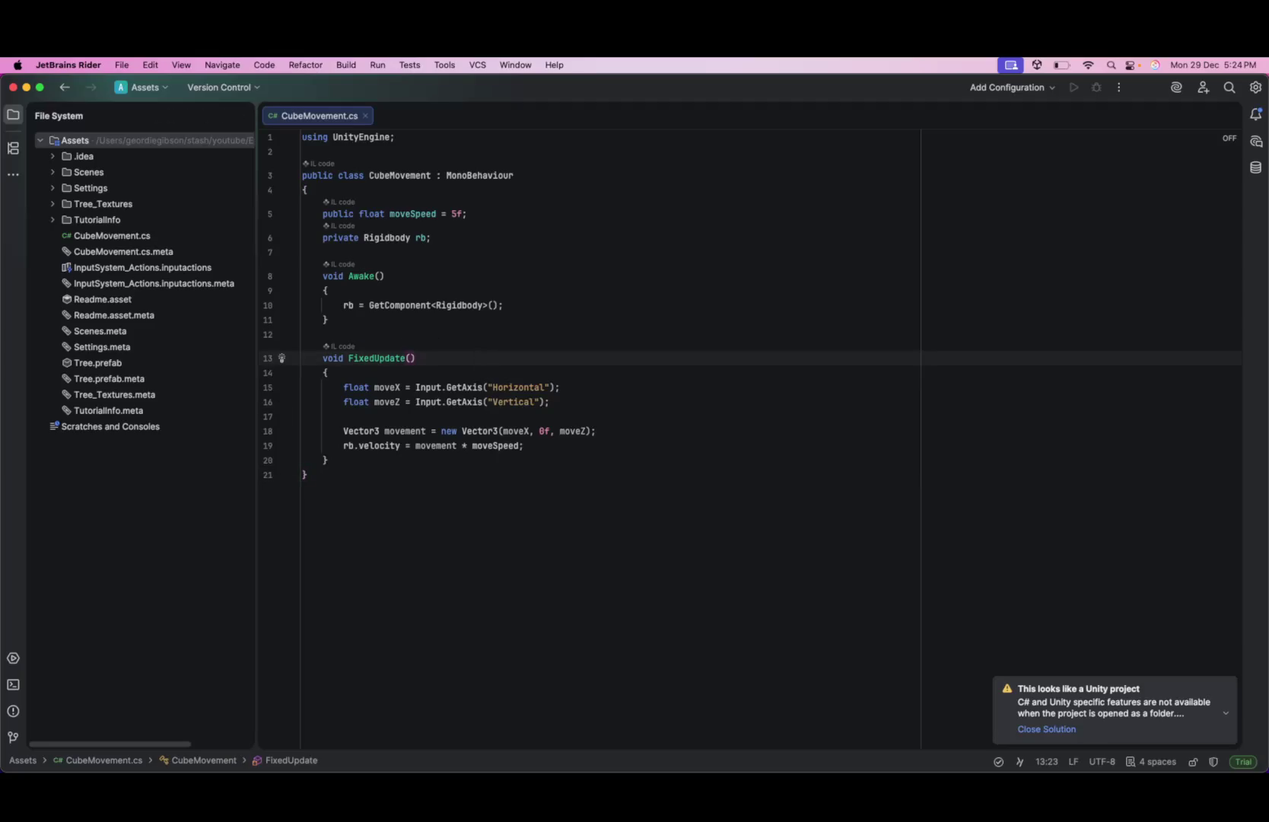
key("super+Tab")
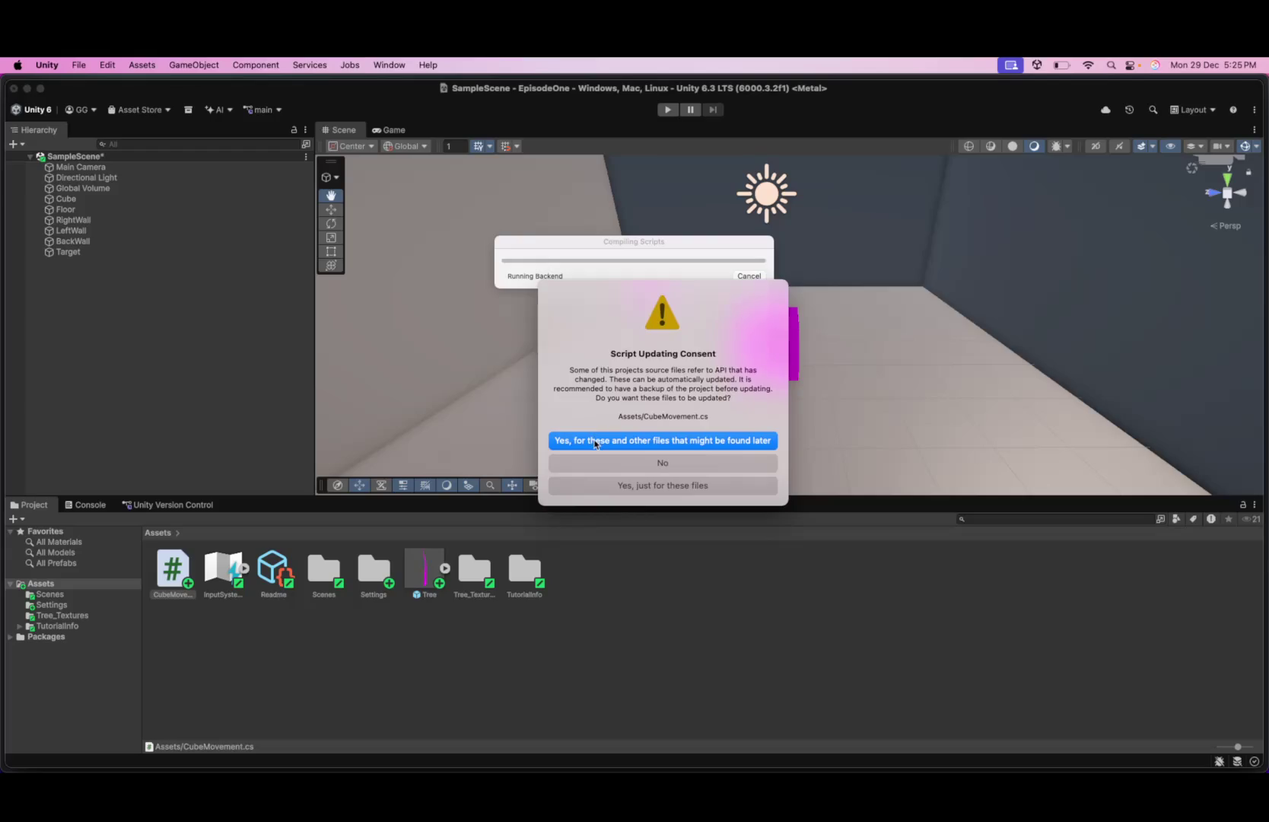
- Approve Unity's automatic API update for this and any later-found scripts
left_click(596, 443)
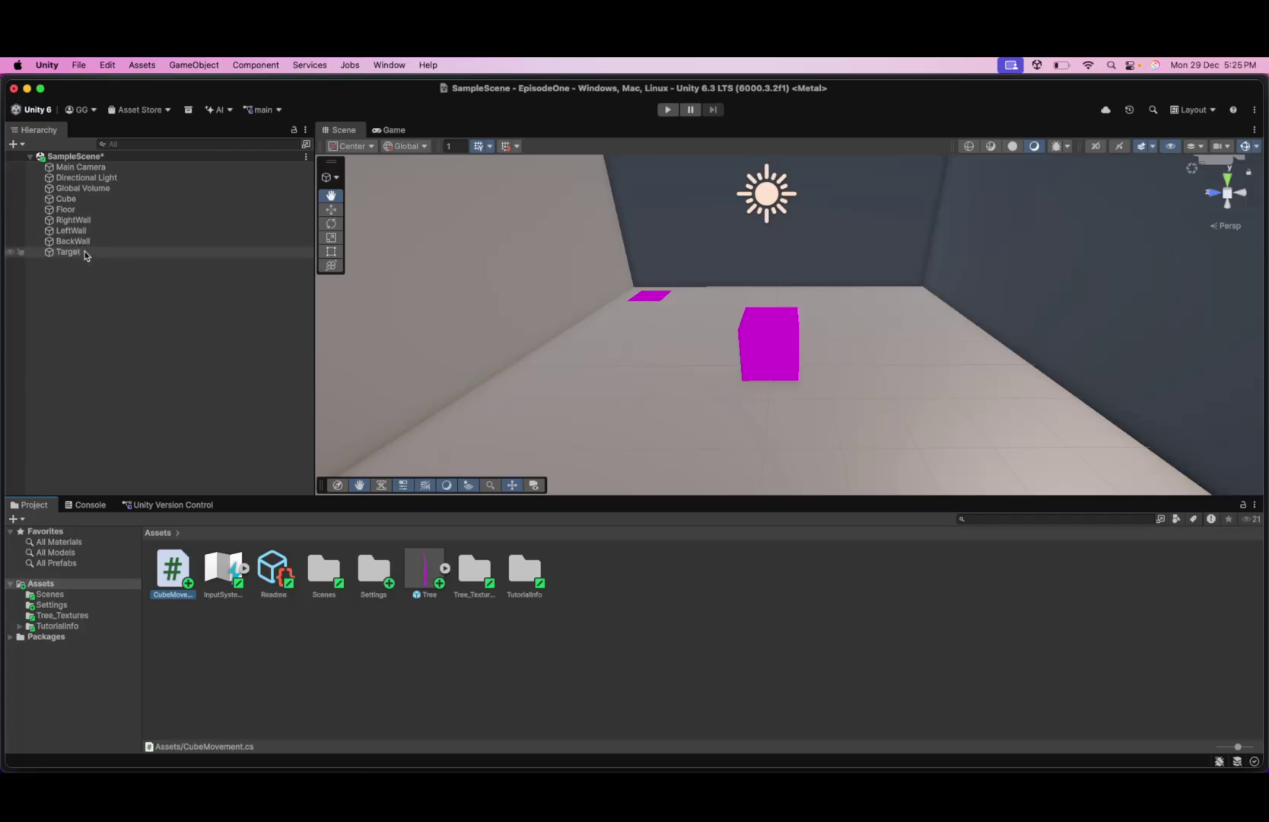
- Zoom the Scene view out slightly on the walled room
scroll(477, 312, "down", 2)
scroll(477, 312, "down", 3)
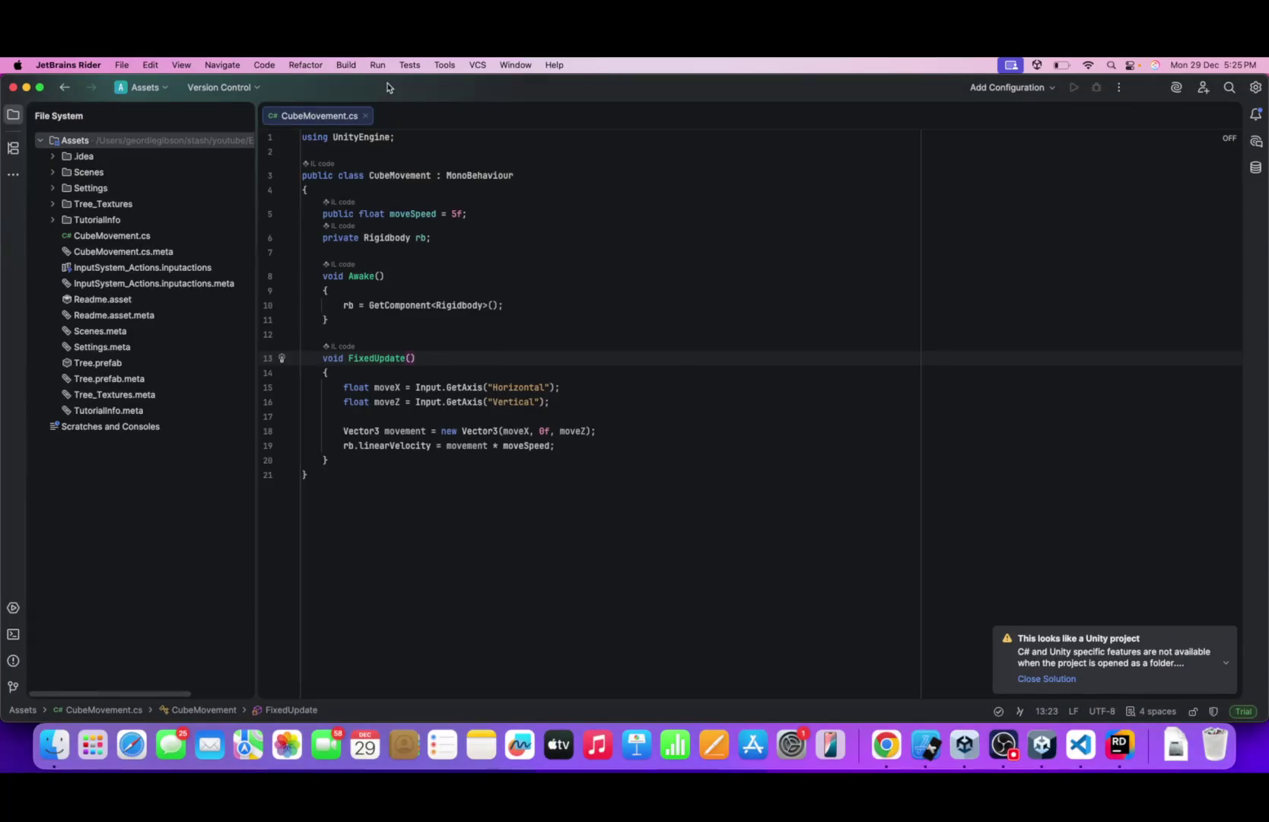
- Tile Rider on the right half and Unity on the left, then select the CubeMovement script
mouse_move(391, 86)
left_mouse_down()
mouse_move(692, 127)
mouse_move(1266, 254)
left_mouse_up()
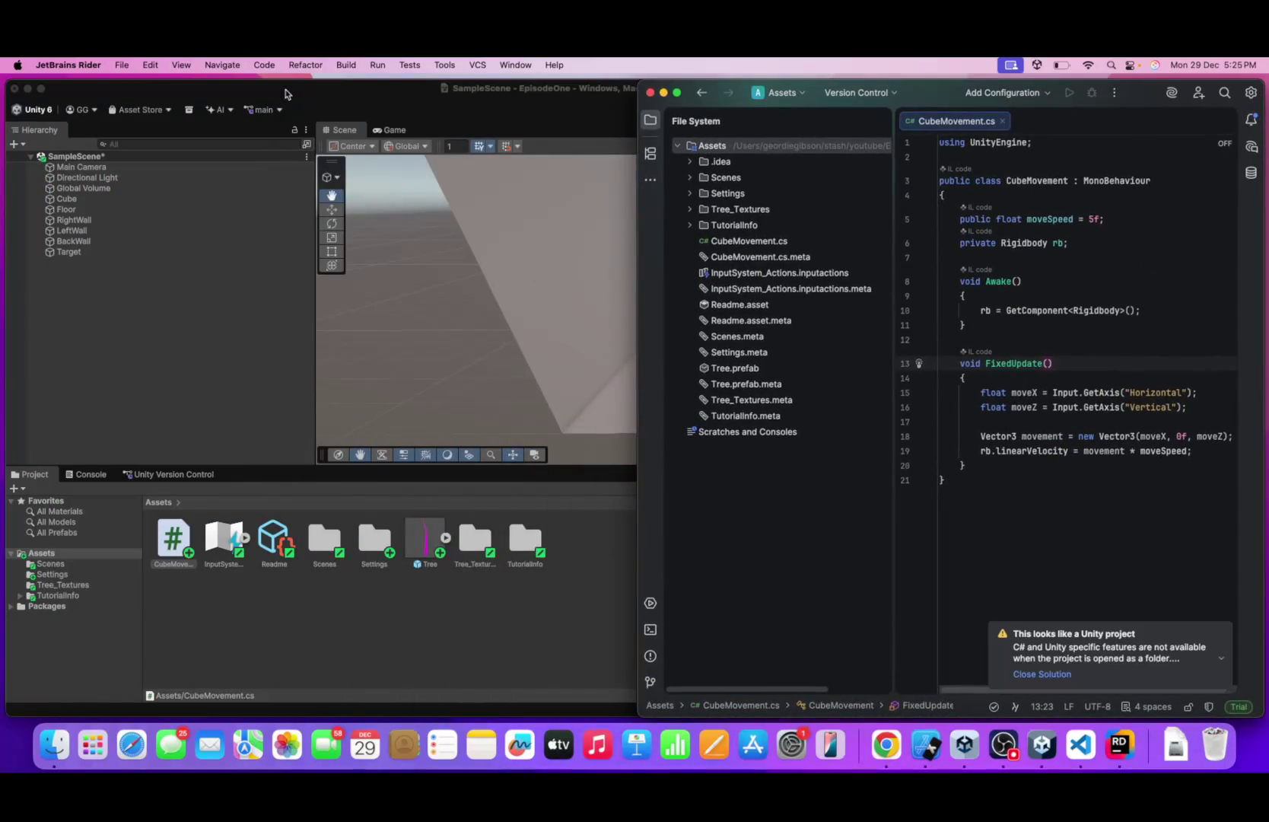
mouse_move(291, 92)
left_mouse_down()
mouse_move(3, 206)
mouse_move(6, 181)
mouse_move(356, 199)
mouse_move(70, 204)
mouse_move(10, 213)
mouse_move(2, 229)
mouse_move(0, 202)
left_mouse_up()
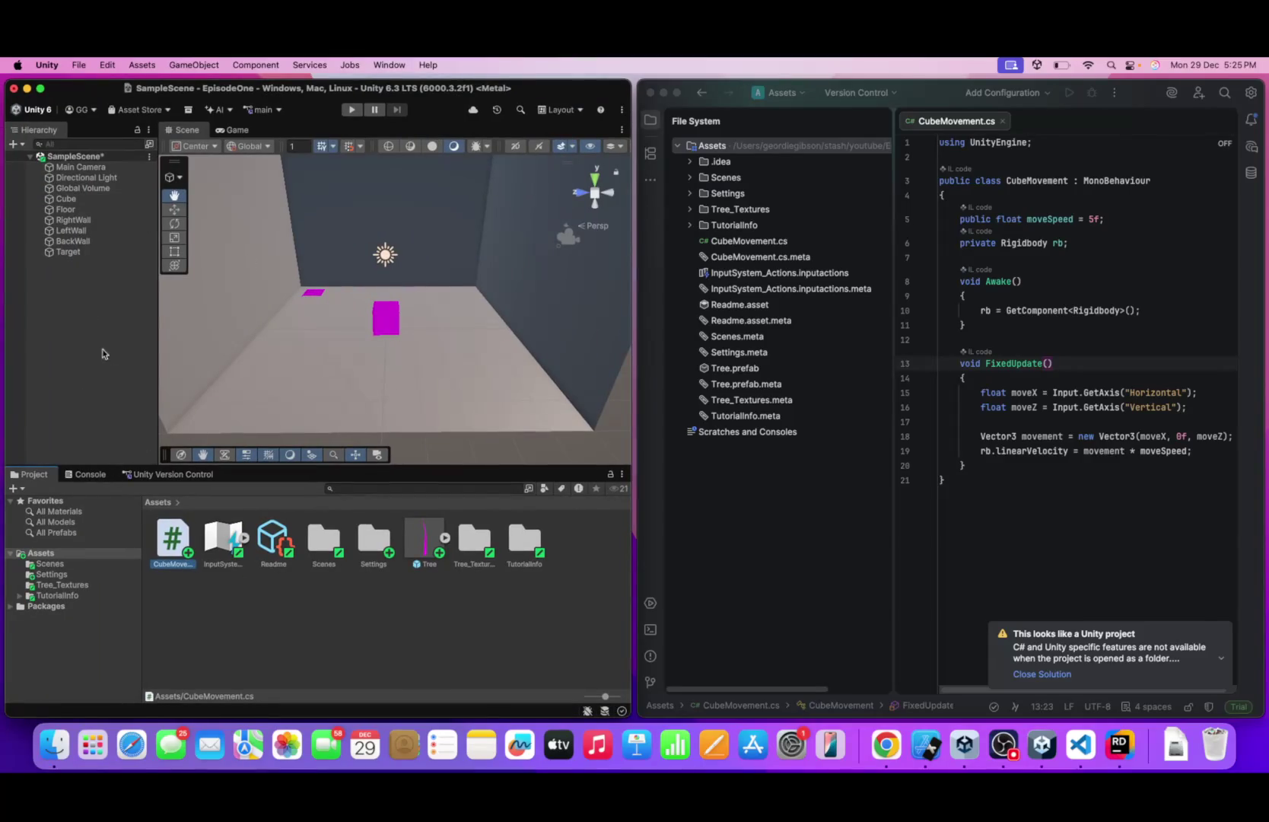
left_click(66, 199)
- Attach the CubeMovement script to Cube in the Hierarchy and frame the Cube
left_click_drag(172, 540, 82, 200)
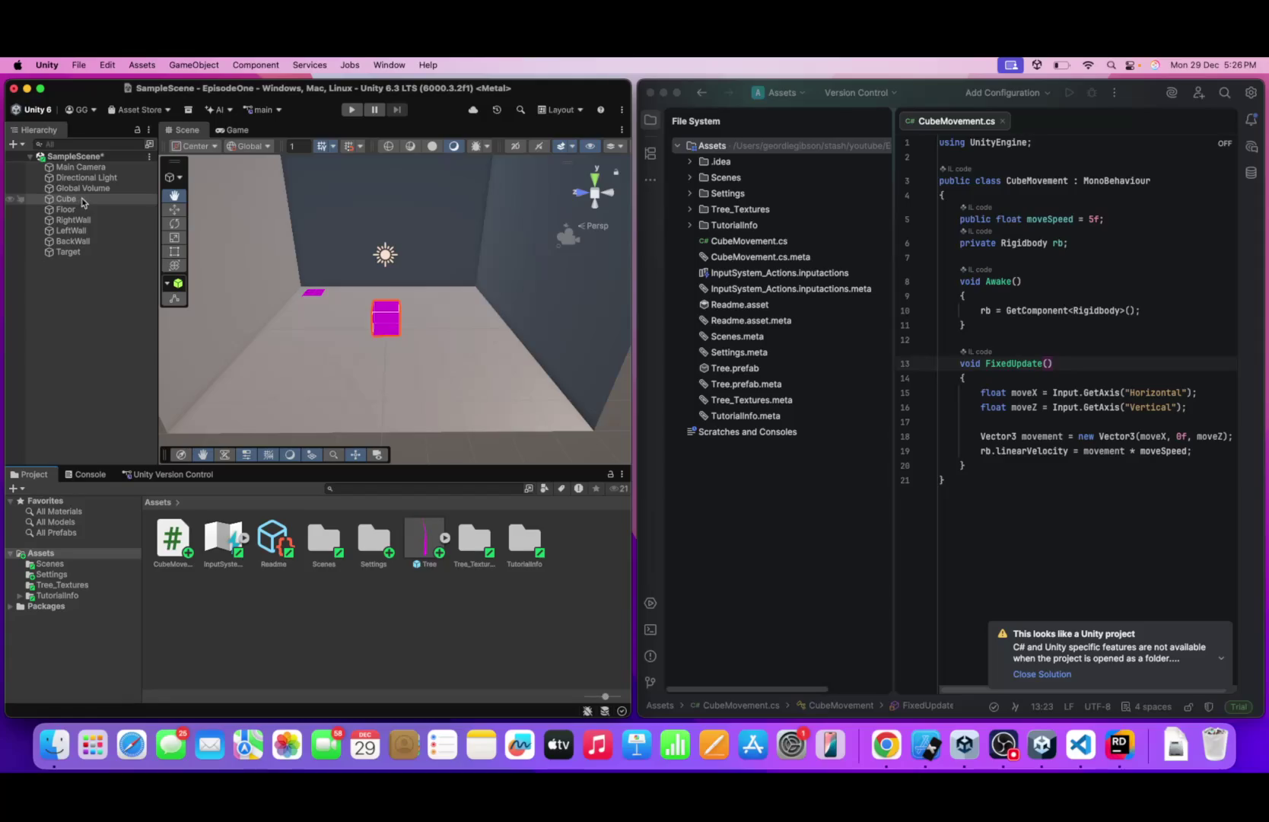
left_click(84, 201)
double_click(83, 200)
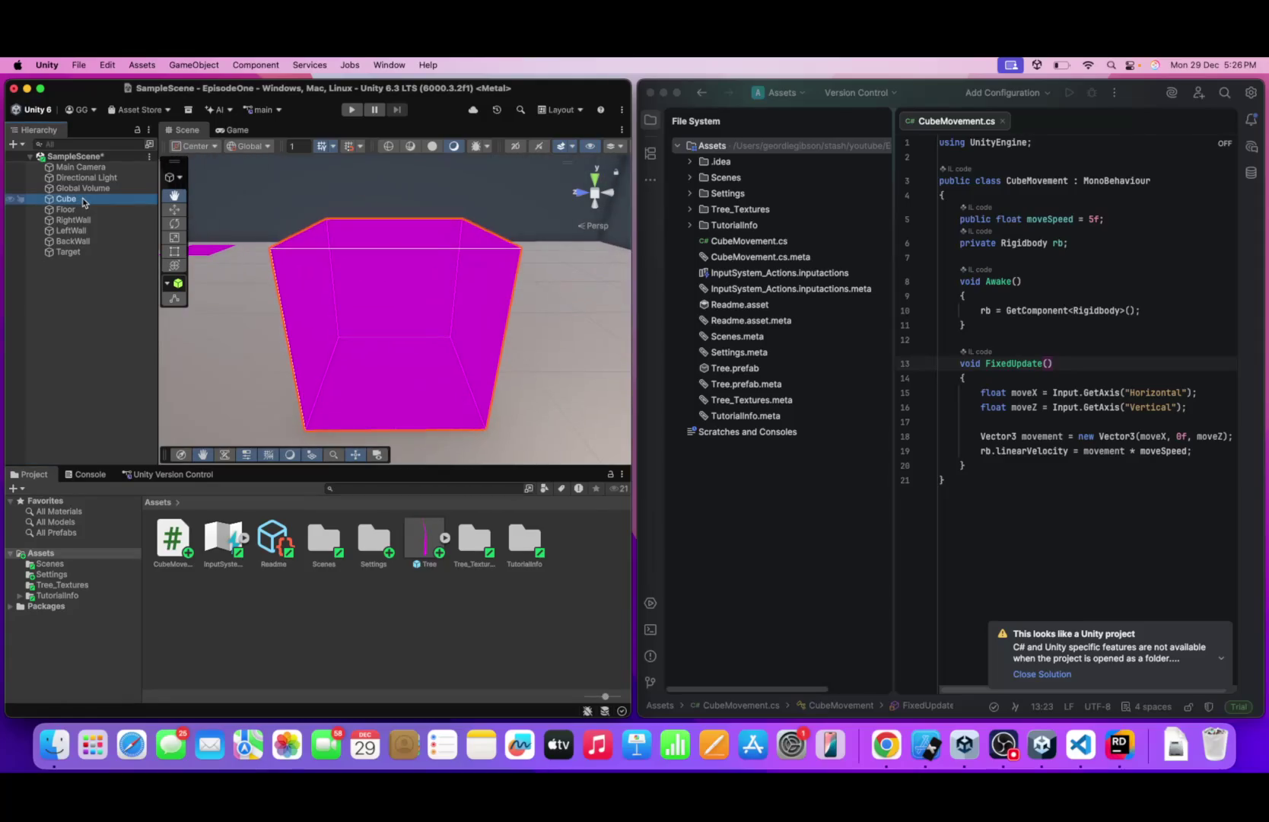
- Open a floating Properties window for Cube with Box Collider and Cube Movement collapsed
right_click(84, 201)
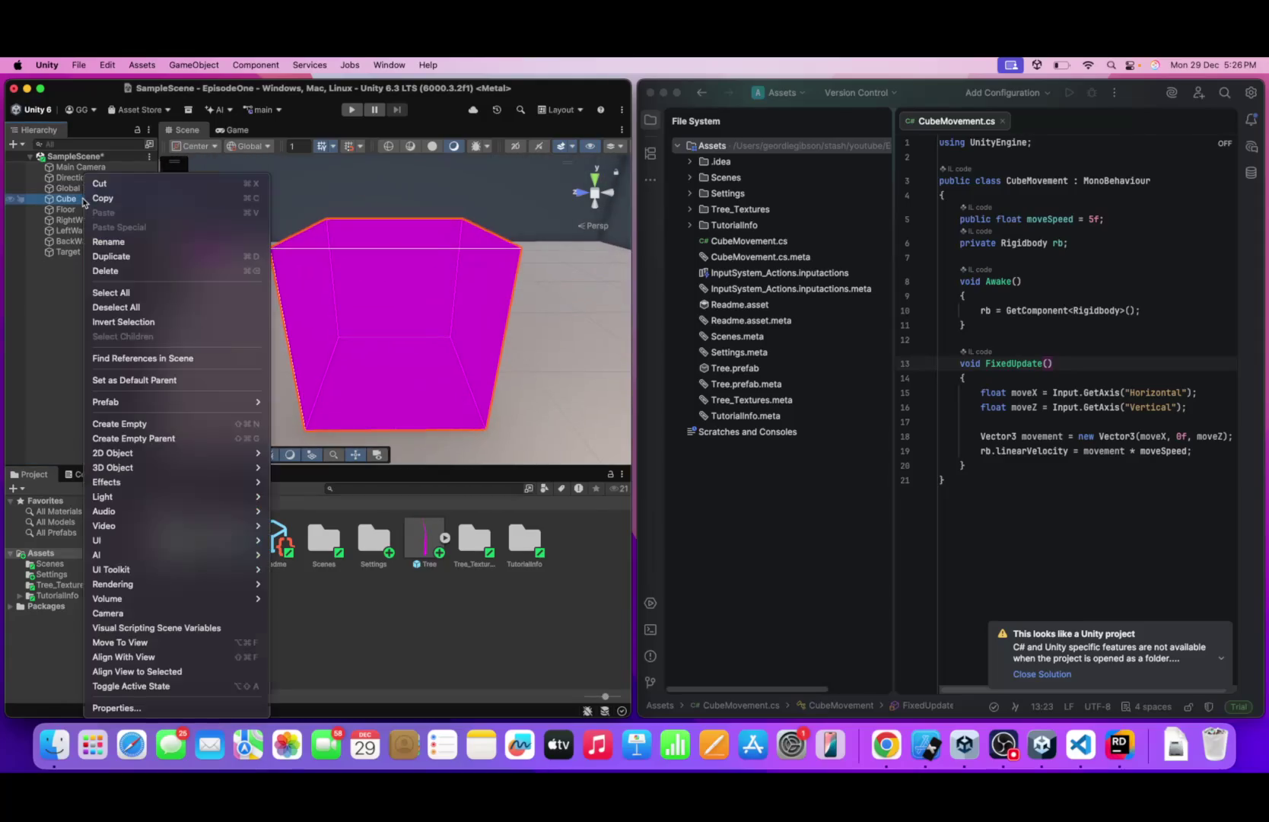
left_click(158, 713)
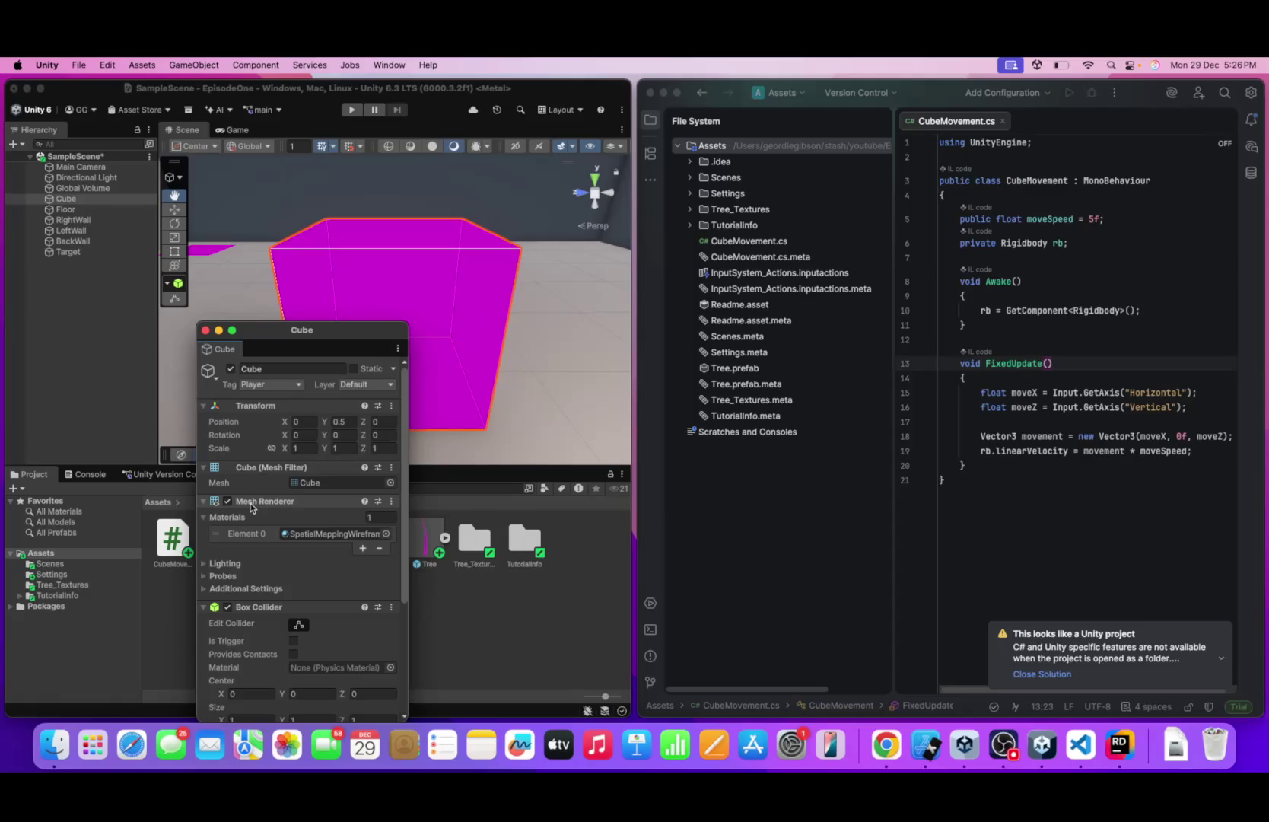
left_click(204, 607)
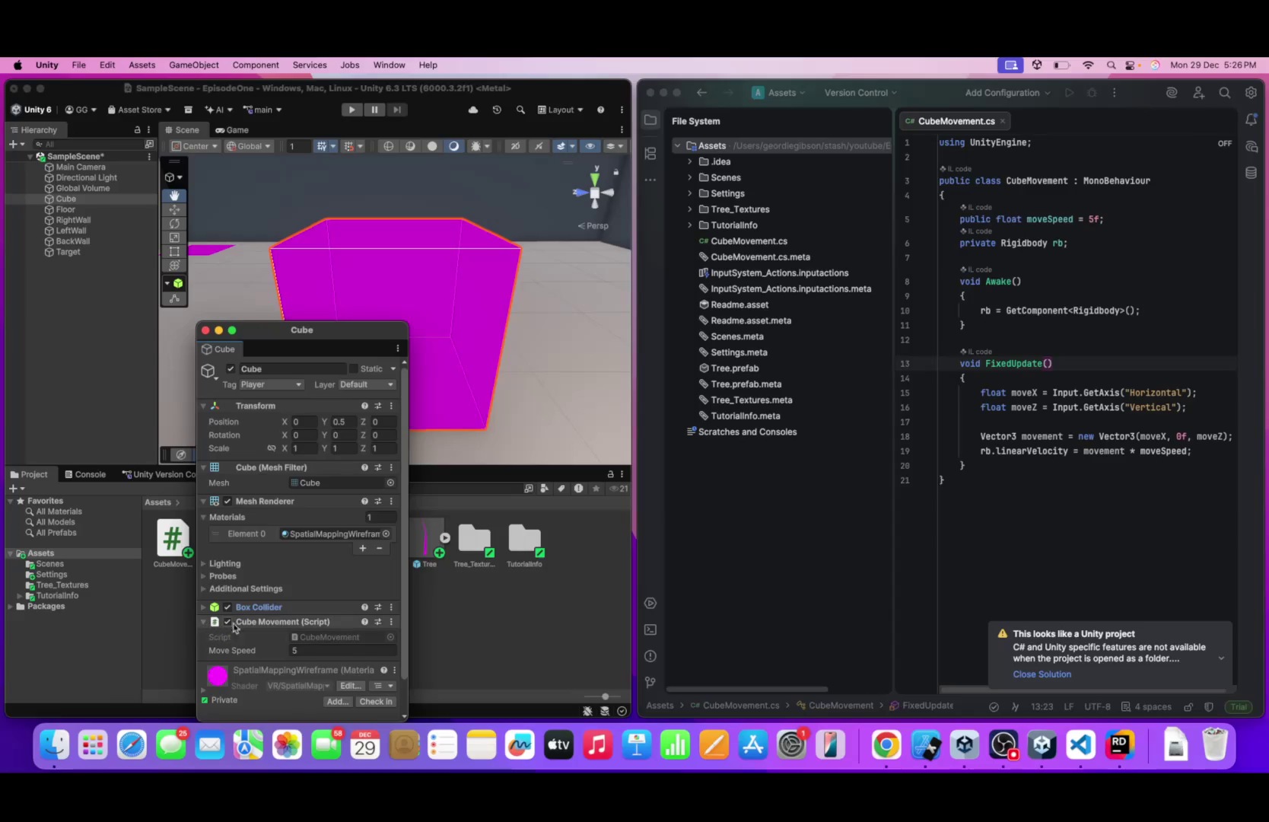
left_click(235, 623)
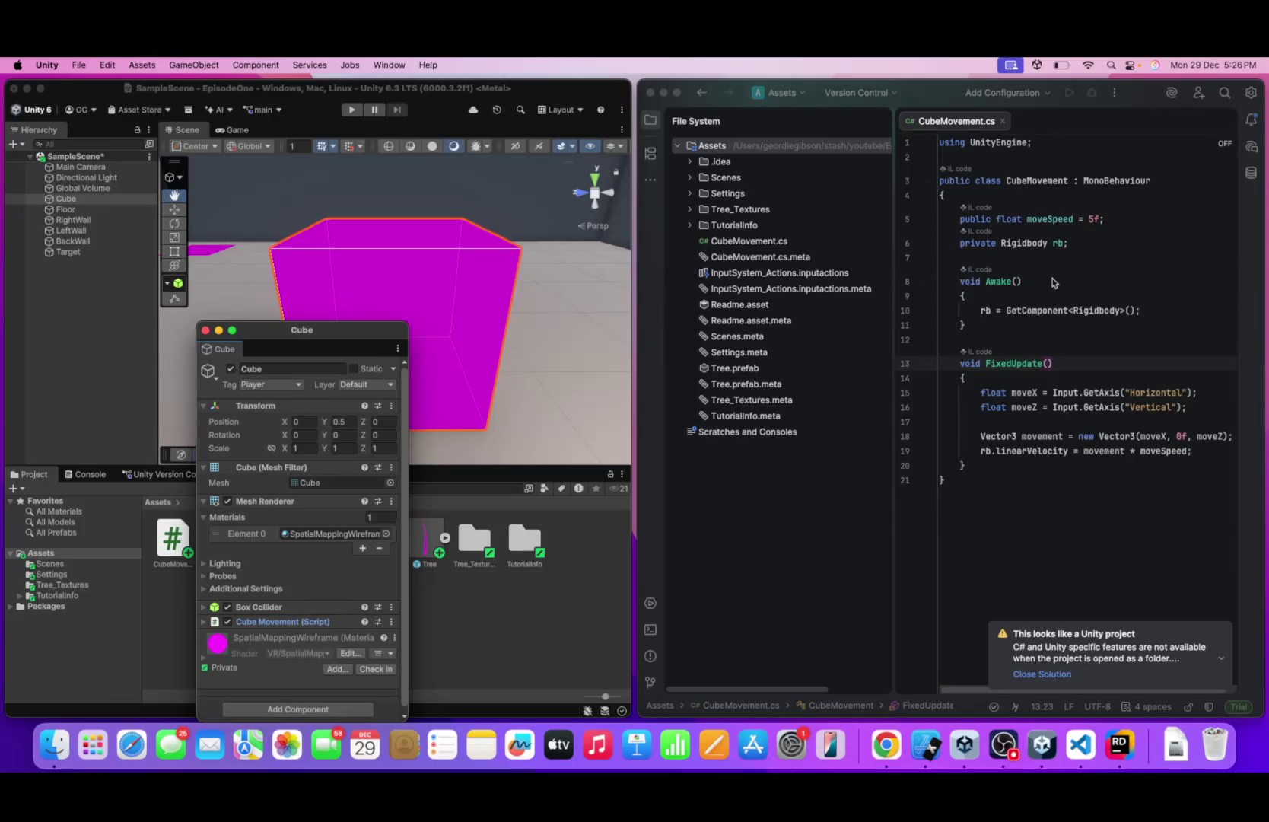
left_click(1031, 242)
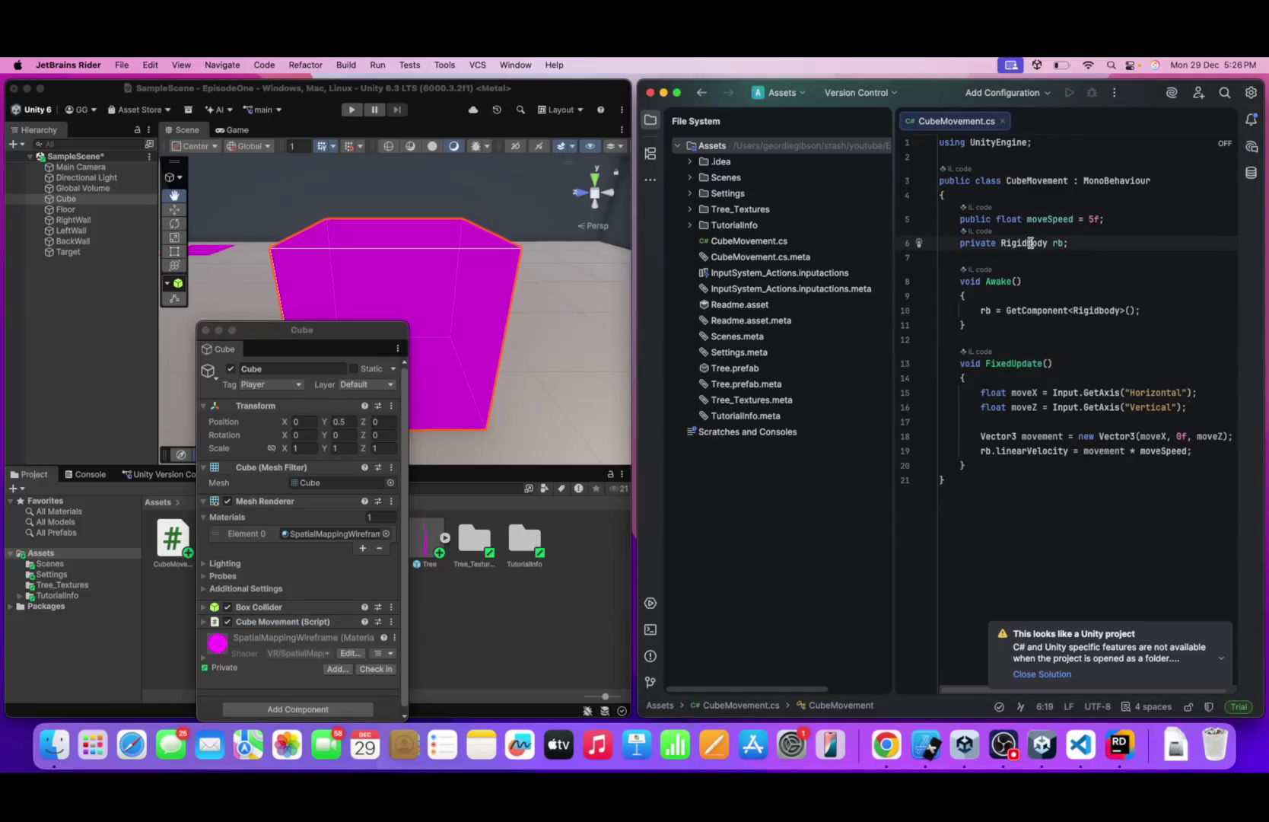
- Open and dismiss Rider's editor actions on the Rigidbody field and the first line of CubeMovement.cs
right_click(1030, 243)
left_click(1056, 233)
right_click(1023, 244)
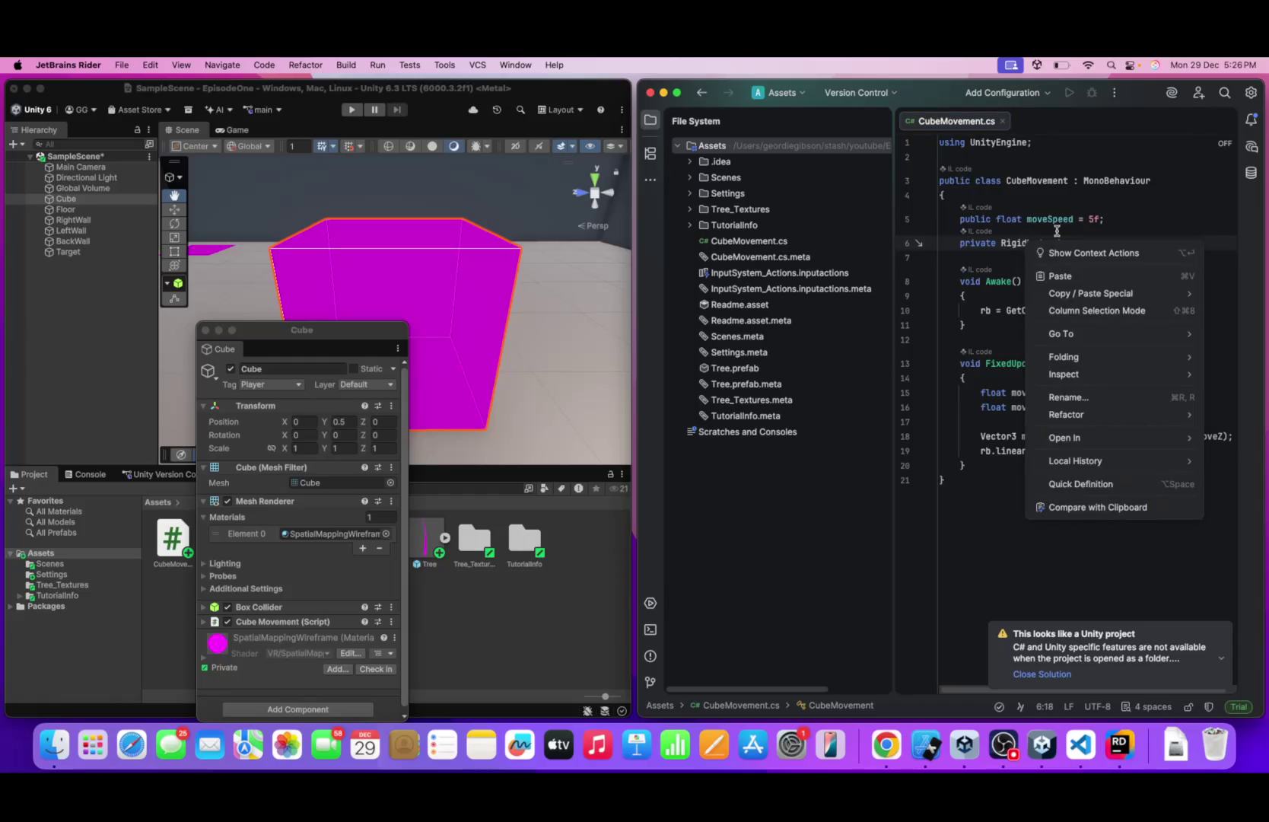
left_click(1056, 230)
right_click(998, 145)
left_click(997, 147)
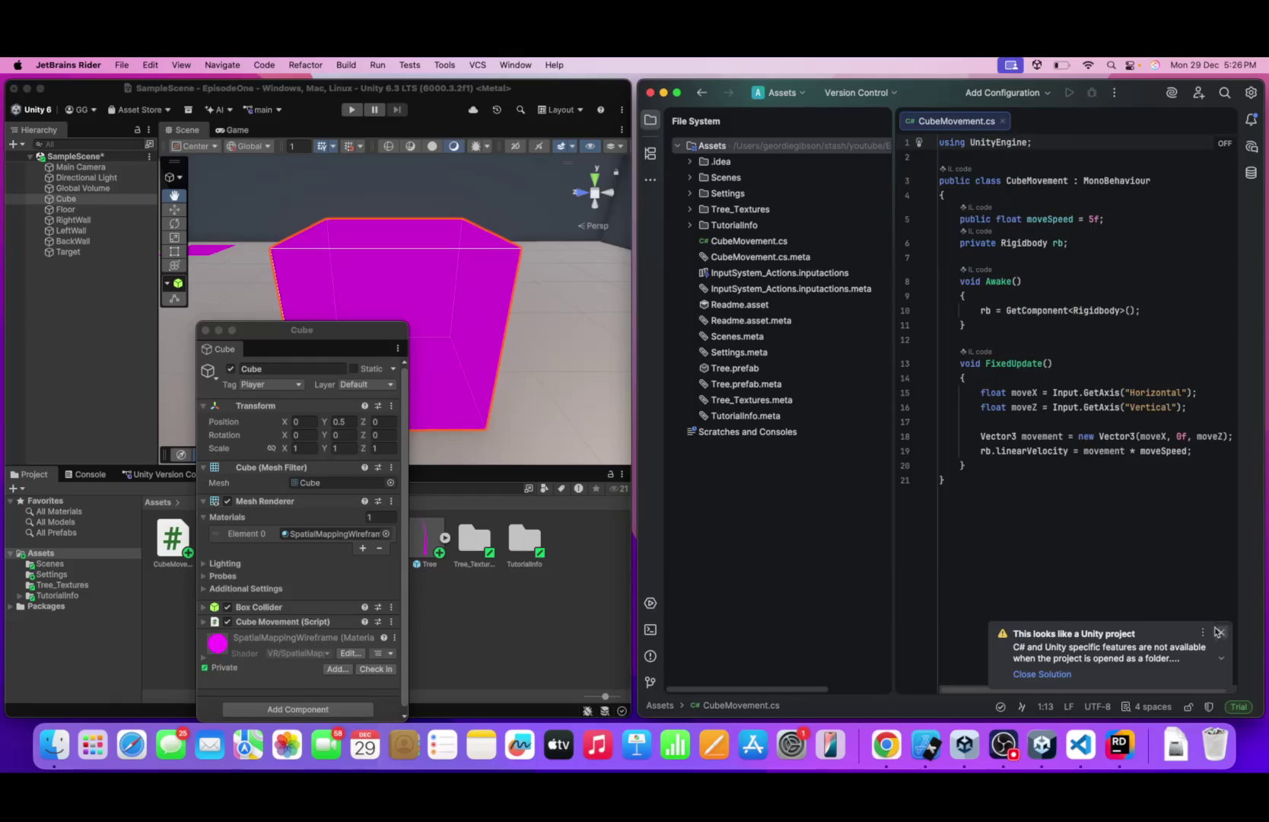
- Dismiss the project notification, close the floating Cube properties window, and enter Play mode
left_click(1218, 632)
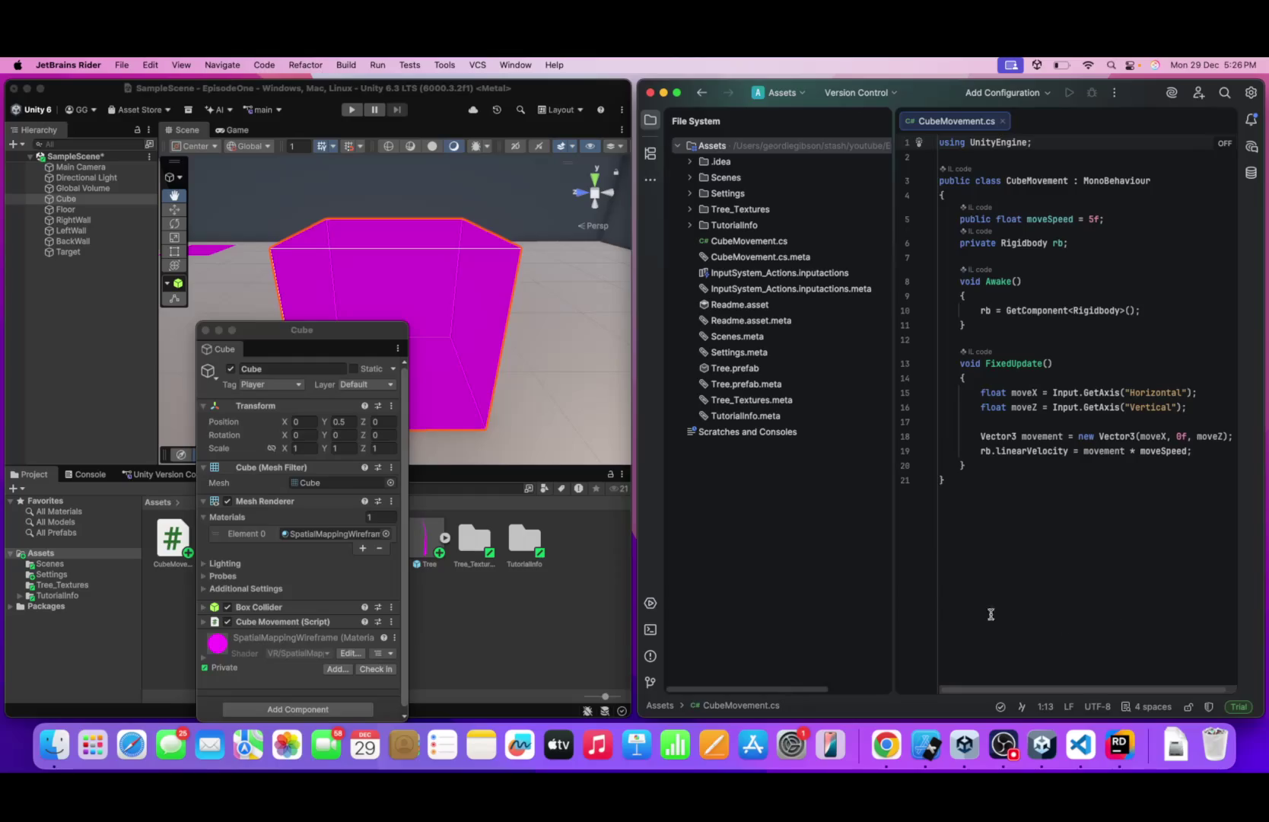
scroll(287, 493, "down", 1)
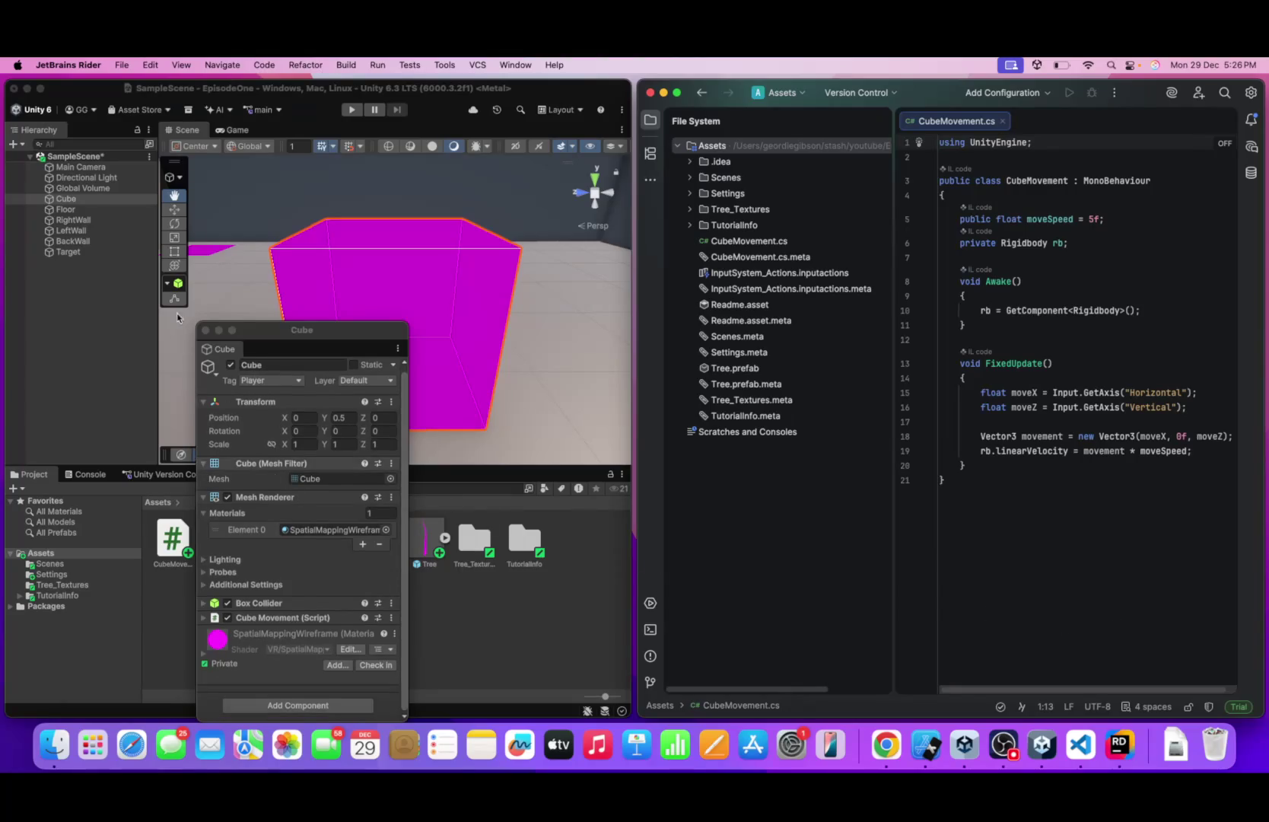
left_click(205, 332)
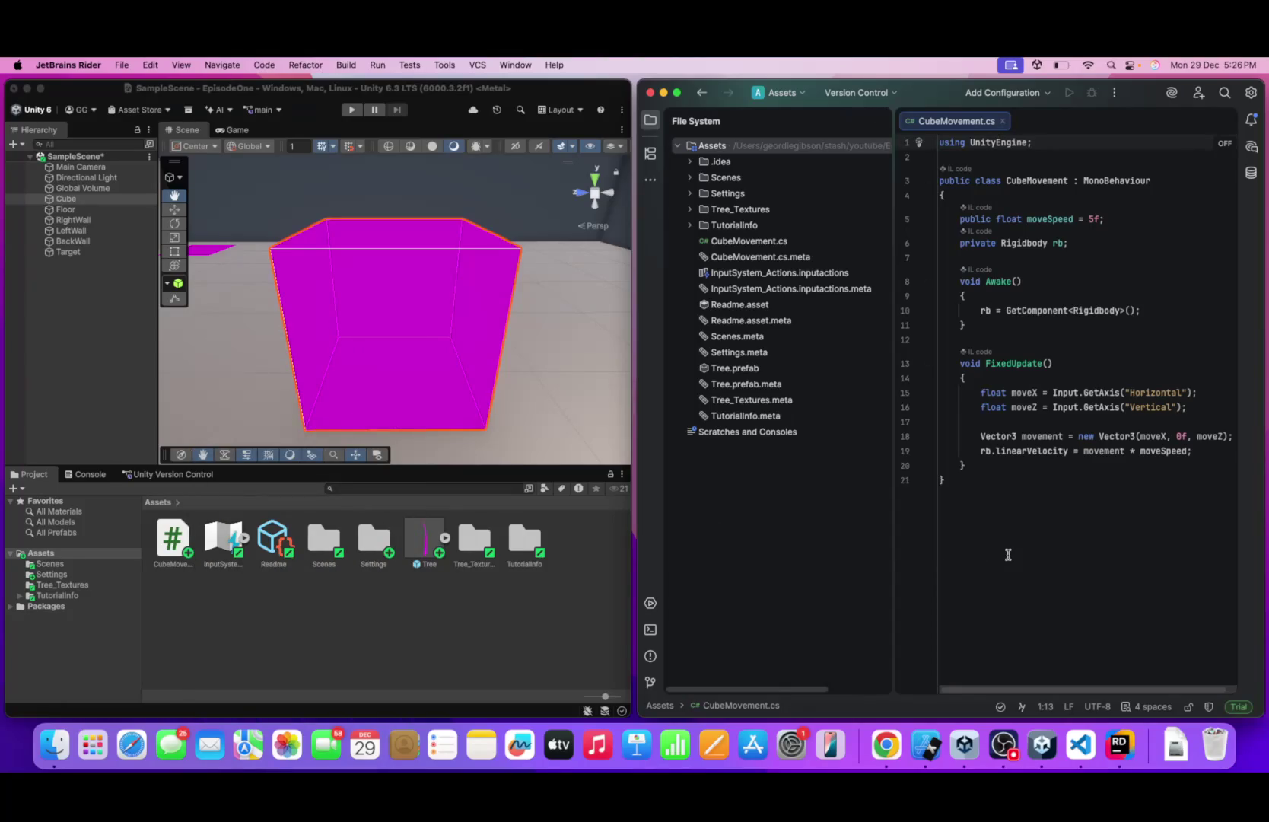
scroll(1006, 553, "right", 1)
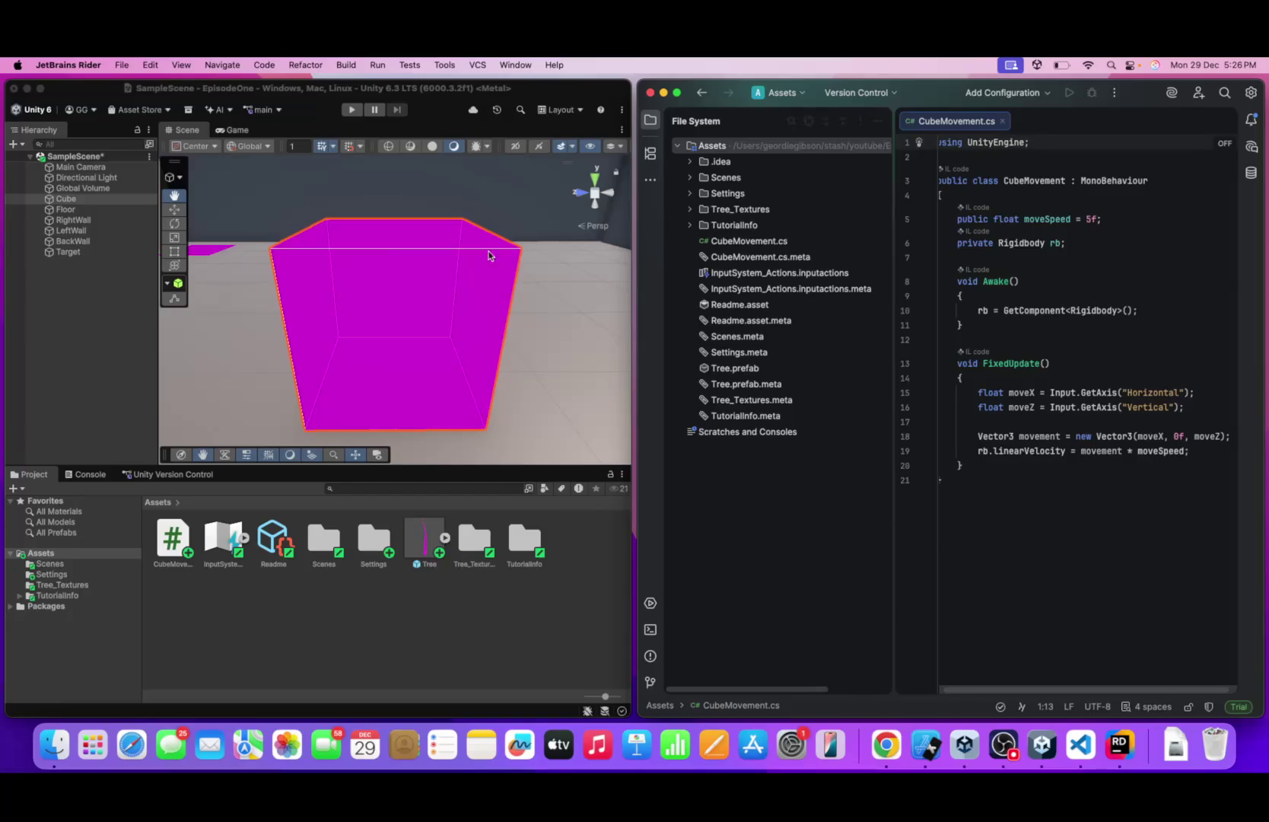
left_click(352, 109)
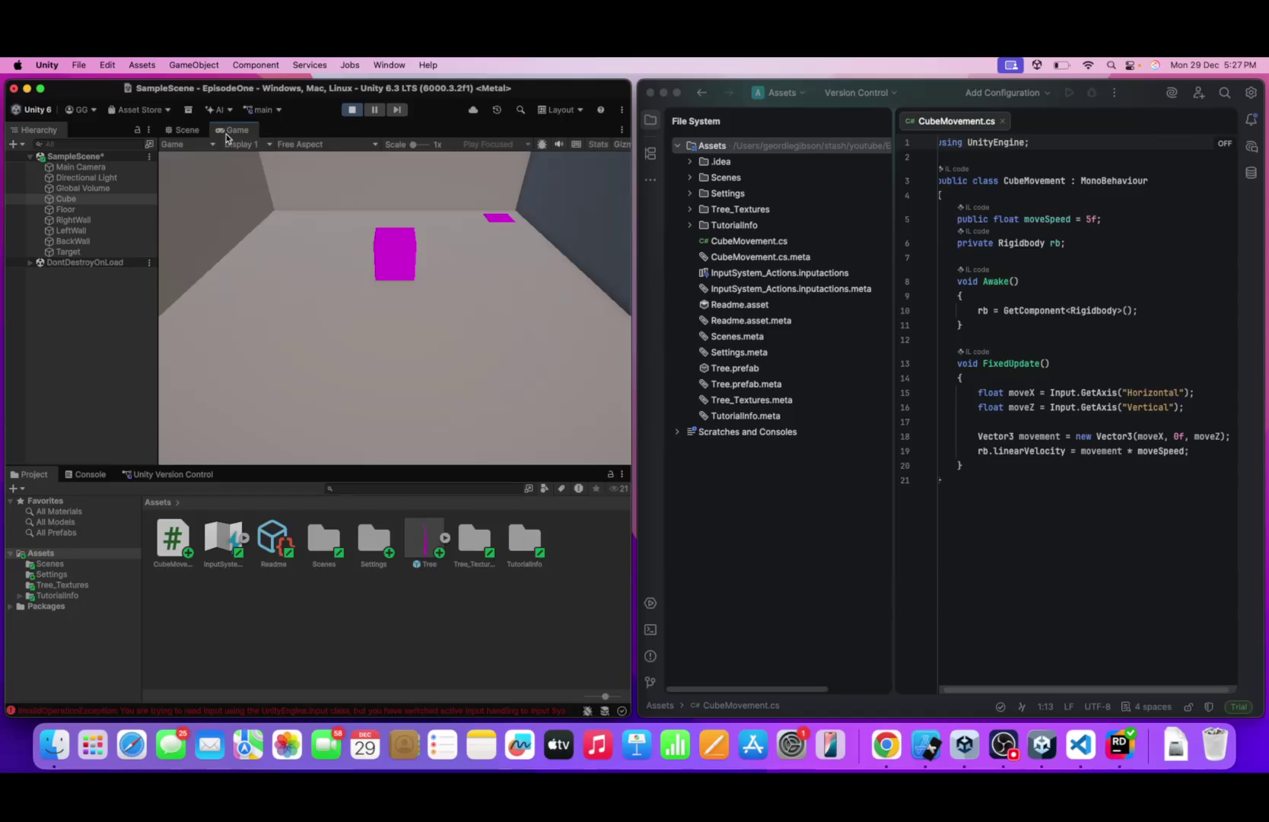
- Stop Play mode and switch back to Rider with Cmd+Tab
left_click(349, 111)
key("super+Tab")
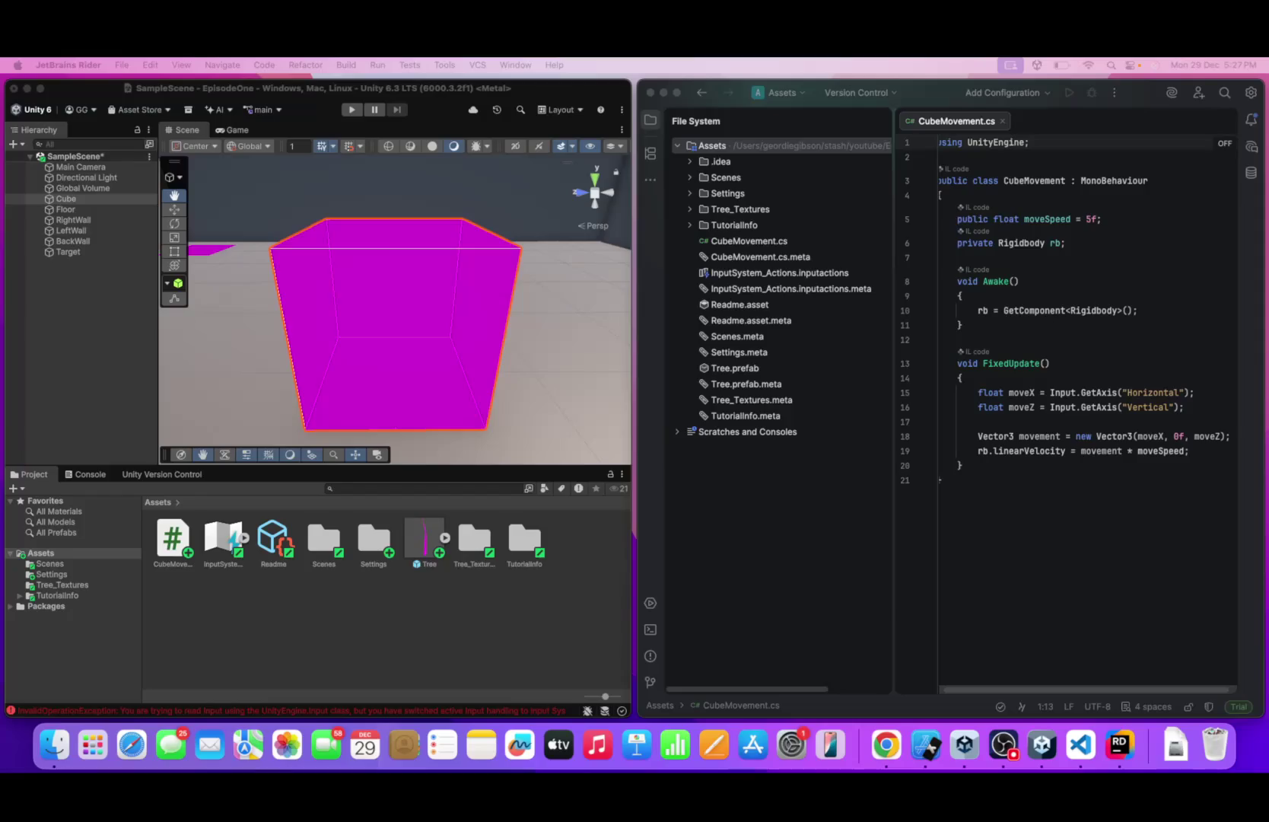
- Show the Console to list the InvalidOperationException errors
right_click(71, 199)
left_click(321, 654)
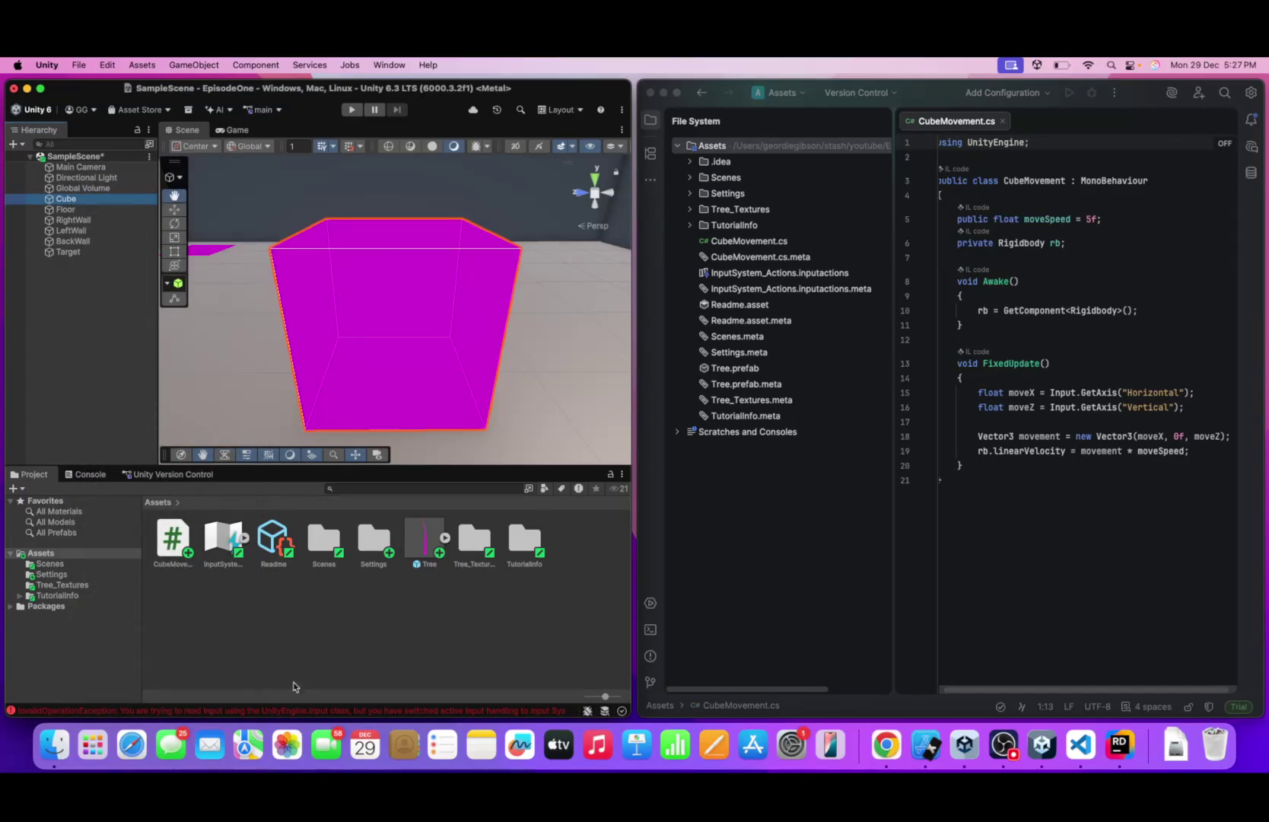
left_click(470, 709)
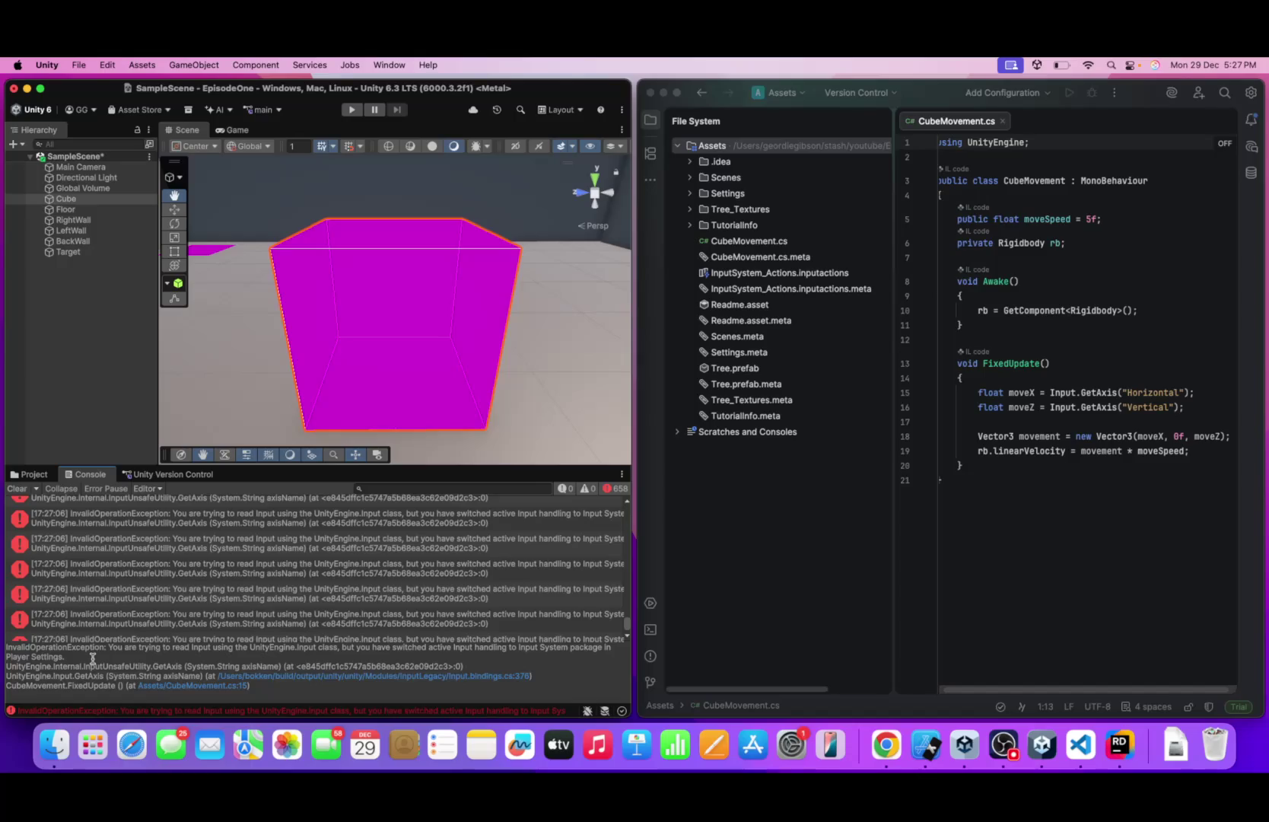
- Set the Cube's tag to Untagged in its Properties window and start Play mode again
right_click(69, 199)
left_click(142, 707)
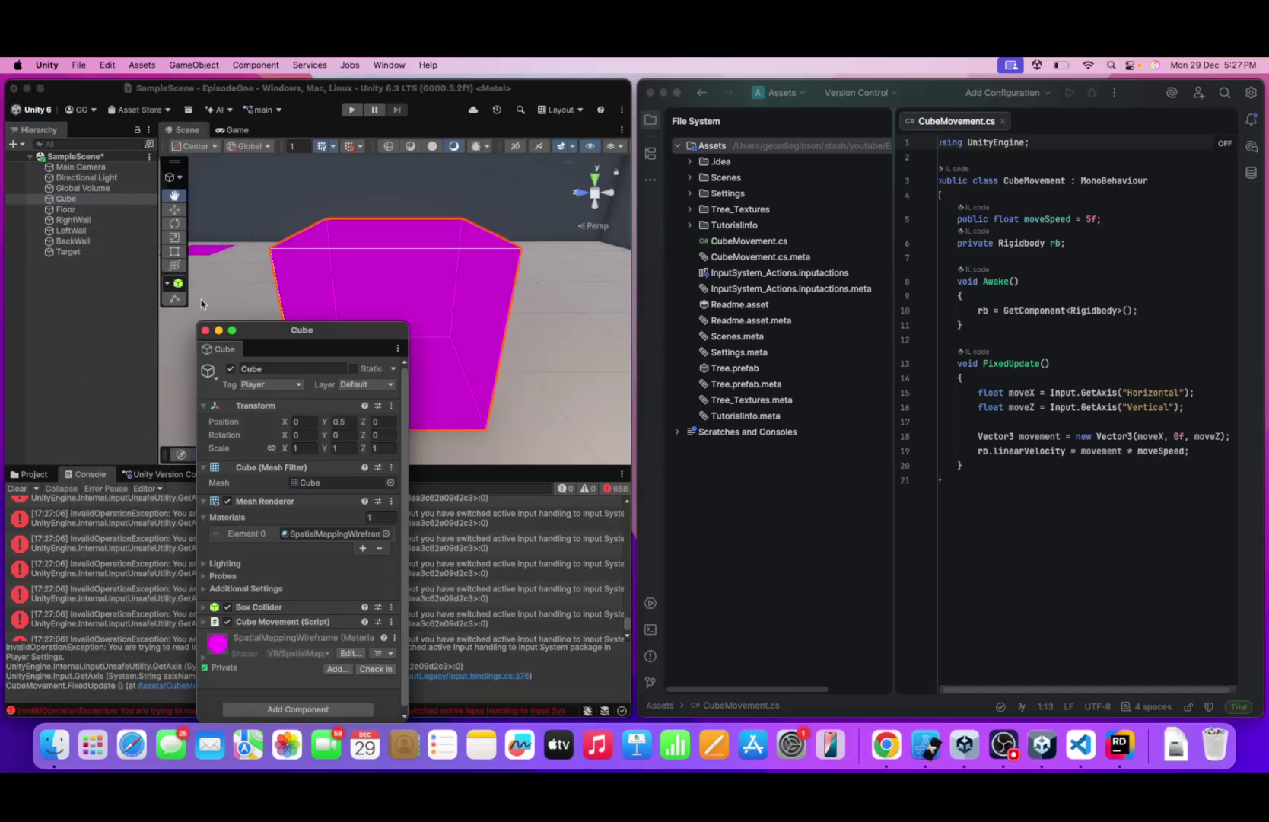
left_click(255, 385)
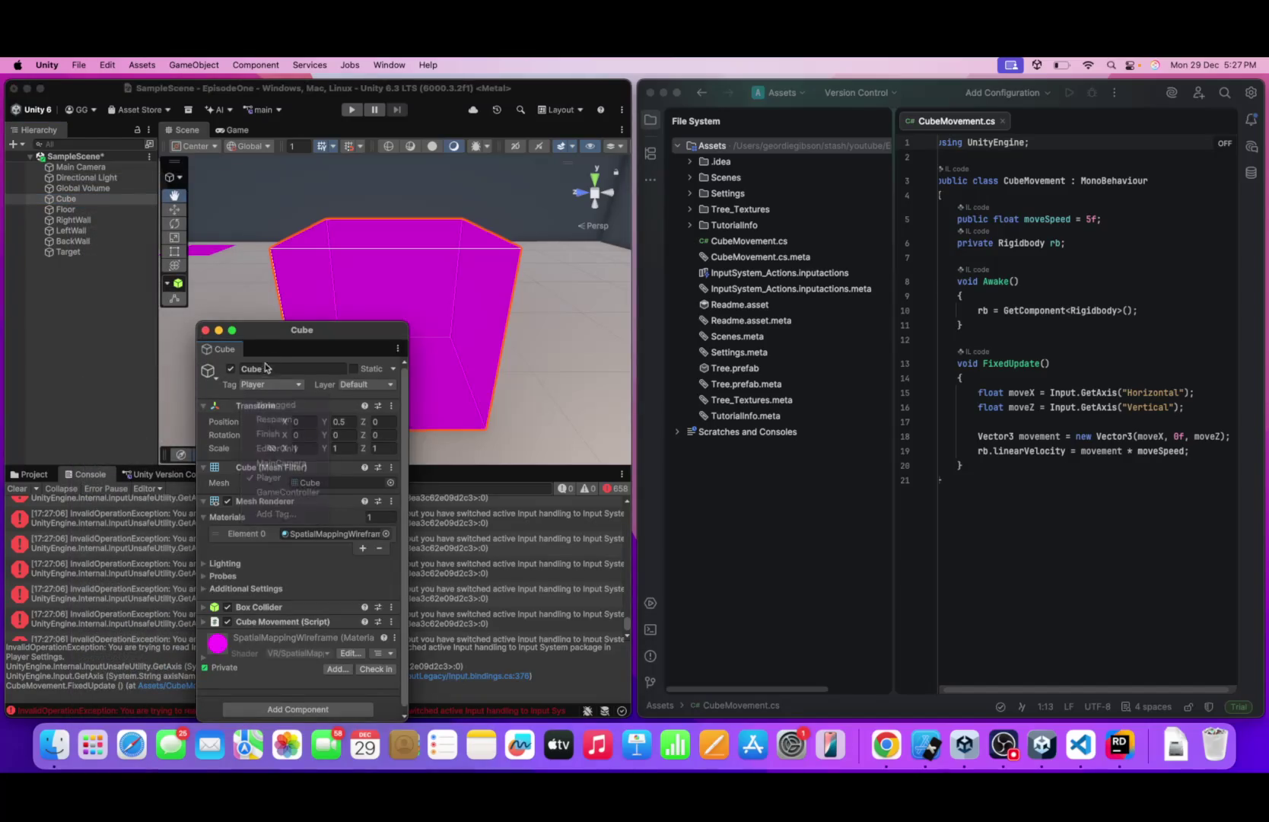
left_click(206, 331)
left_click(350, 111)
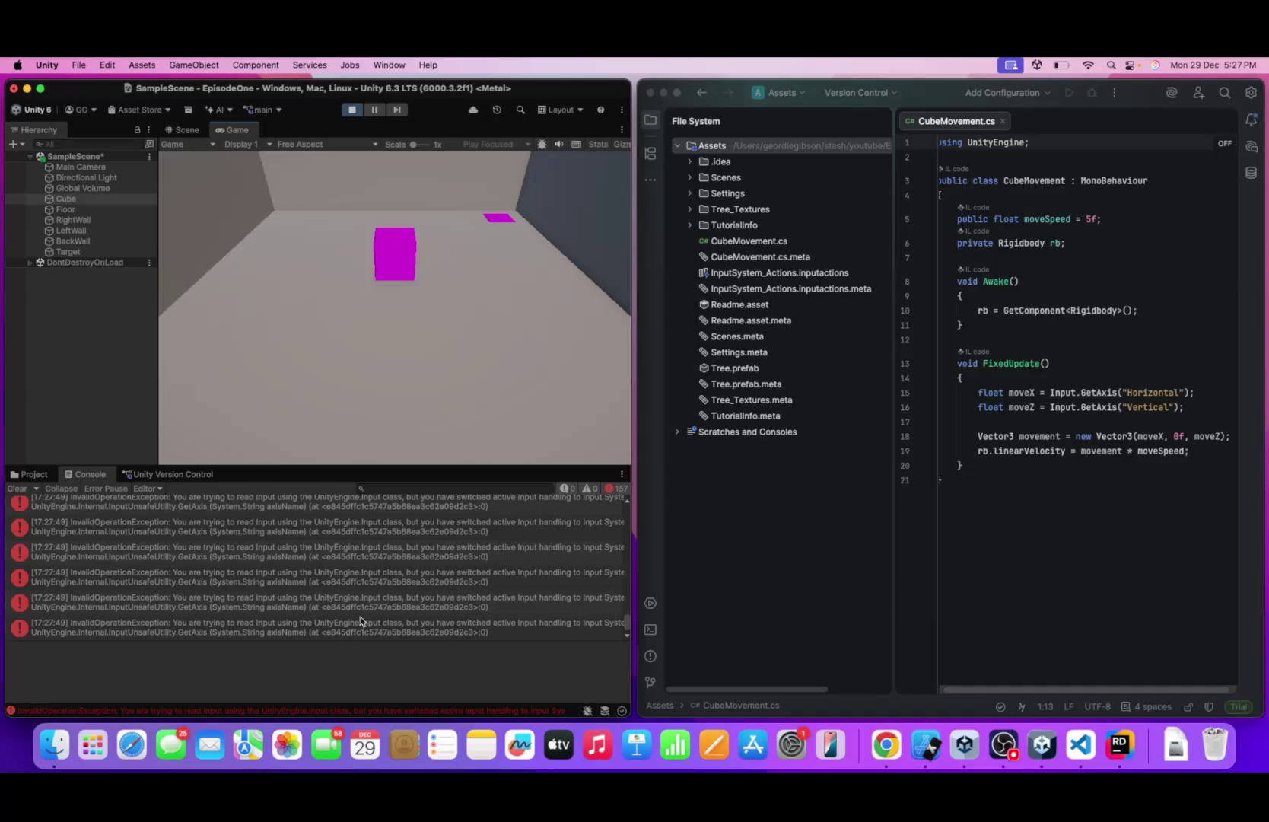
- Inspect one input error's stack trace pointing to CubeMovement.cs line 15, then open the Edit menu
left_click(483, 605)
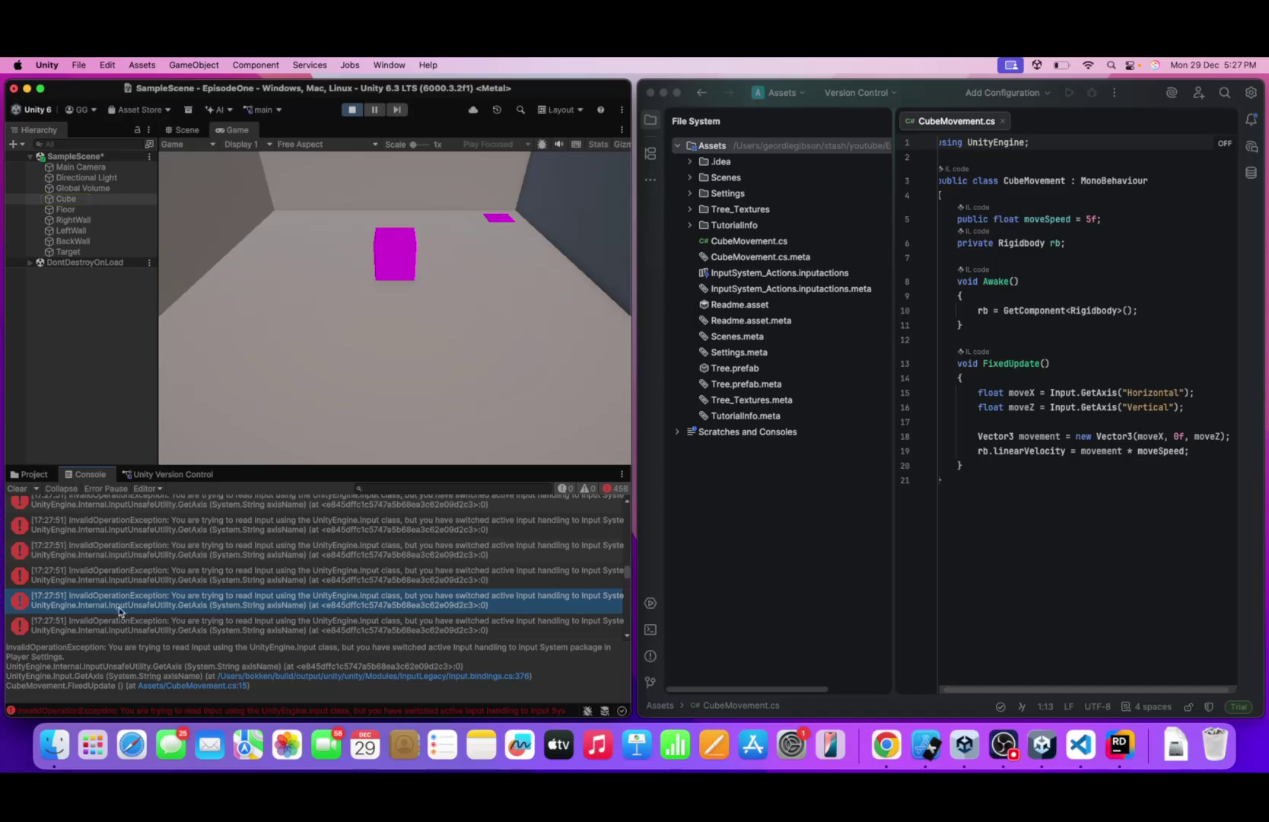
key("super+Tab")
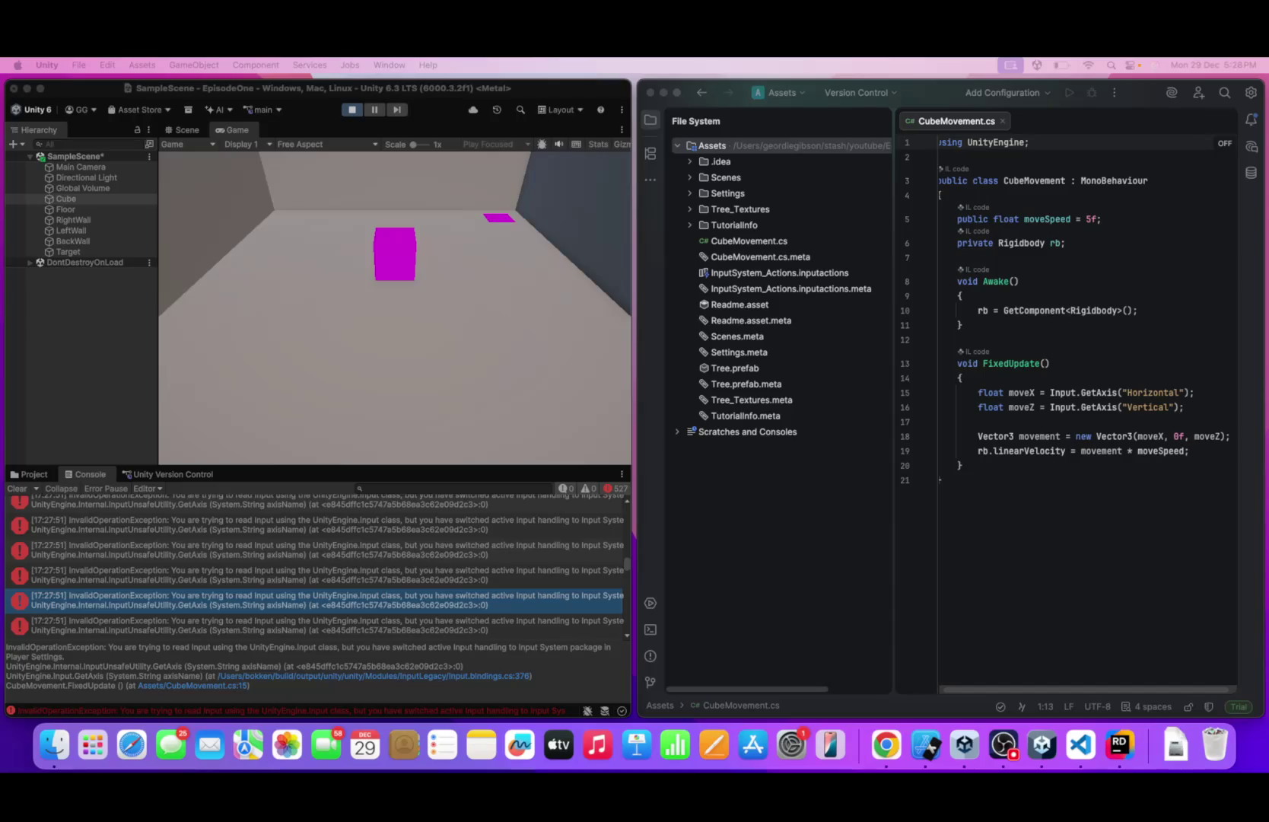
left_click(212, 187)
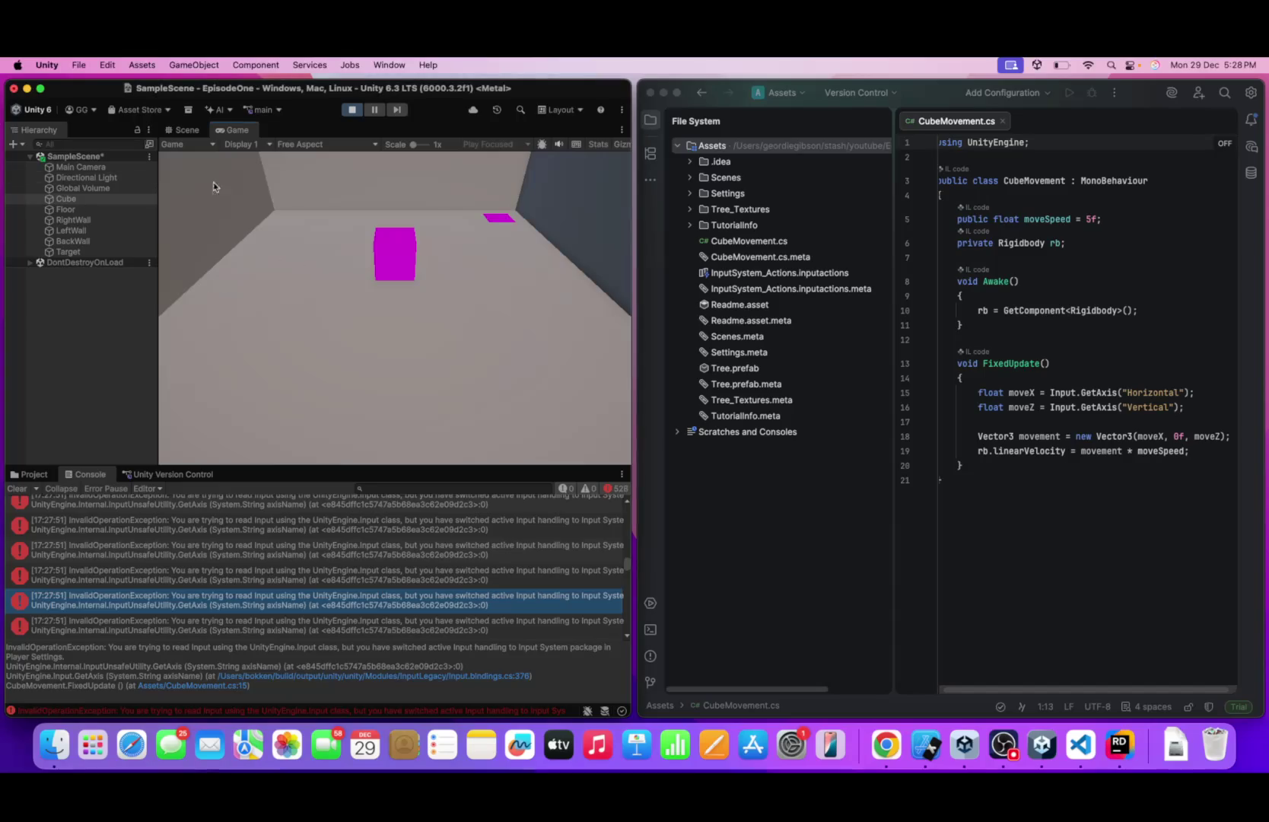
left_click(106, 63)
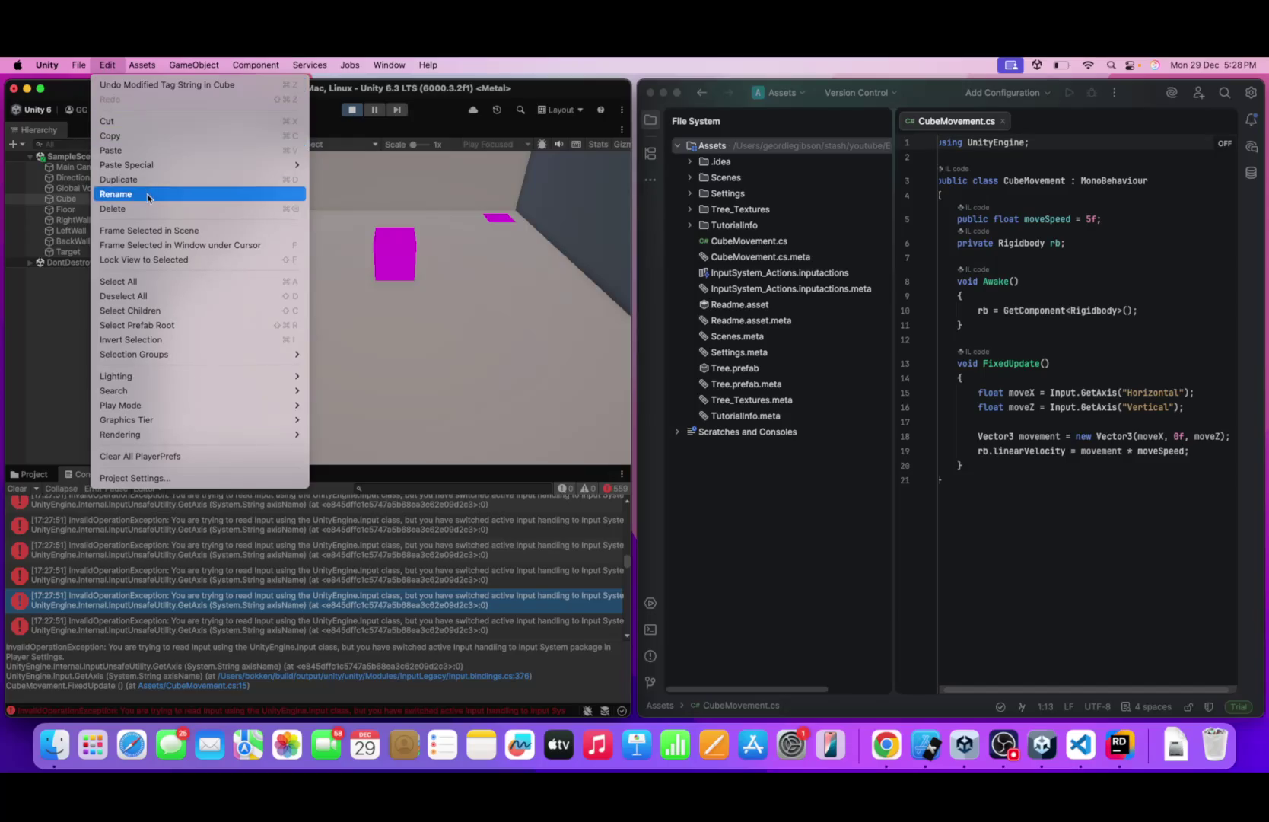
- Open Project Settings, search 'input', select Input Manager, and maximise the window
left_click(161, 477)
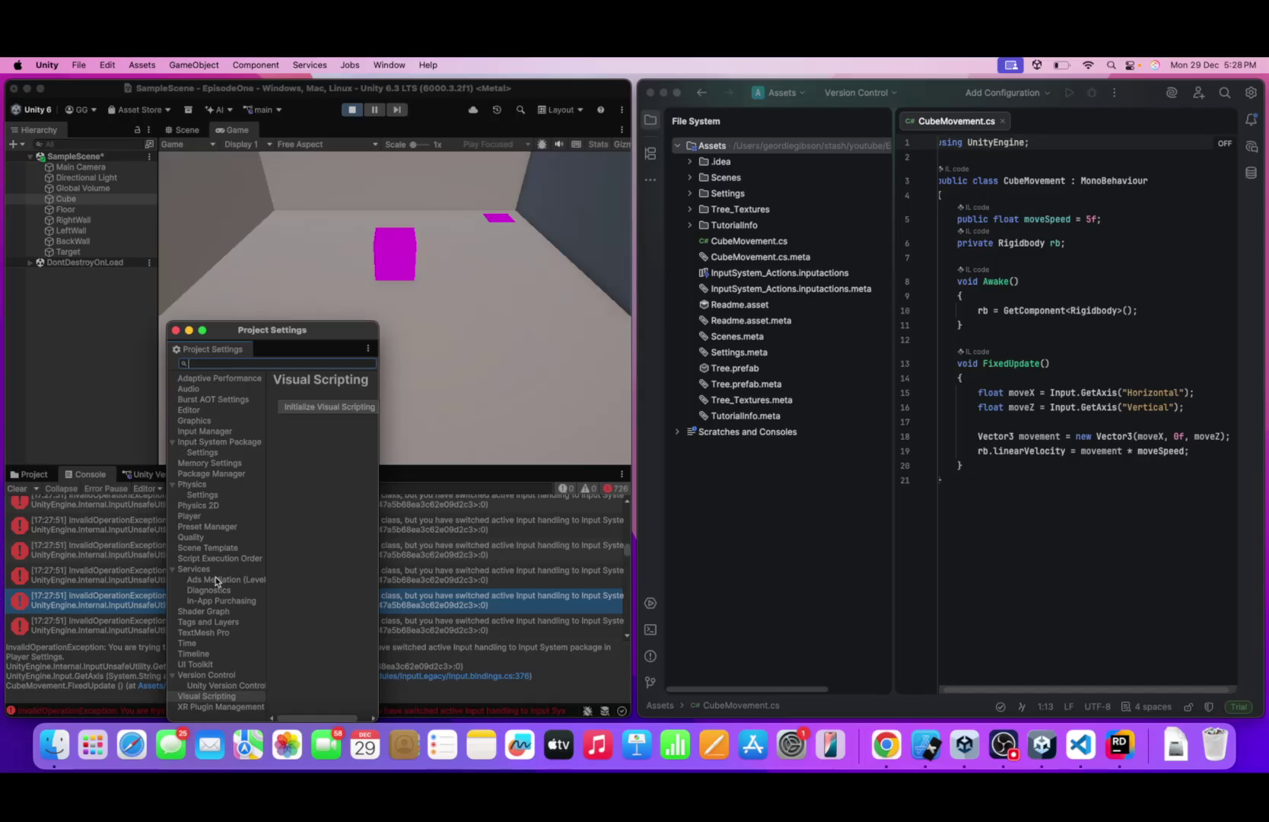
type("input")
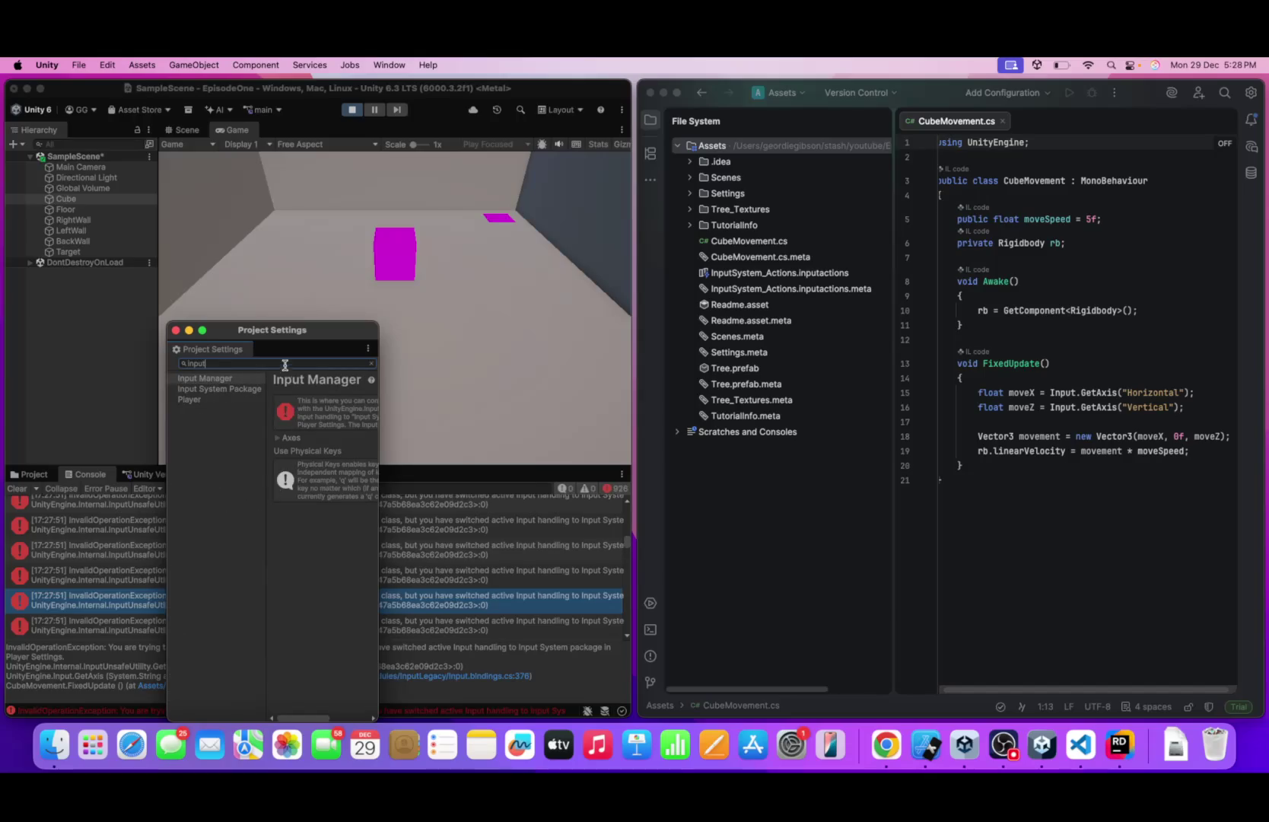
left_click(226, 378)
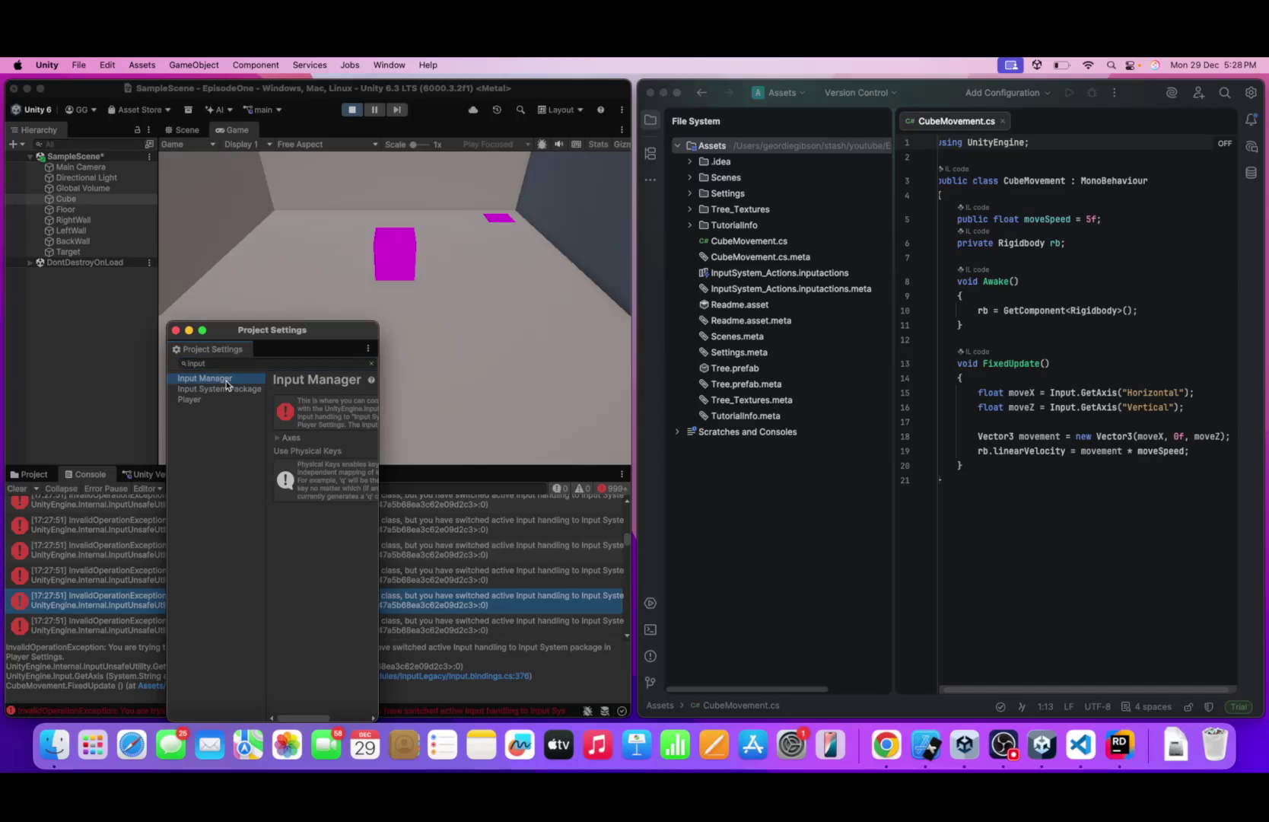
double_click(312, 331)
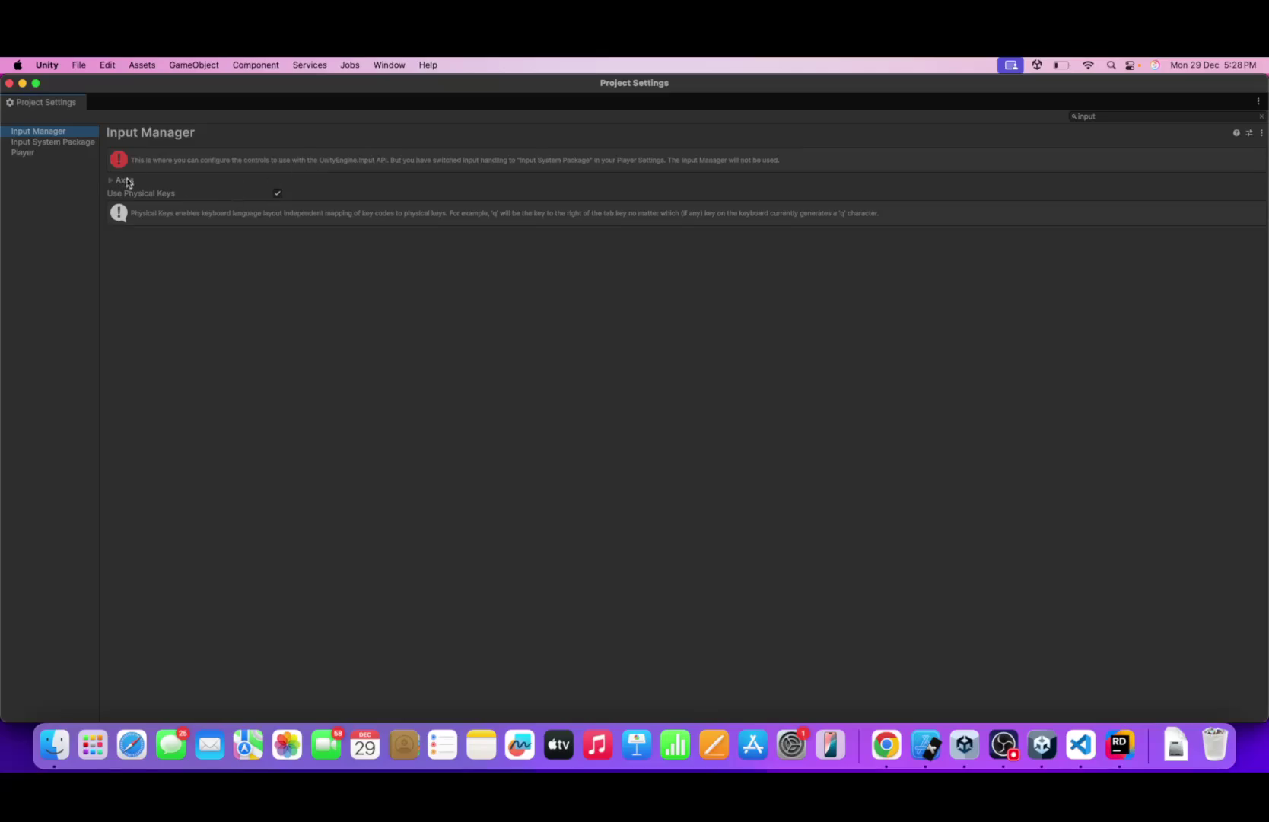
- Search Project Settings for 'activeInput handling' and expand the Player's Other Settings
left_click(112, 182)
left_click(112, 182)
left_click(1099, 118)
type("activeInput")
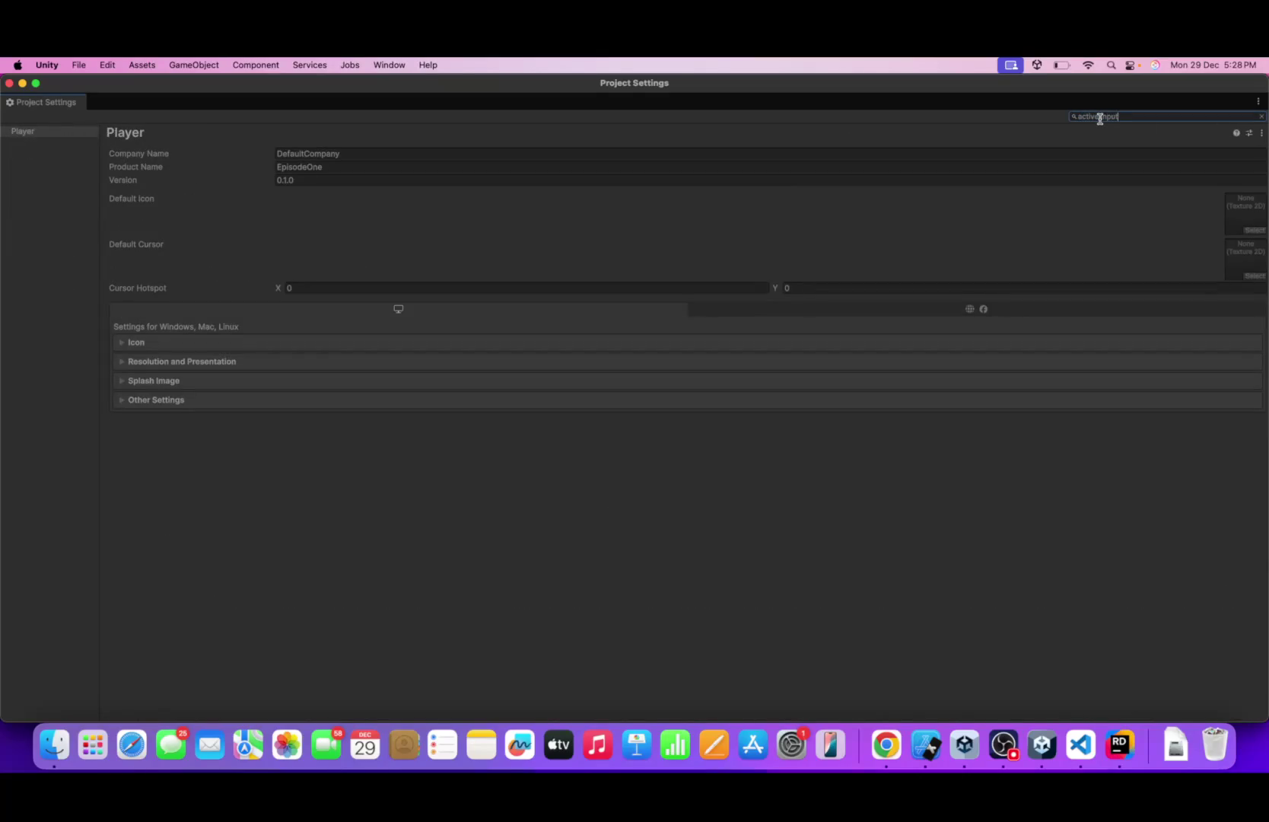
type(" handling")
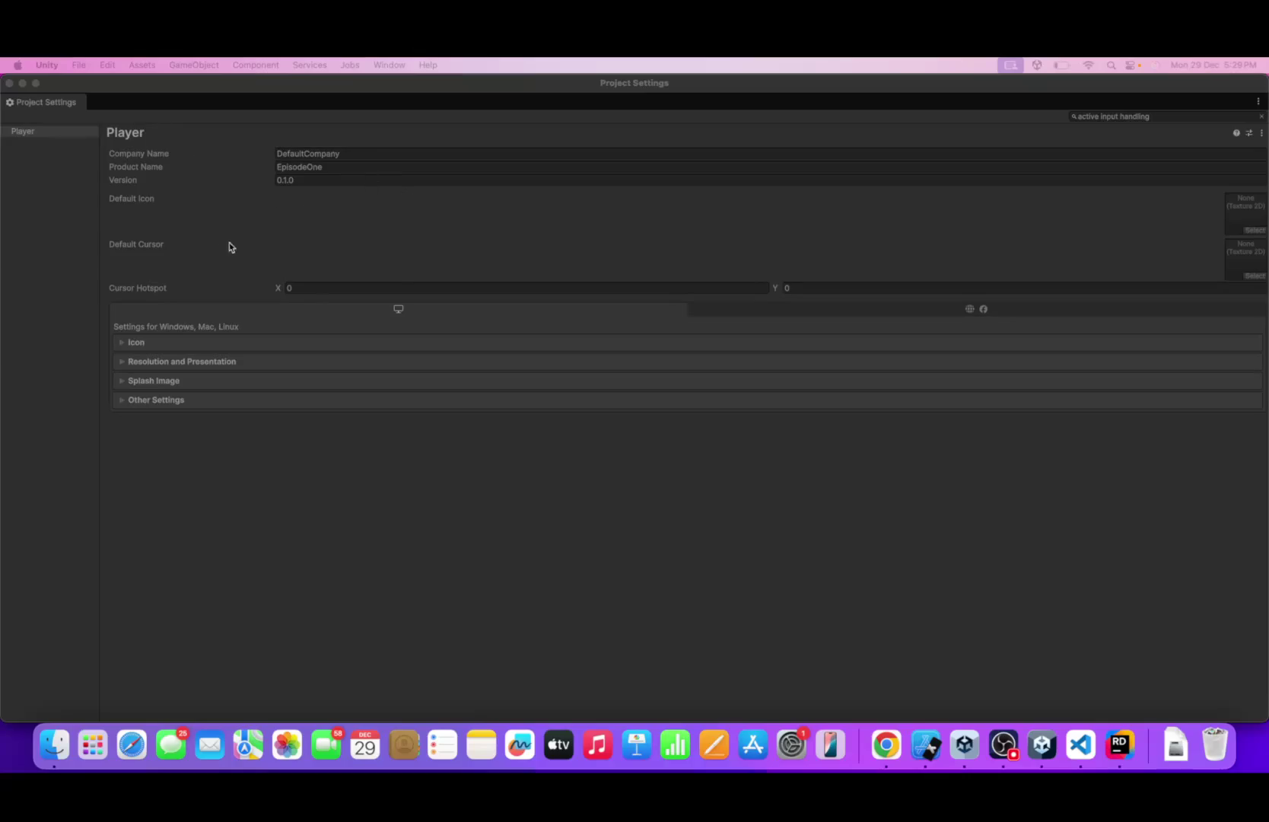
left_click(119, 402)
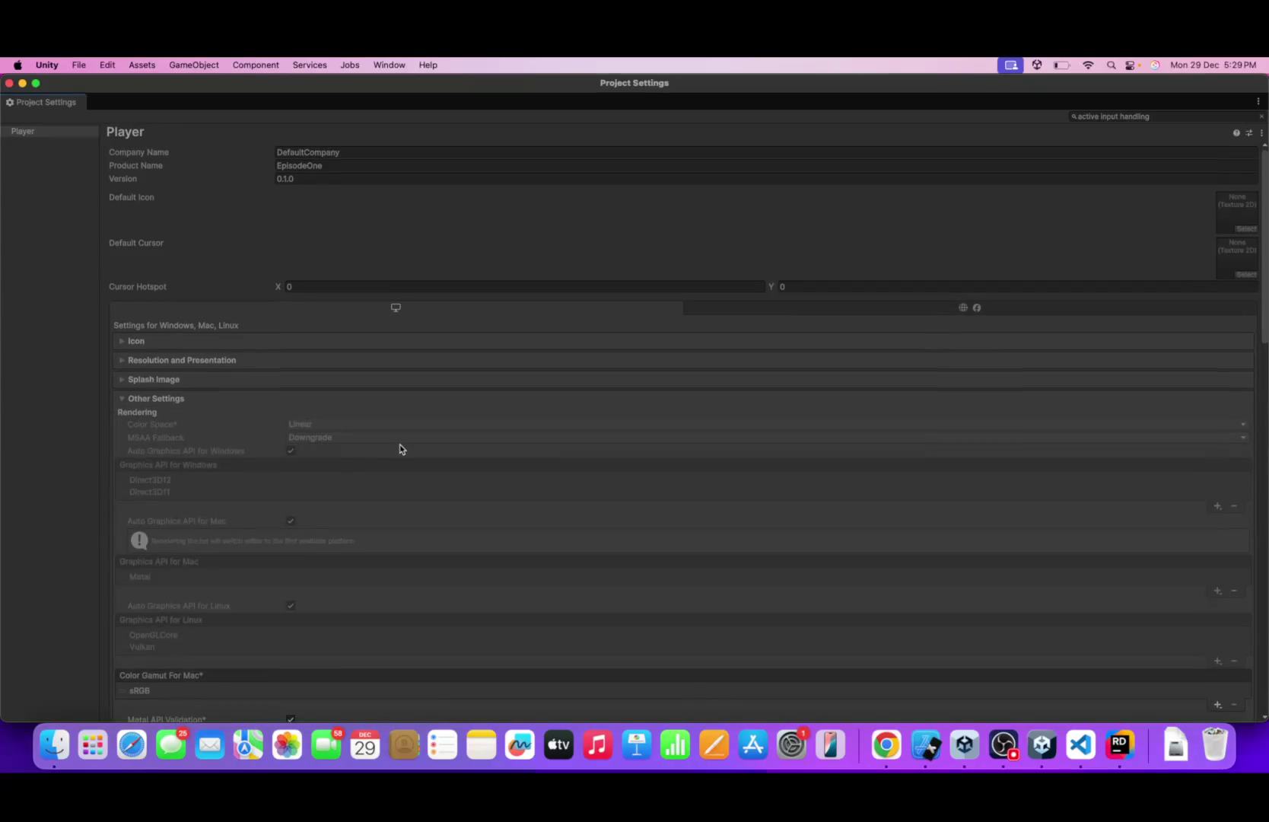
- Switch Active Input Handling to Both, accepting the restart and discarding unsaved scene changes
scroll(402, 449, "down", 4)
scroll(401, 449, "down", 5)
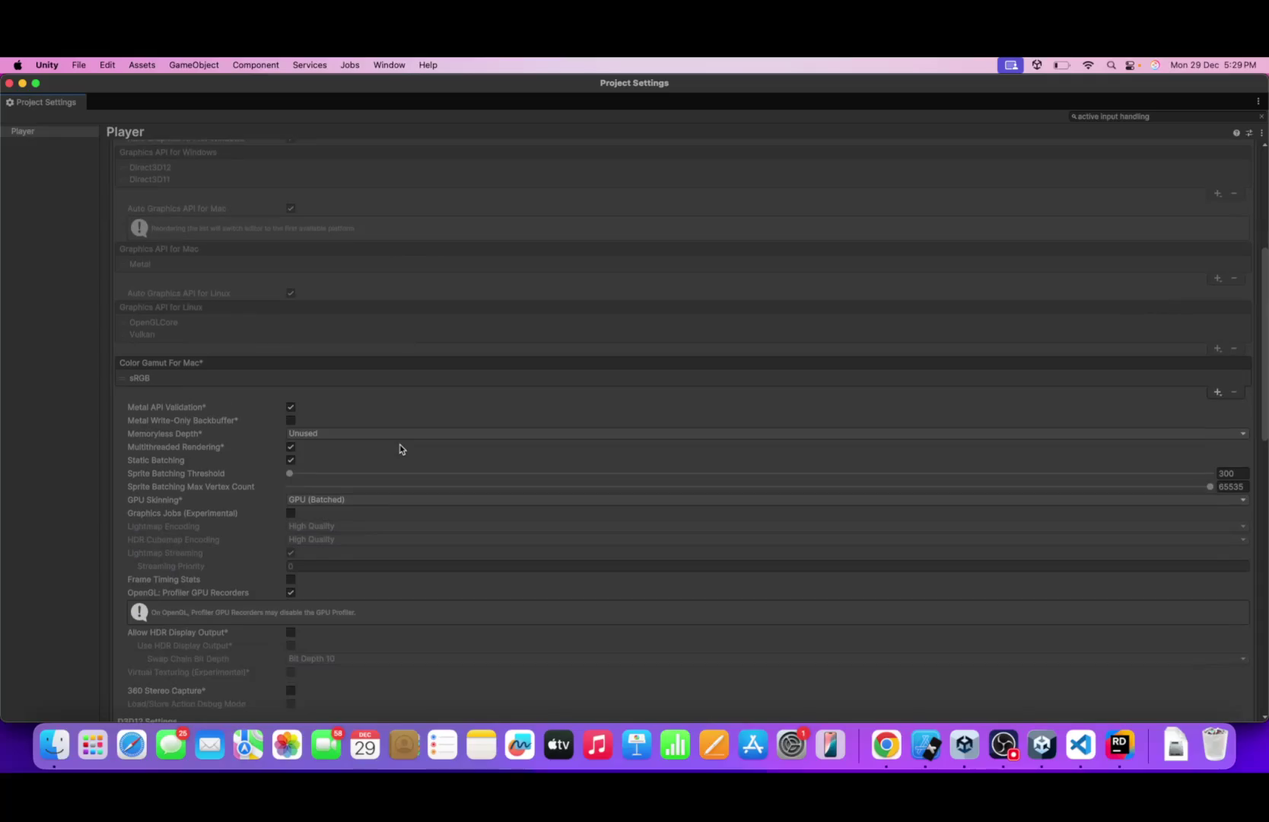
scroll(402, 449, "down", 10)
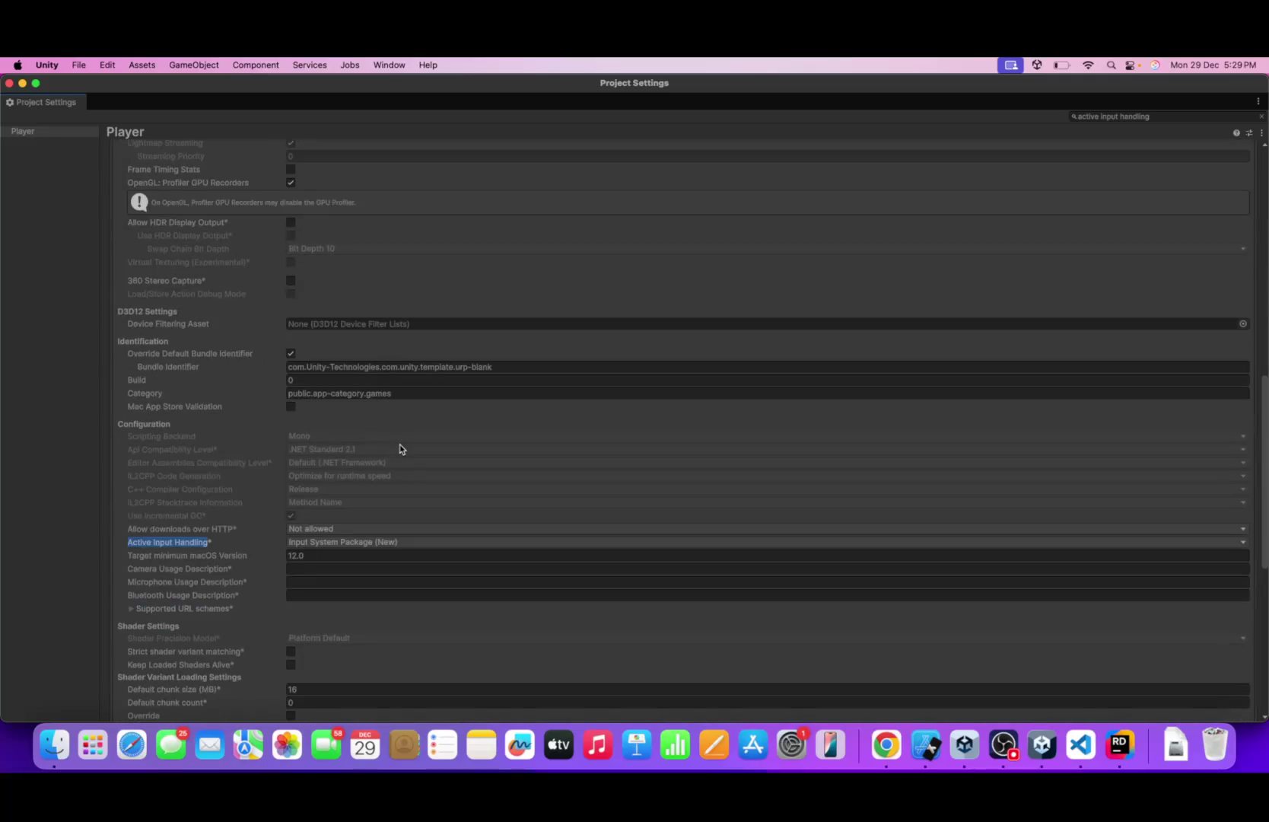
scroll(402, 449, "down", 5)
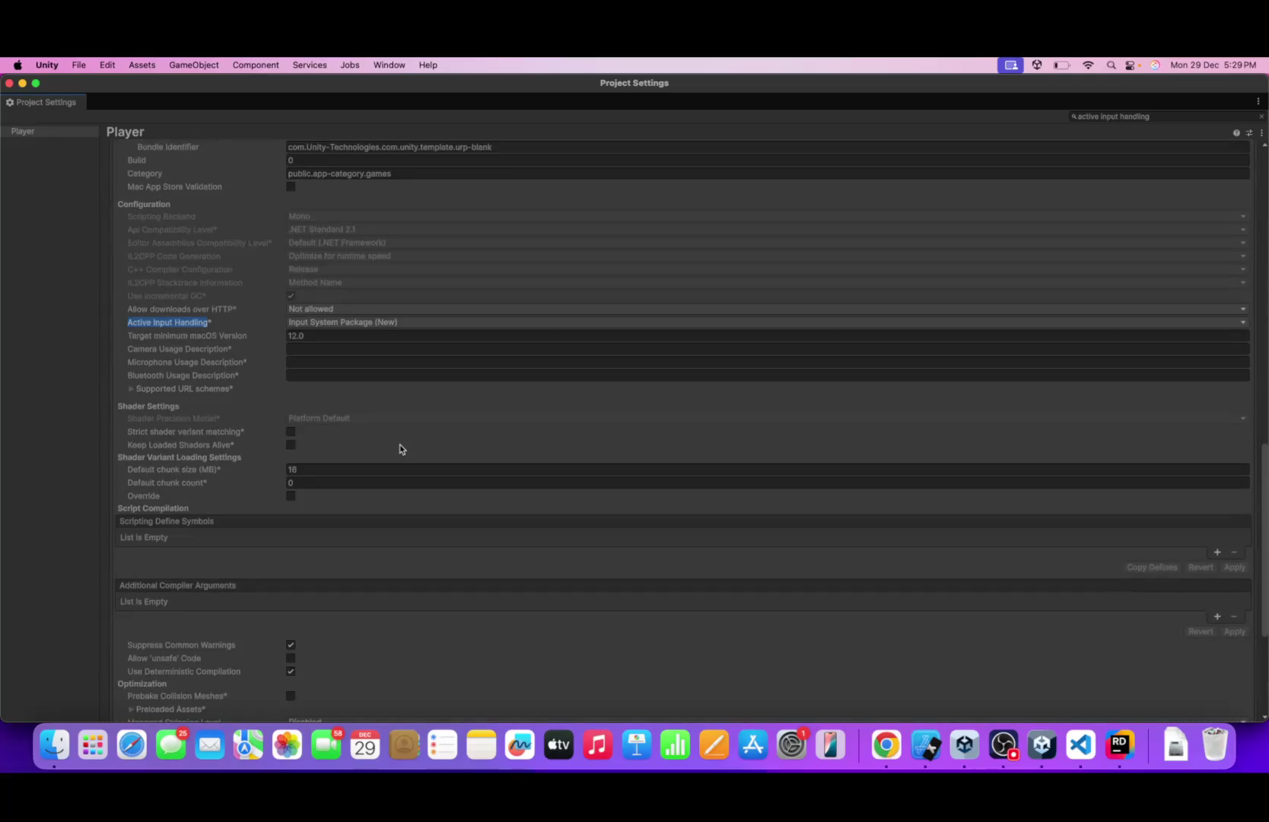
left_click(378, 324)
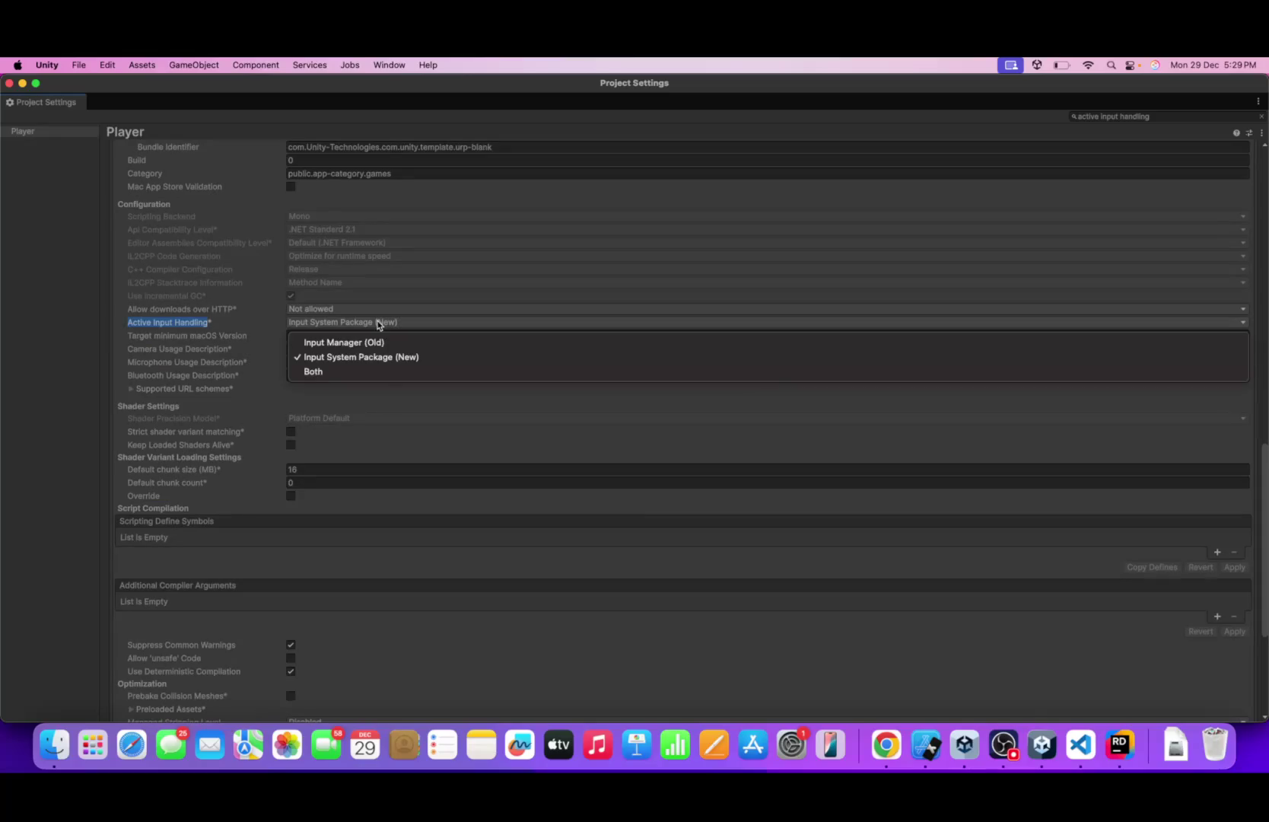
left_click(371, 371)
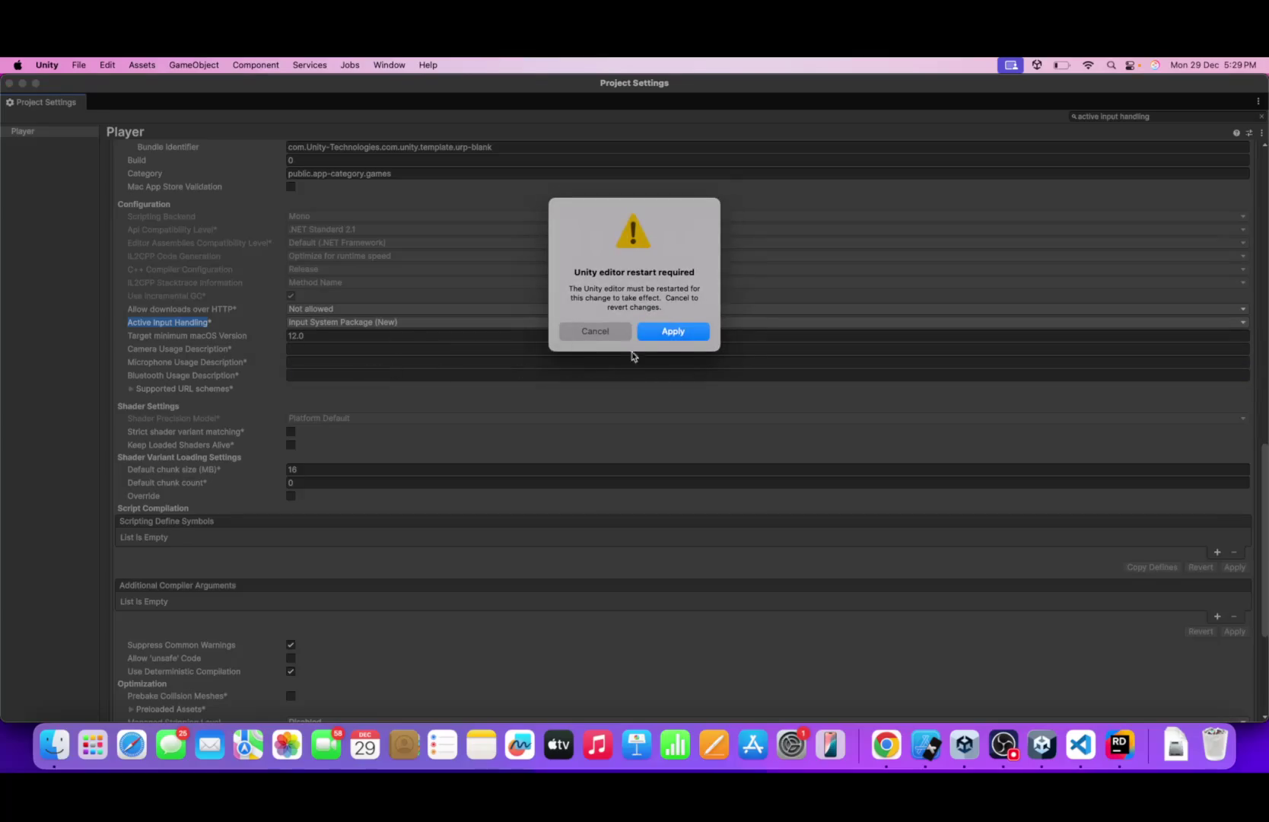
left_click(672, 332)
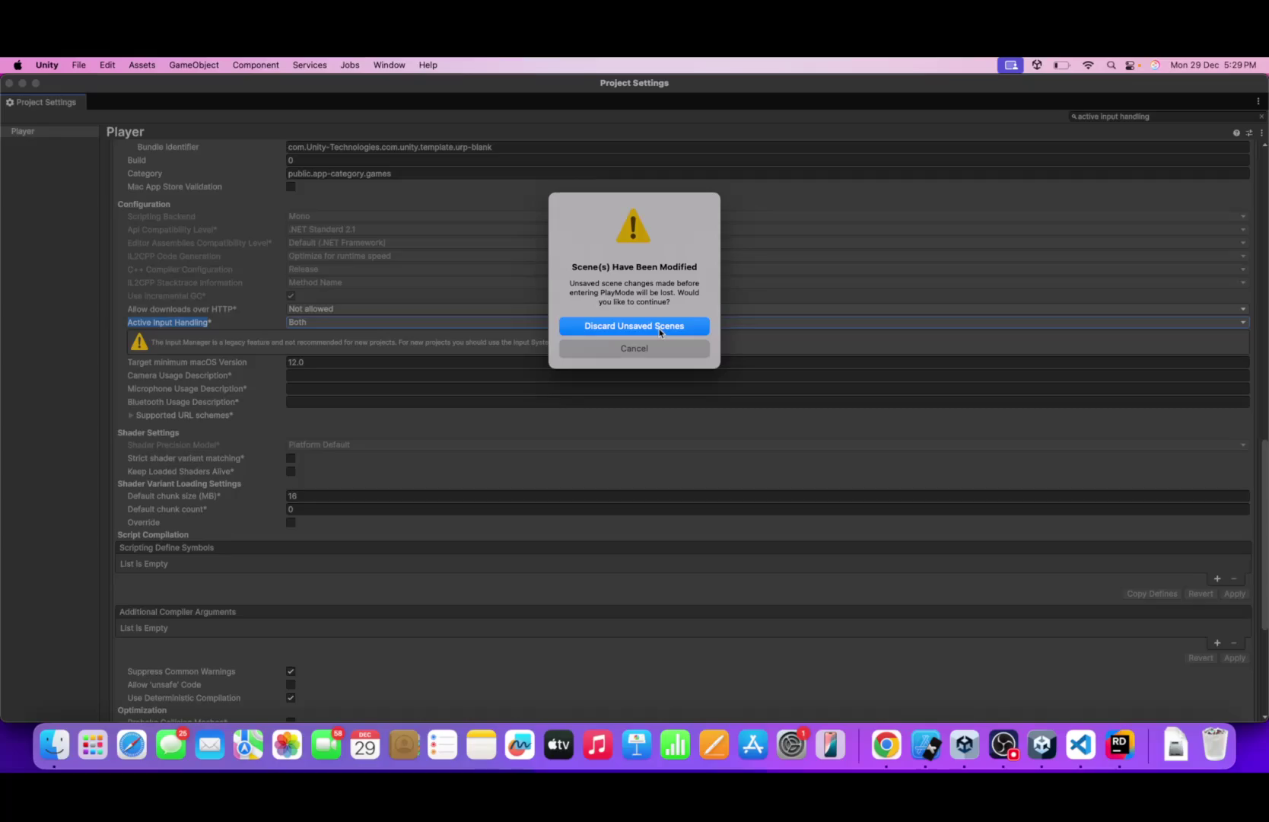
left_click(659, 332)
- Set Active Input Handling back to Input System Package (New), accepting the restart and discarding unsaved scenes
left_click(352, 323)
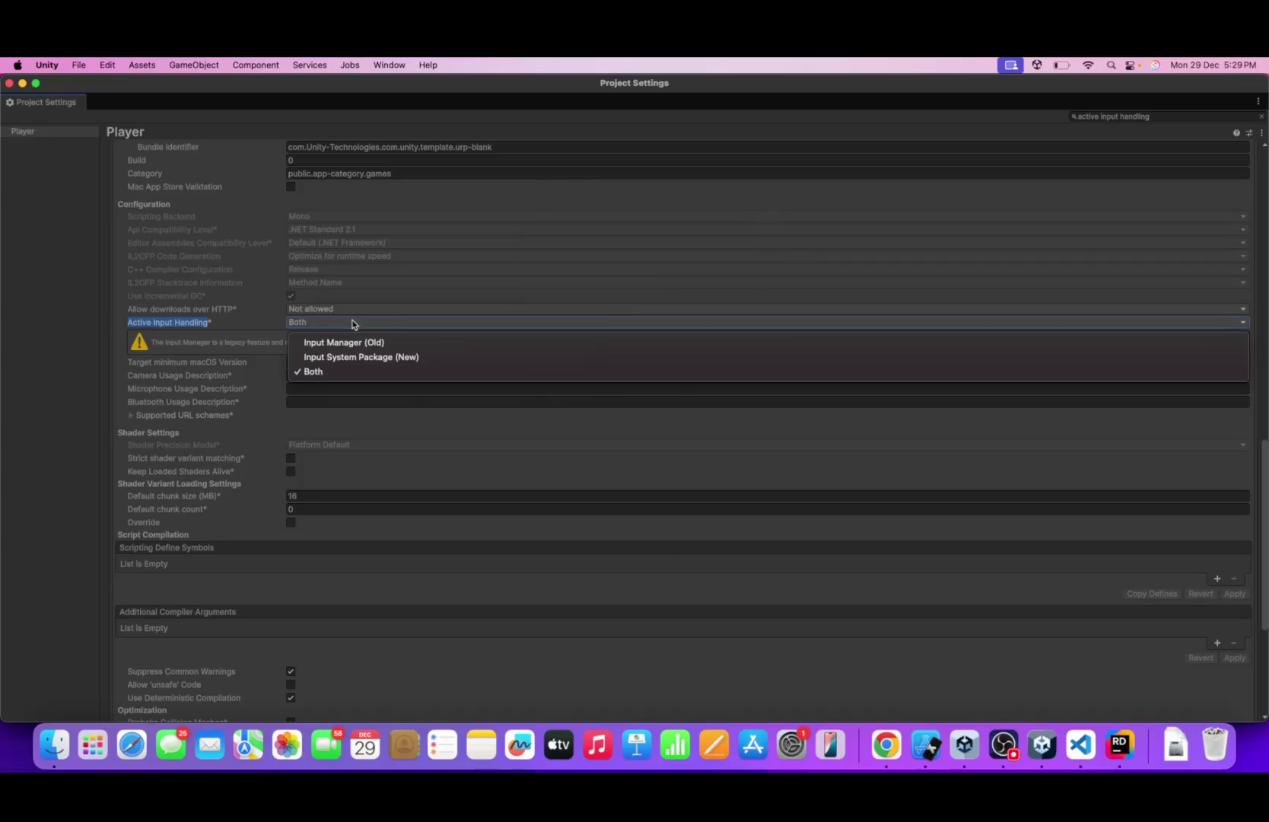
left_click(346, 357)
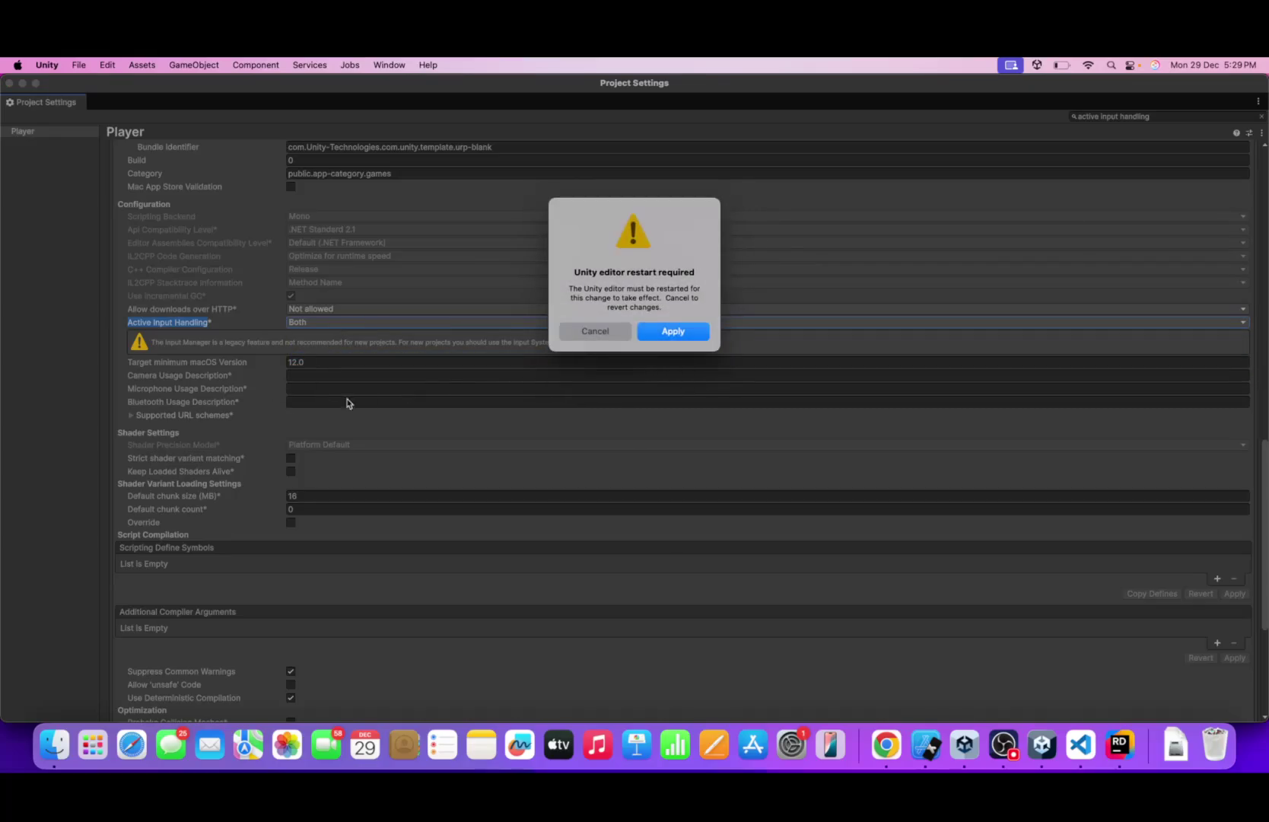
left_click(601, 339)
left_click(445, 323)
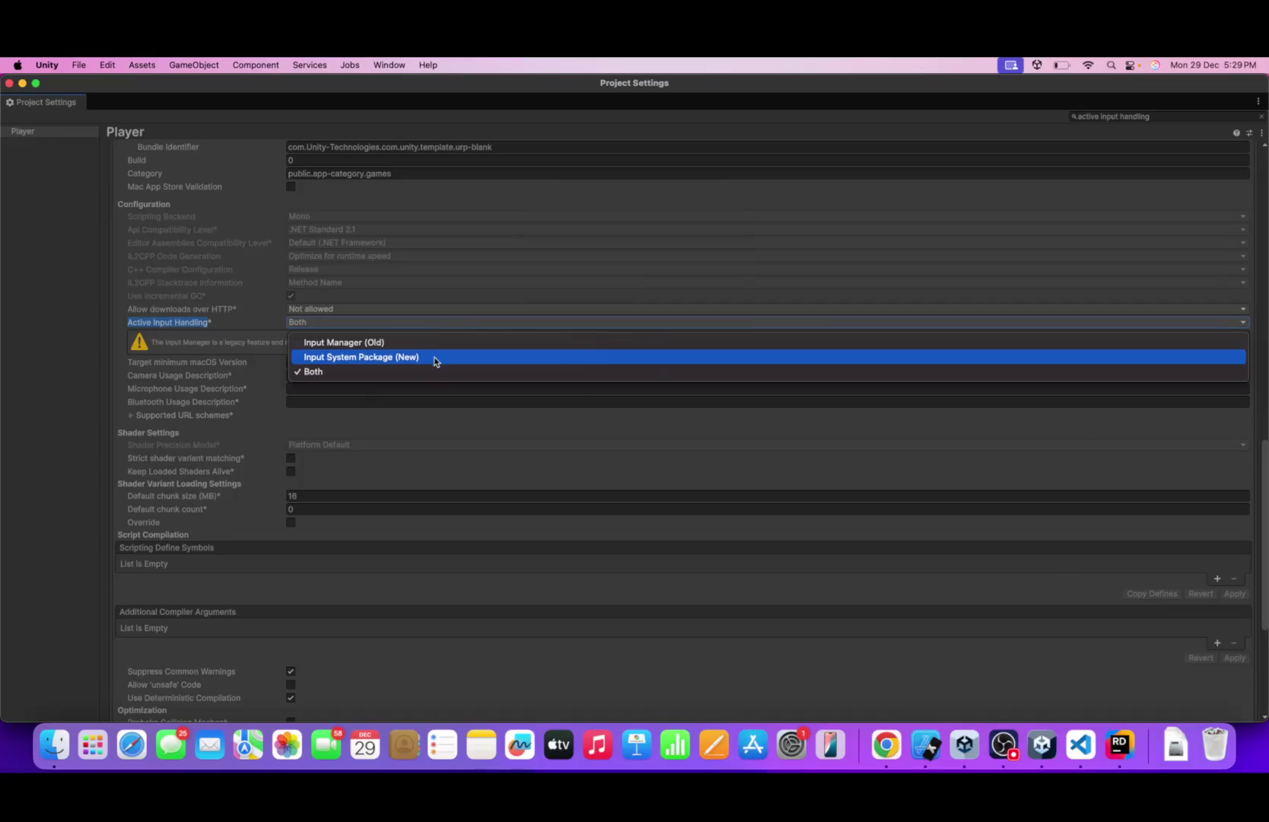
left_click(533, 355)
left_click(672, 335)
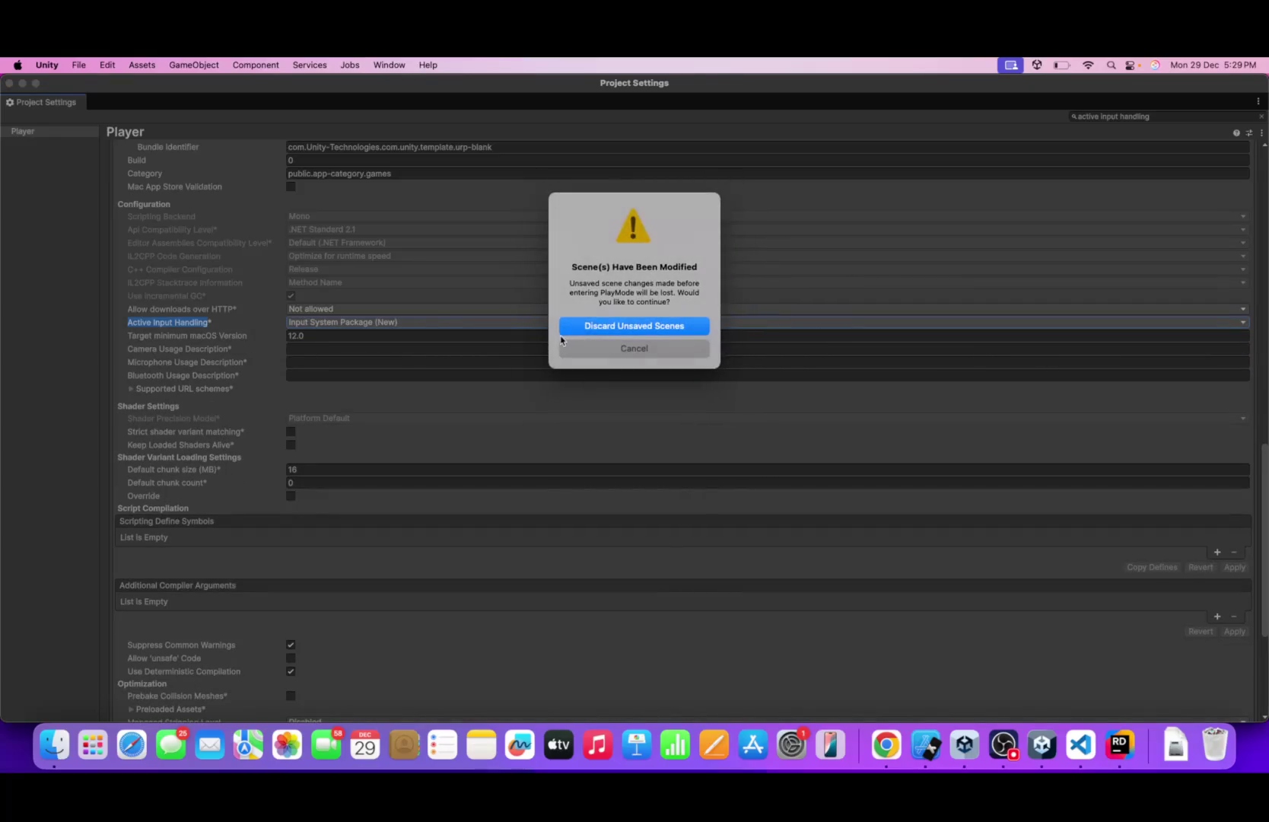
left_click(582, 349)
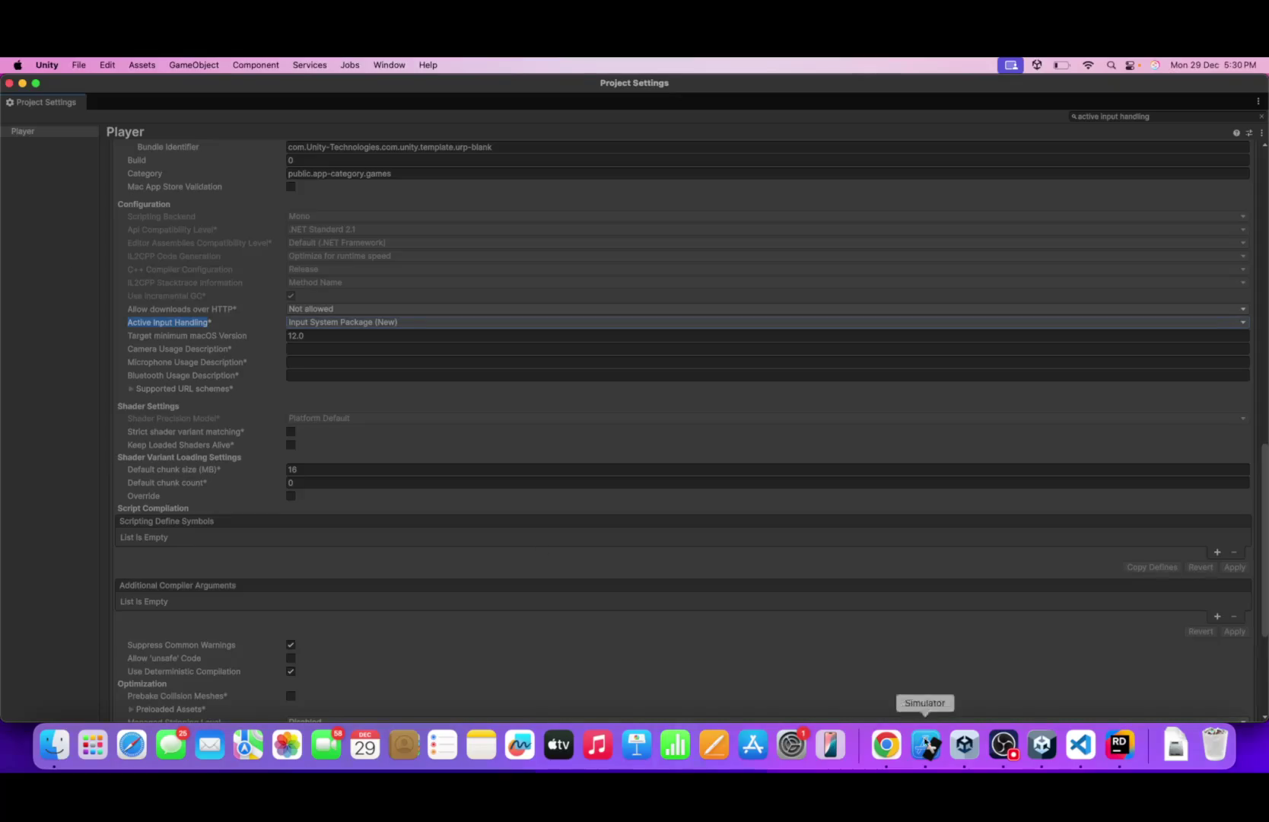
left_click(1084, 744)
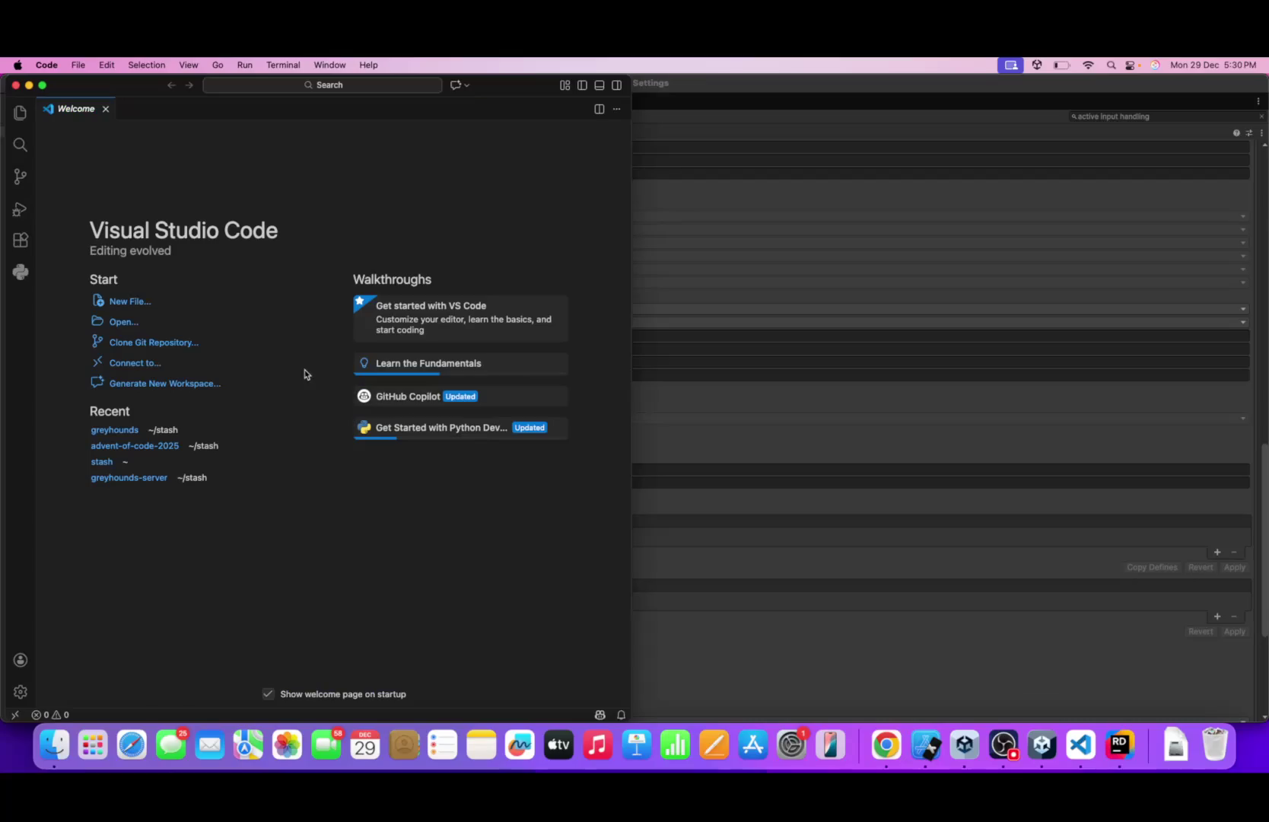
- Close VS Code and paste the Keyboard.current arrow-key movement code into CubeMovement.cs at line 18
left_click(15, 84)
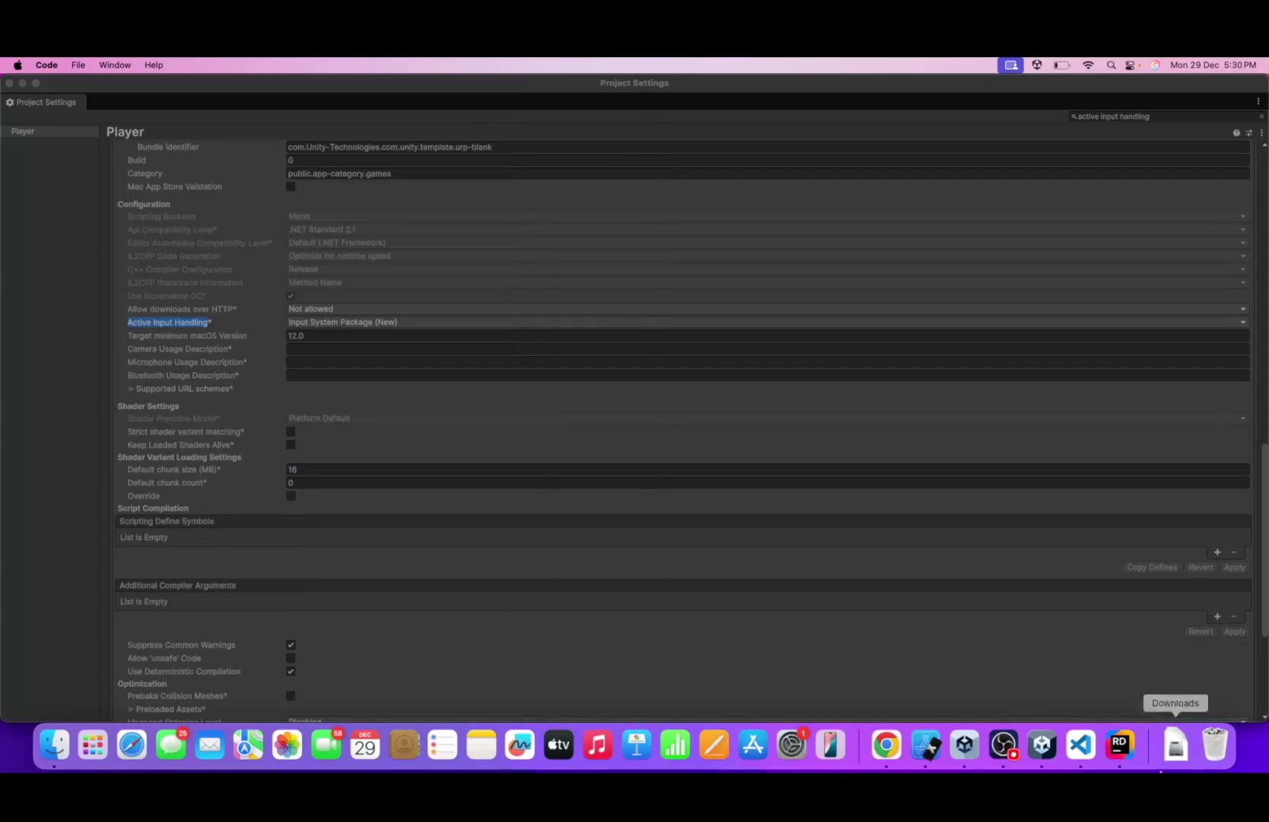
left_click(1119, 743)
left_click(1102, 435)
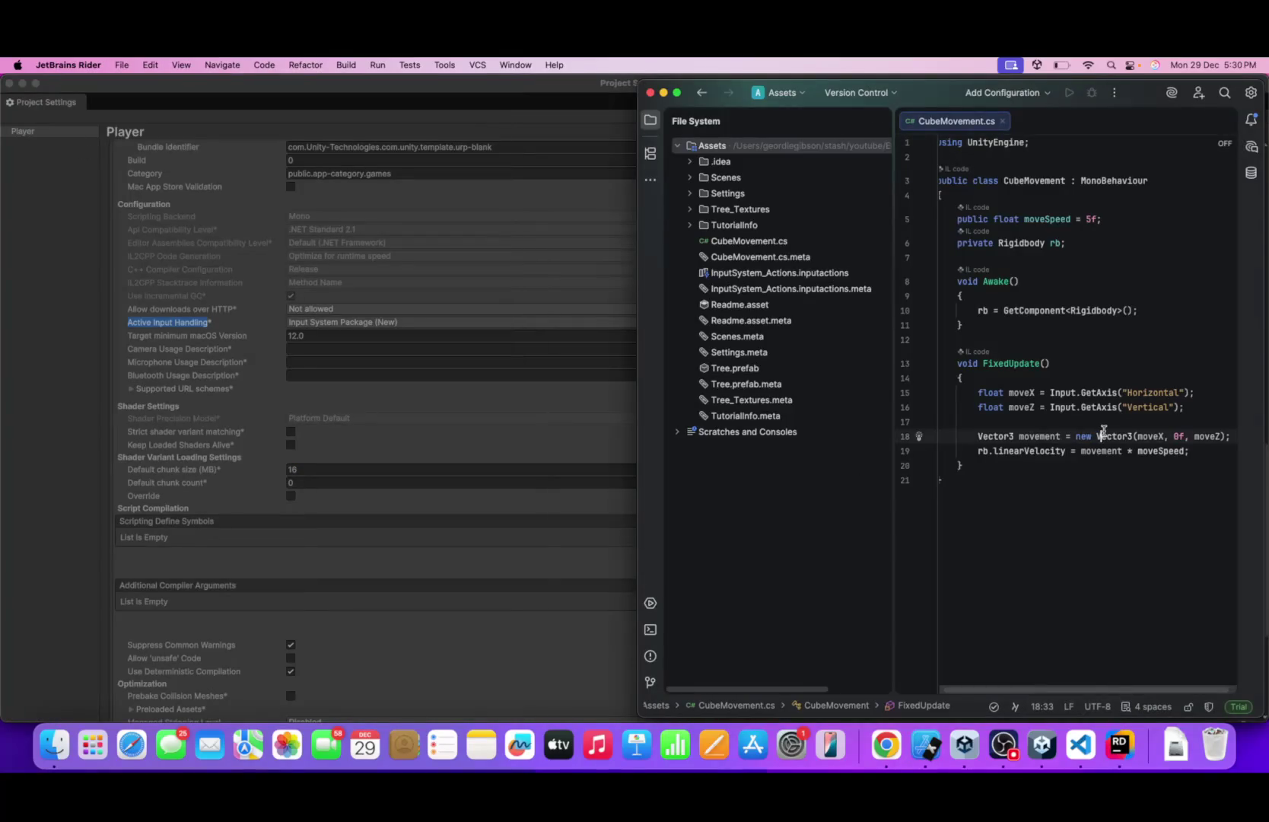
key("super+v")
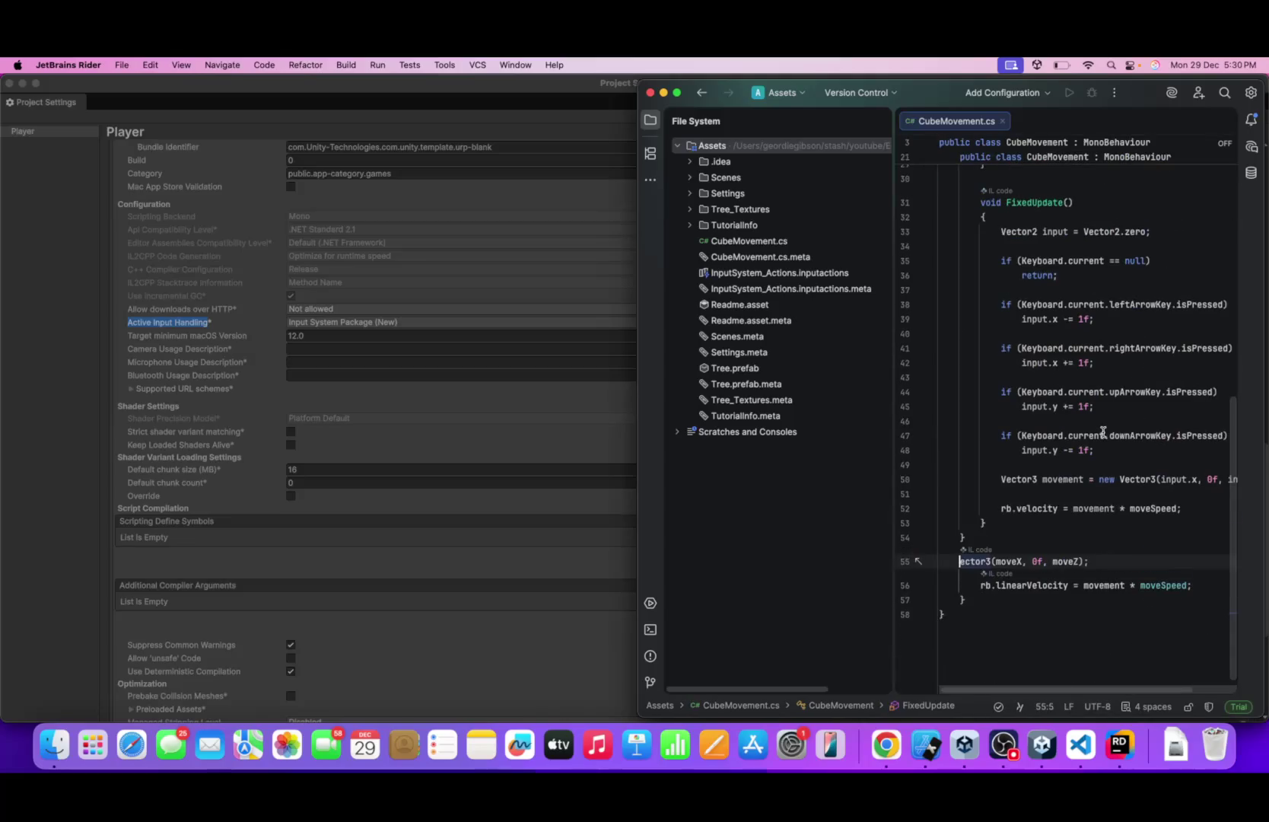
scroll(1094, 440, "up", 9)
scroll(1094, 440, "down", 10)
- Review the pasted code around the rb.velocity line, then return to Unity
left_click(1090, 451)
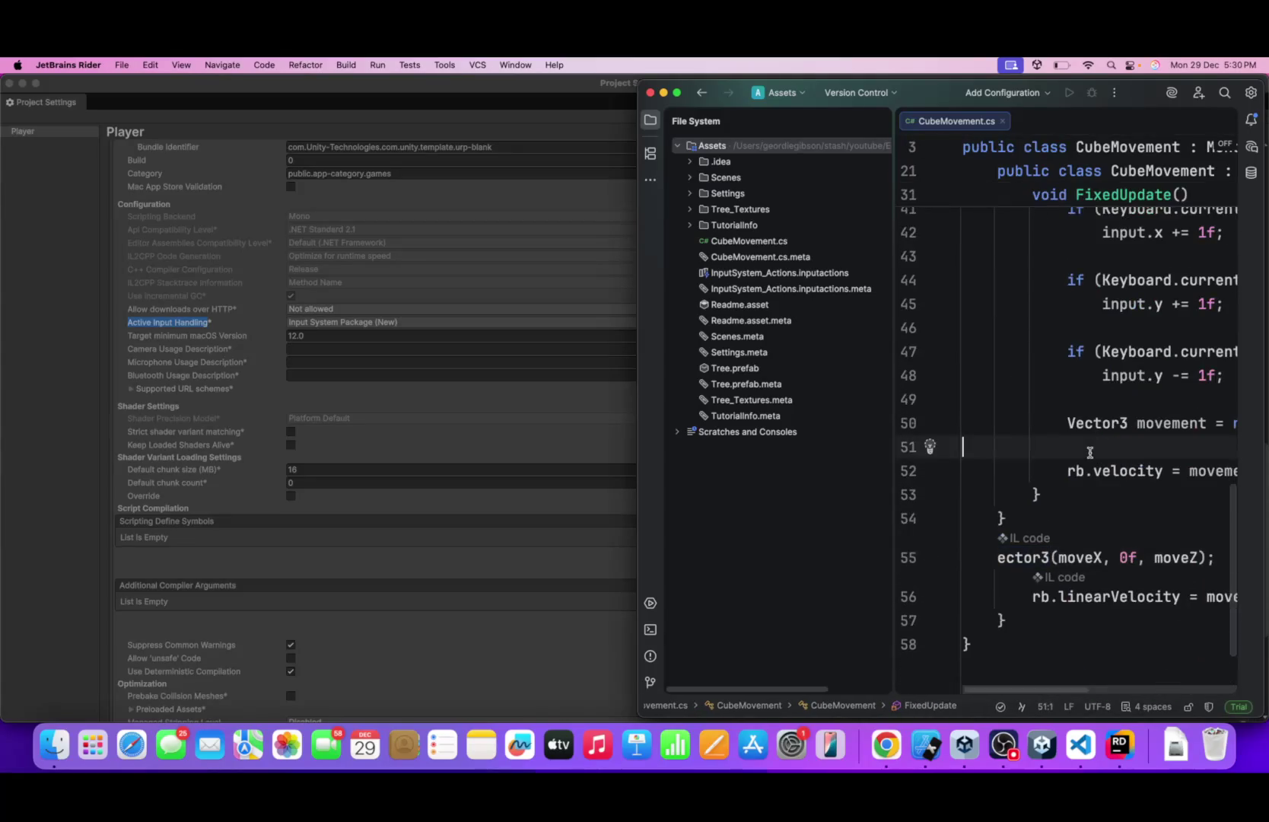
scroll(1044, 556, "down", 7)
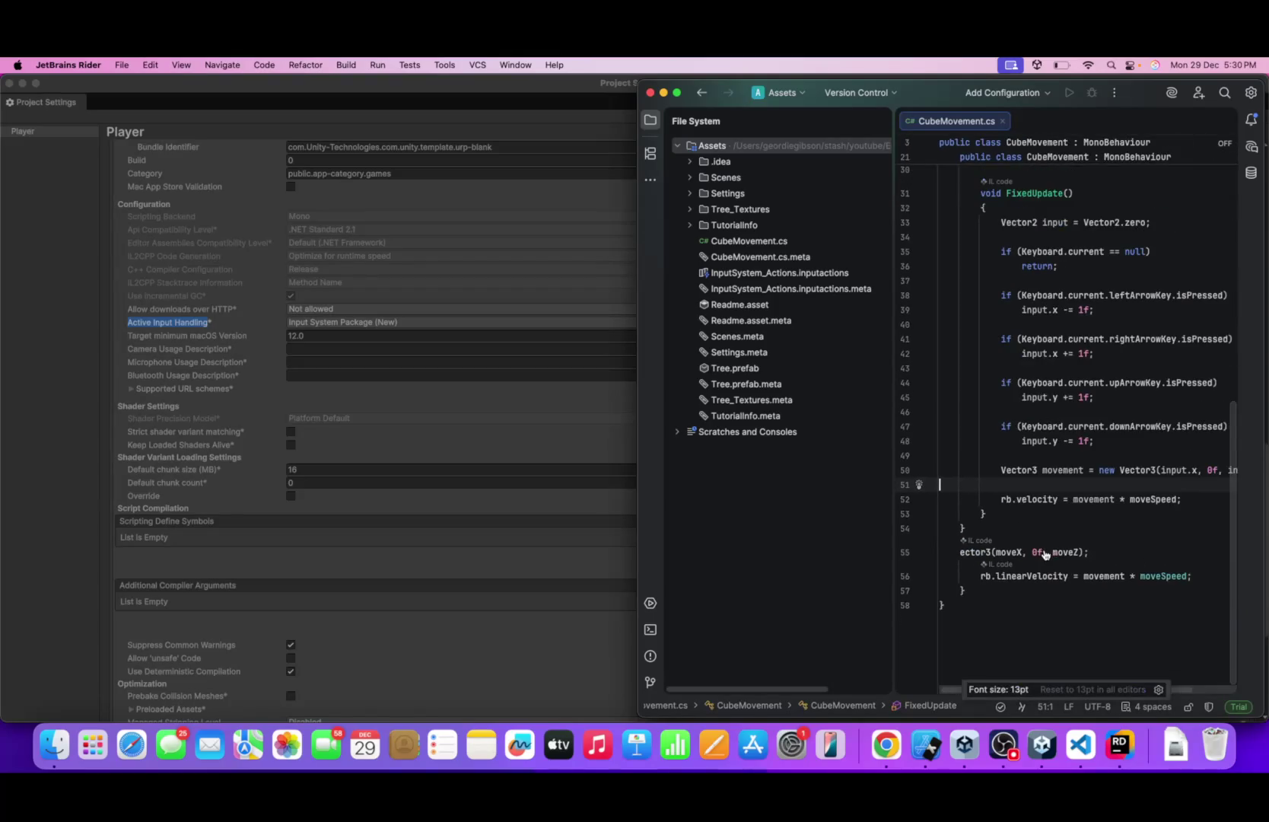
left_click(1077, 680)
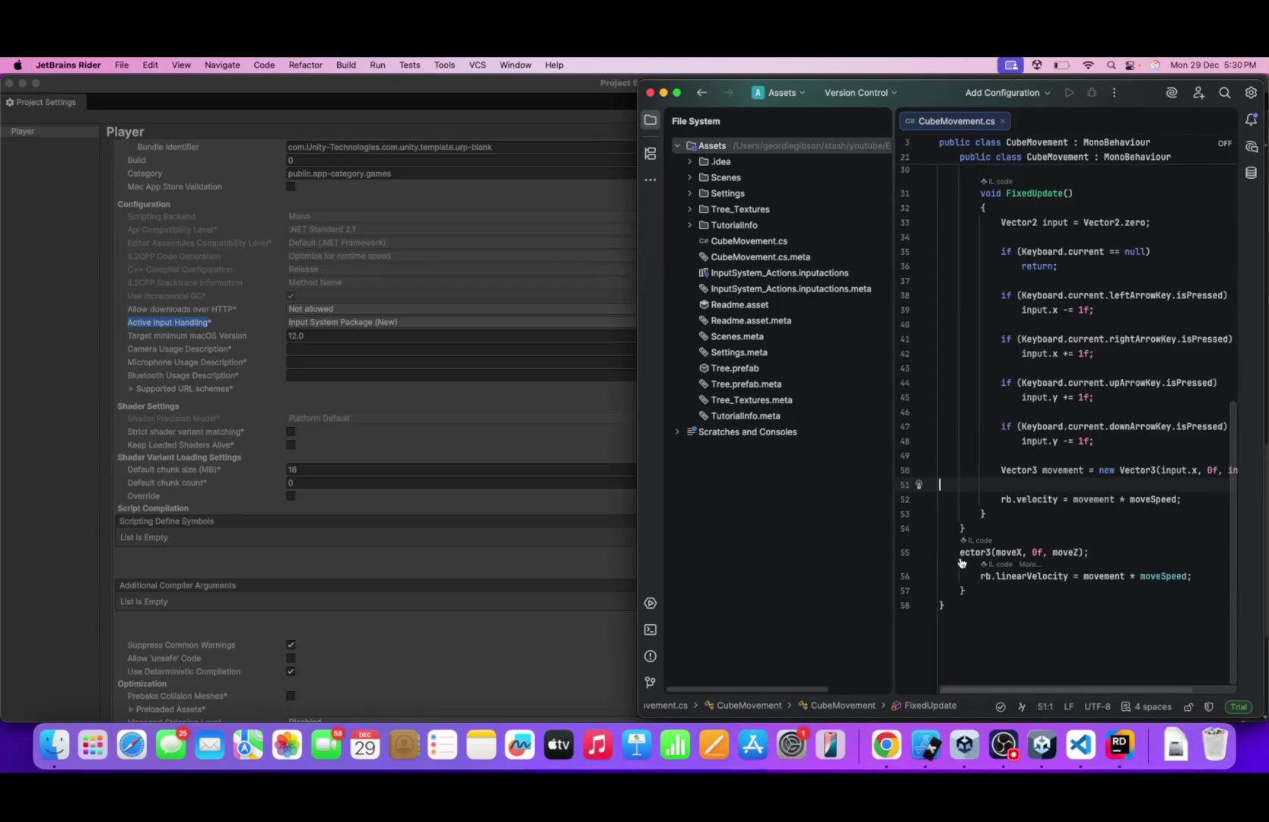
left_click(1029, 552)
type("V")
left_click(1027, 499)
scroll(1027, 499, "up", 10)
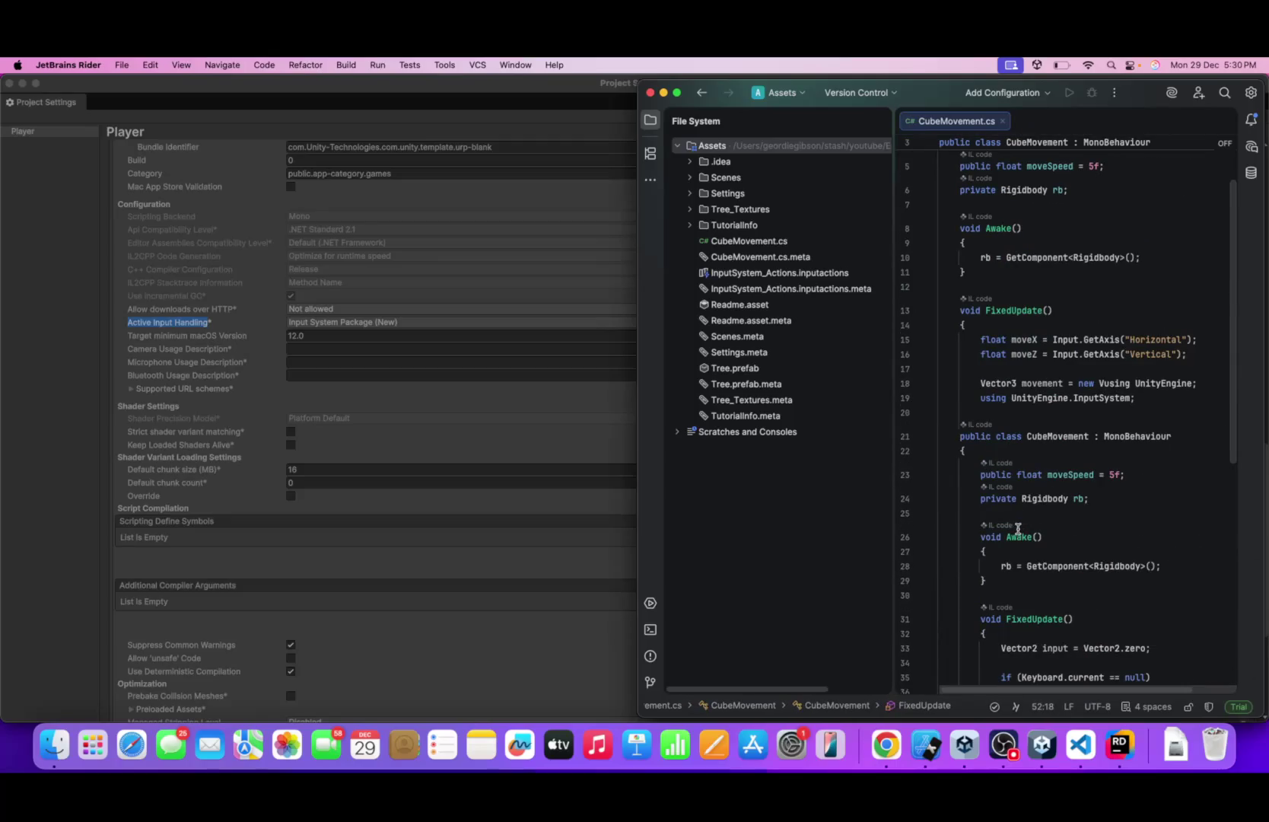
scroll(1019, 525, "down", 6)
key("super+Tab")
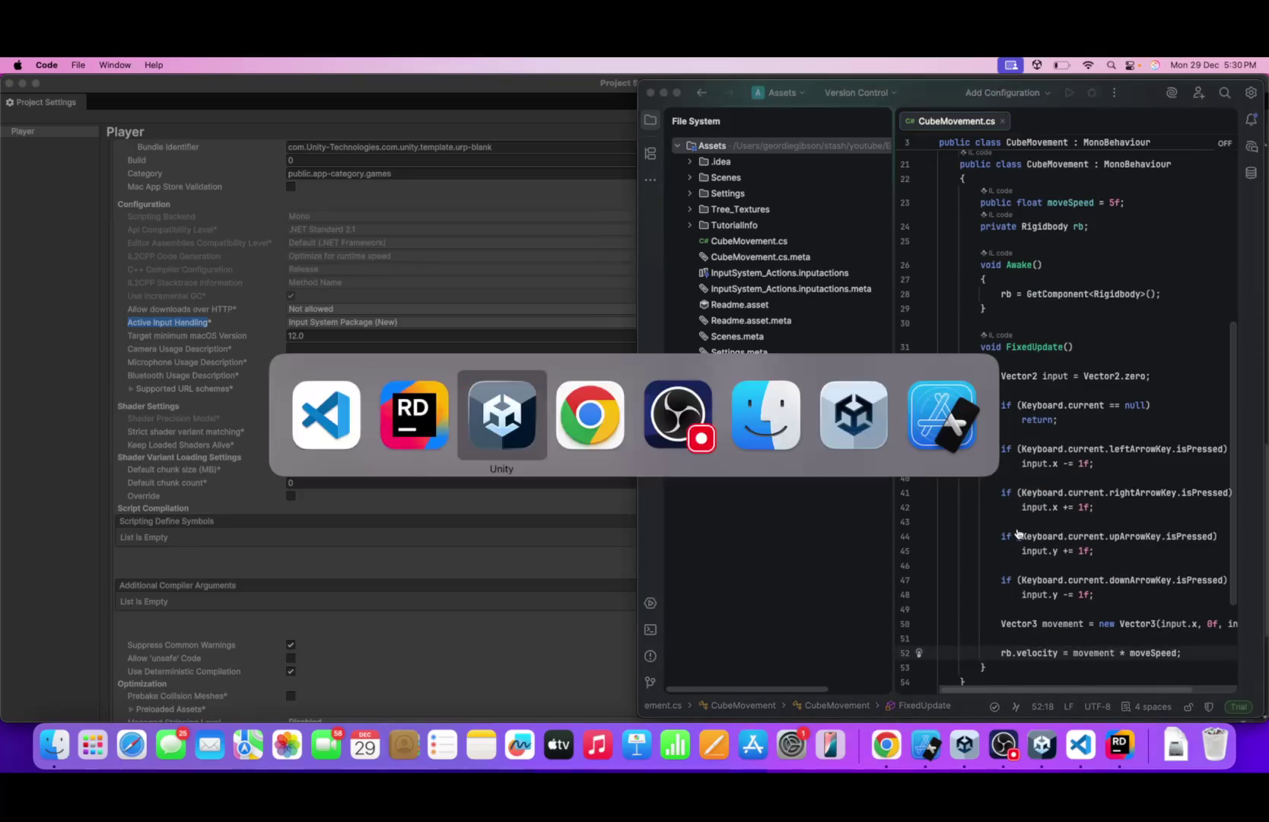
key("super+Tab")
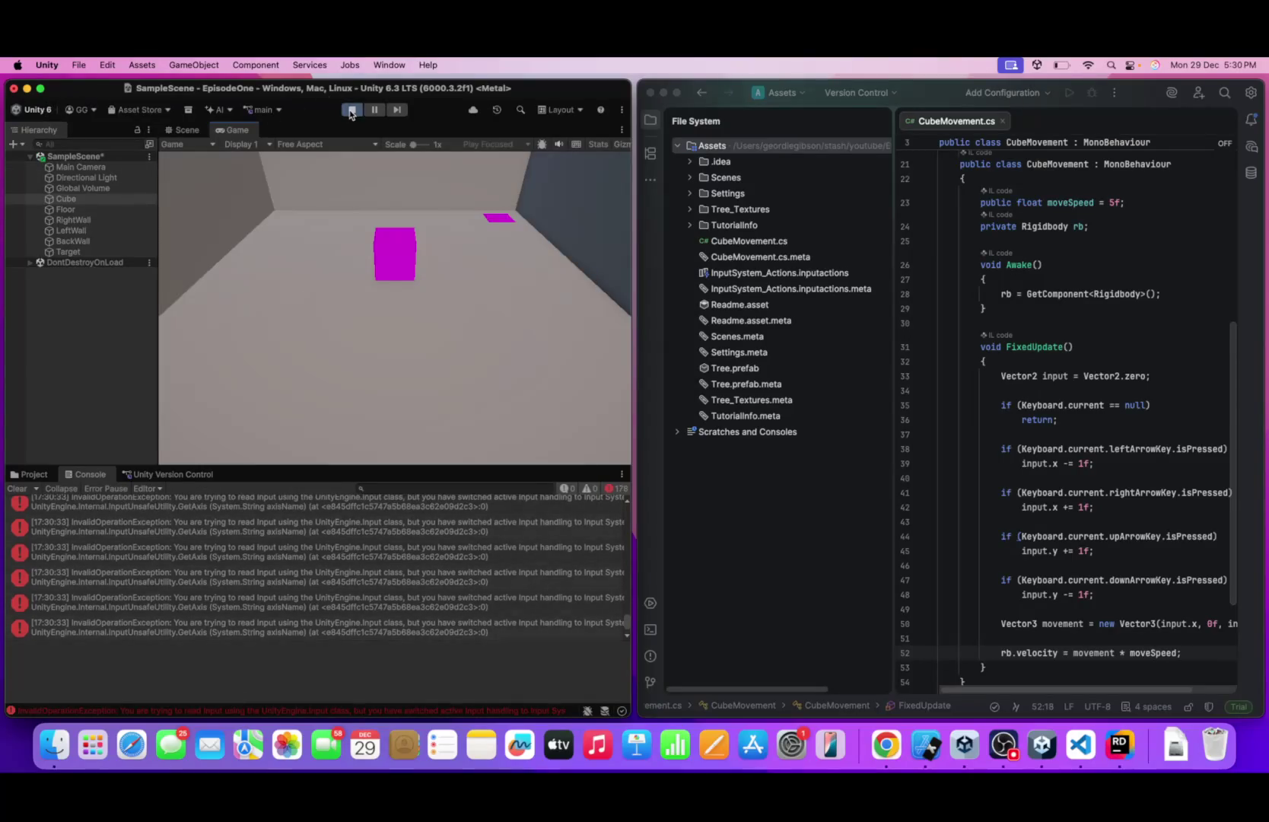
- Stop Play mode and retry Play, which compiler errors still block
left_click(351, 111)
left_click(351, 111)
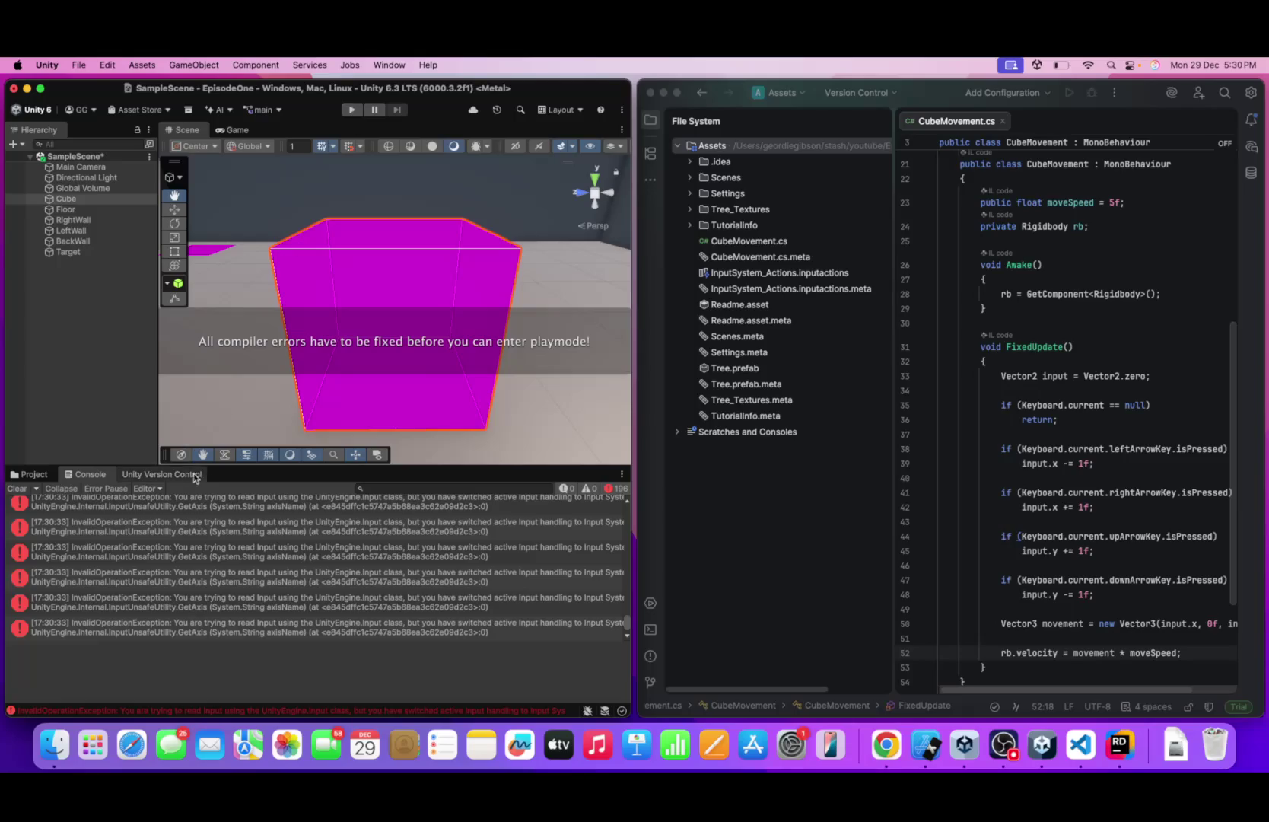
left_click(234, 132)
left_click(185, 130)
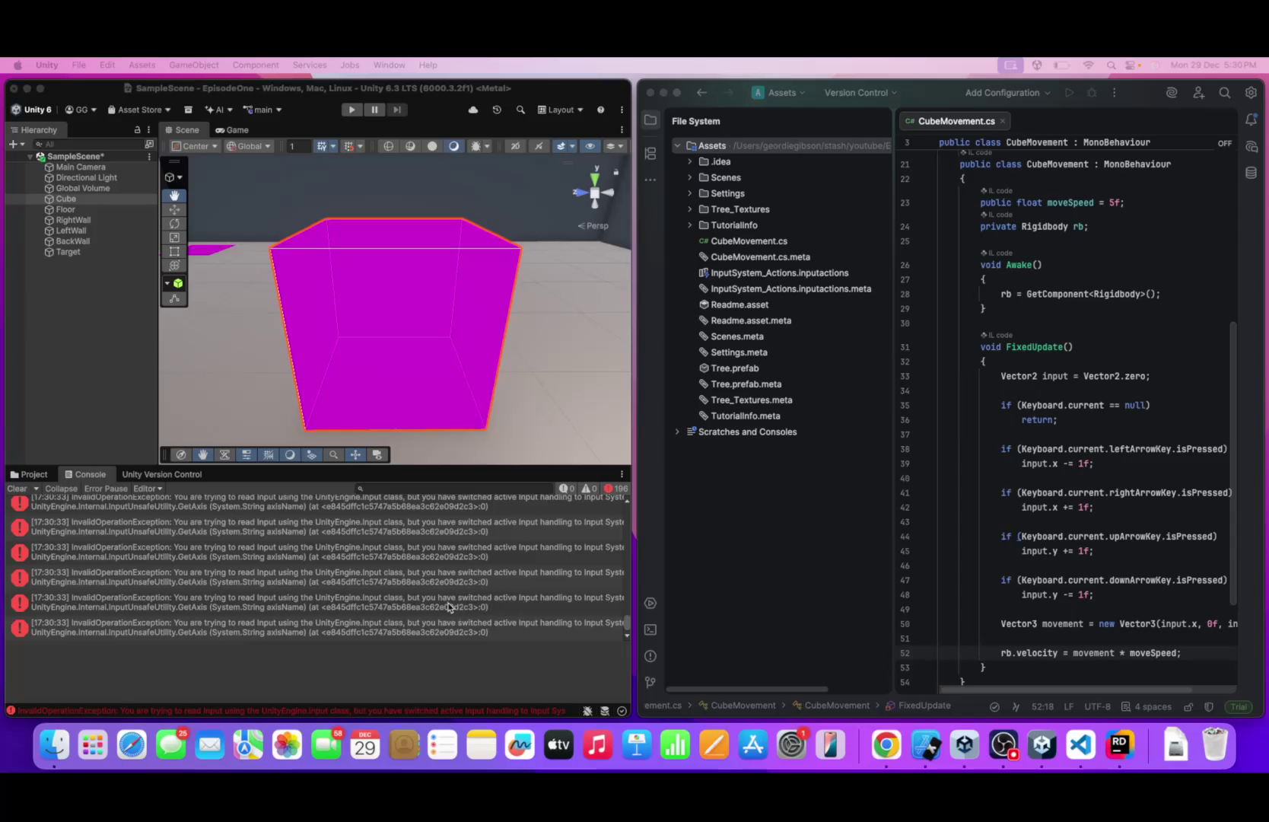
- Show the project's Assets instead of the Console and open CubeMovement.cs in Rider
left_click(31, 475)
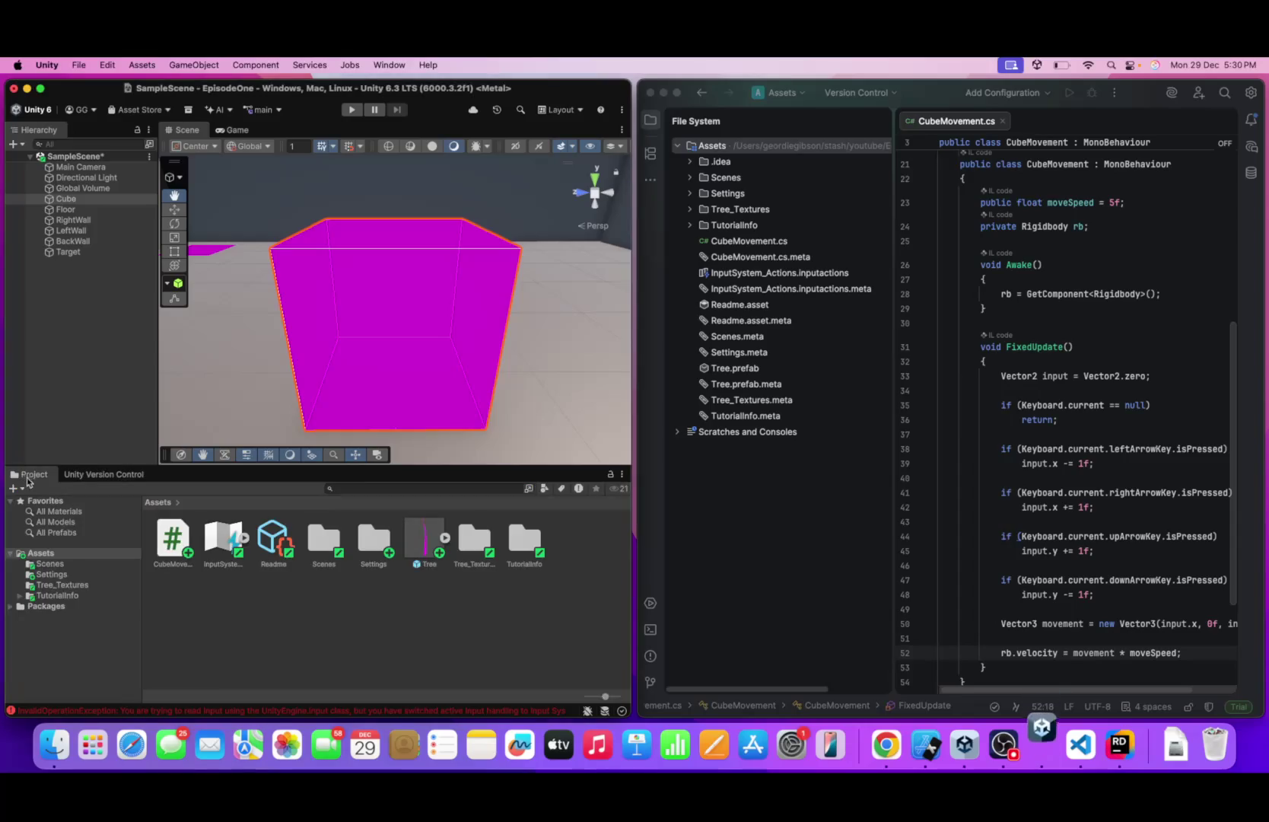
left_click(1018, 742)
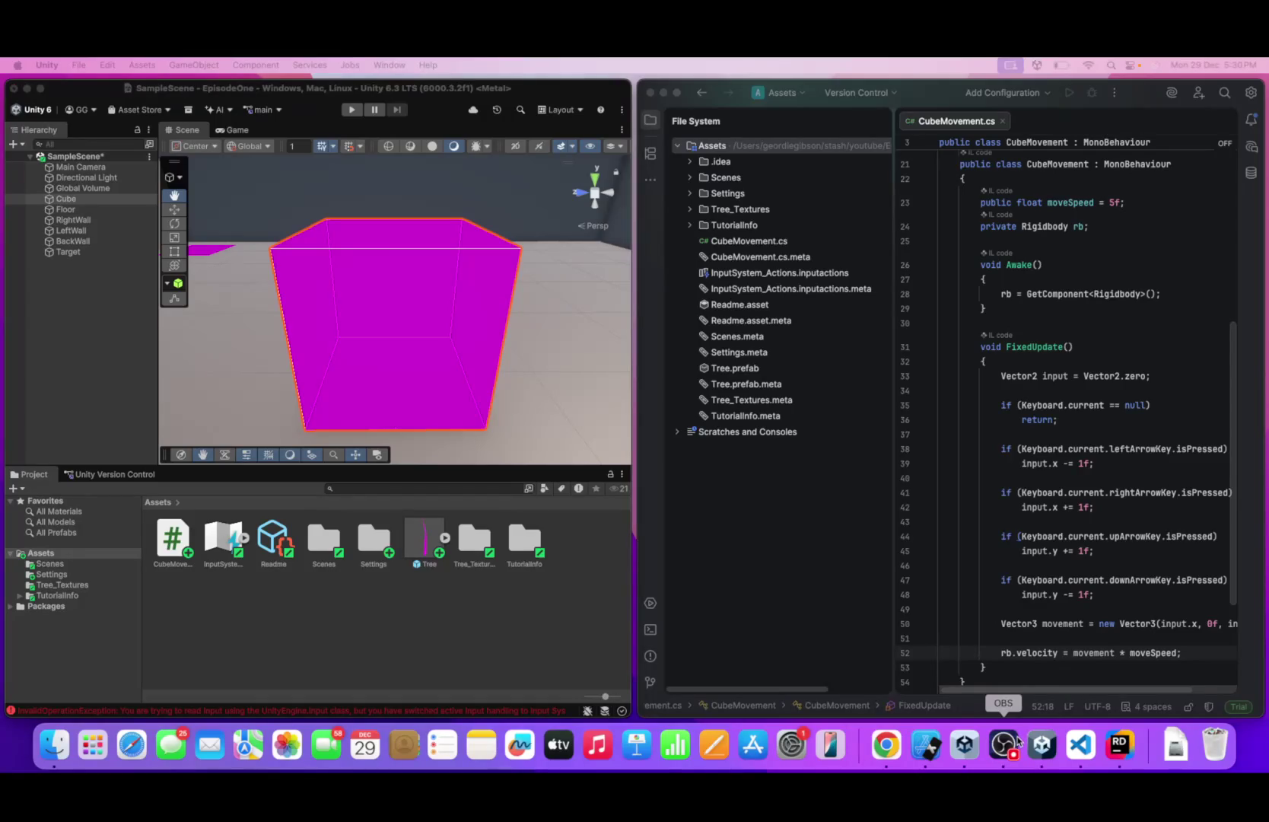
left_click(1037, 746)
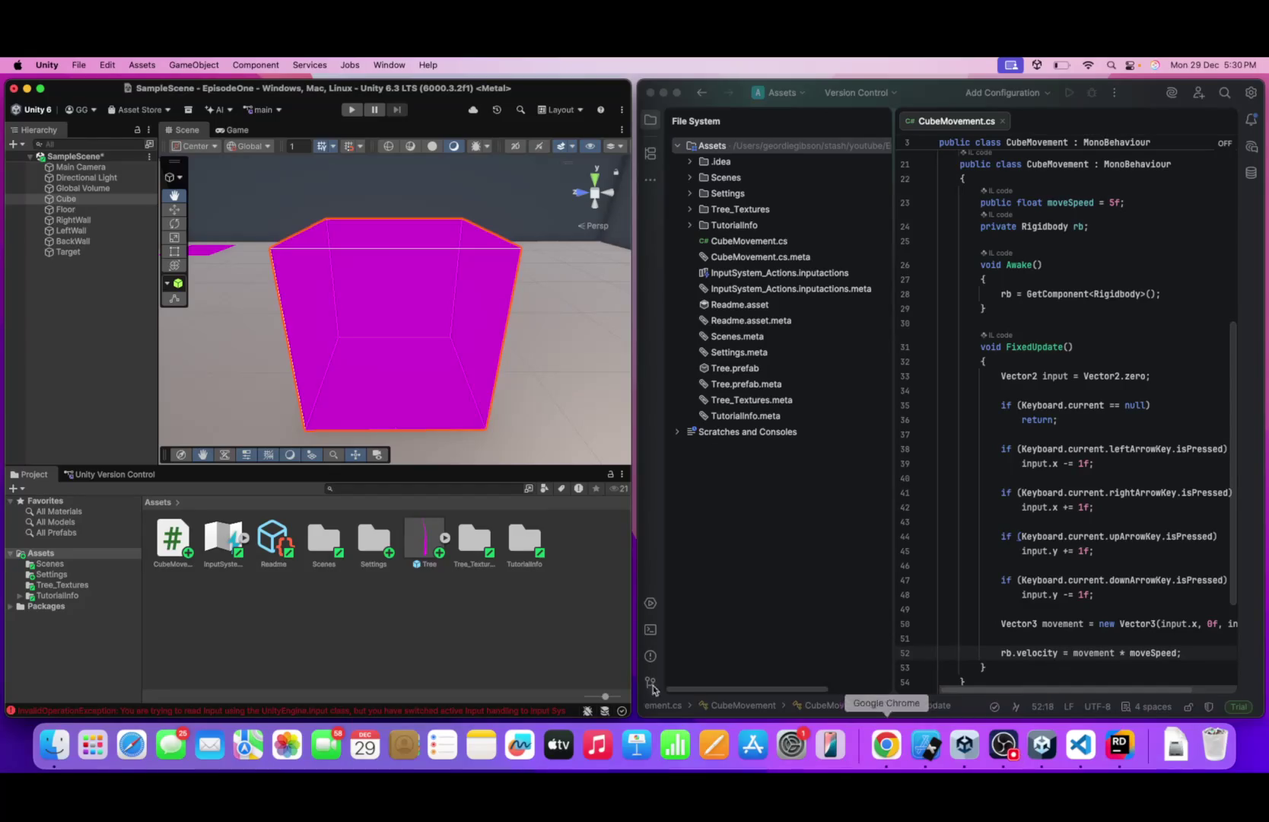
left_click(371, 647)
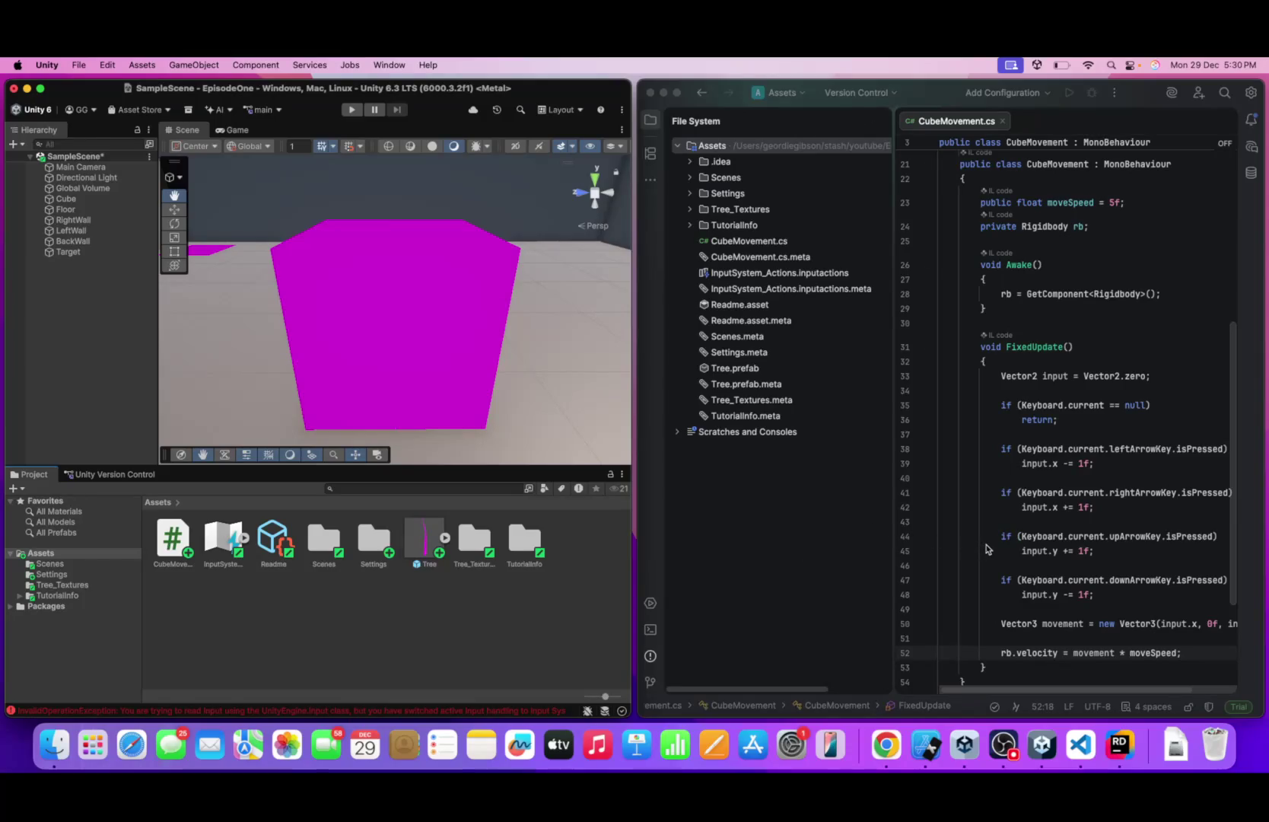
scroll(991, 550, "up", 10)
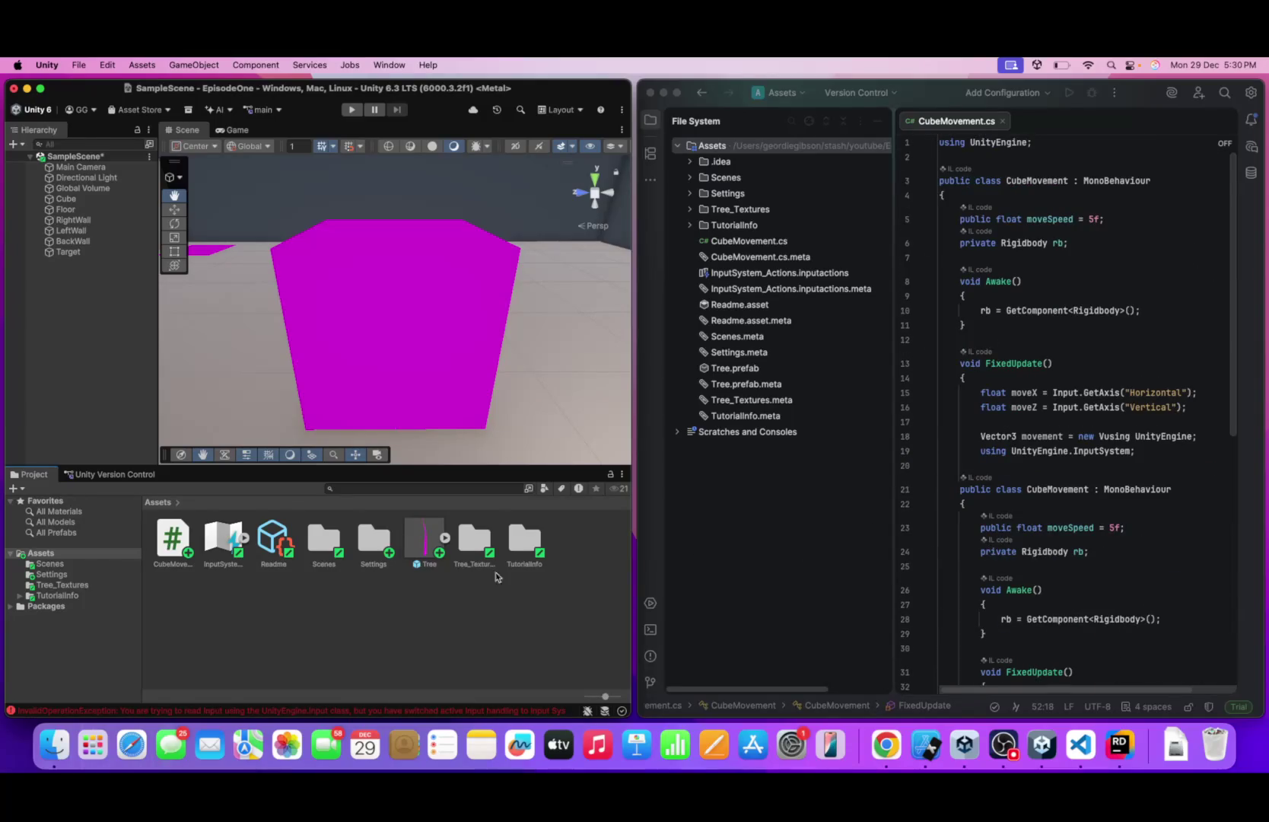
double_click(174, 537)
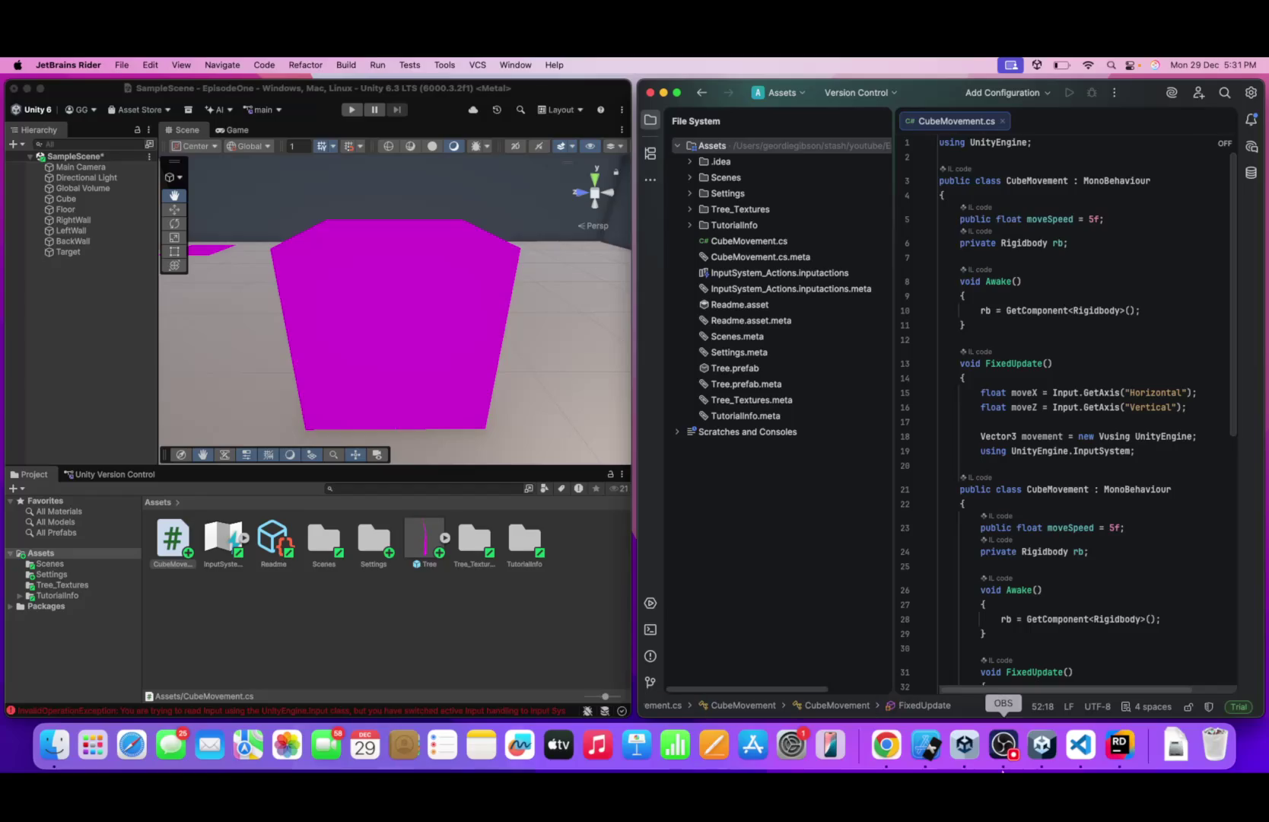
- Quit JetBrains Rider from its Dock icon and confirm Exit
right_click(1119, 745)
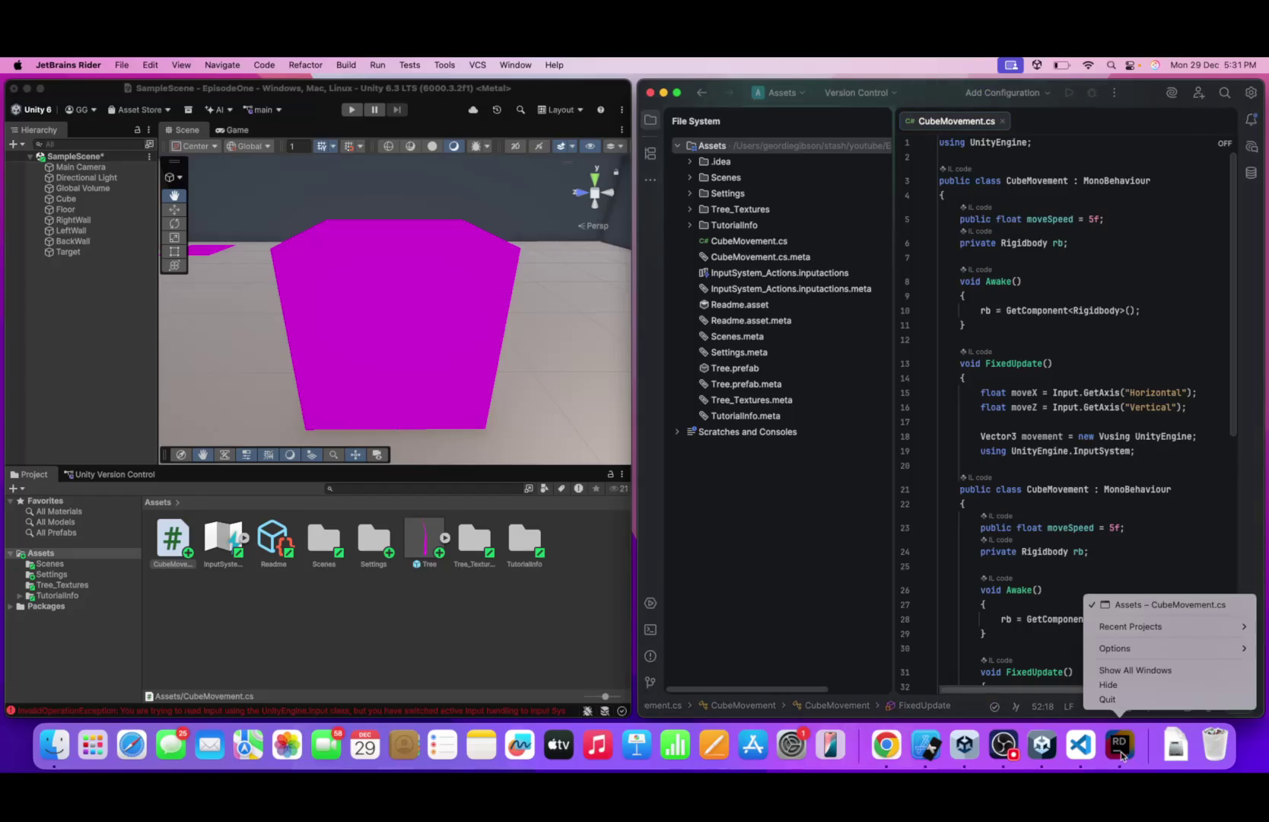
left_click(1120, 699)
left_click(1042, 330)
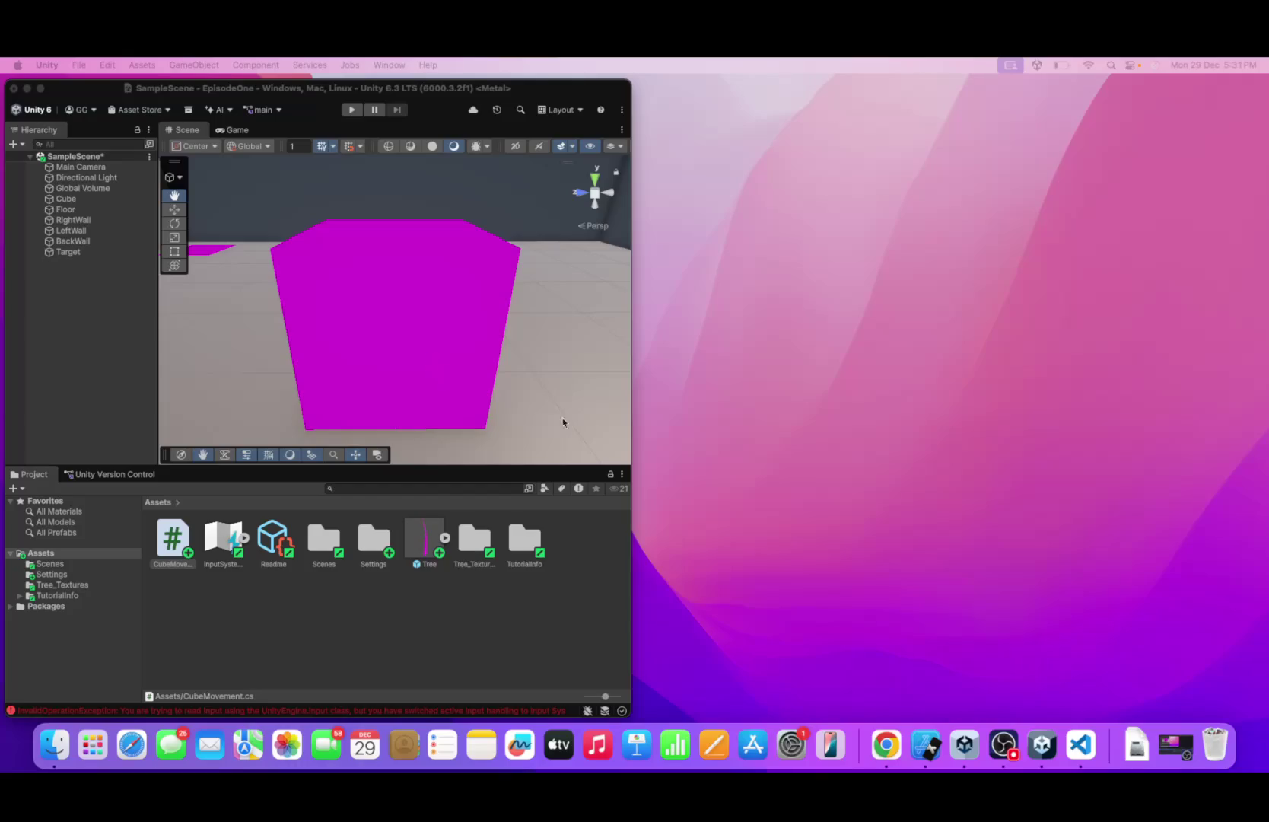
- Close VS Code and reopen CubeMovement.cs in Rider from Unity's Project panel
left_click(1178, 754)
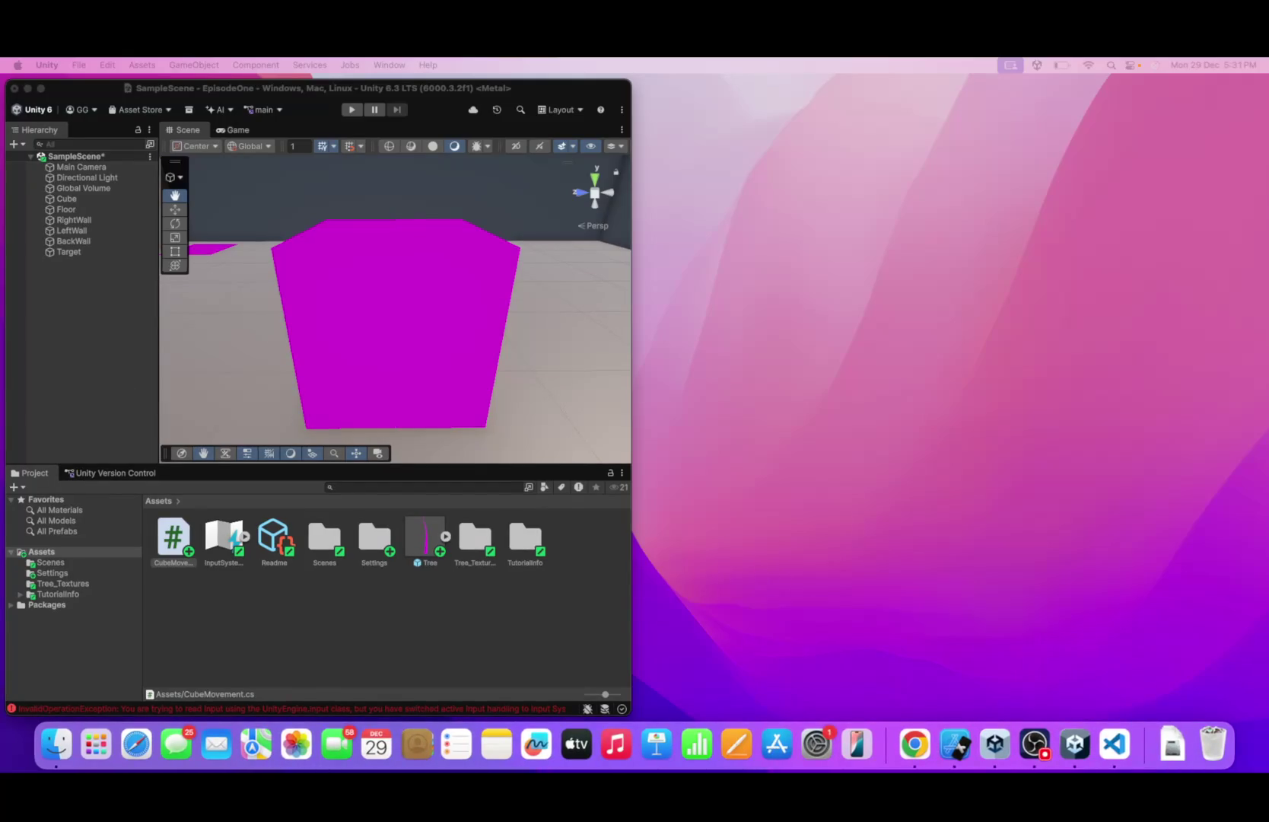
key("super+m")
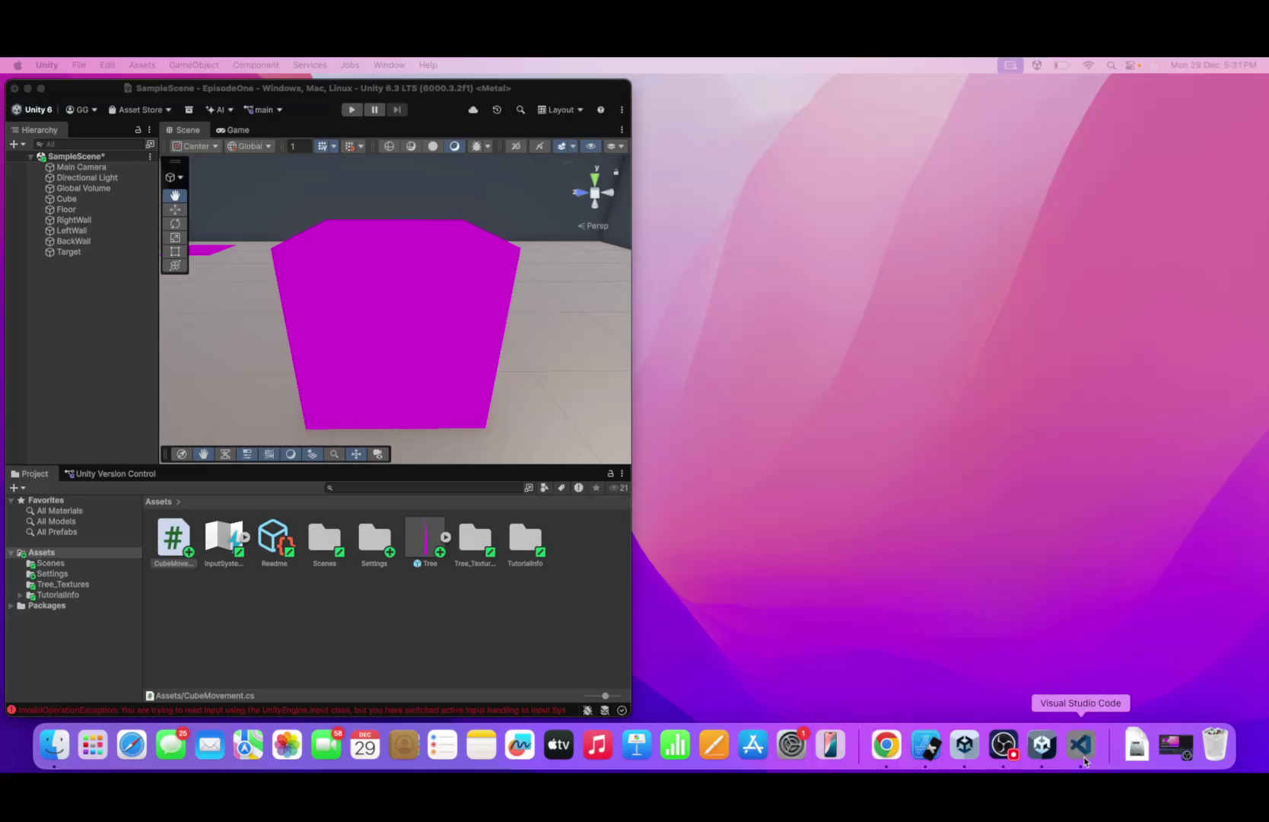
left_click(1082, 753)
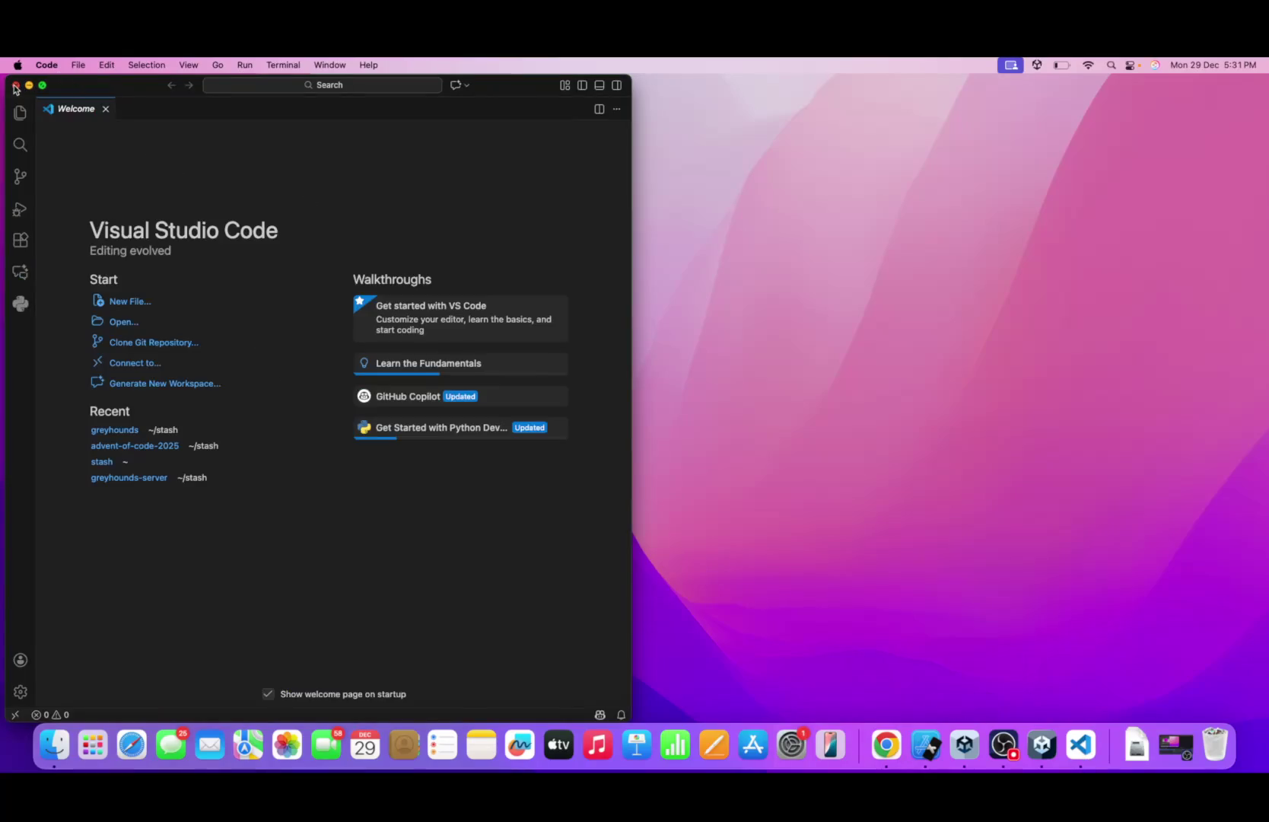
left_click(15, 86)
double_click(187, 544)
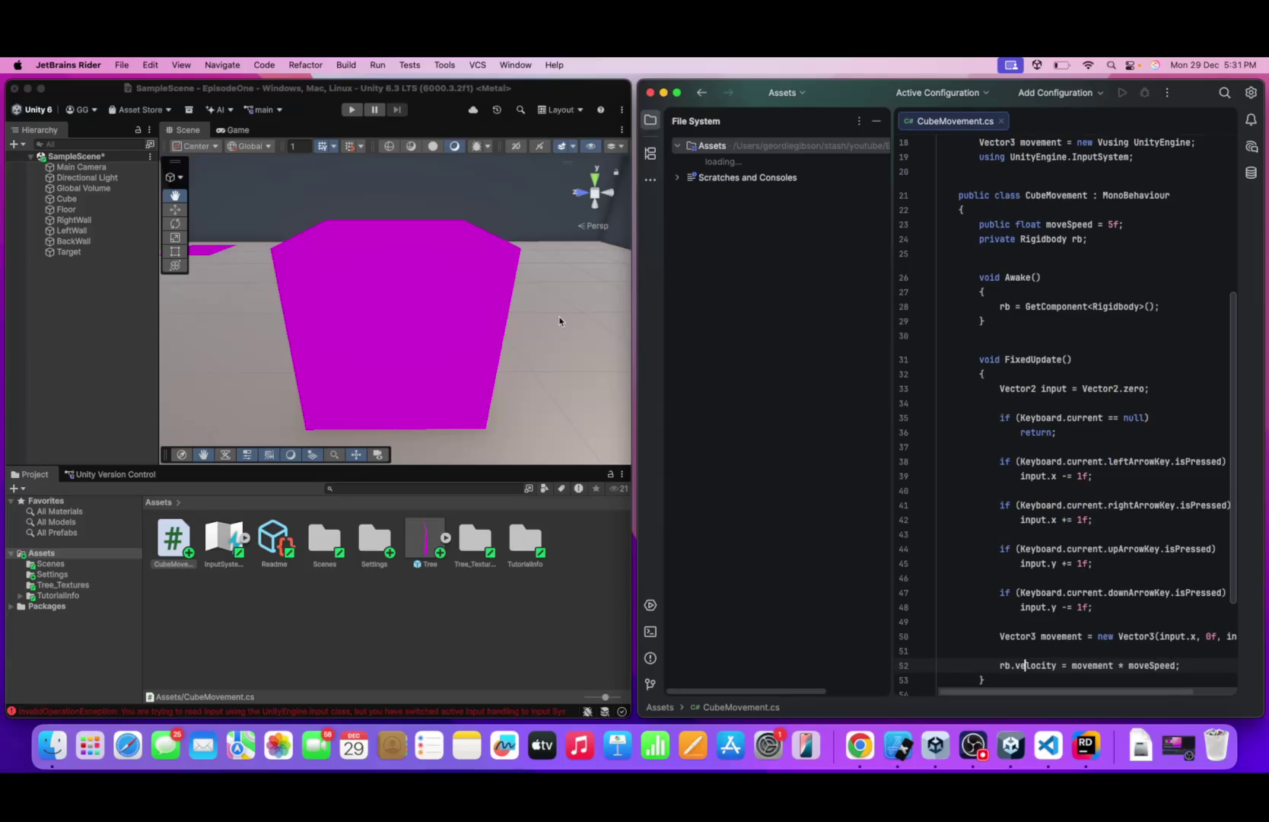
- Delete the old FixedUpdate lines 13–19 and the leftover blank line
scroll(990, 331, "up", 5)
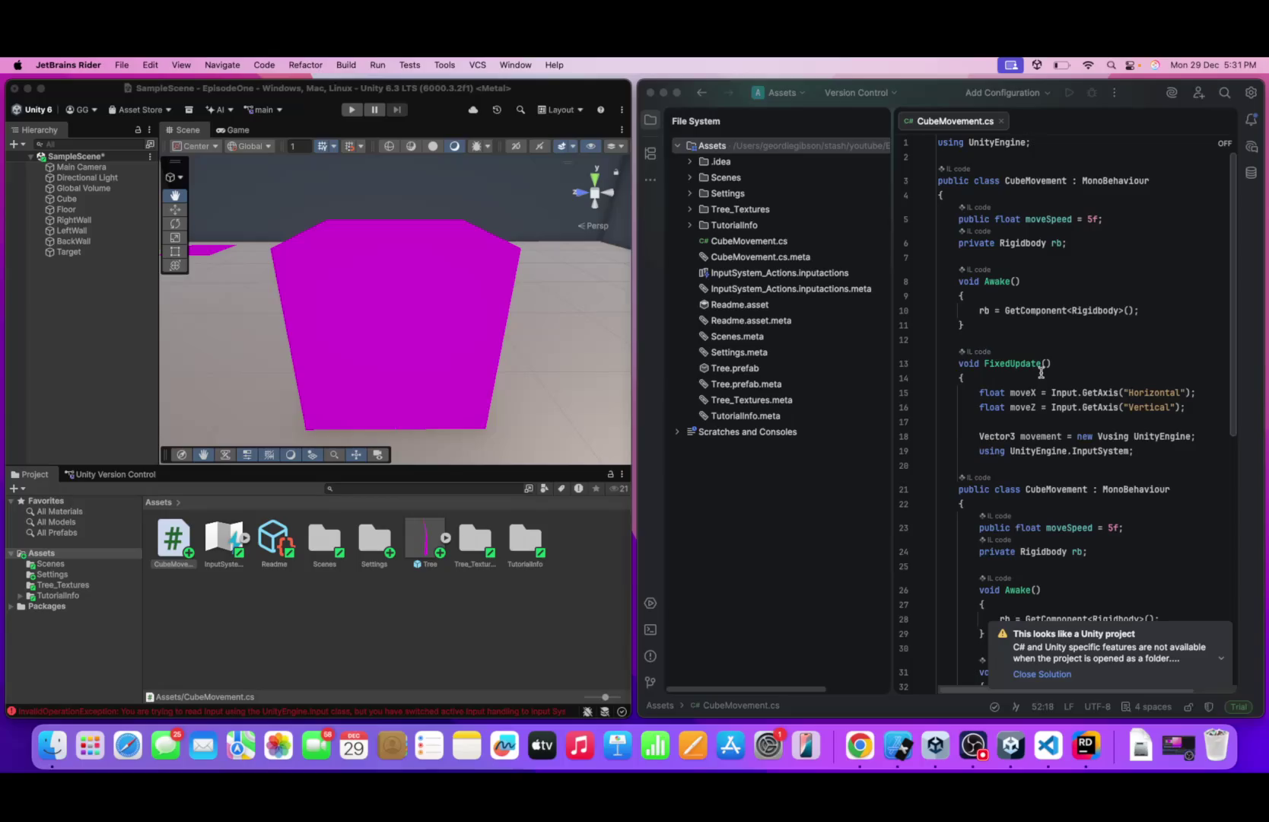
scroll(1035, 352, "down", 1)
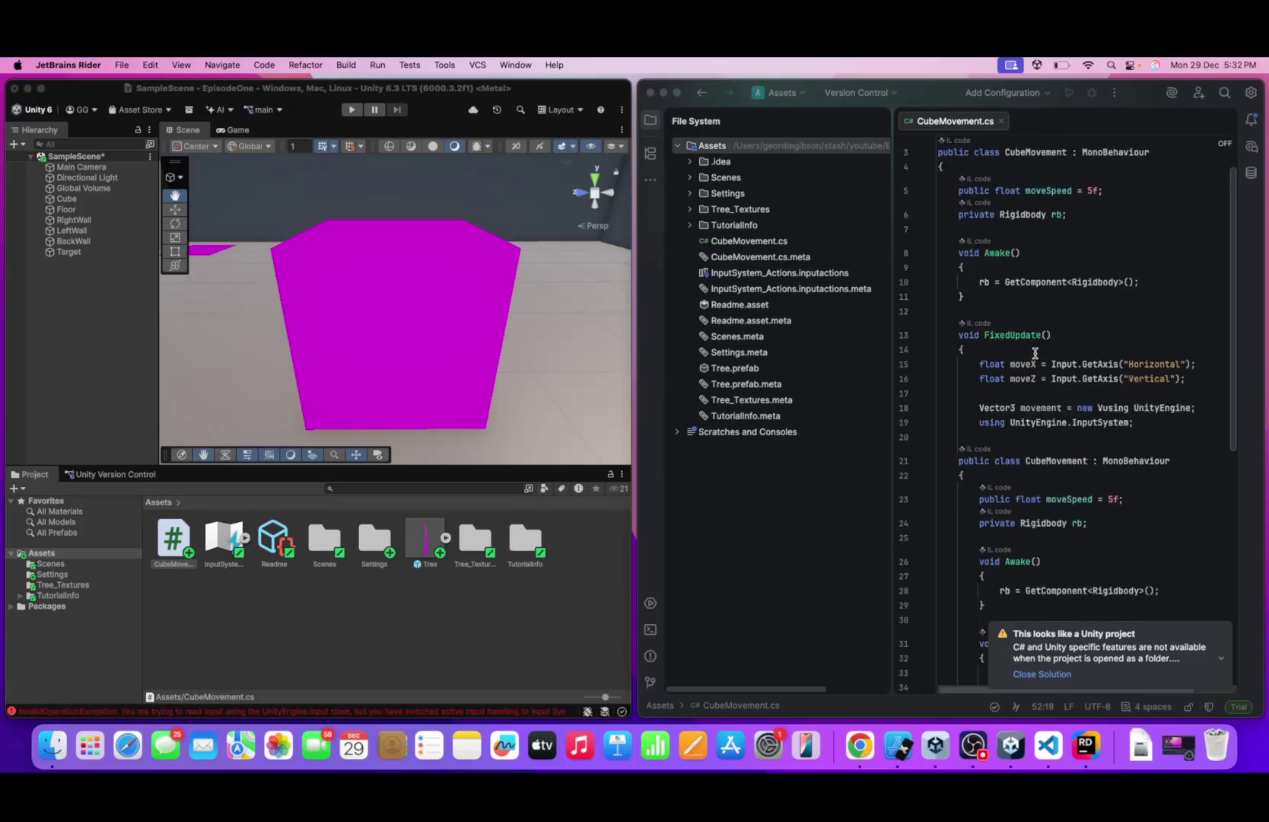
scroll(1035, 352, "down", 5)
scroll(1046, 353, "up", 3)
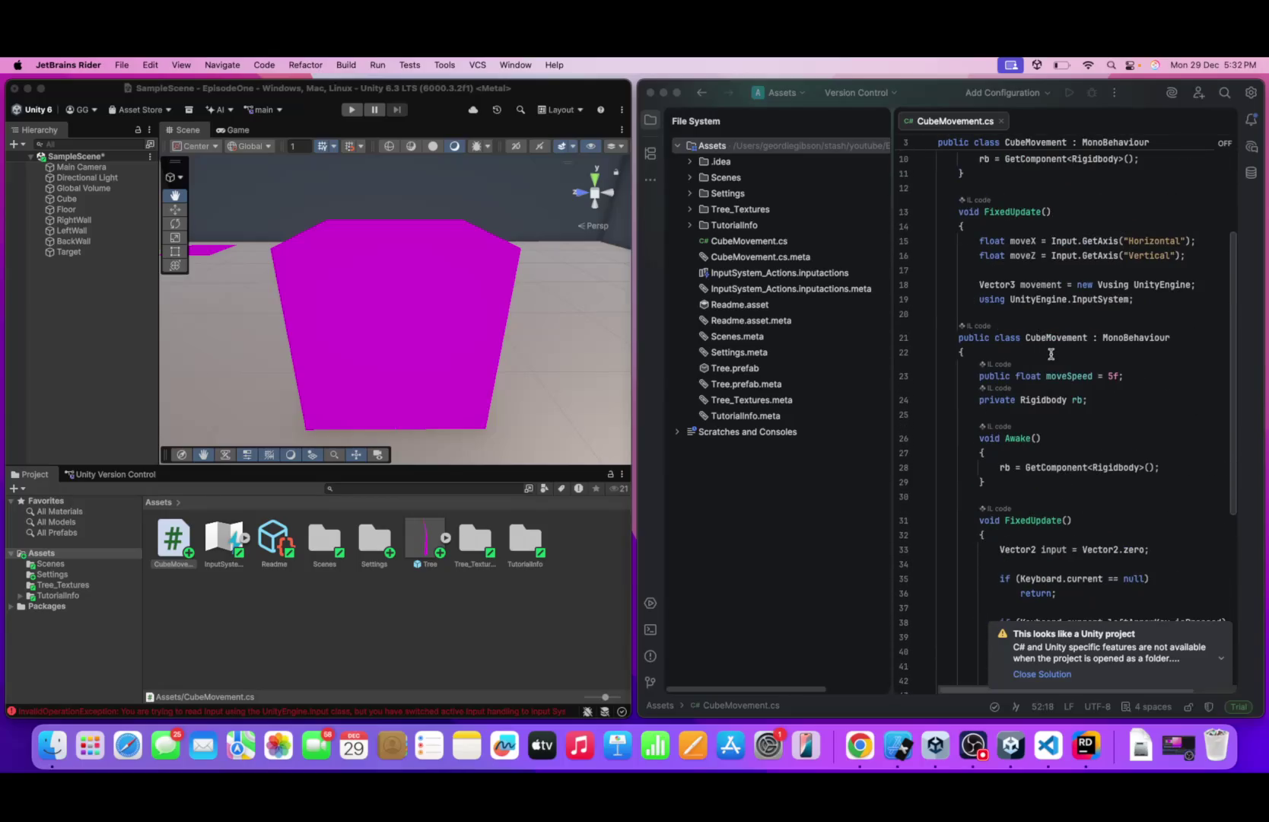
left_click_drag(985, 313, 933, 215)
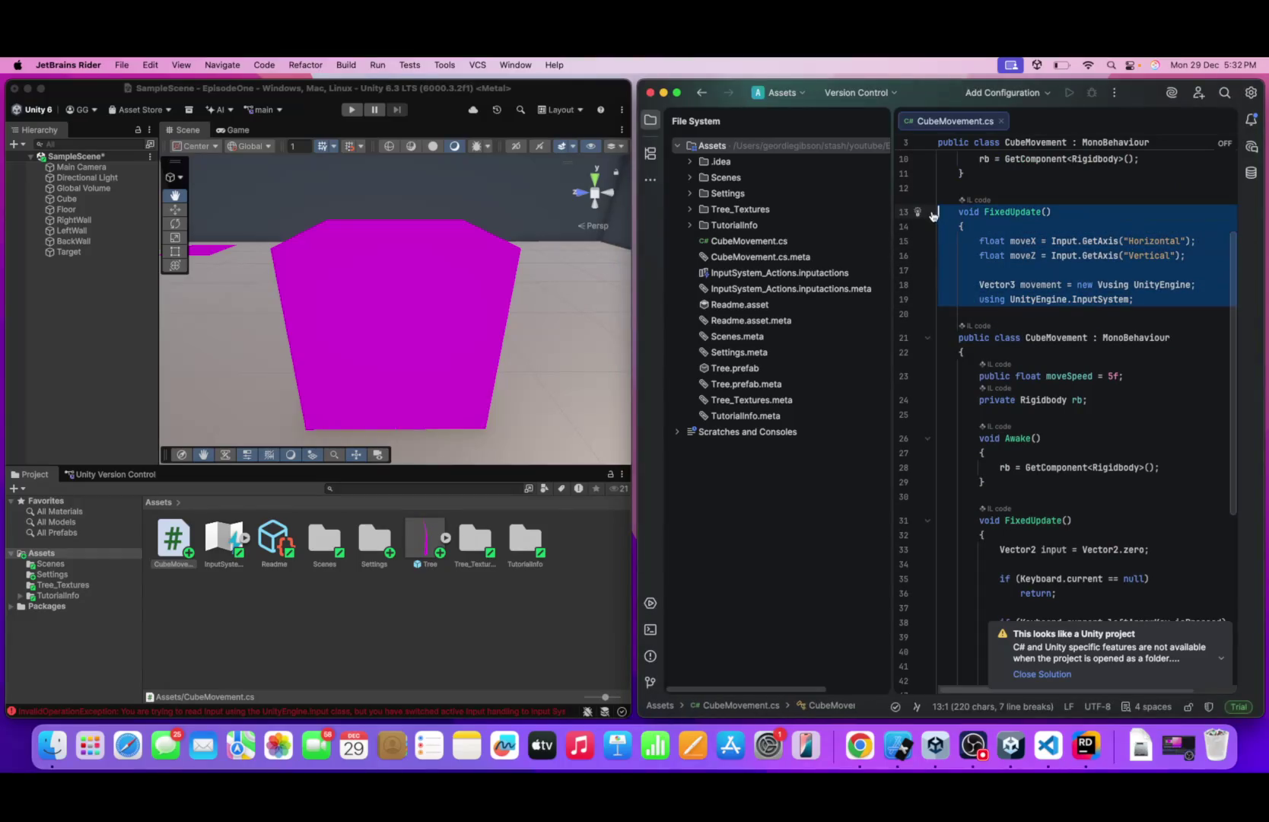
key("BackSpace")
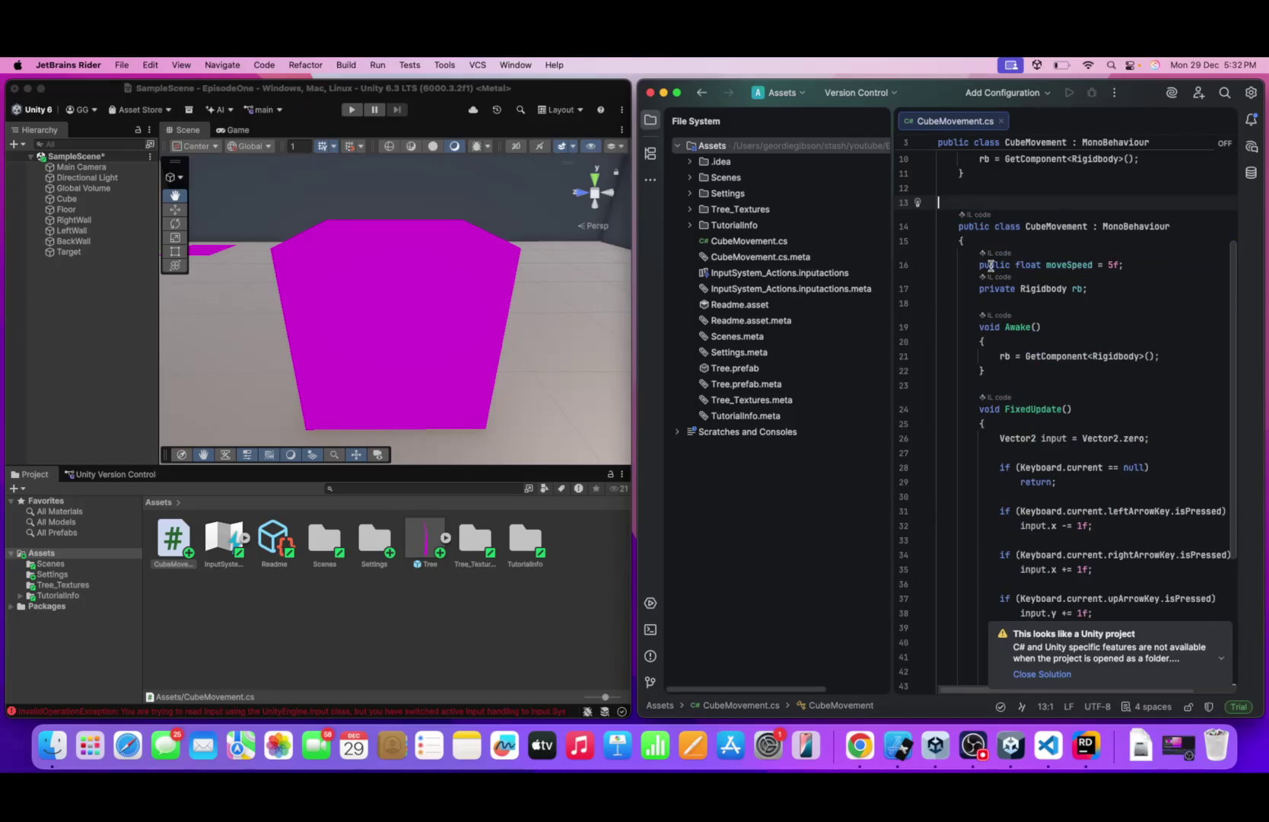
scroll(991, 264, "down", 2)
key("BackSpace")
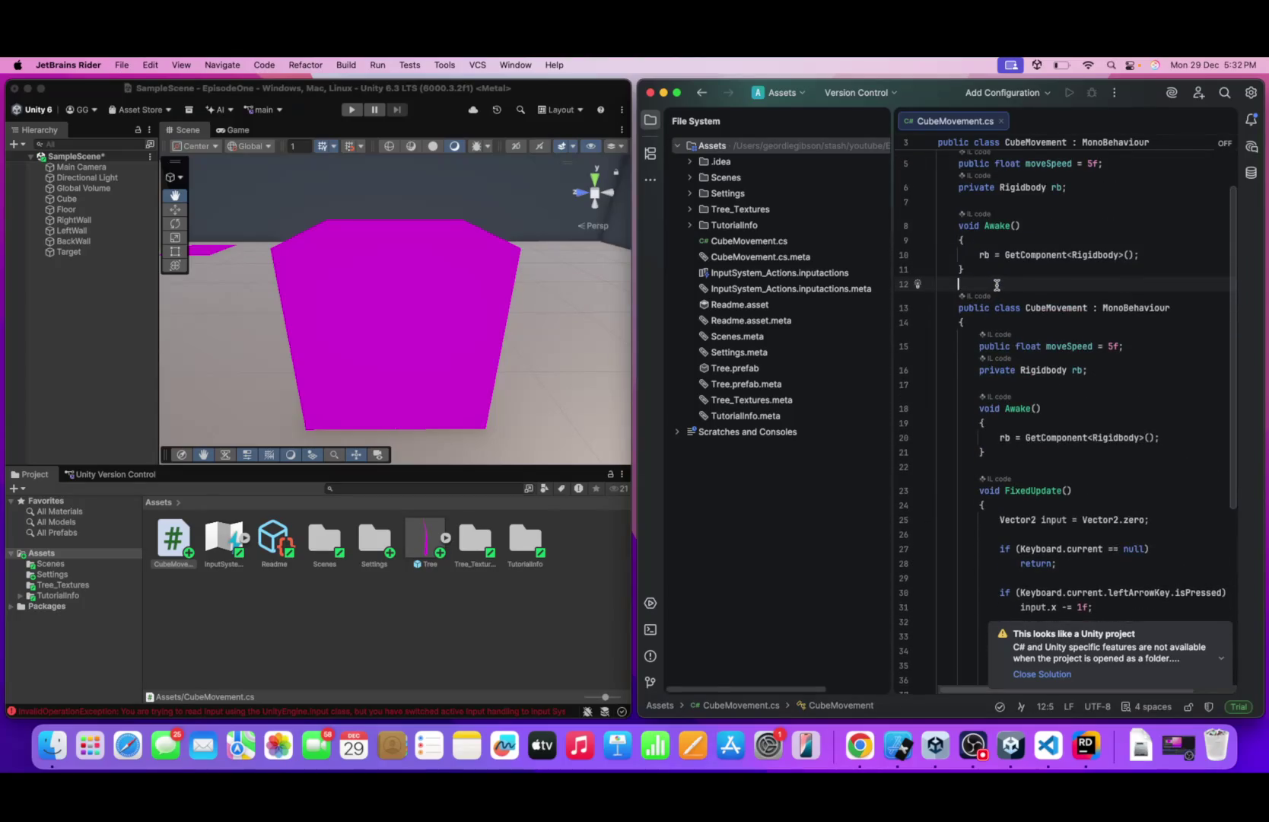
- Remove the duplicated class block at the top and the stray lines after the class
mouse_move(1000, 284)
left_mouse_down()
mouse_move(913, 114)
mouse_move(911, 178)
left_mouse_up()
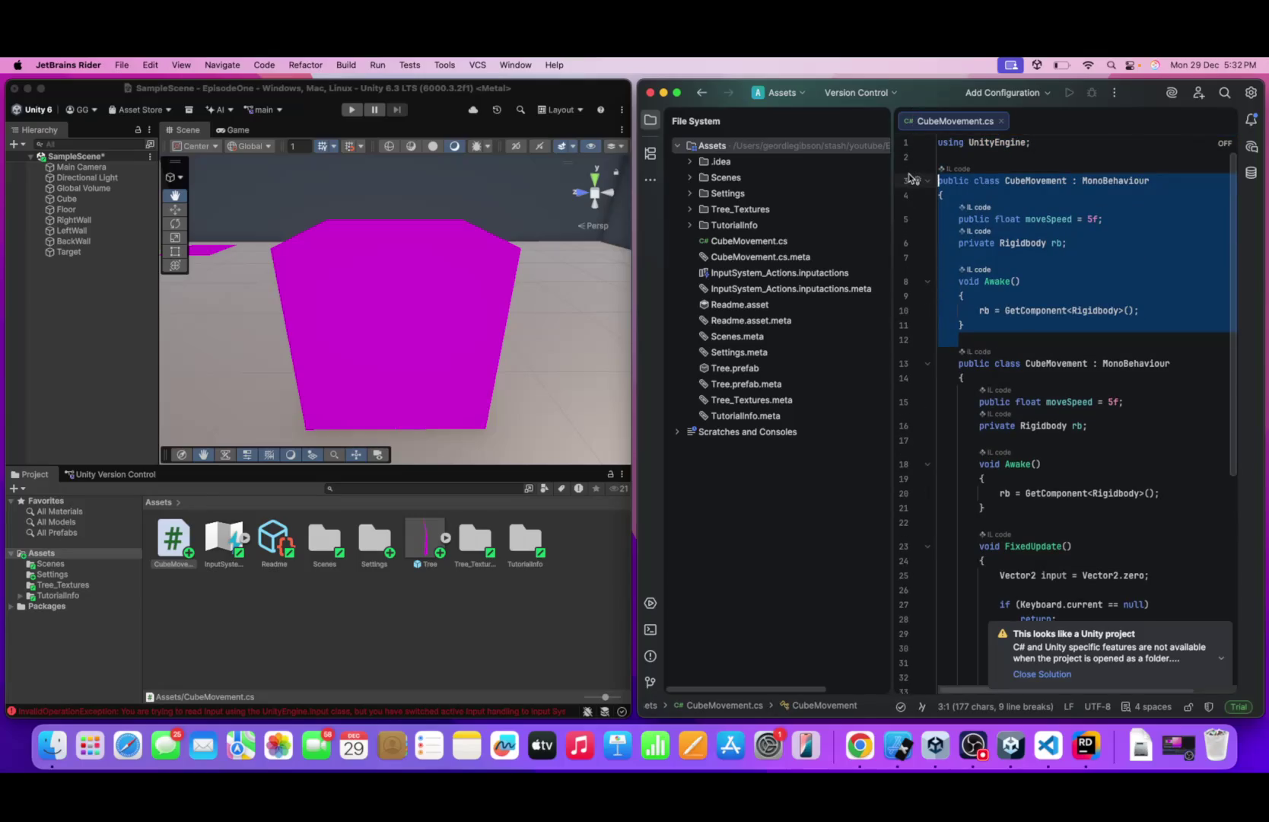
key("BackSpace")
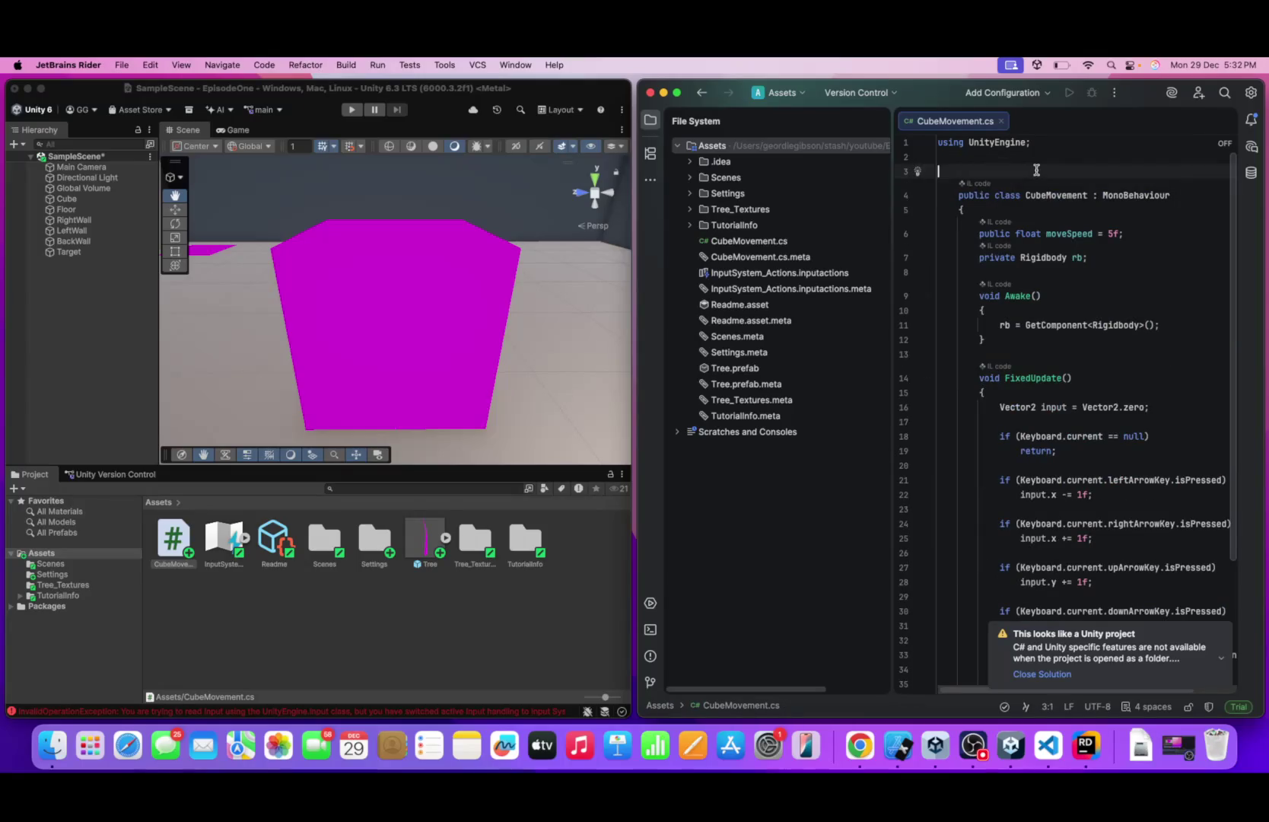
key("BackSpace")
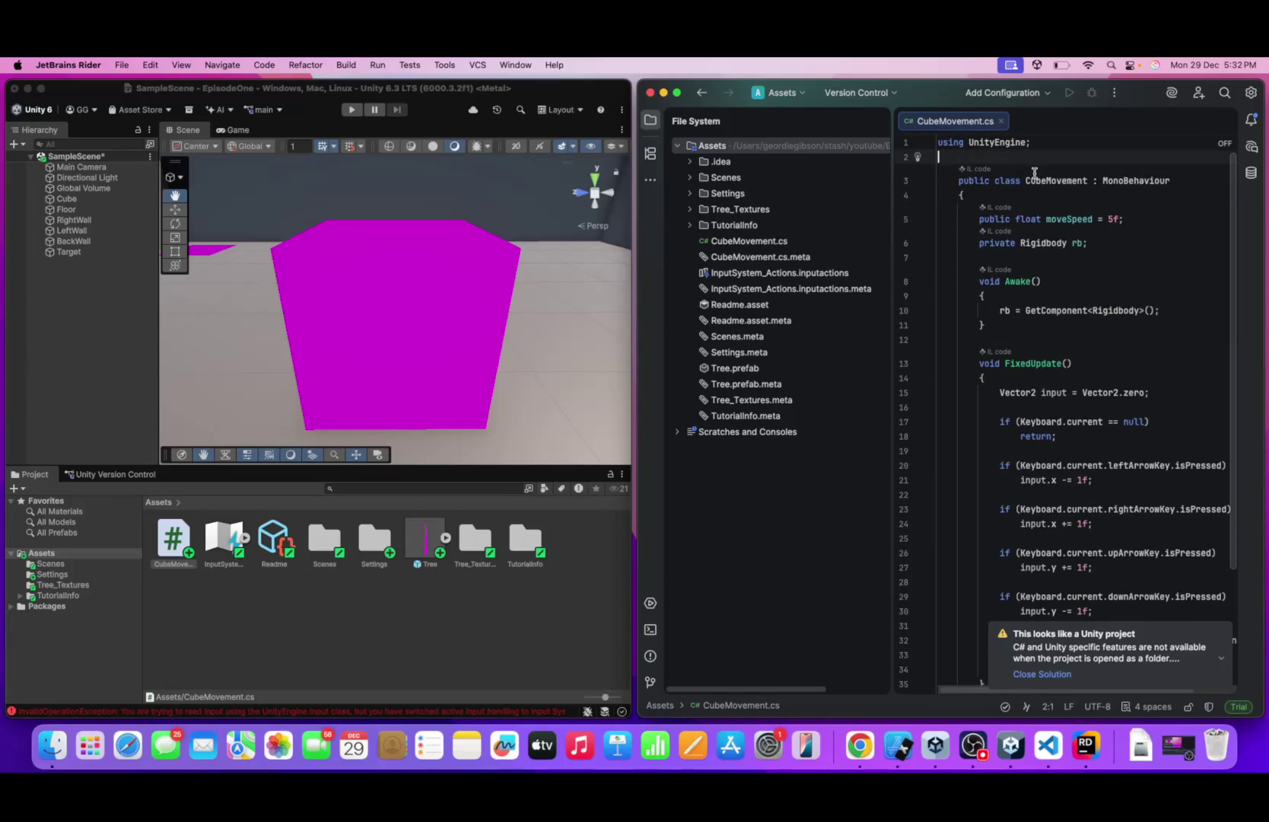
left_click(1027, 195)
scroll(1012, 304, "down", 5)
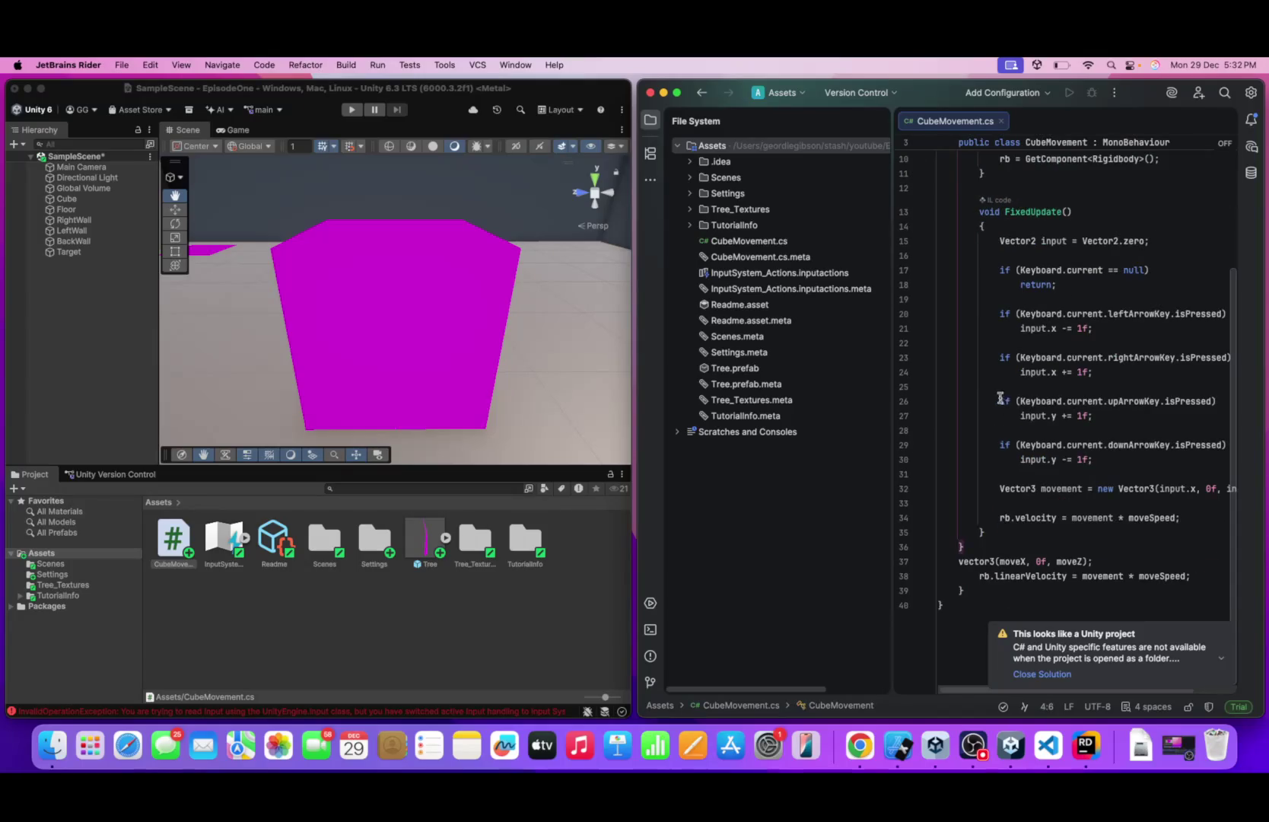
left_click_drag(982, 605, 993, 551)
key("BackSpace")
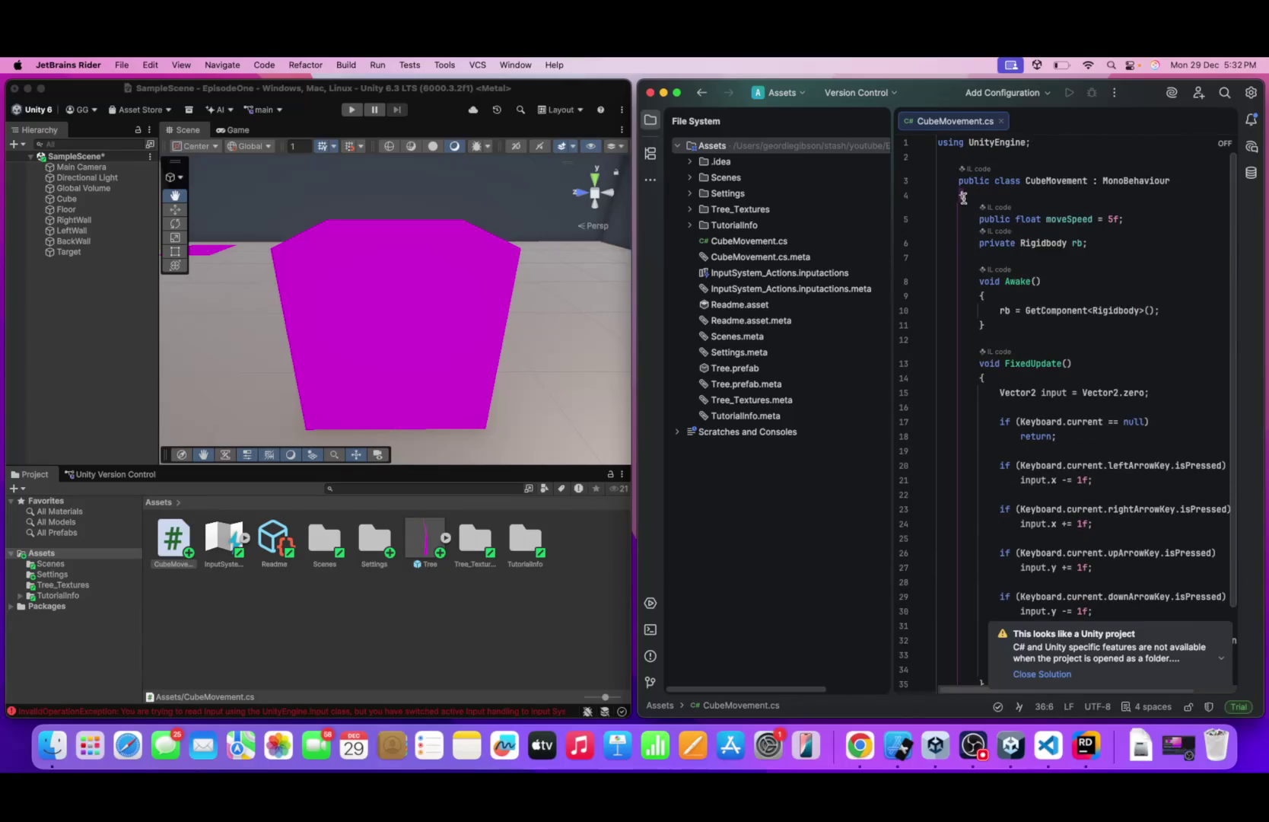
- Dismiss the Unity project notification, clear the selection and return to Unity
left_click(958, 183, "shift")
scroll(1080, 403, "right", 1)
scroll(1081, 403, "down", 3)
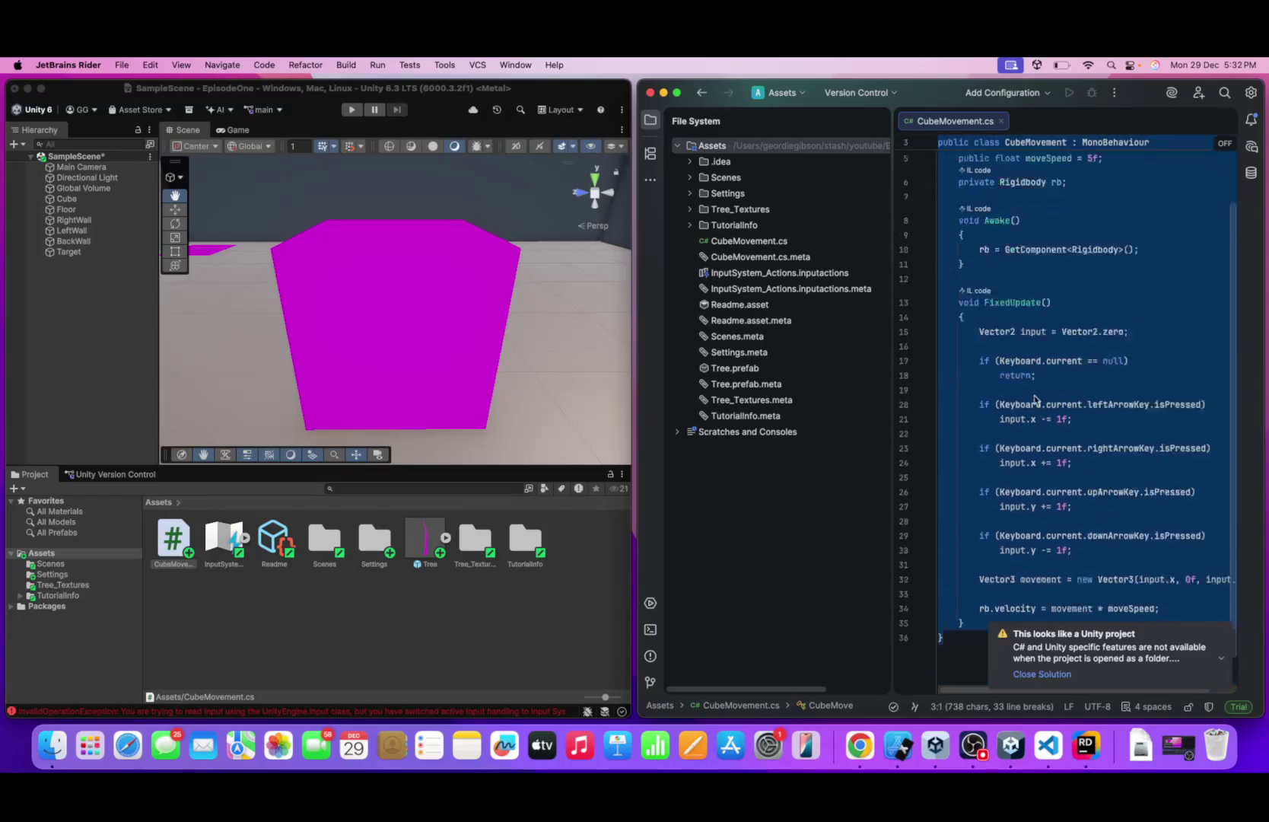
left_click(1221, 632)
left_click(1095, 605)
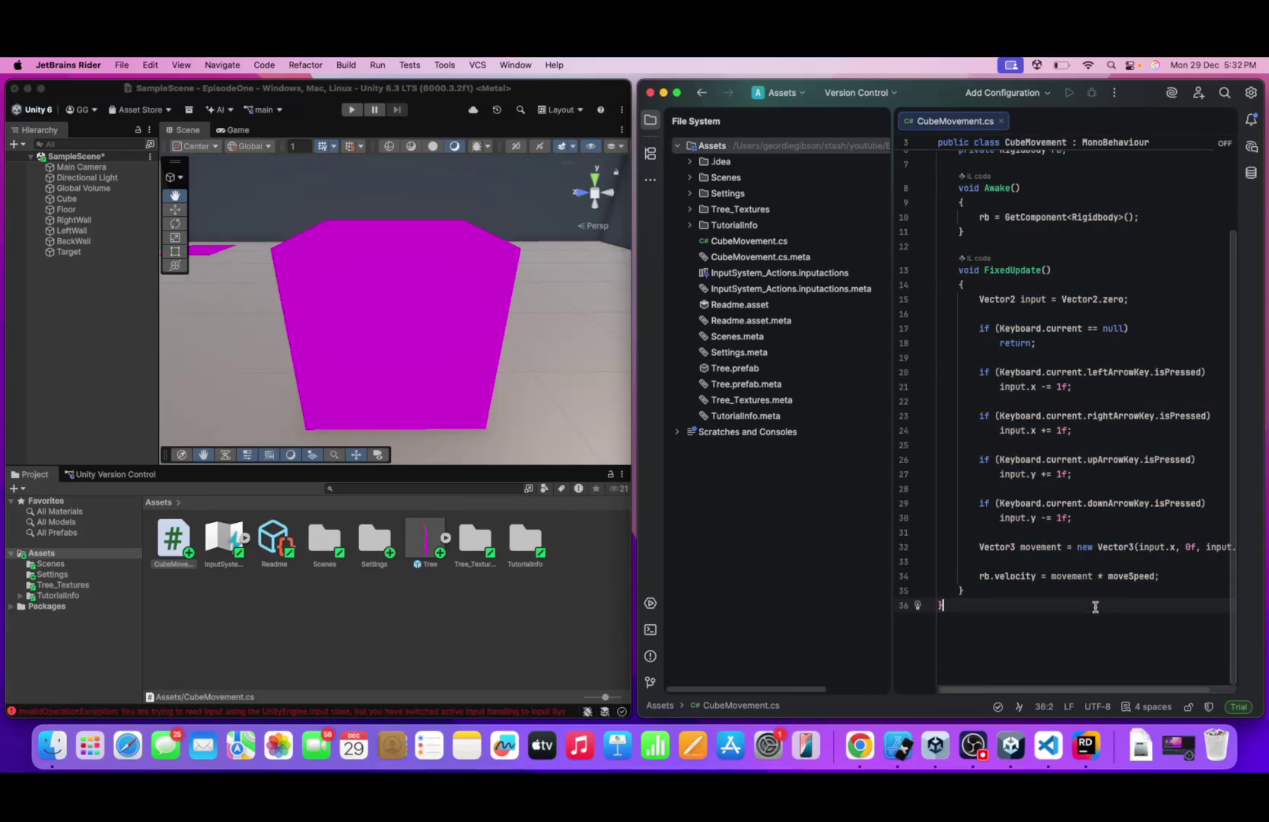
left_click(419, 584)
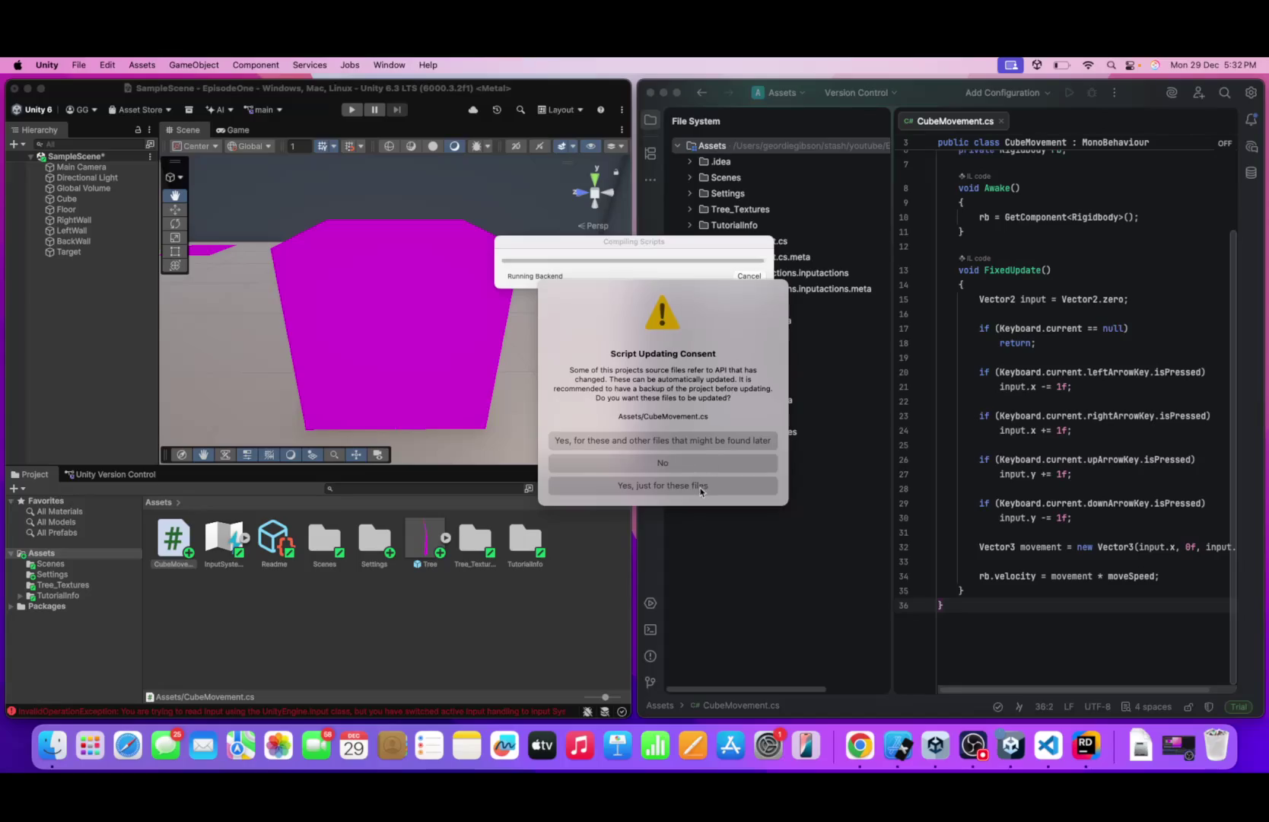
- Accept the API update to rb.linearVelocity, then retry Play and see the 'Keyboard' error
left_click(732, 441)
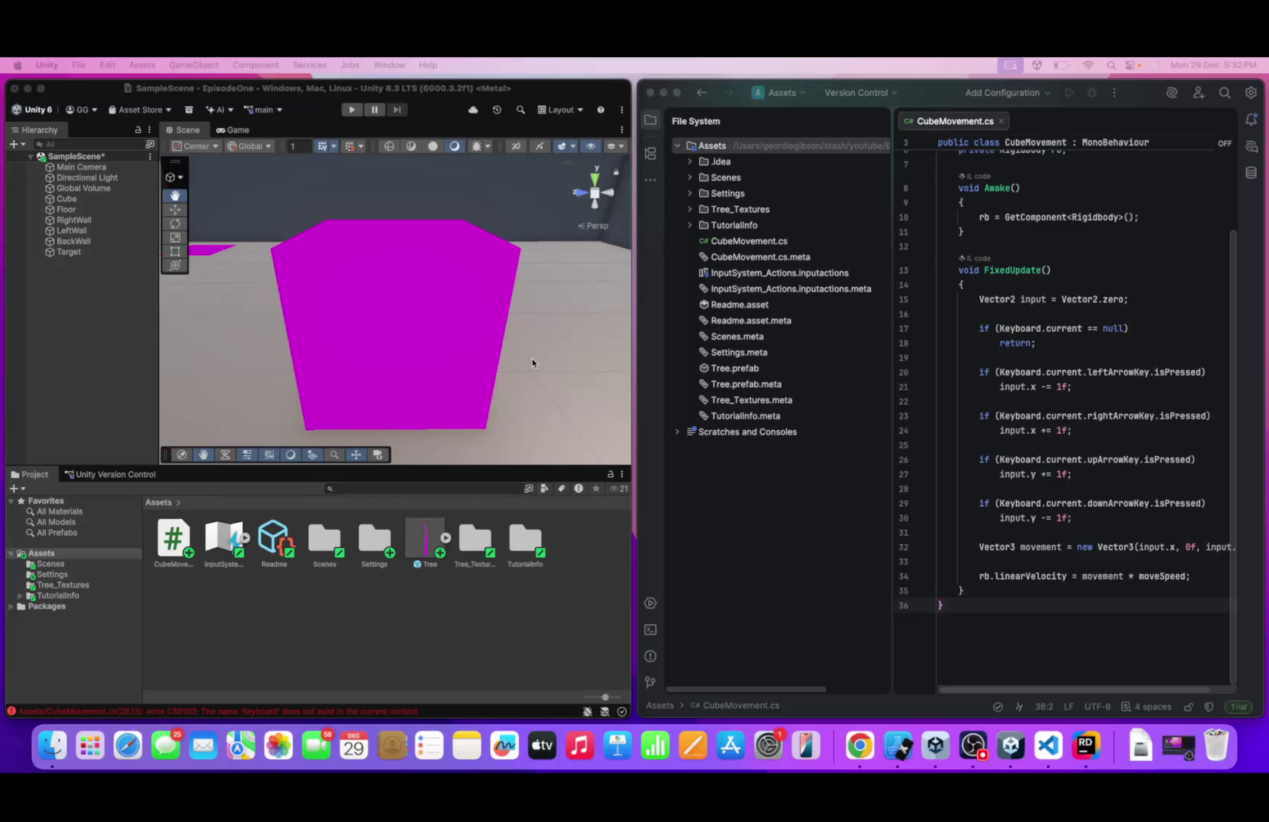
scroll(916, 410, "up", 3)
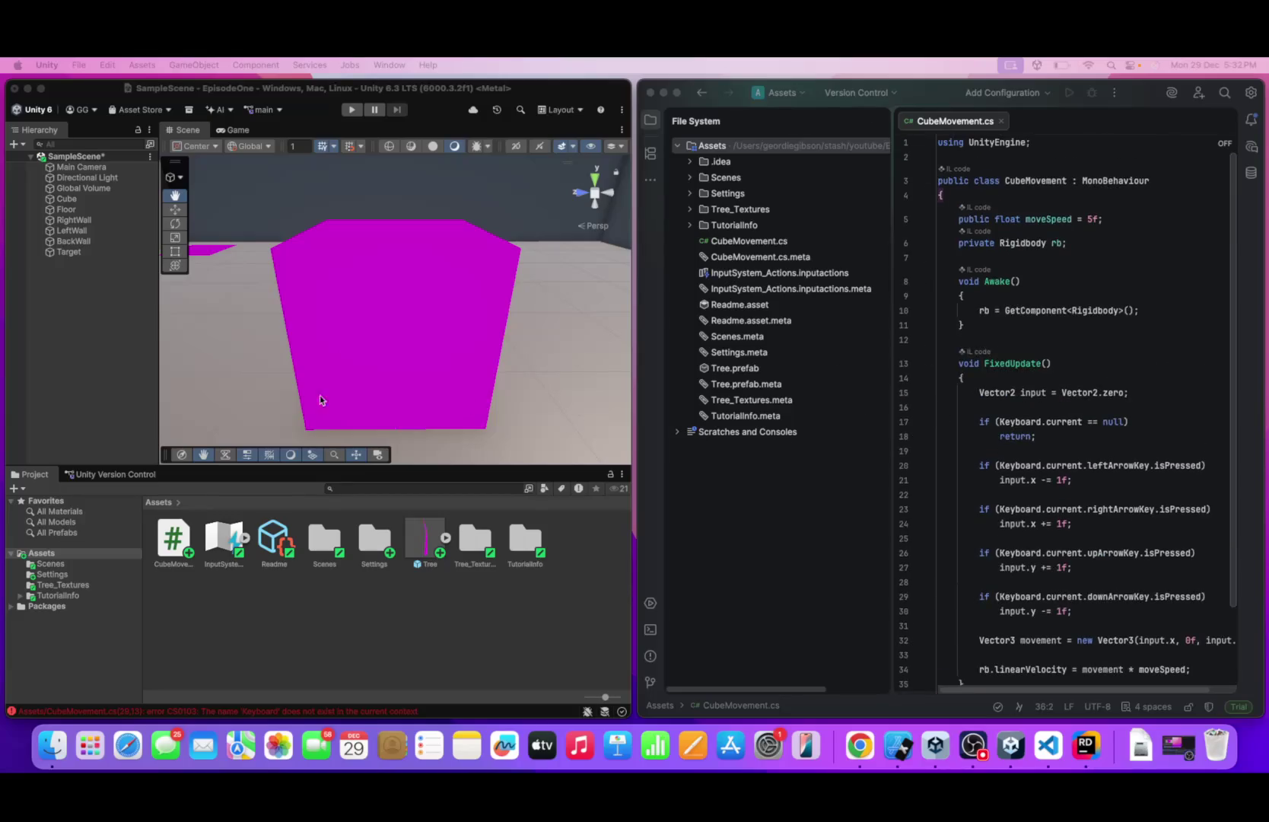
mouse_move(320, 397)
left_mouse_down()
mouse_move(316, 161)
mouse_move(394, 326)
left_mouse_up()
left_click(351, 110)
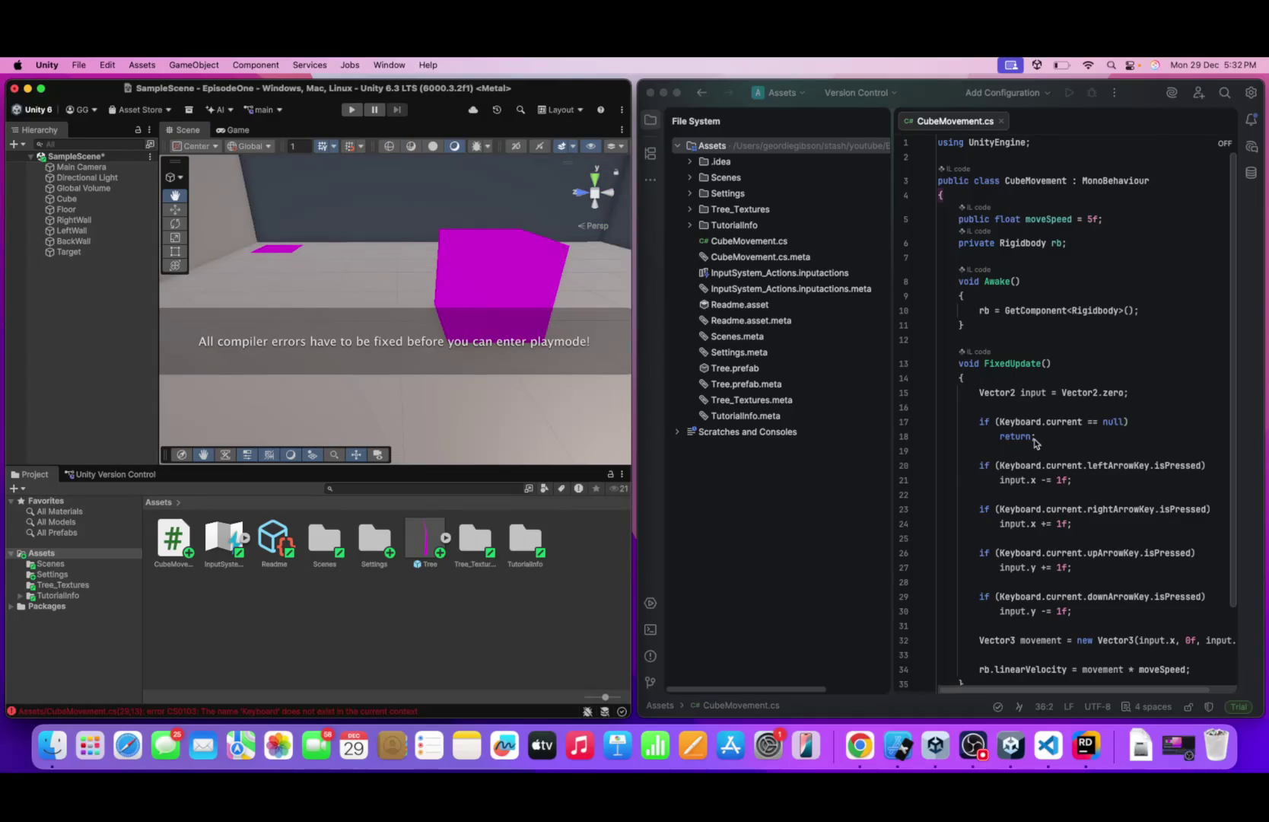
scroll(1042, 429, "down", 3)
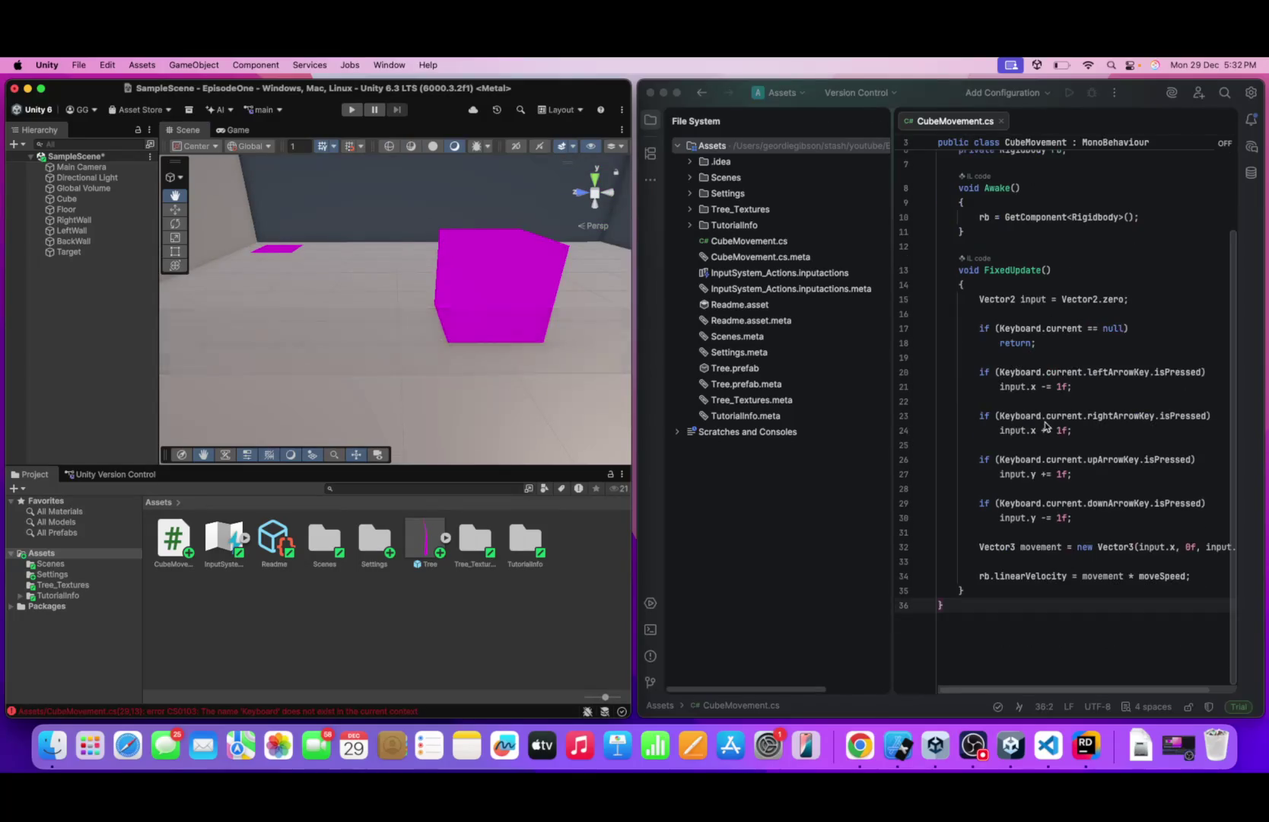
left_click(1001, 592)
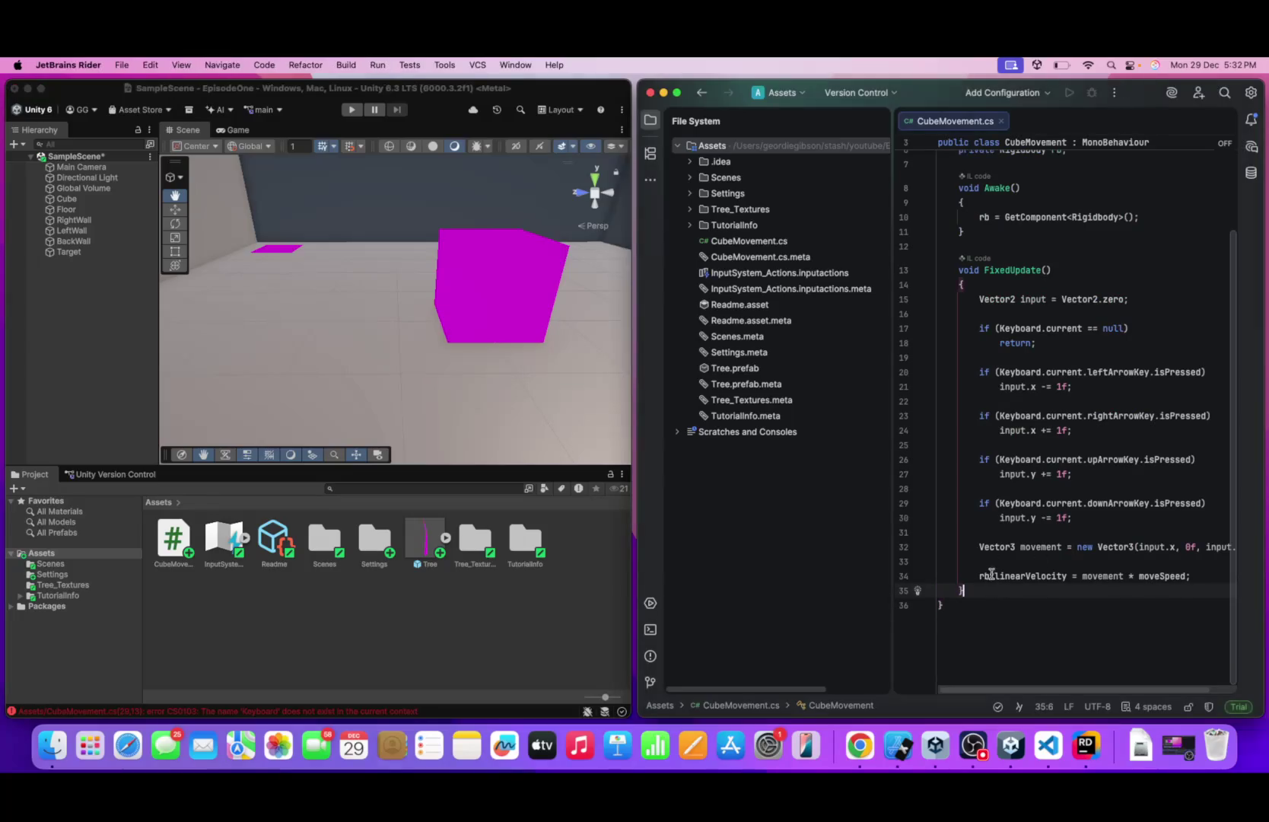
- Read the five 'Keyboard' errors in the Console and highlight every Keyboard use in Rider
scroll(1021, 363, "up", 2)
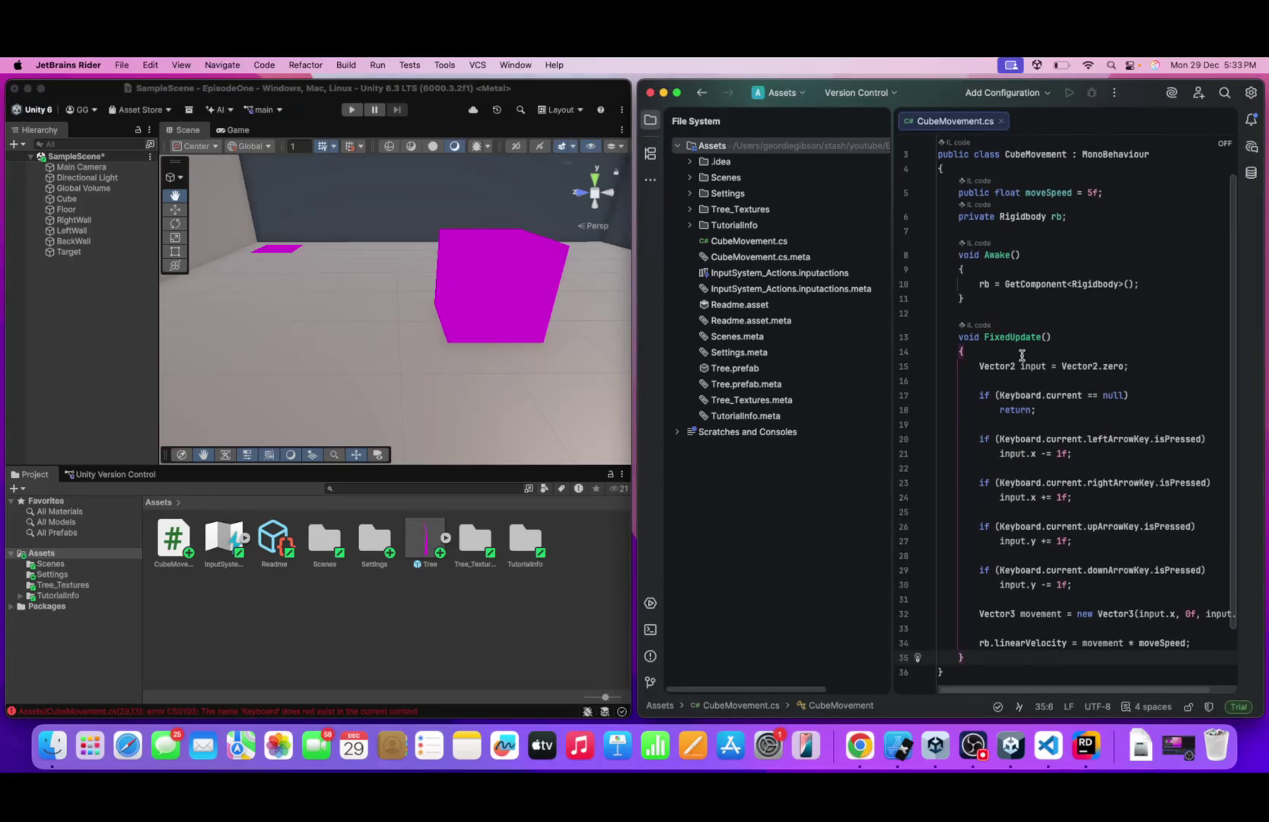
left_click(995, 297)
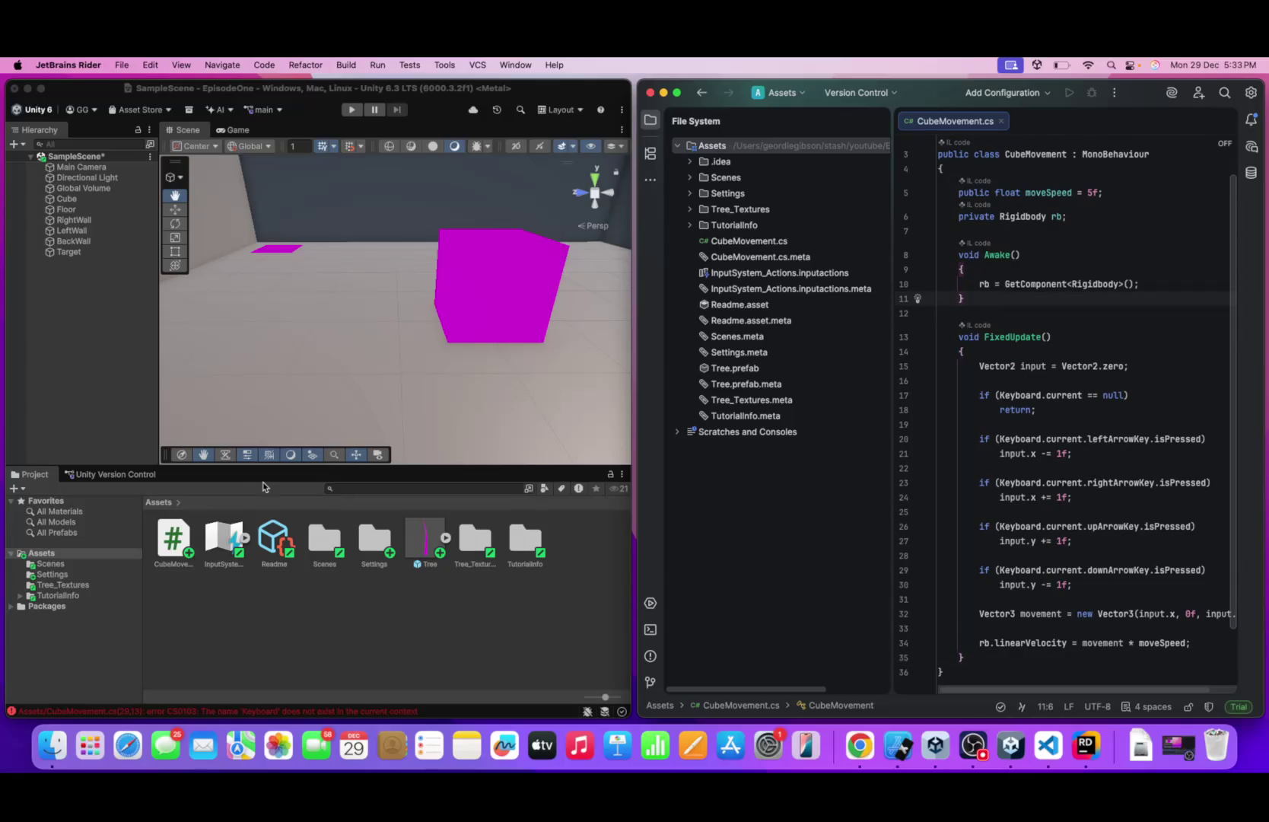
left_click(207, 711)
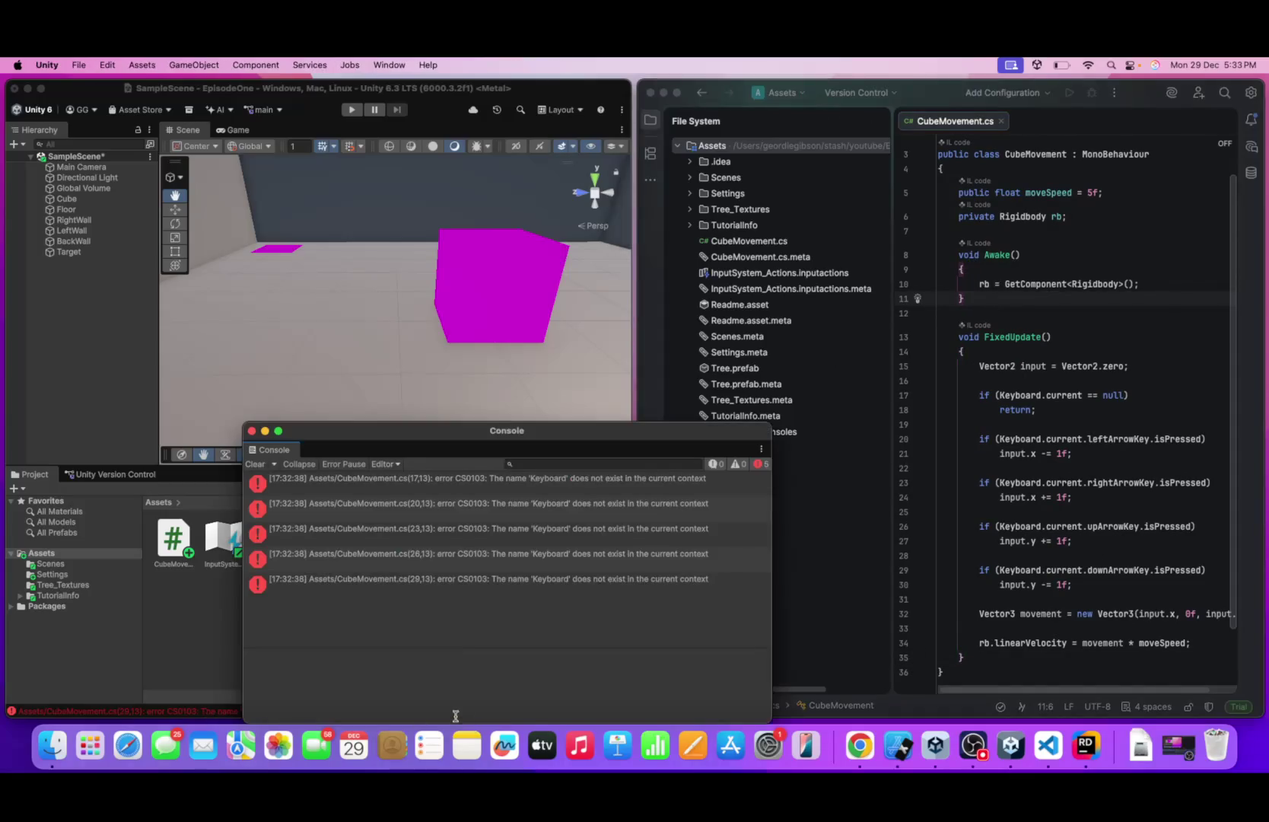
left_click(1020, 438)
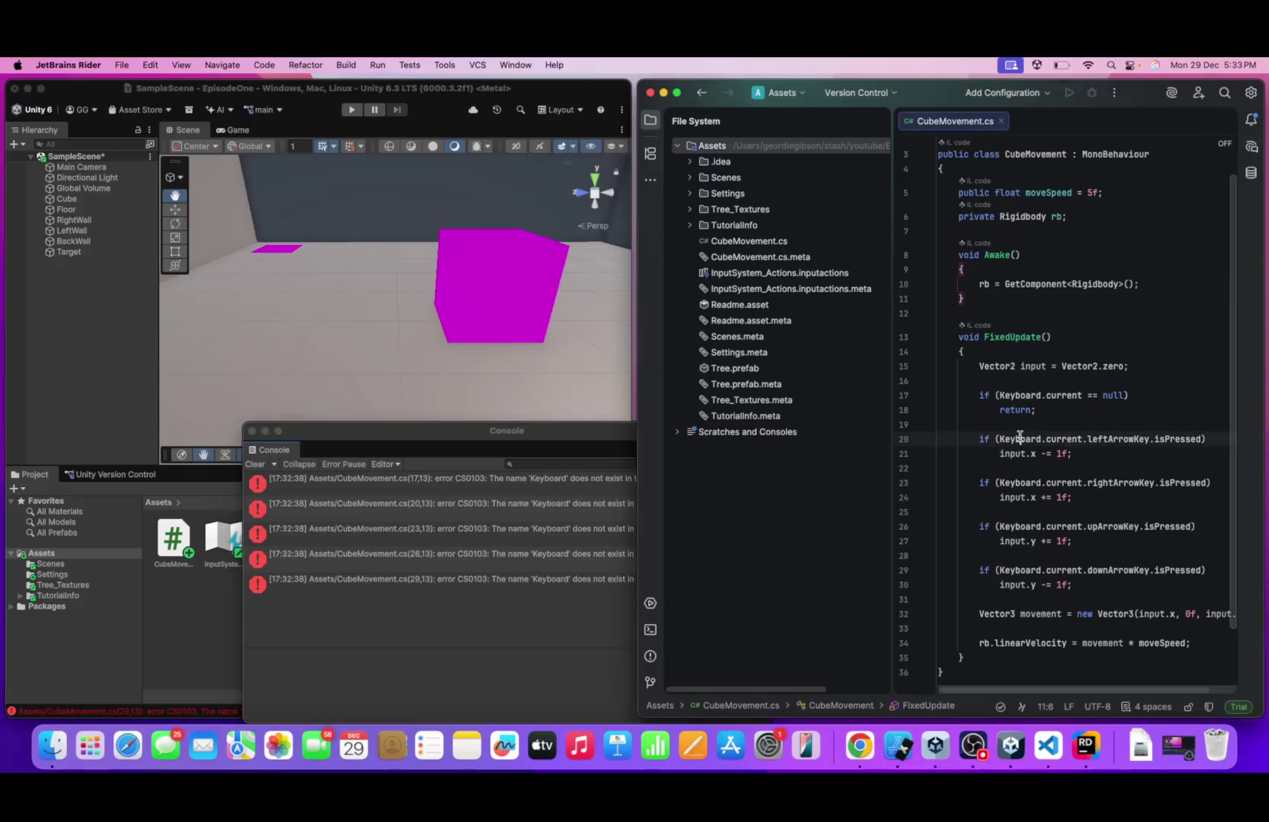
double_click(1019, 438)
scroll(1019, 438, "up", 1)
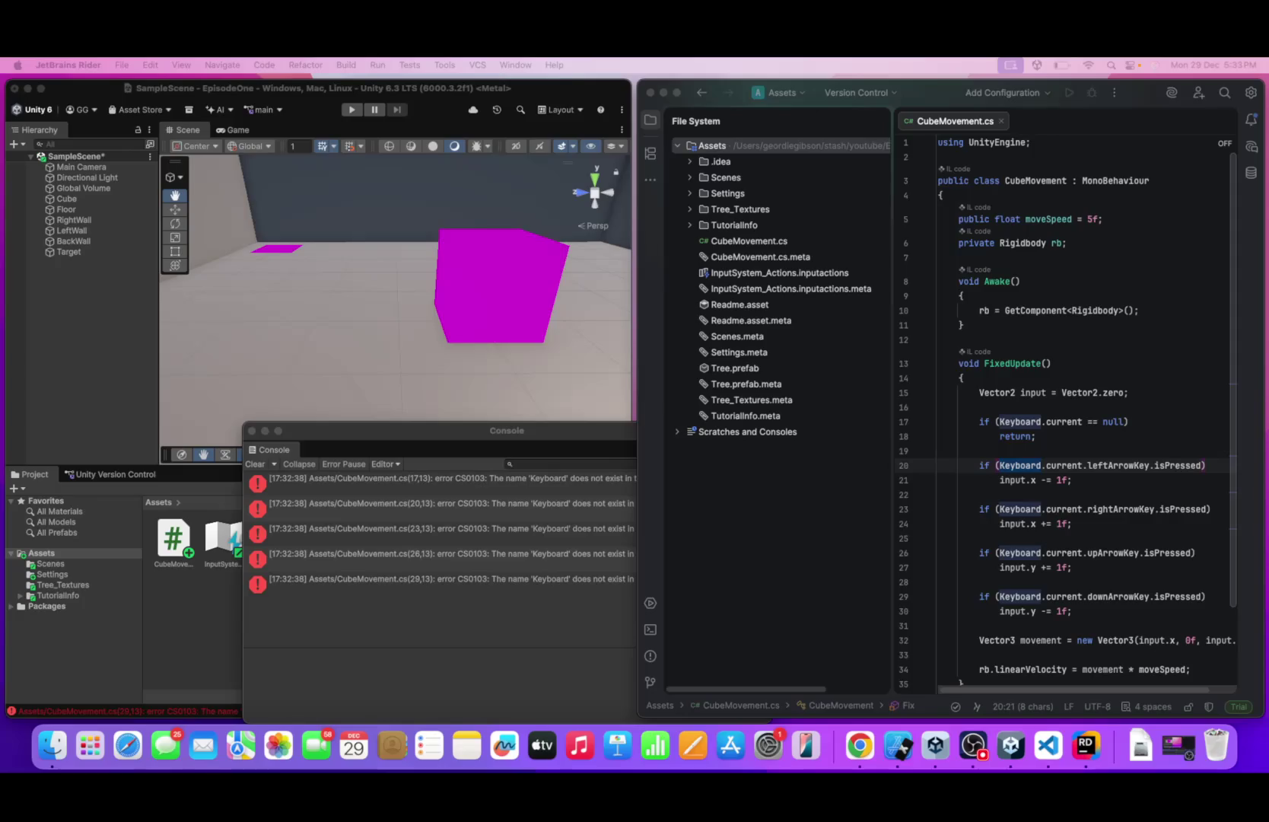
- Replace the whole CubeMovement.cs with the pasted 37-line corrected script
left_click(1054, 282)
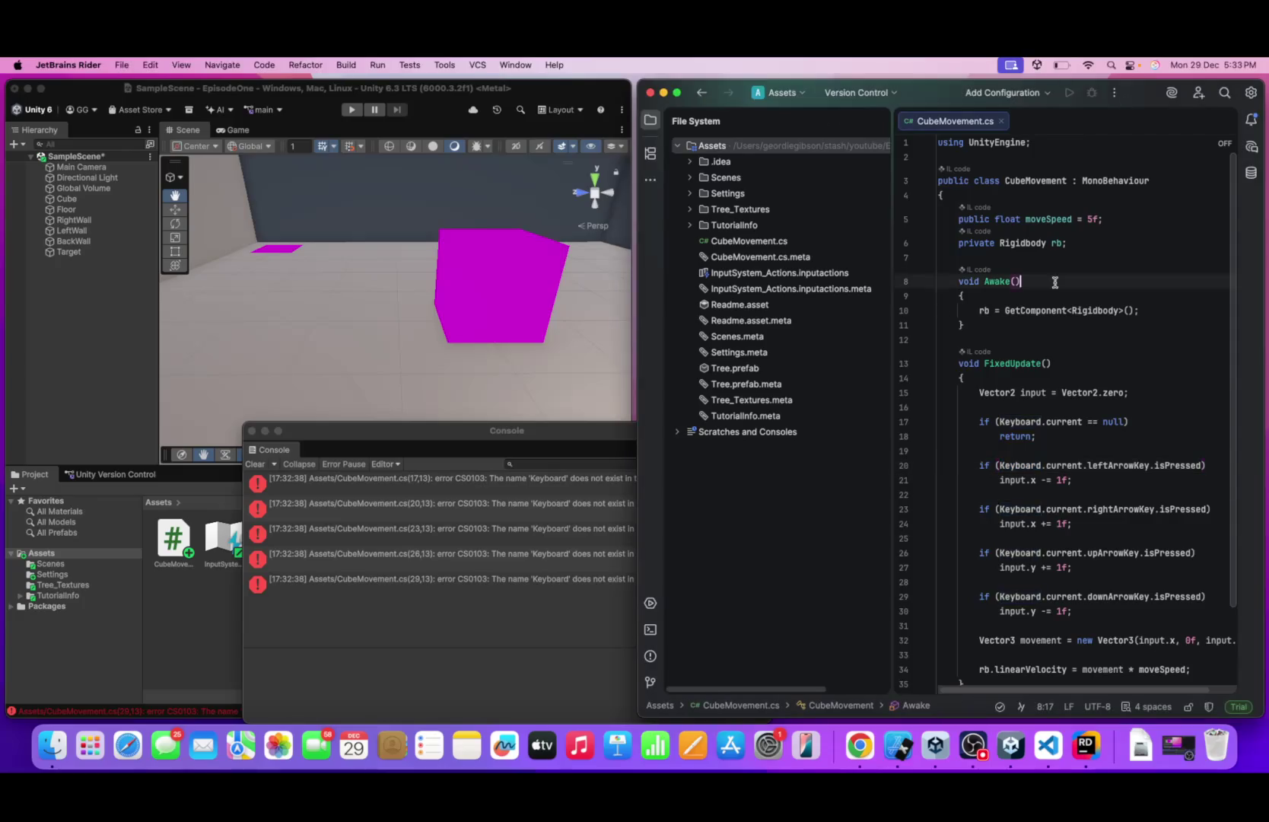
key("super+a")
key("BackSpace")
key("super+v")
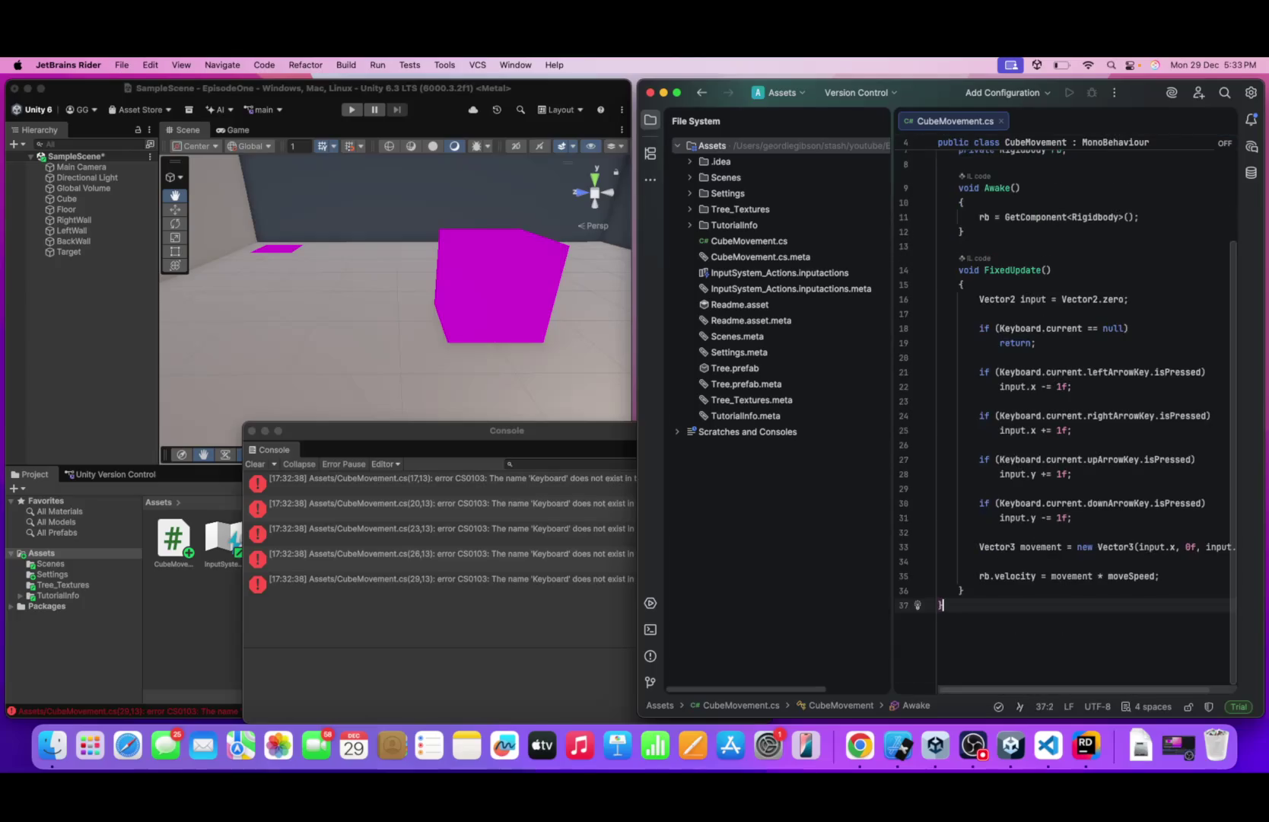
left_click(450, 344)
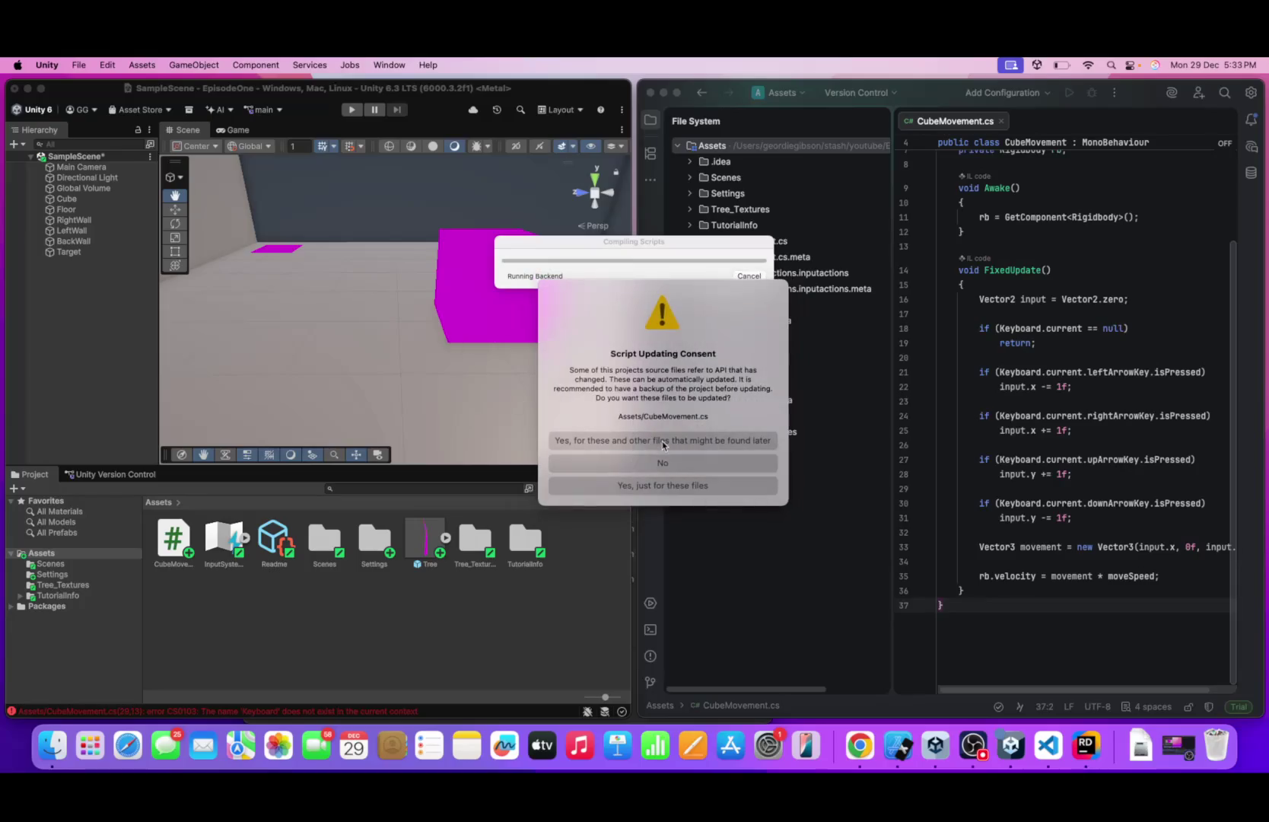
- Accept the Script Updating Consent and start Play mode with the new script
left_click(663, 443)
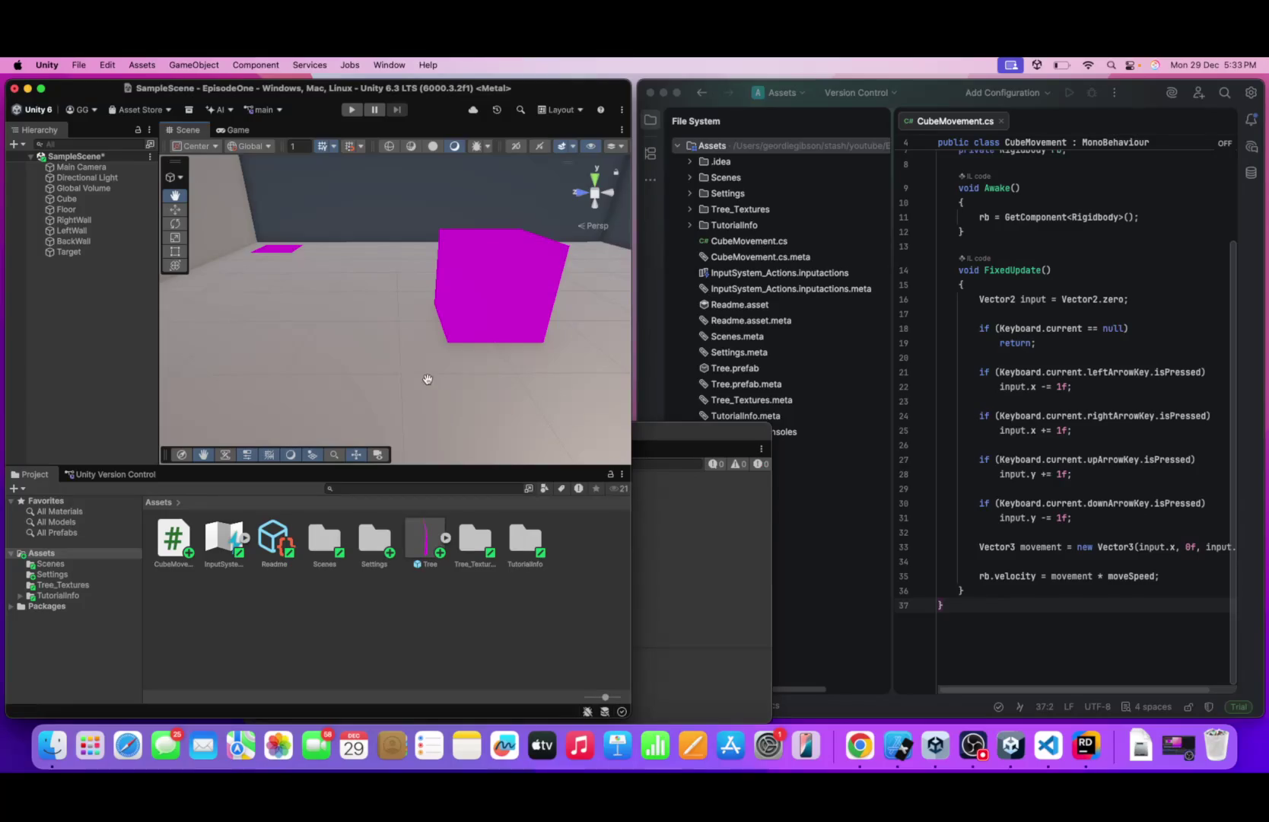
left_click(351, 111)
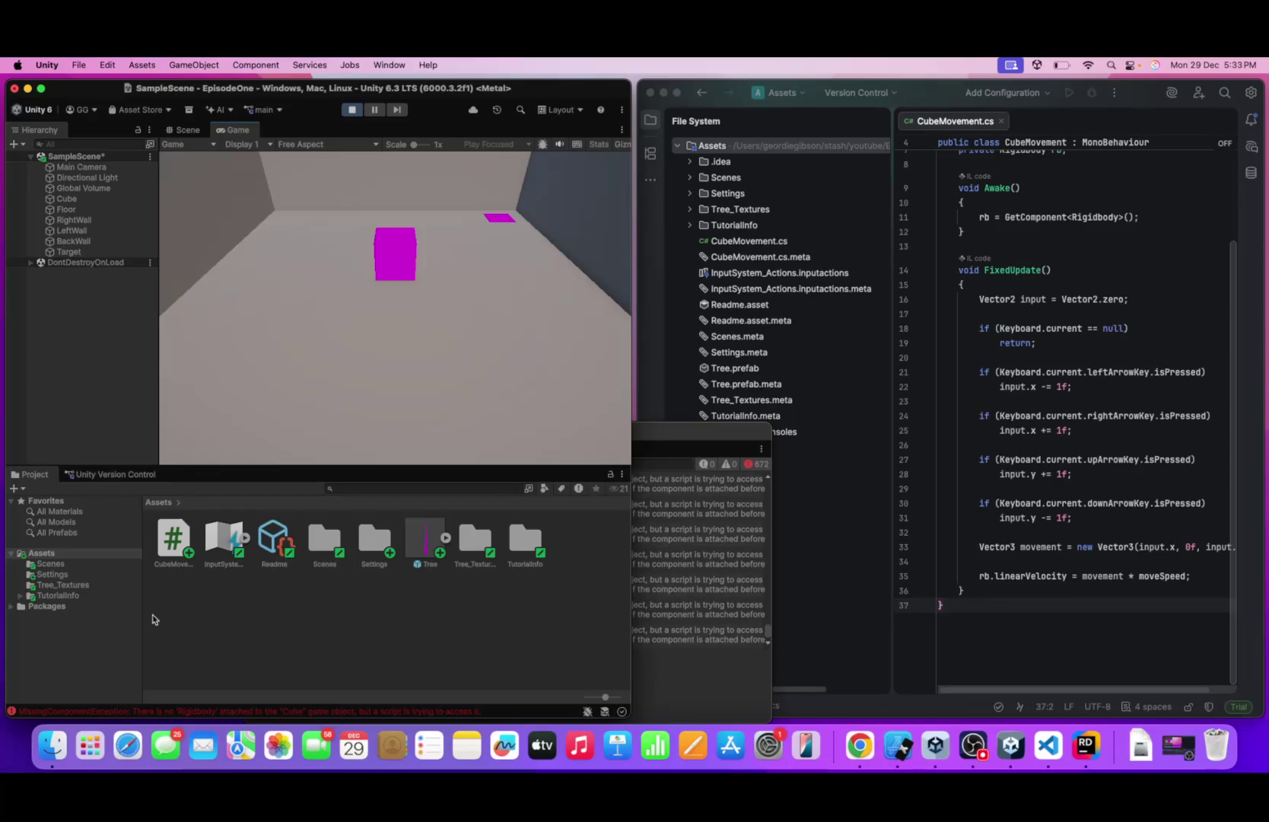
- Open the Console to see the MissingComponentException errors about the Cube's missing Rigidbody
left_click(53, 711)
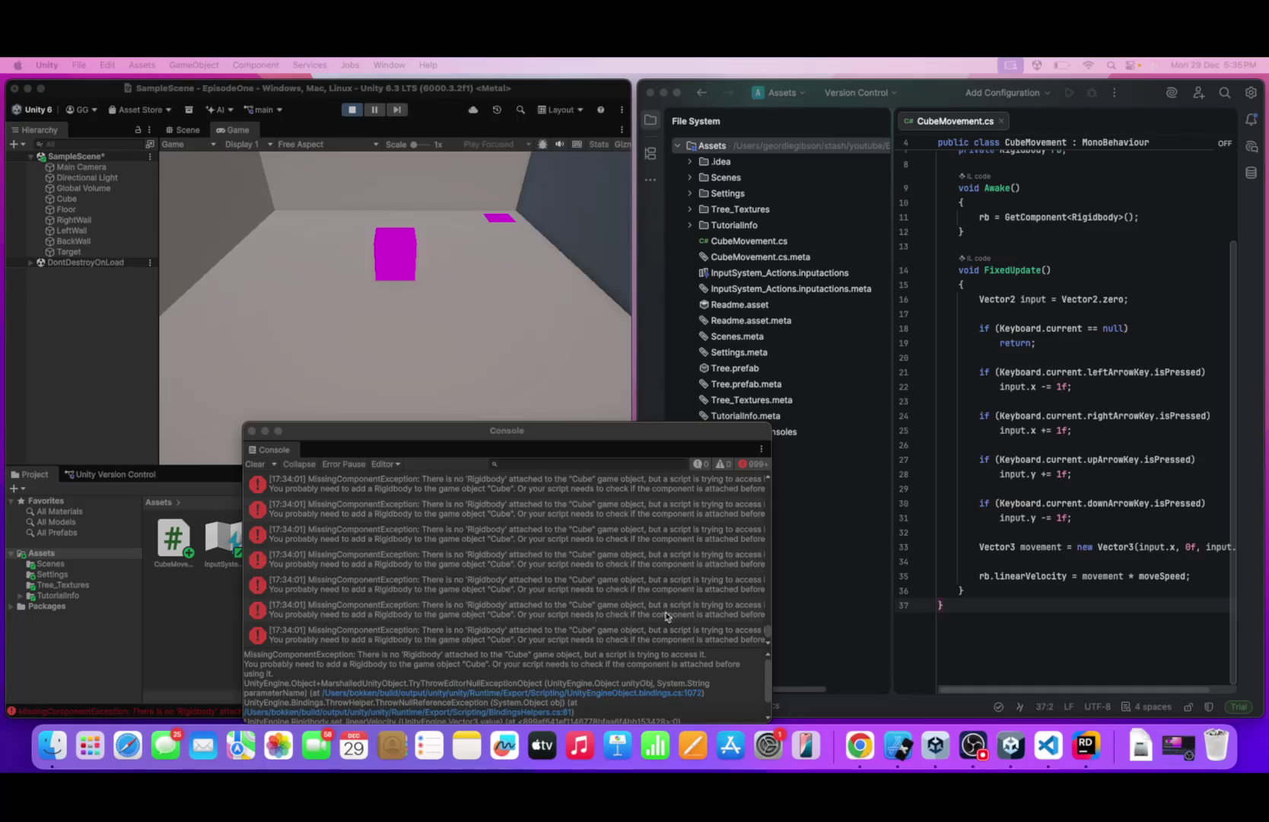
scroll(673, 613, "down", 2)
scroll(673, 613, "down", 3)
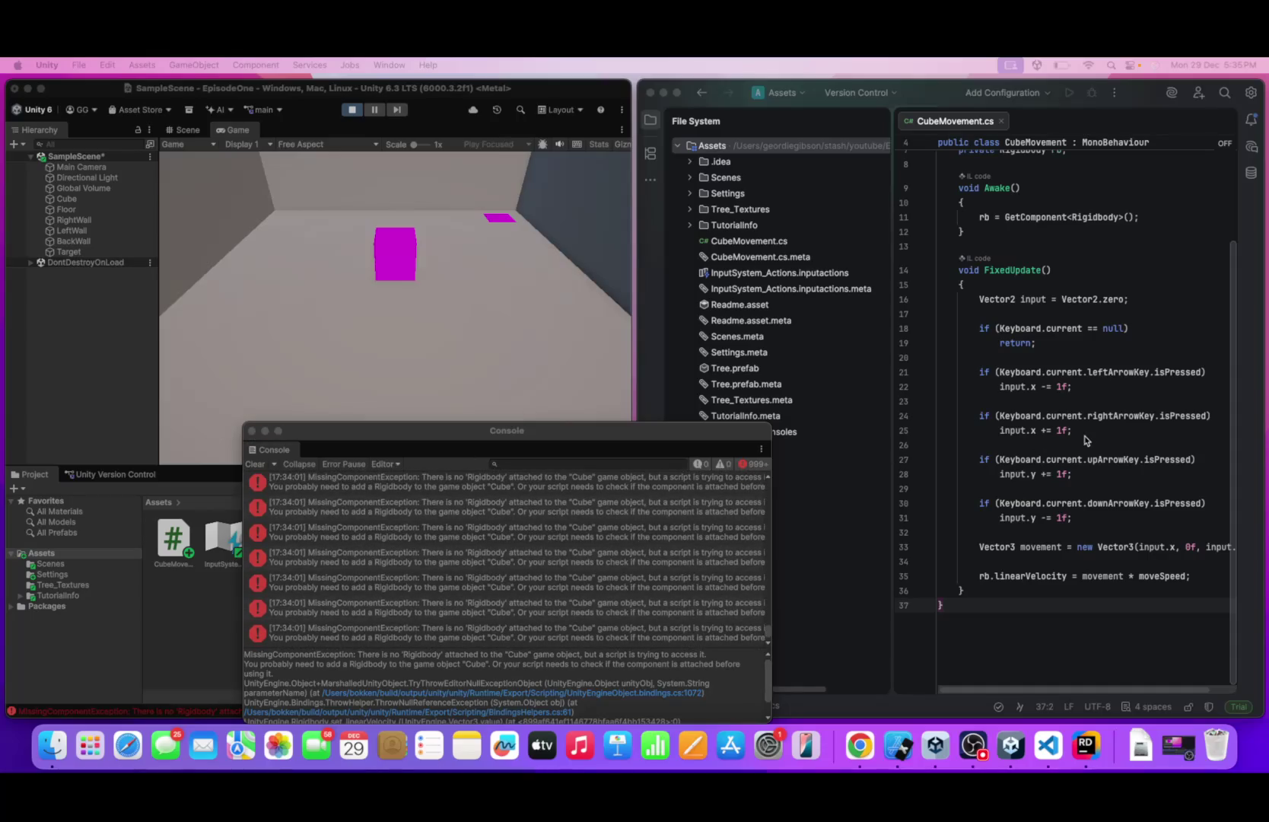
scroll(1085, 439, "up", 3)
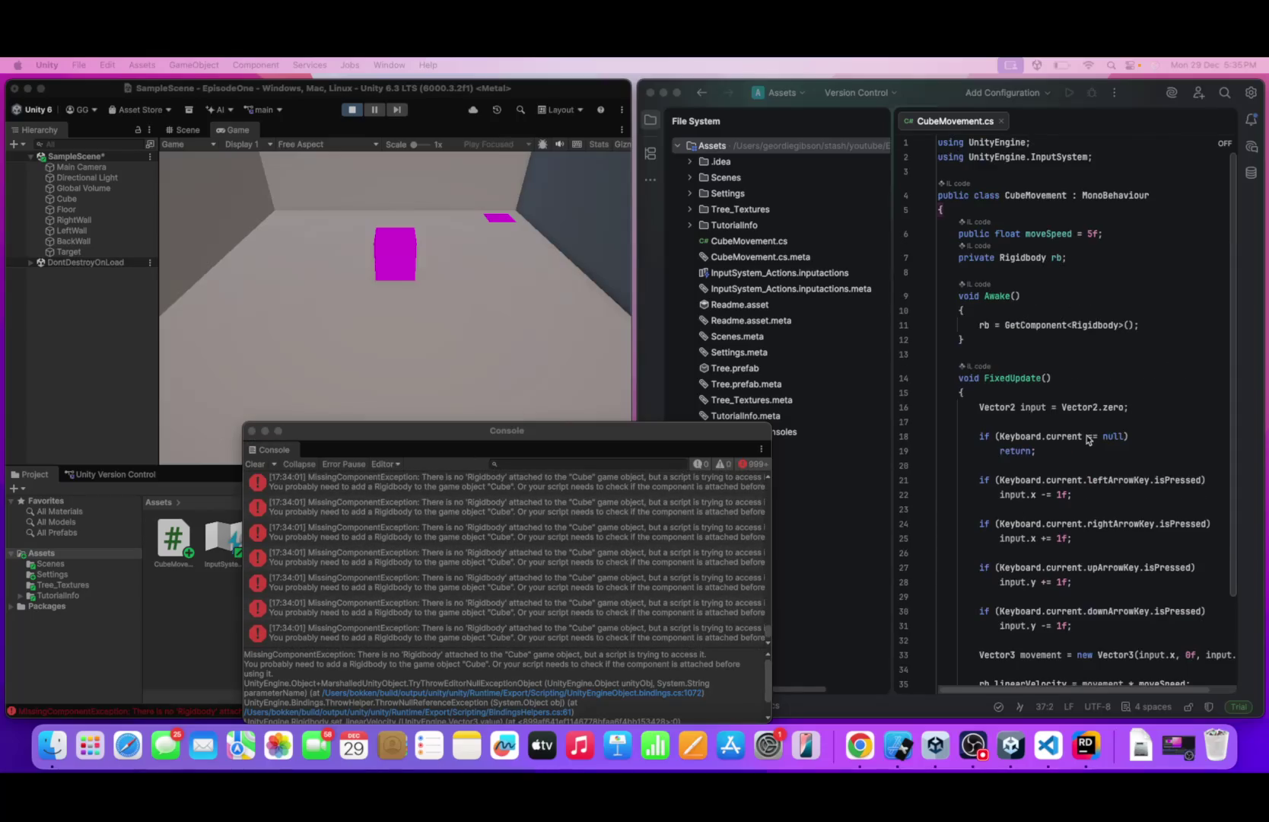
double_click(1020, 257)
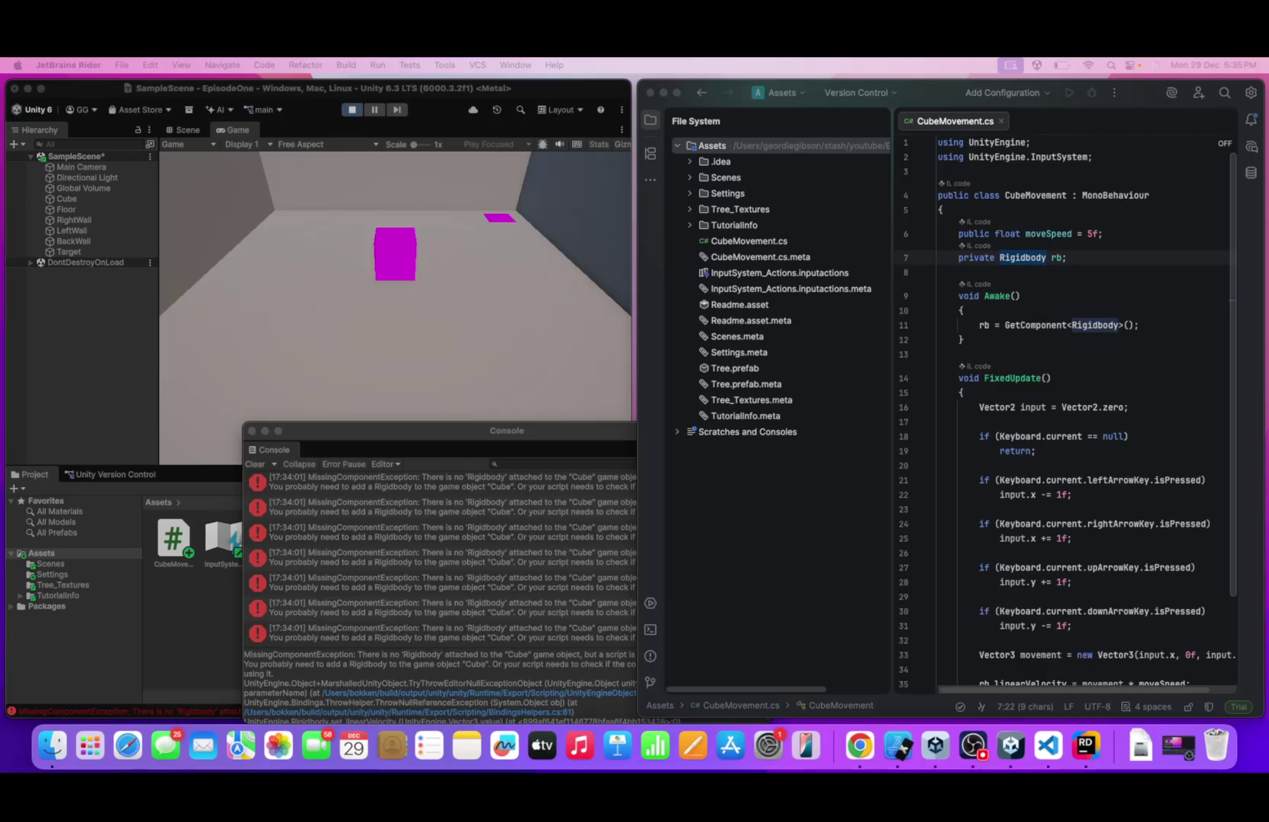
left_click(85, 198)
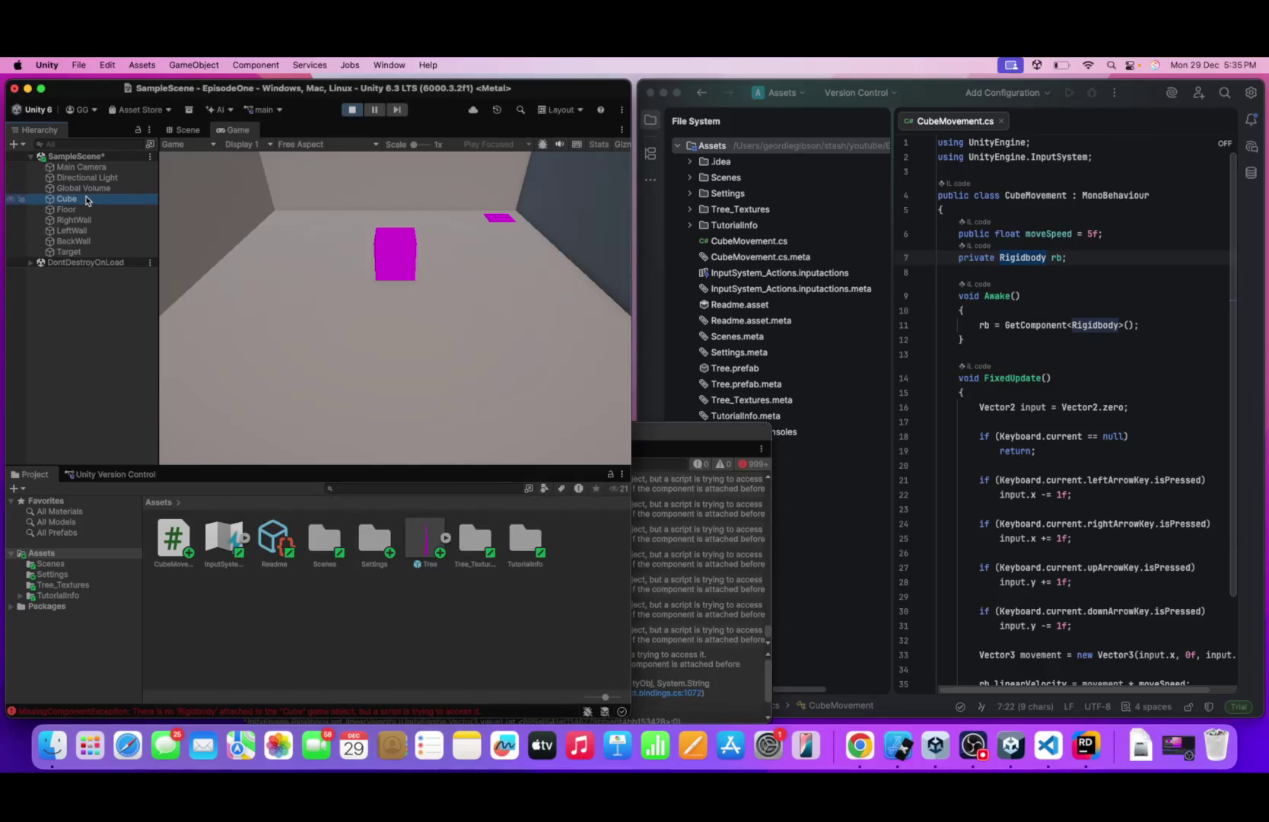
- Open the Cube's floating inspector, collapse Transform, Mesh Filter and Mesh Renderer, and expand Cube Movement
right_click(87, 200)
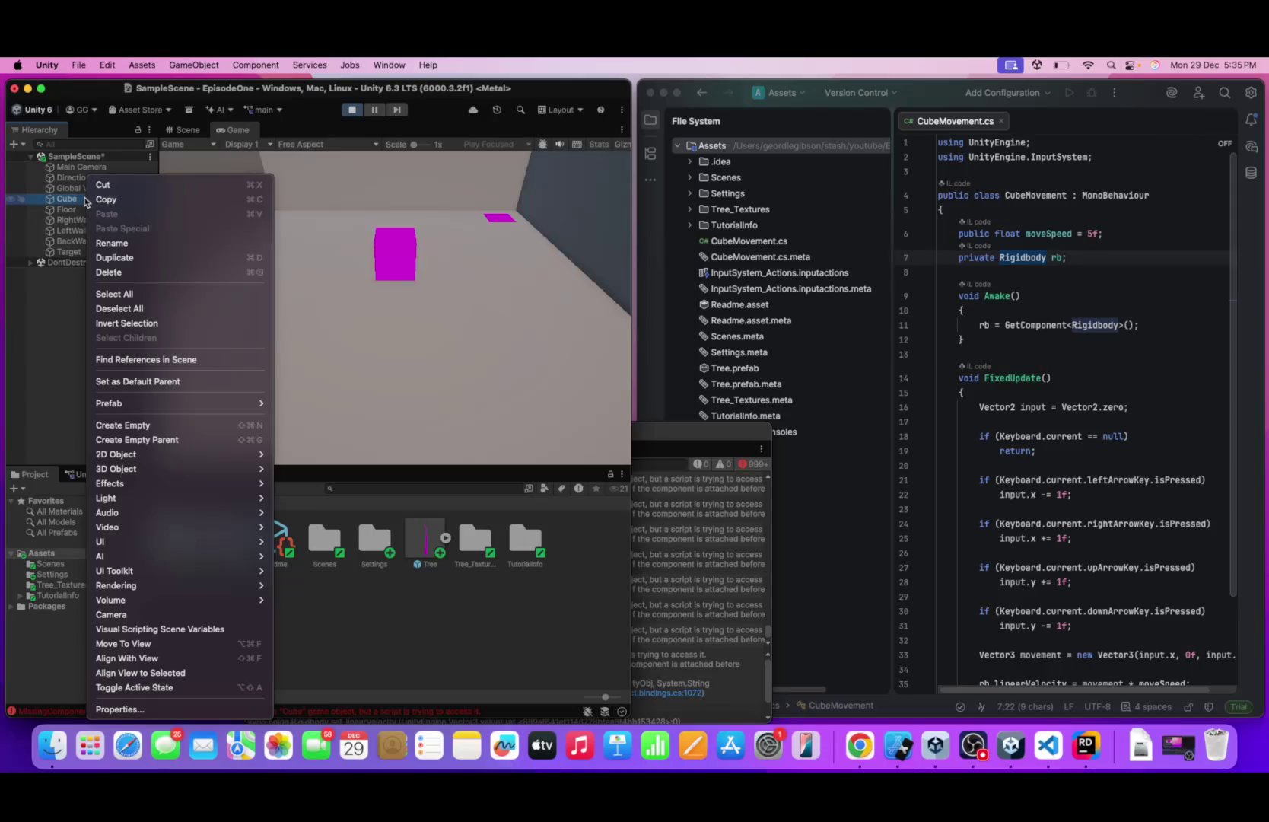
left_click(140, 713)
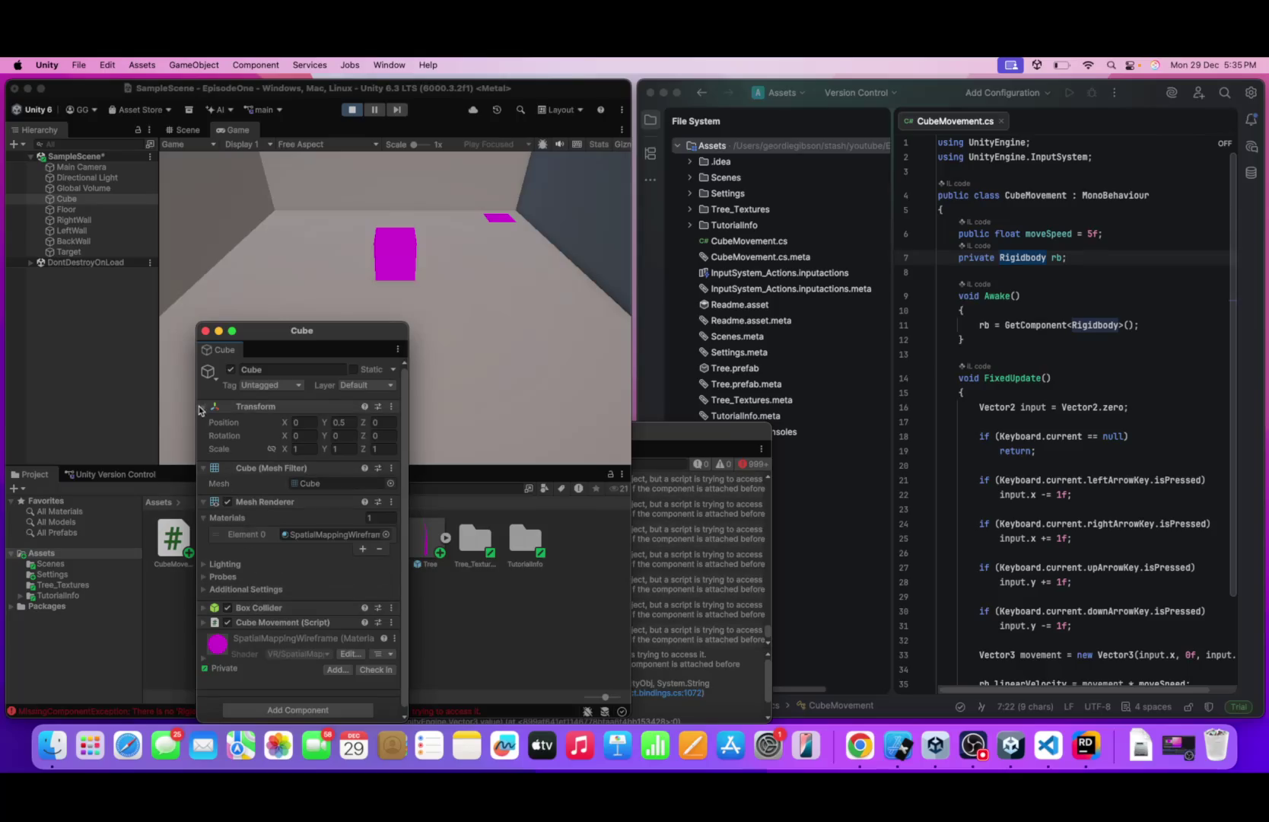
left_click(203, 406)
left_click(203, 421)
left_click(203, 435)
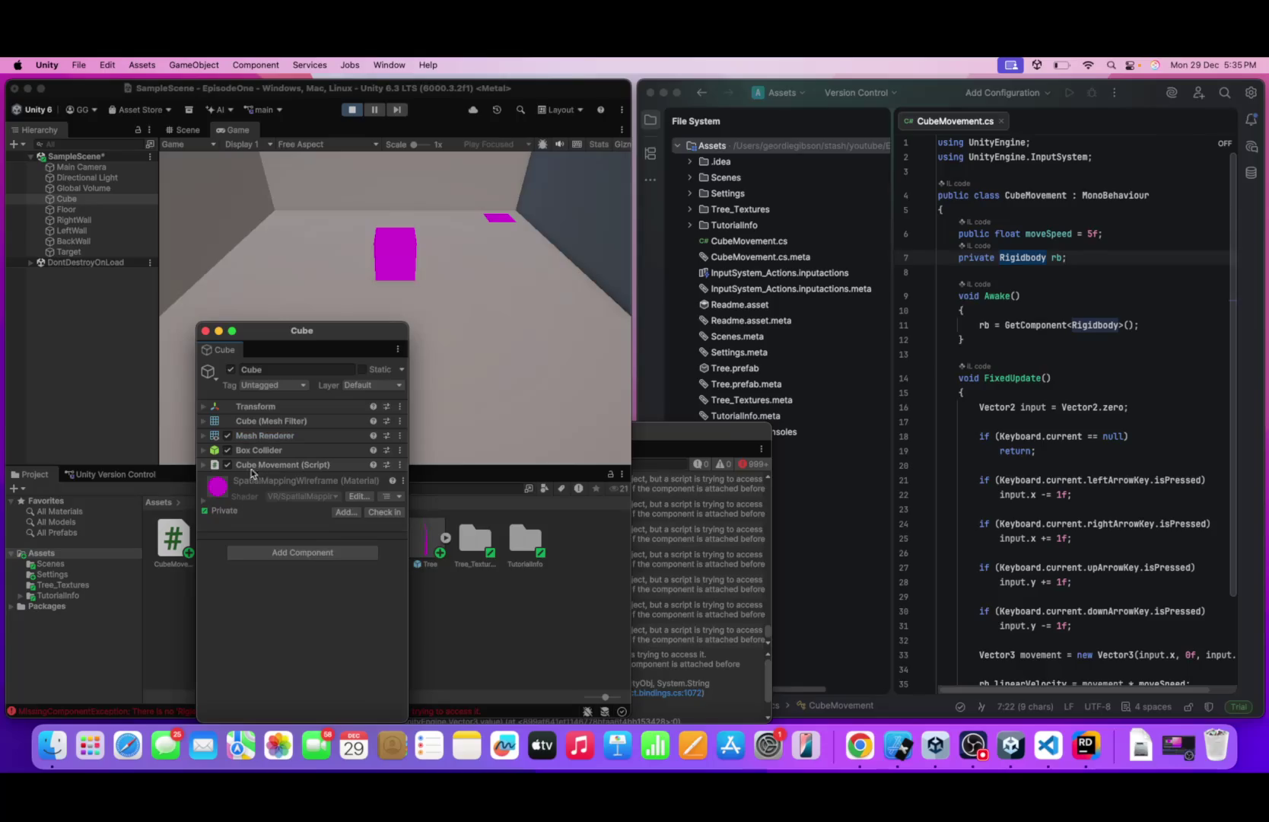
left_click(206, 465)
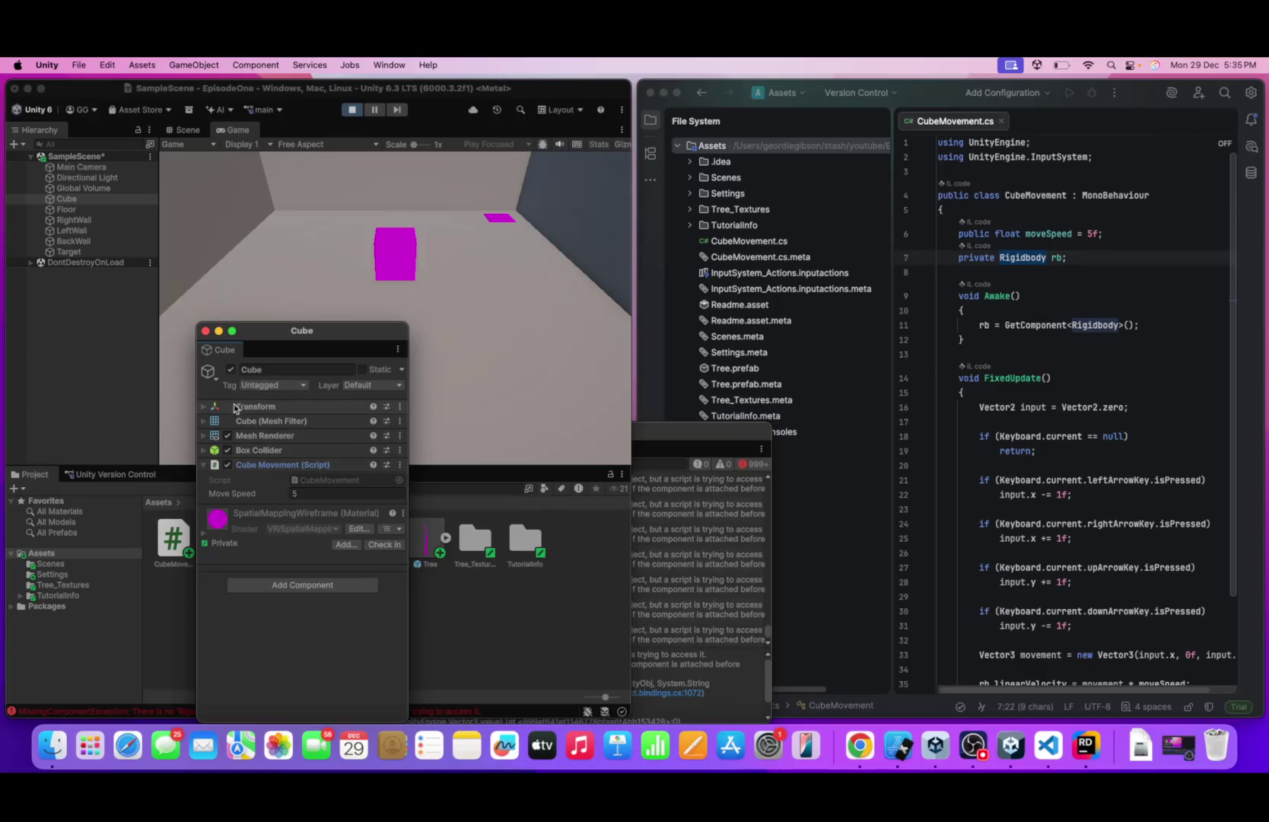
- Add a Rigidbody component by searching 'ri', close the inspector and stop the game
left_click(287, 583)
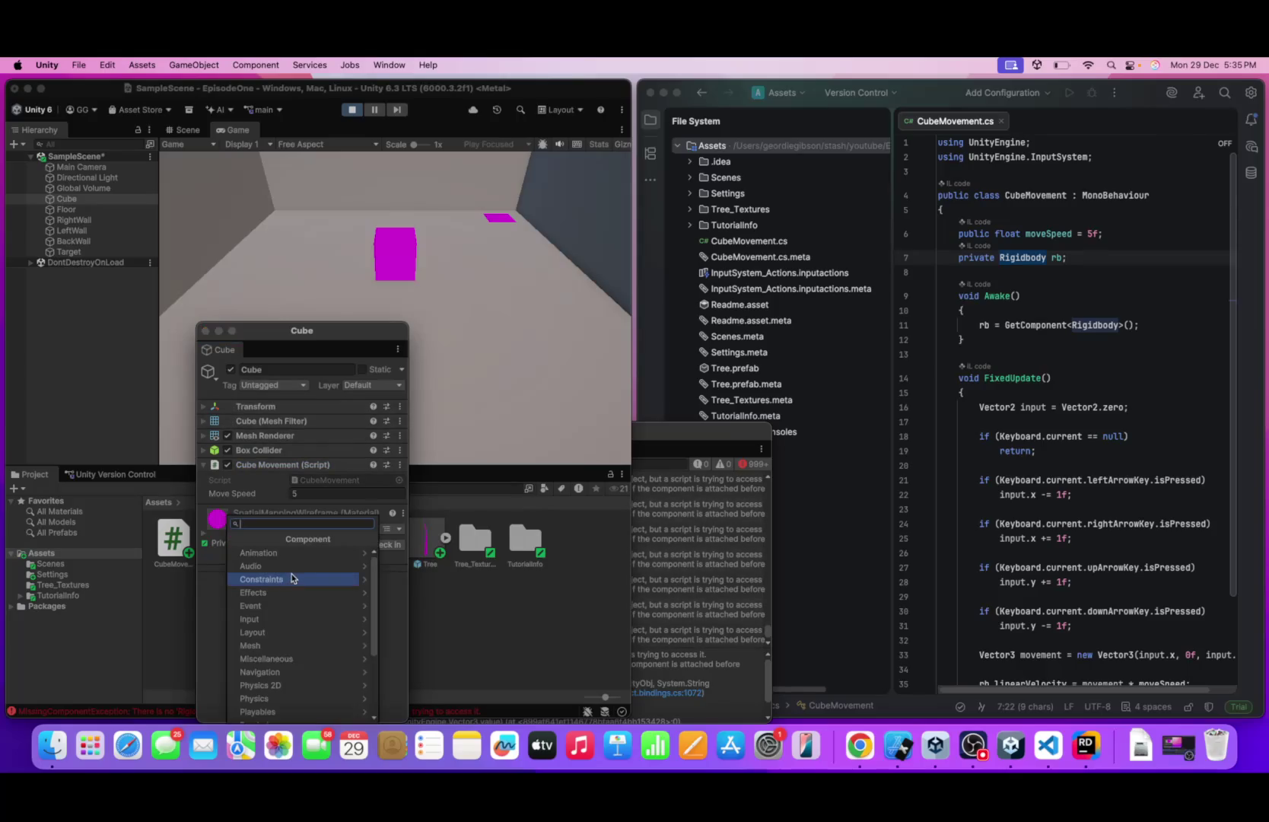
type("ridg")
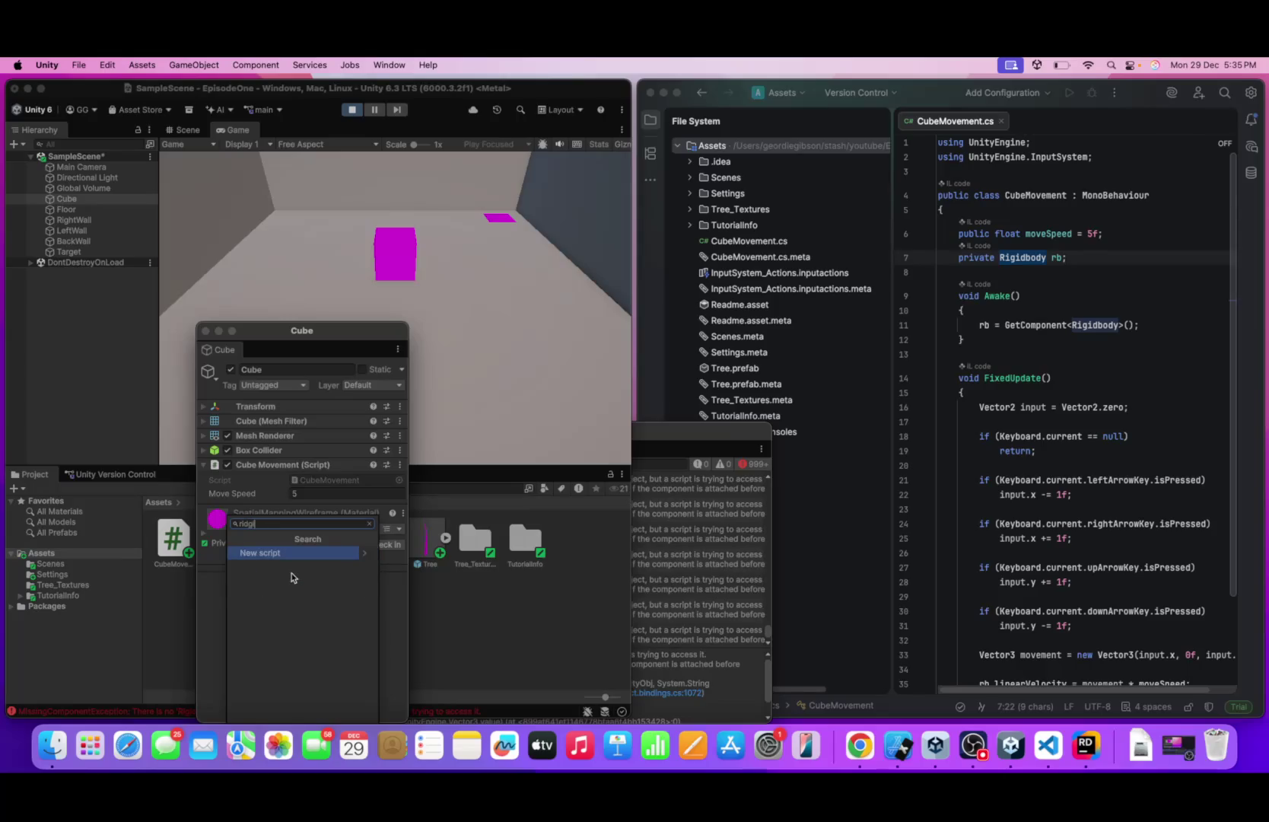
key("BackSpace")
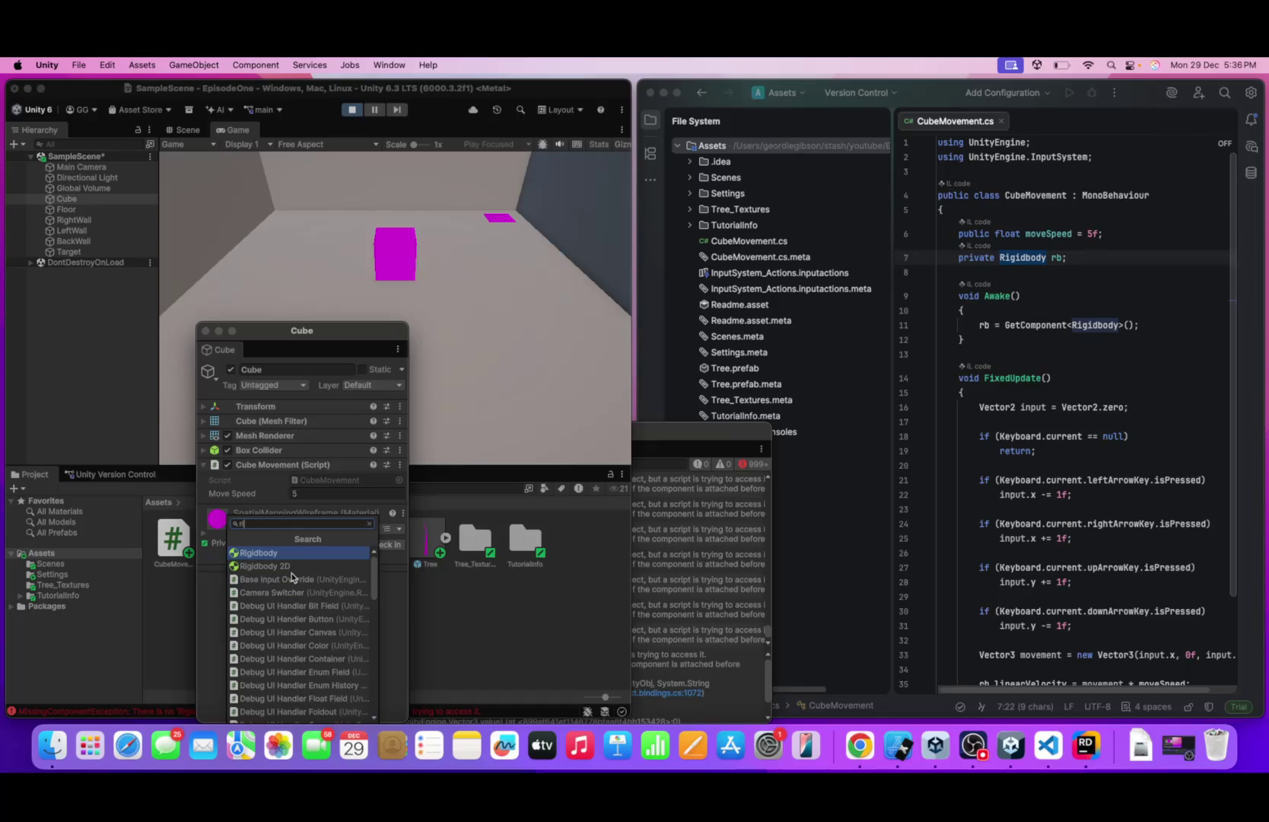
left_click(294, 553)
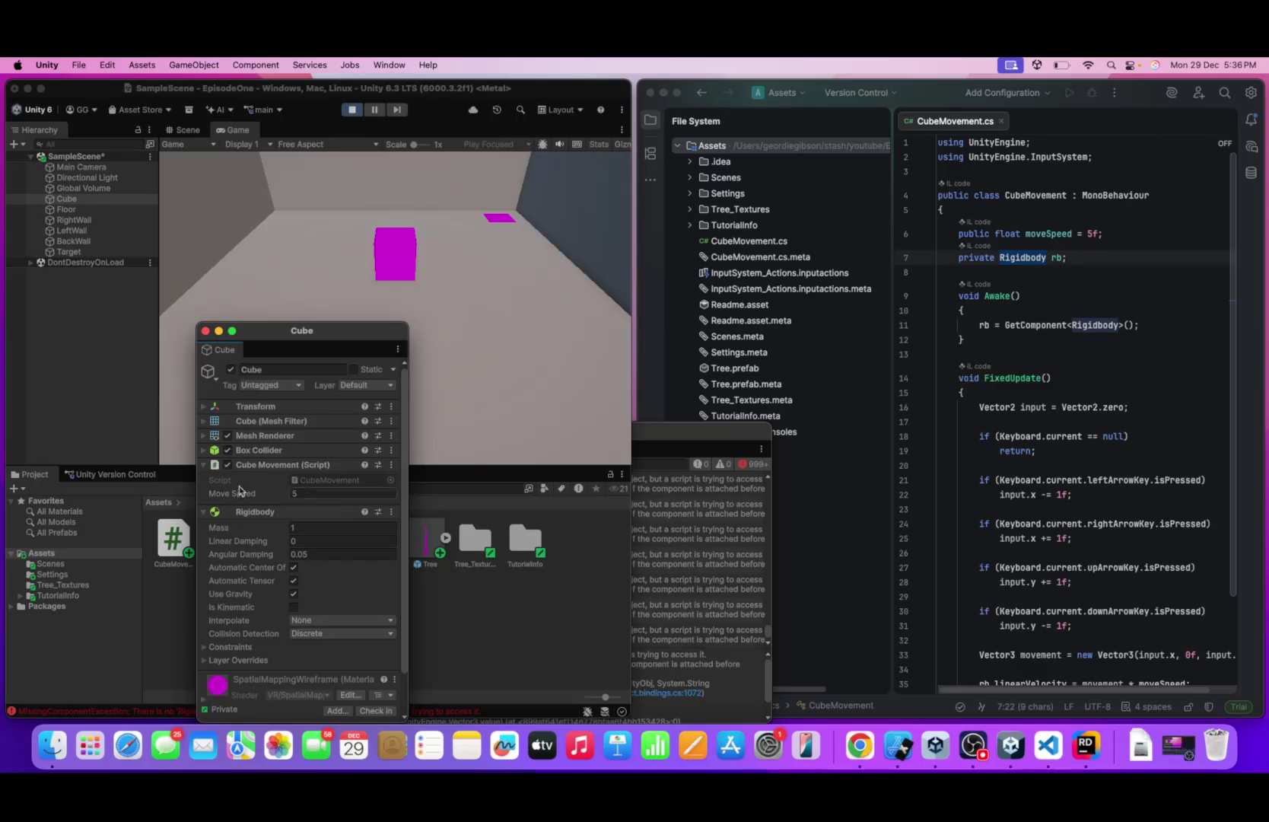
left_click(204, 331)
left_click(351, 110)
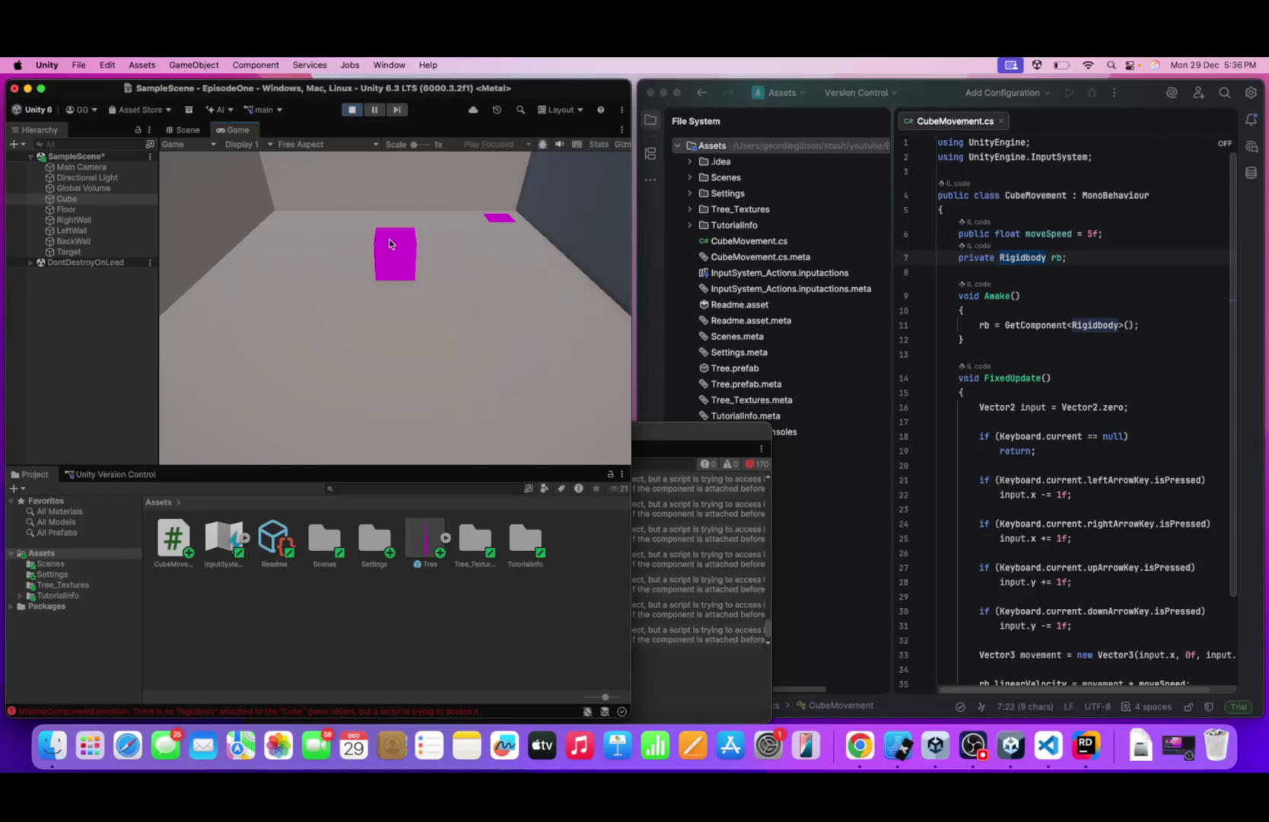
- Exit Play mode and add a Rigidbody to the Cube through its floating inspector
left_click(703, 580)
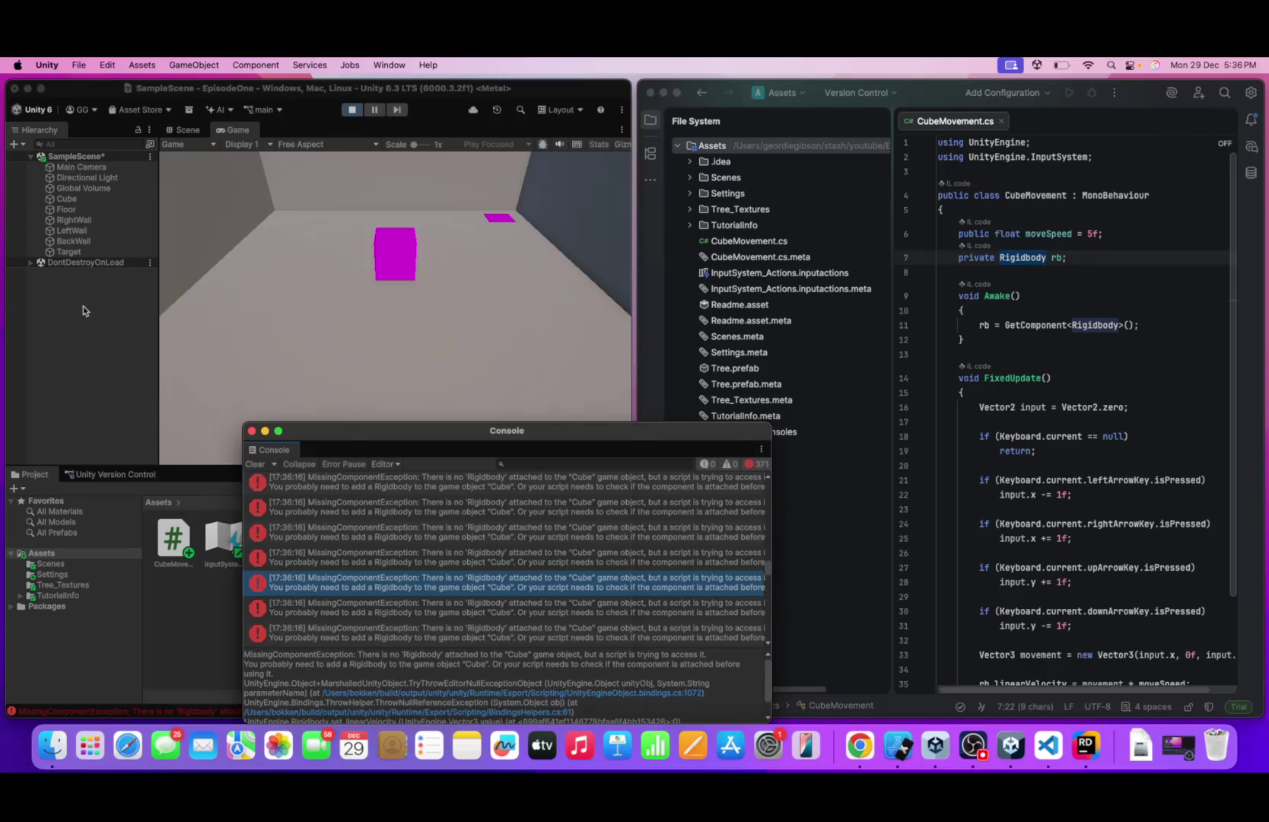
left_click(61, 263)
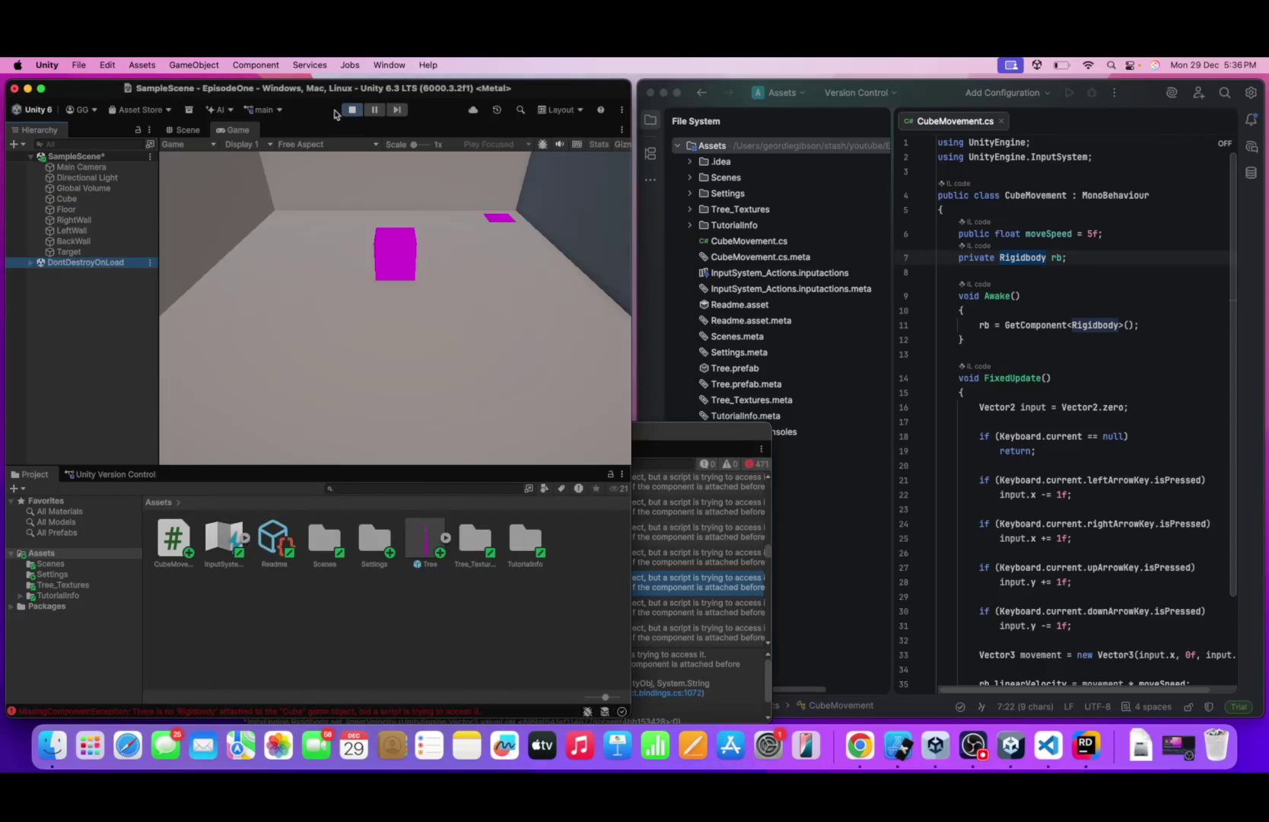
key("super+p")
left_click(68, 198)
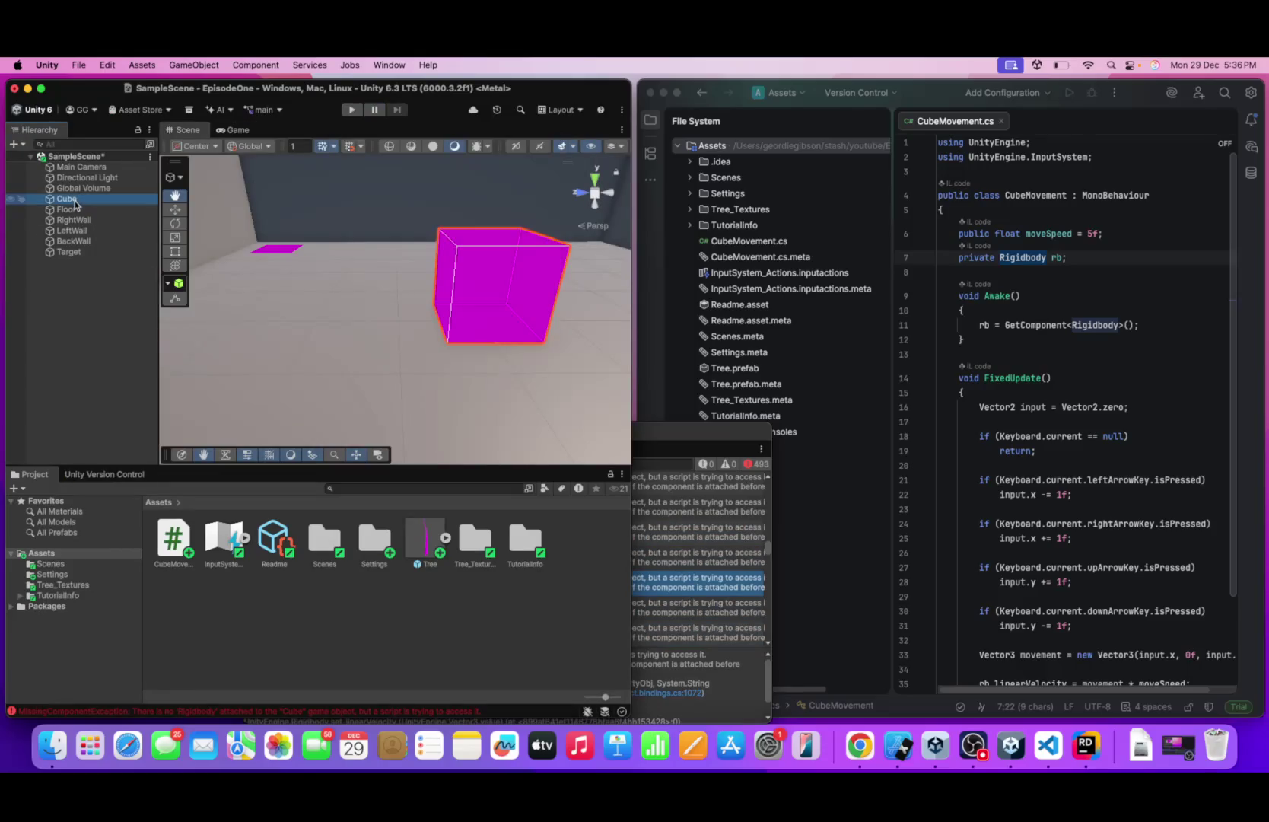
right_click(77, 199)
left_click(120, 709)
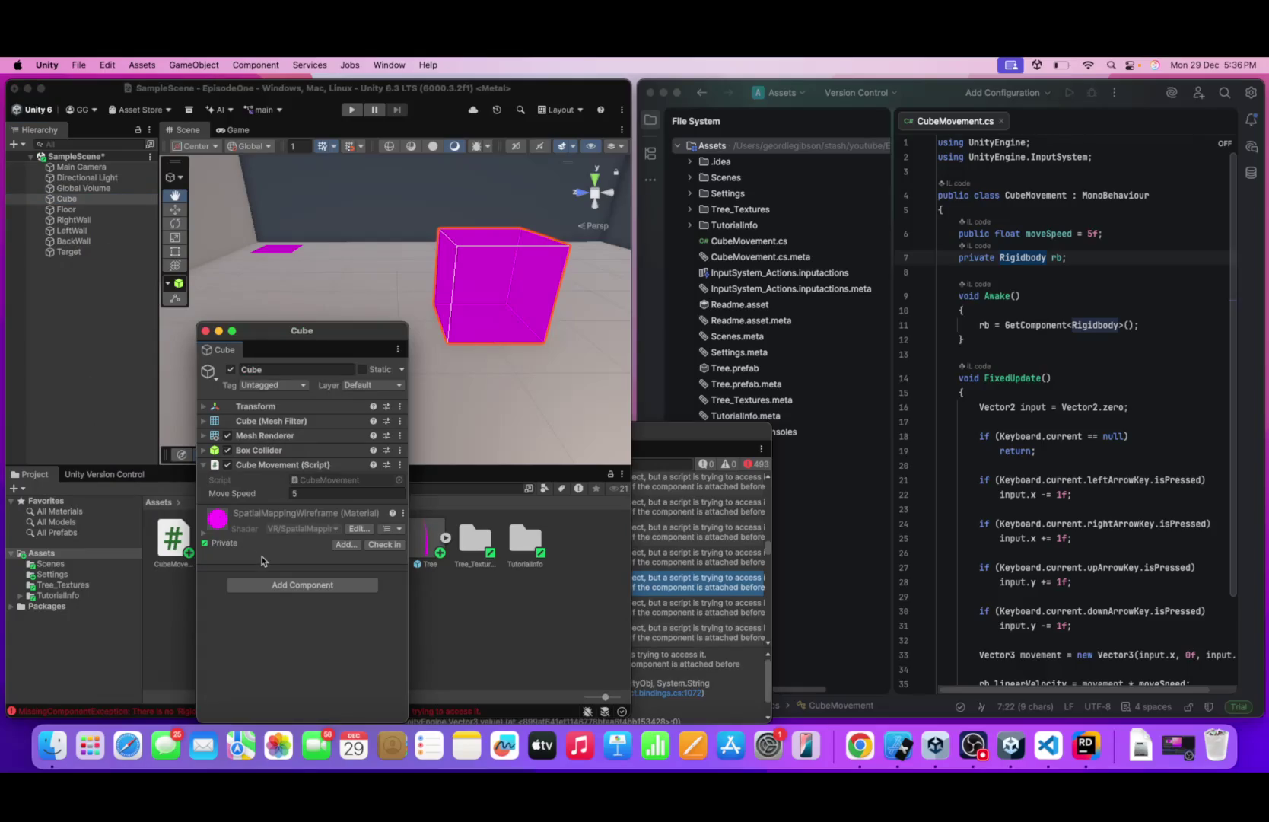
left_click(261, 587)
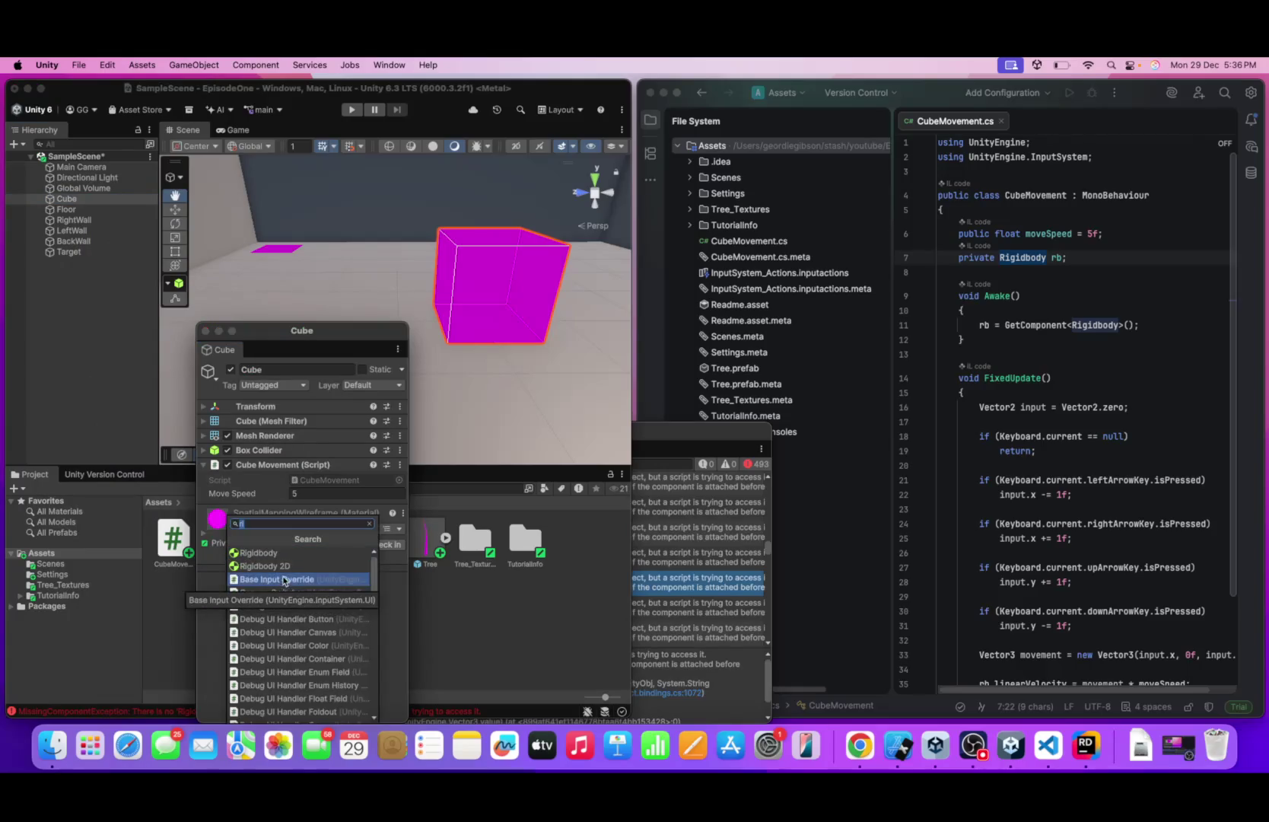
key("Escape")
left_click(206, 511)
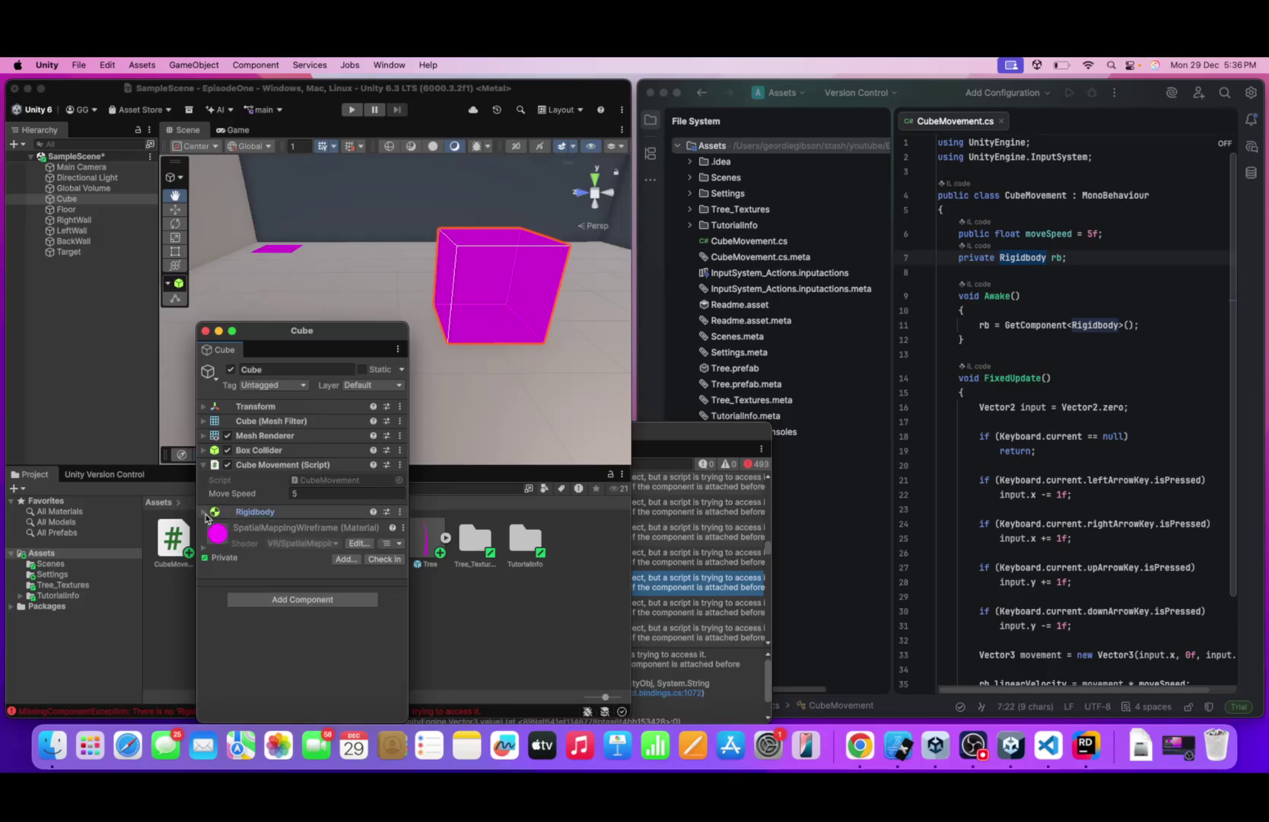
left_click(208, 332)
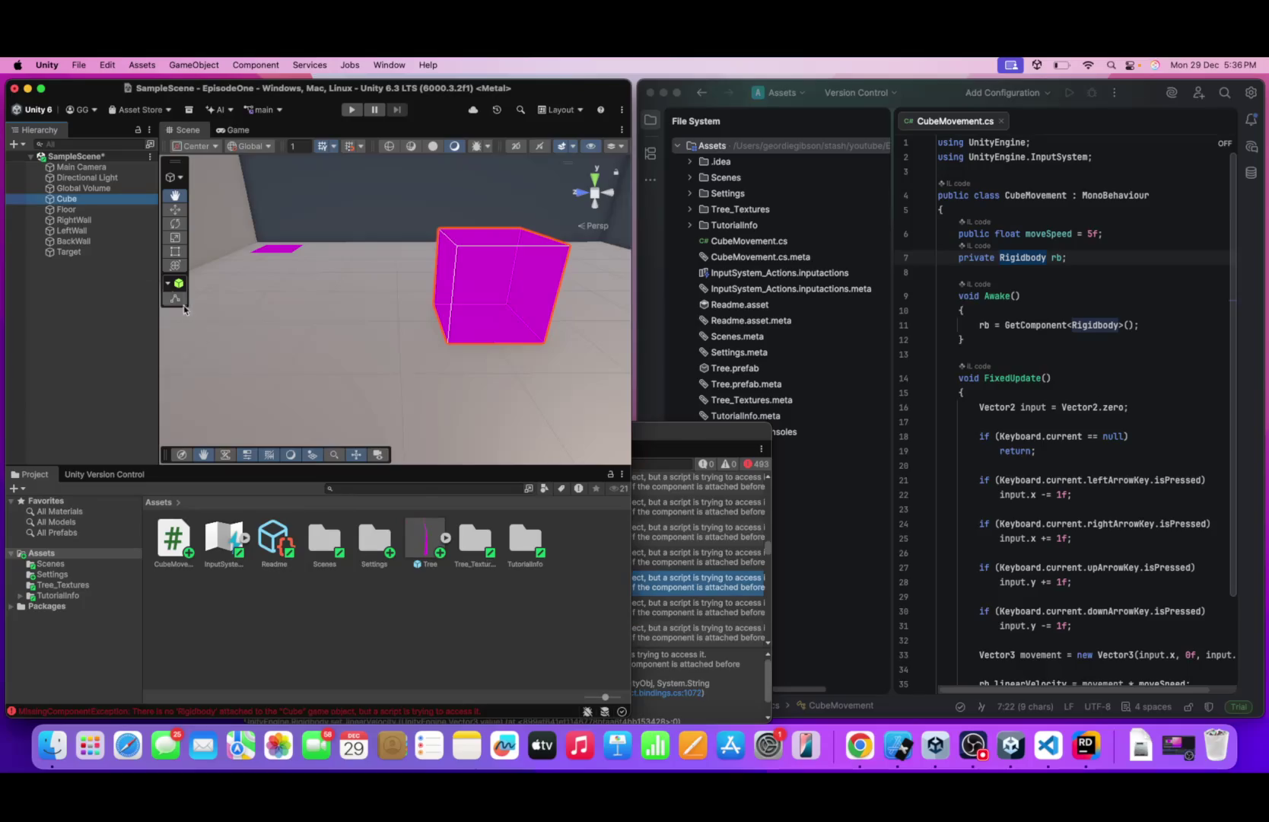
- Reopen the Cube's inspector to check the Rigidbody, then start Play mode
right_click(86, 201)
left_click(121, 708)
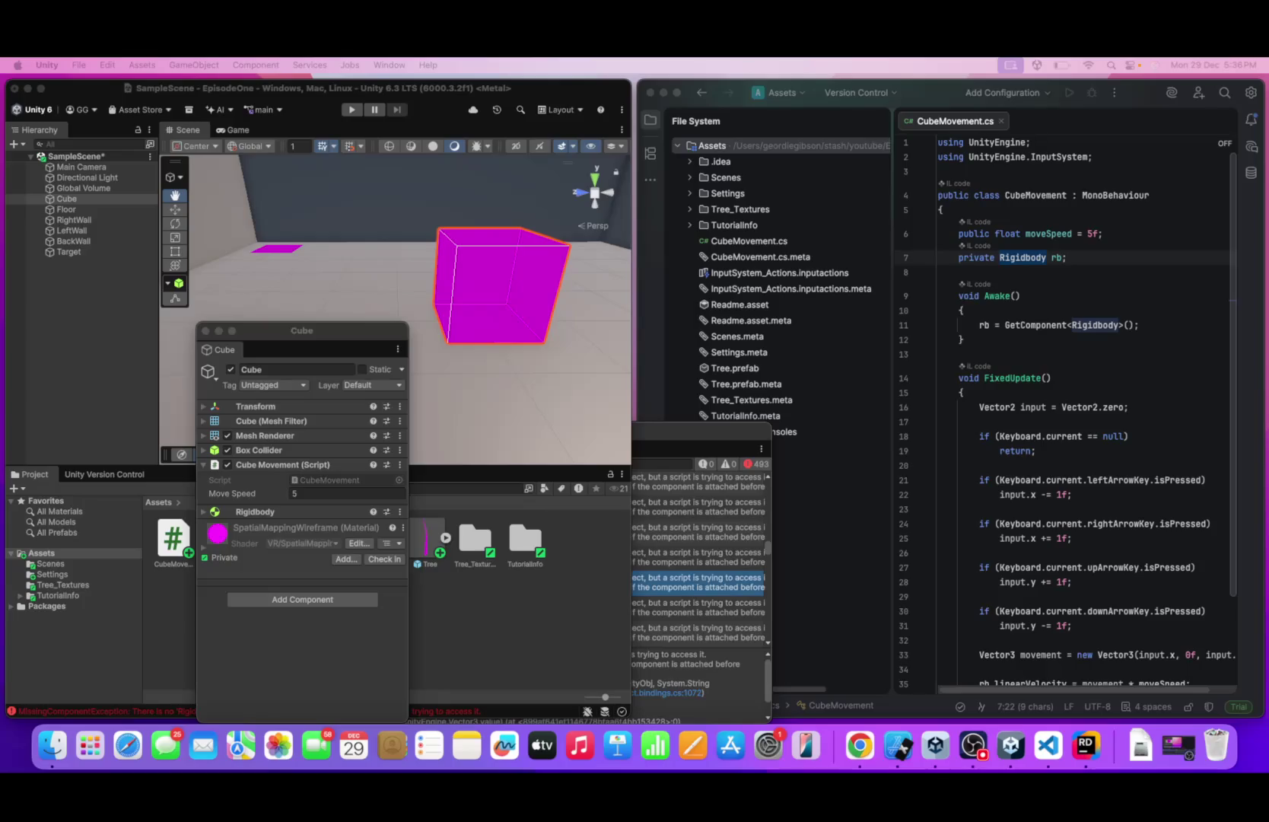
left_click(204, 330)
left_click(352, 111)
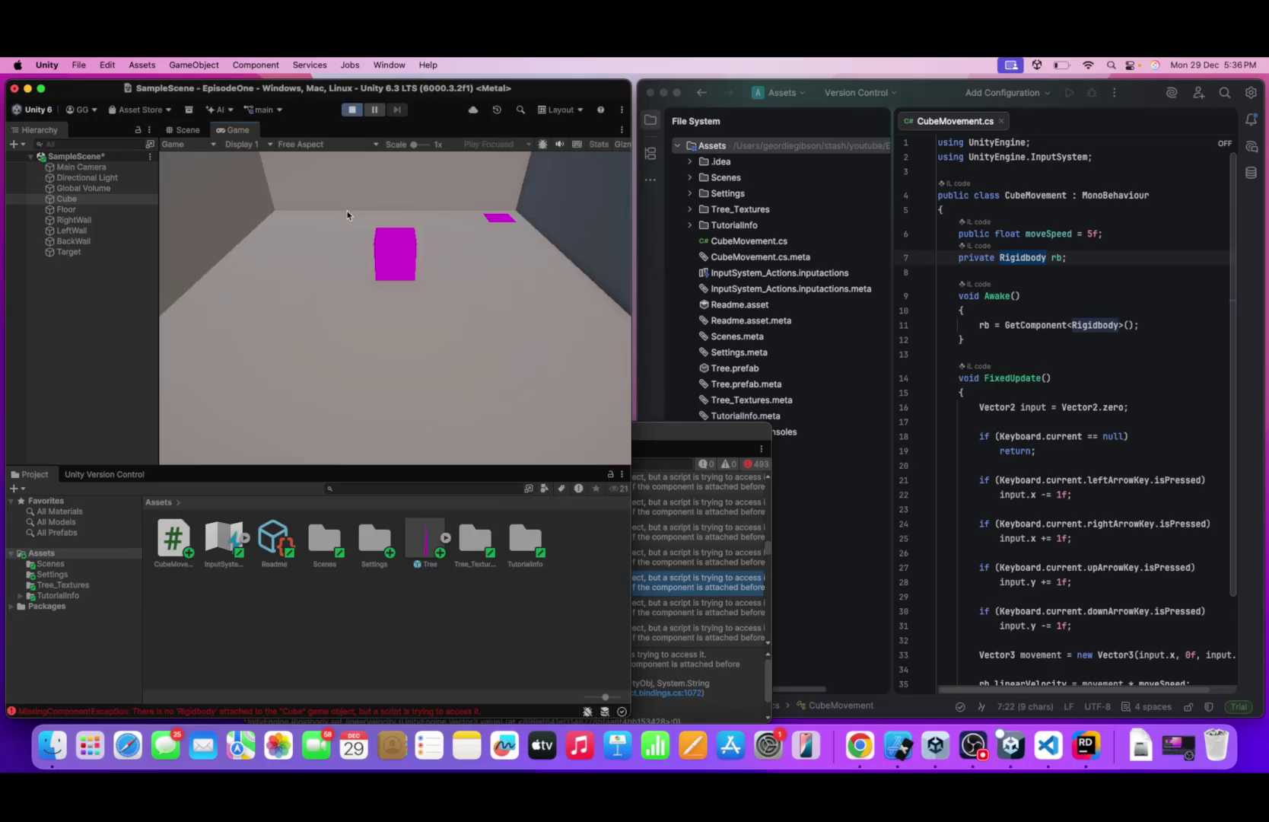
- Use the arrow keys to steer the magenta cube across the floor, into the back-right corner and back
key("Left")
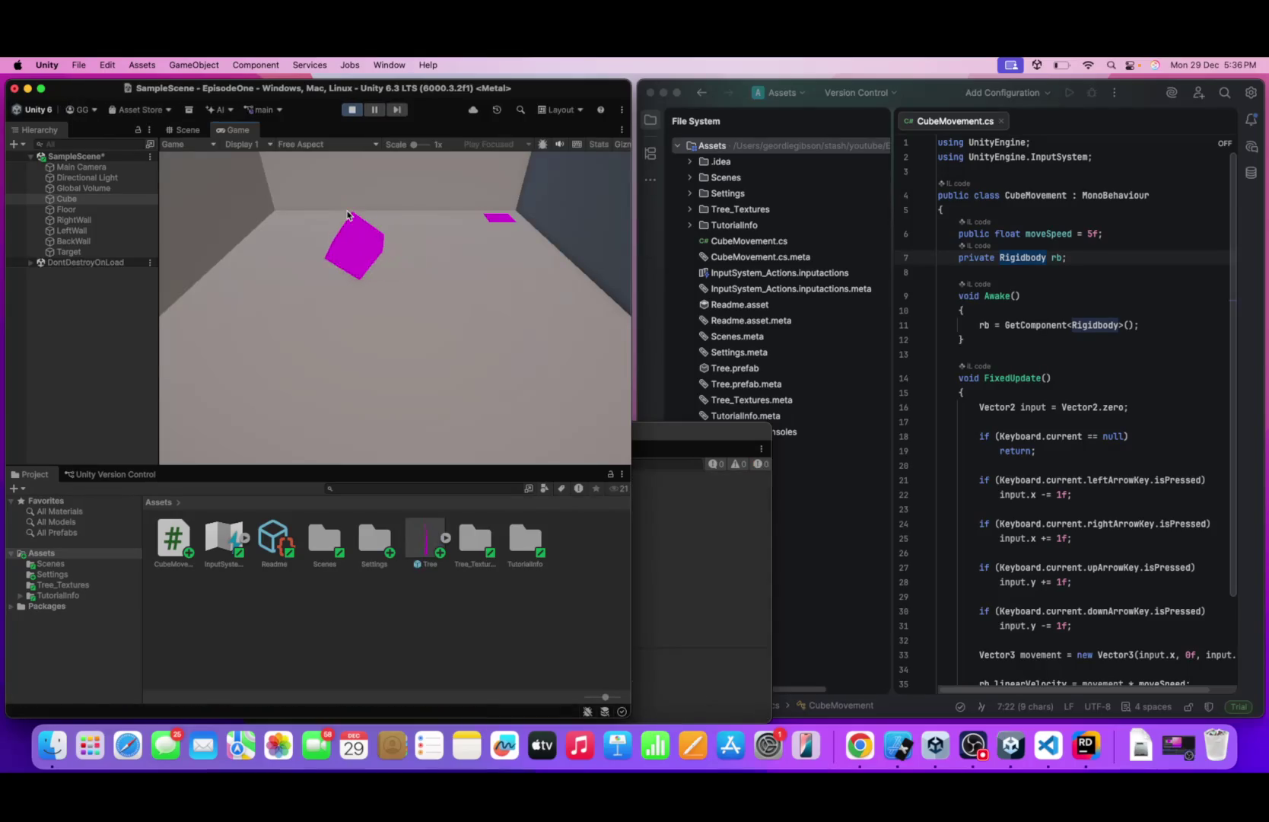
key("Right")
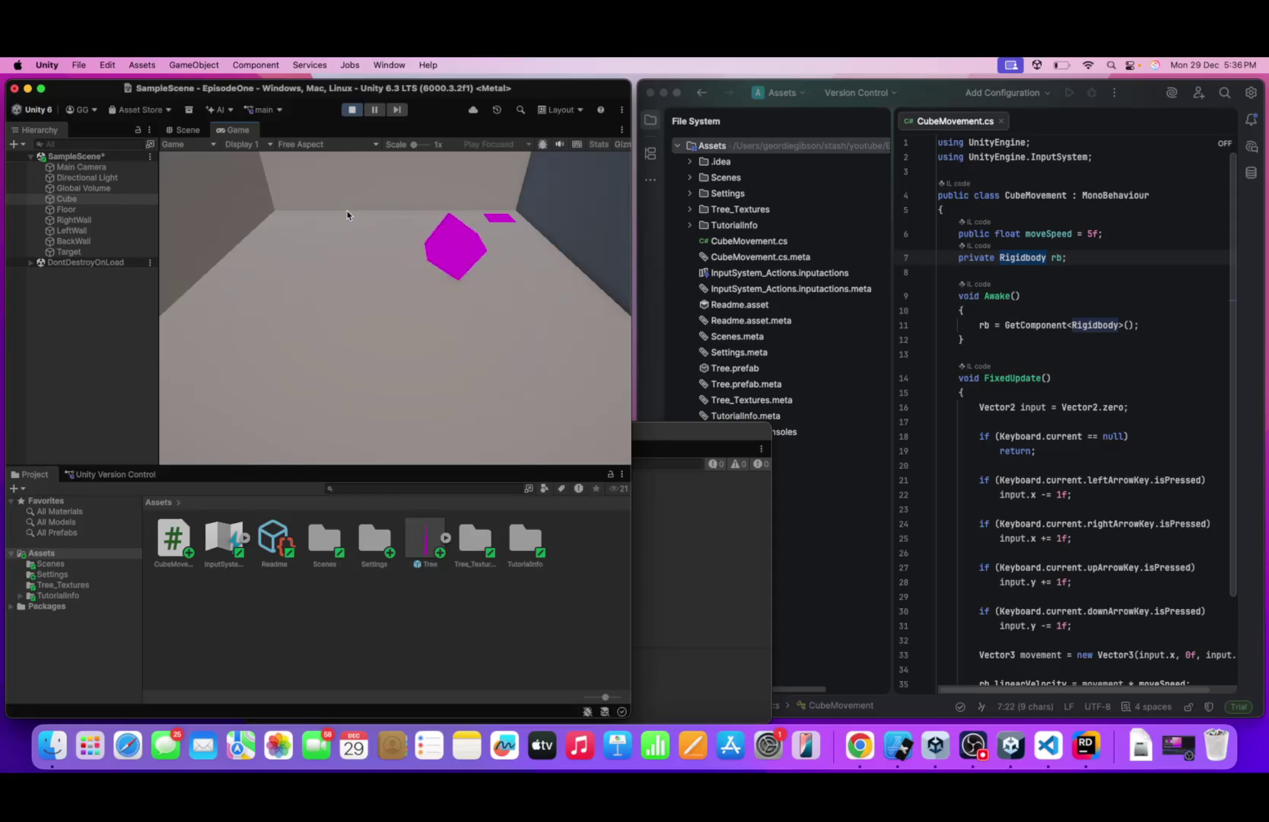
key("Down")
key("Left")
key("Up")
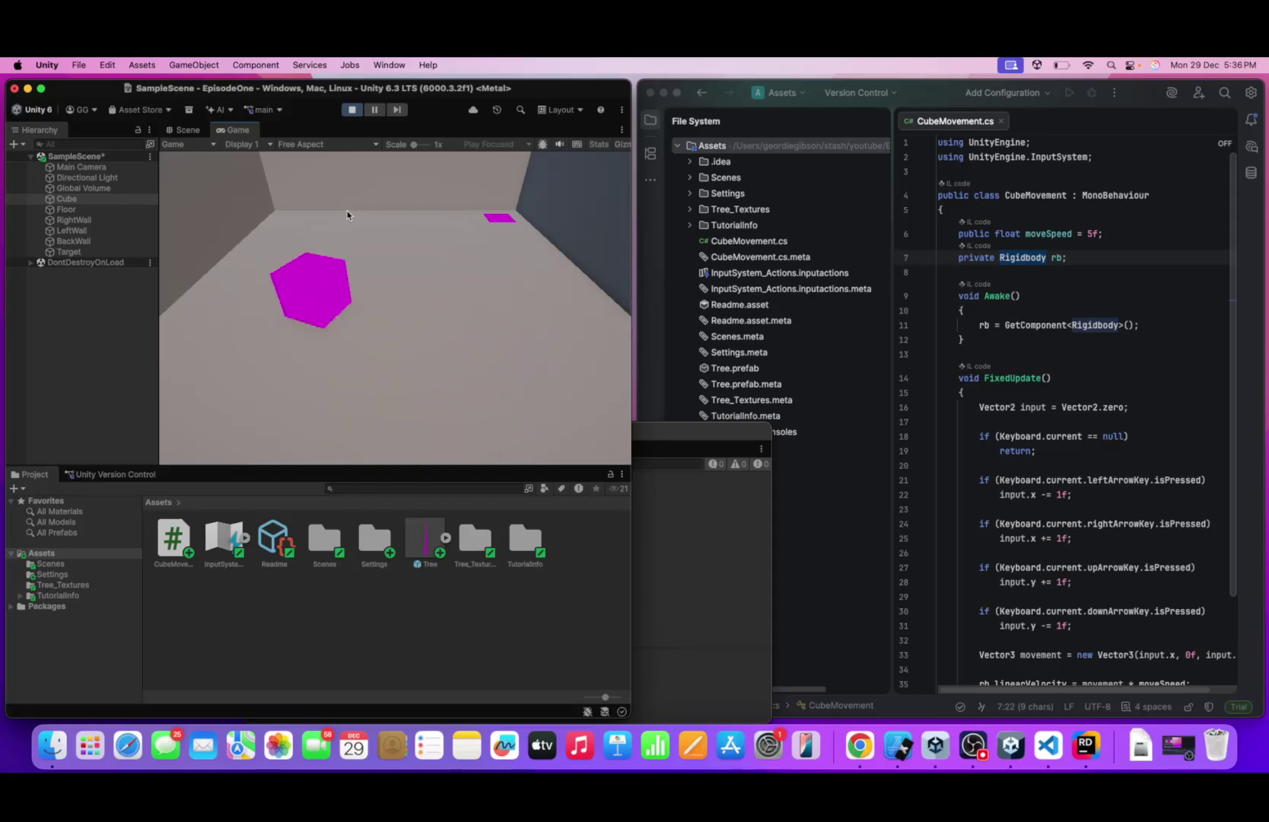
key("Right")
key("Right")
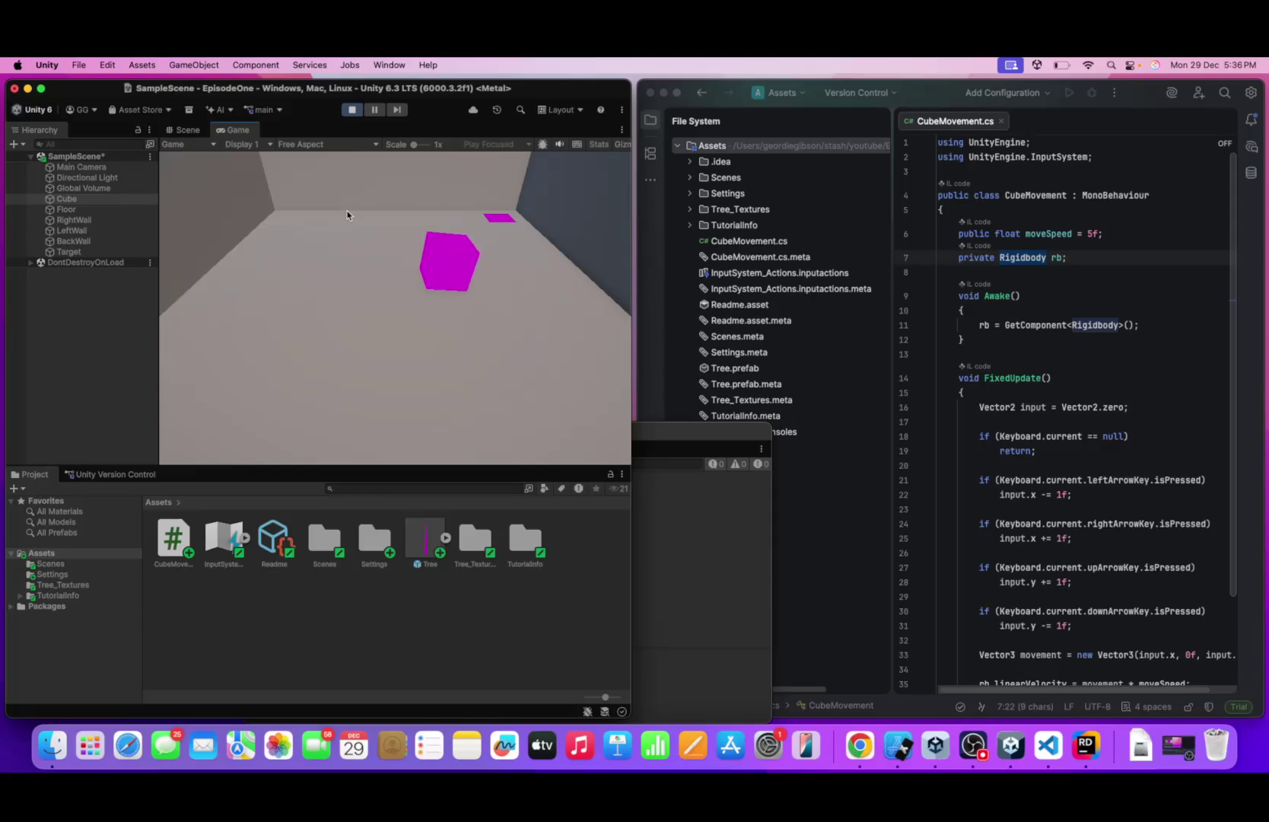
key("Down")
key("Down")
key("Up")
key("Right")
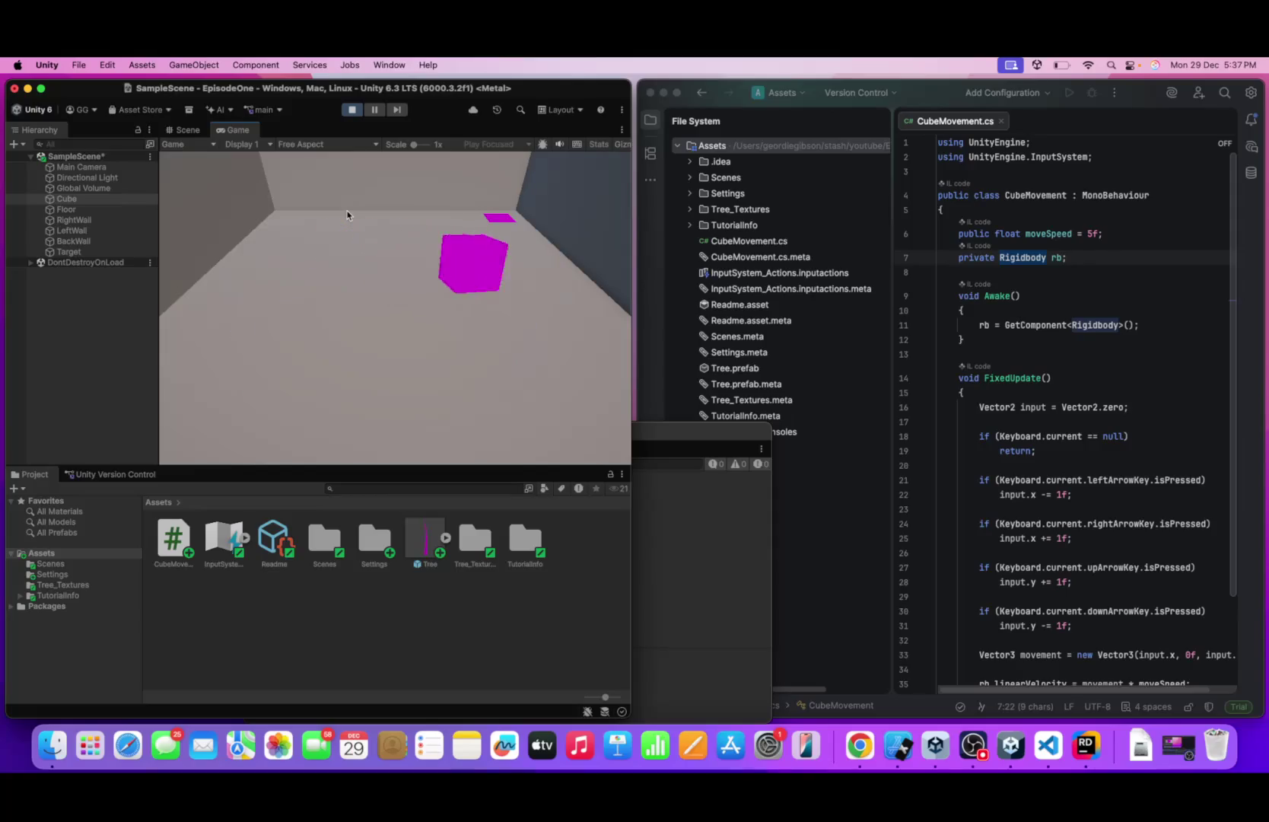
key("Up")
key("Left")
key("Down")
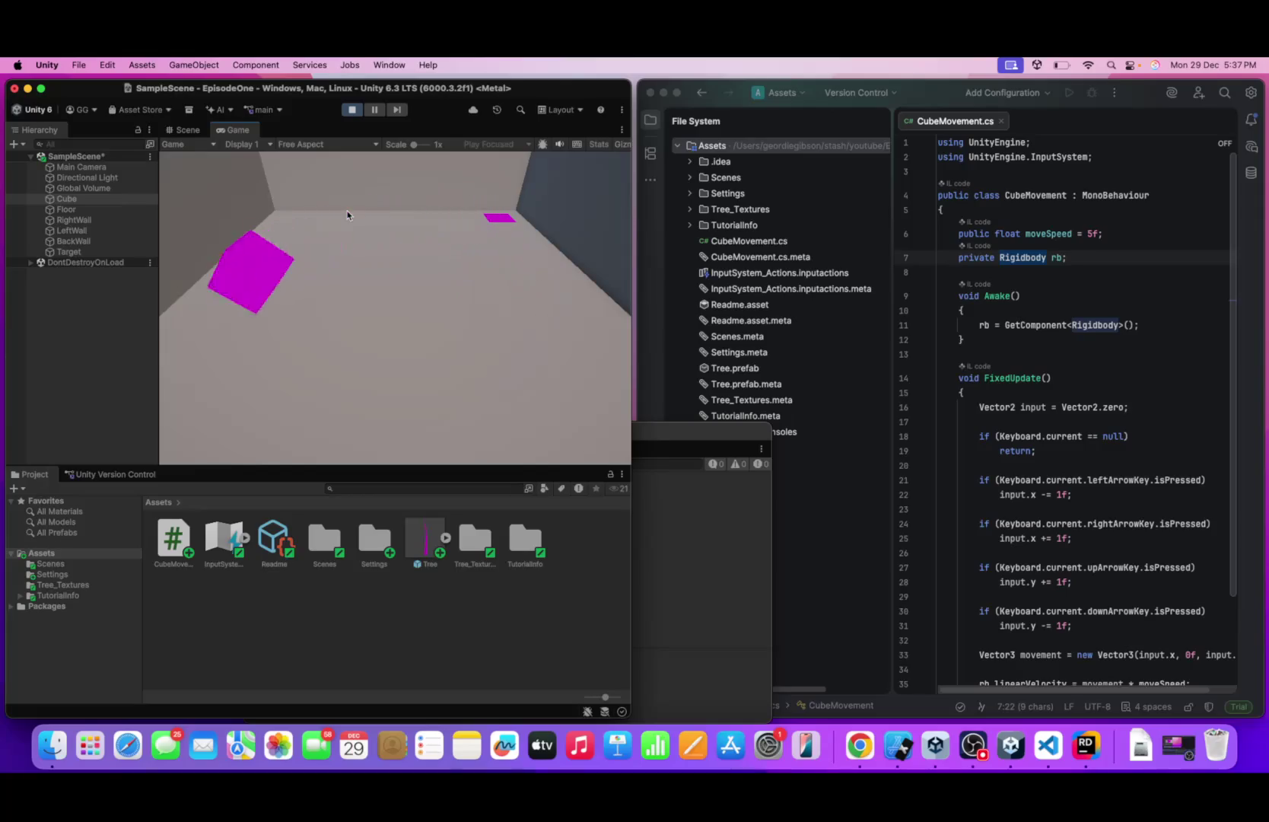
key("Right")
key("Up")
key("Up")
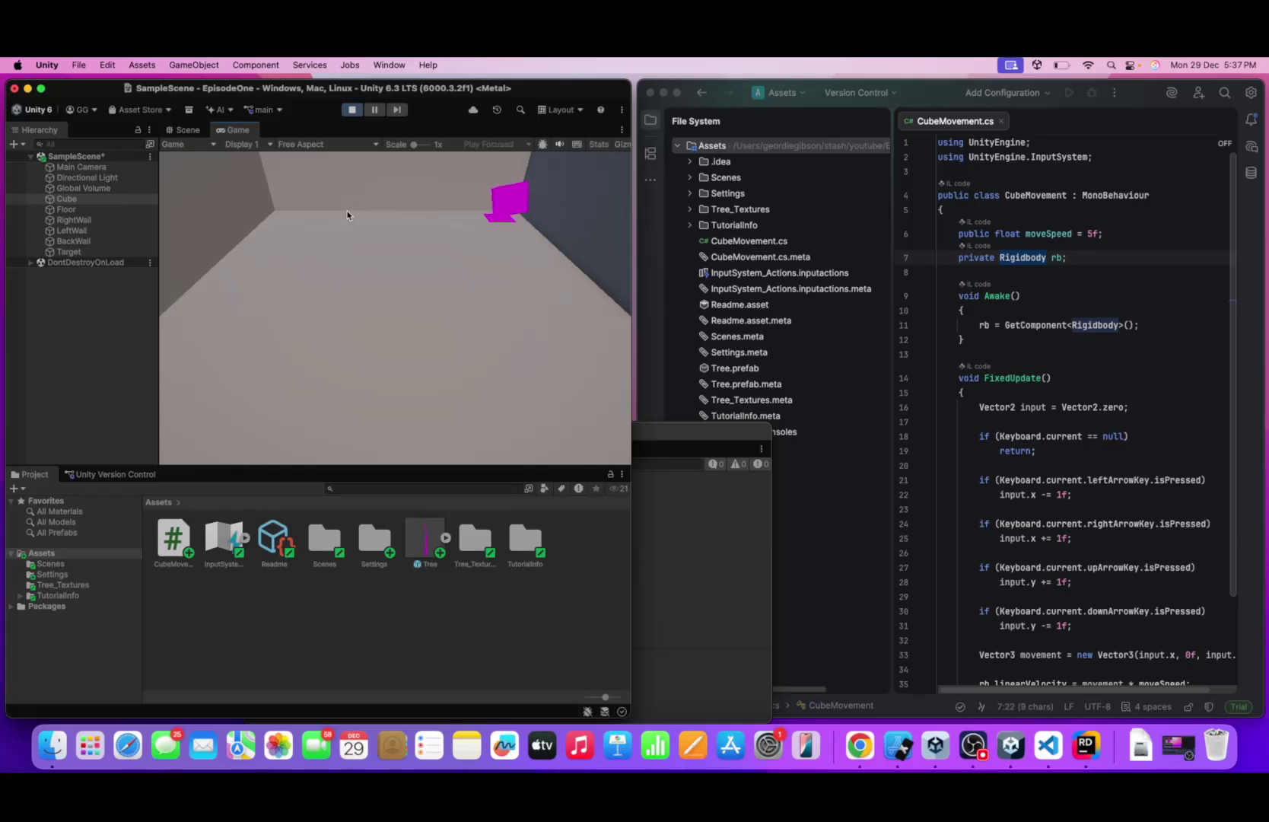
key("Down")
key("Right")
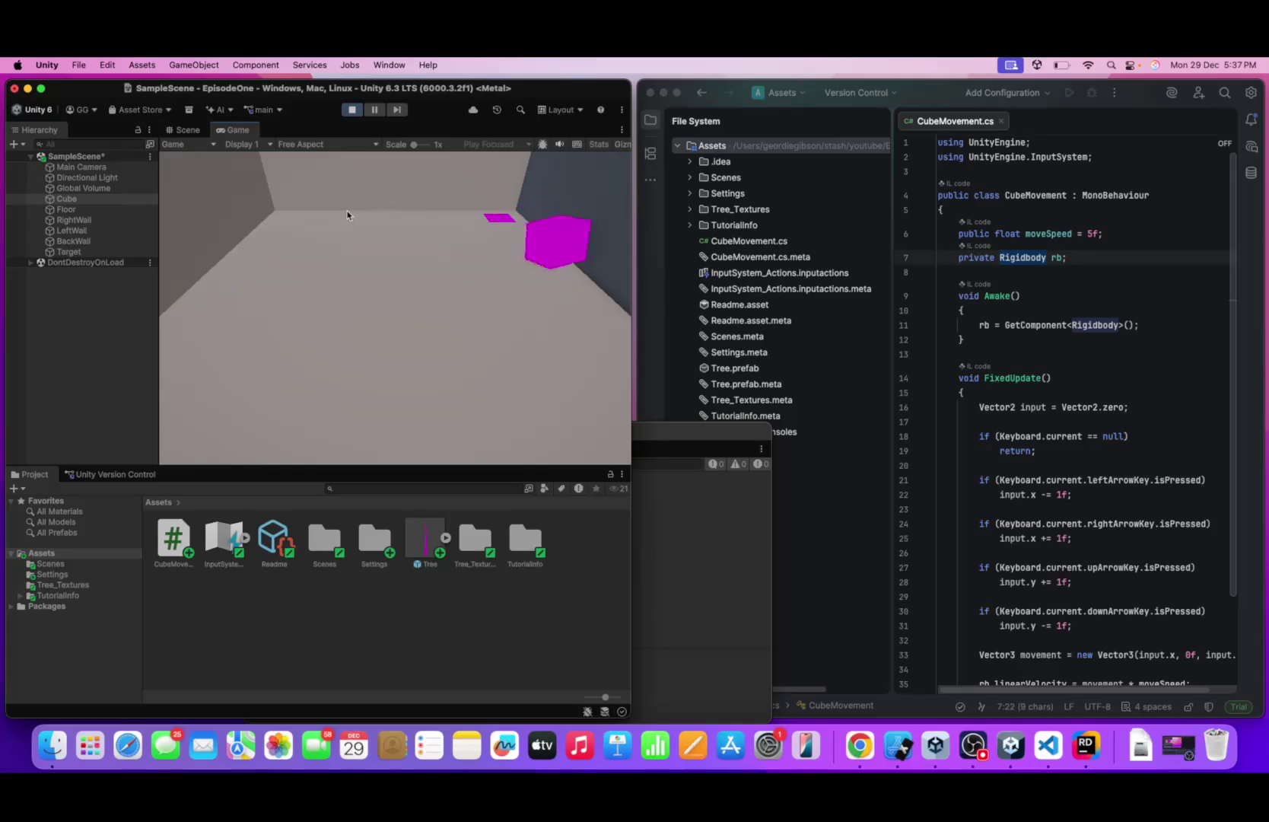
key("Left")
key("Left")
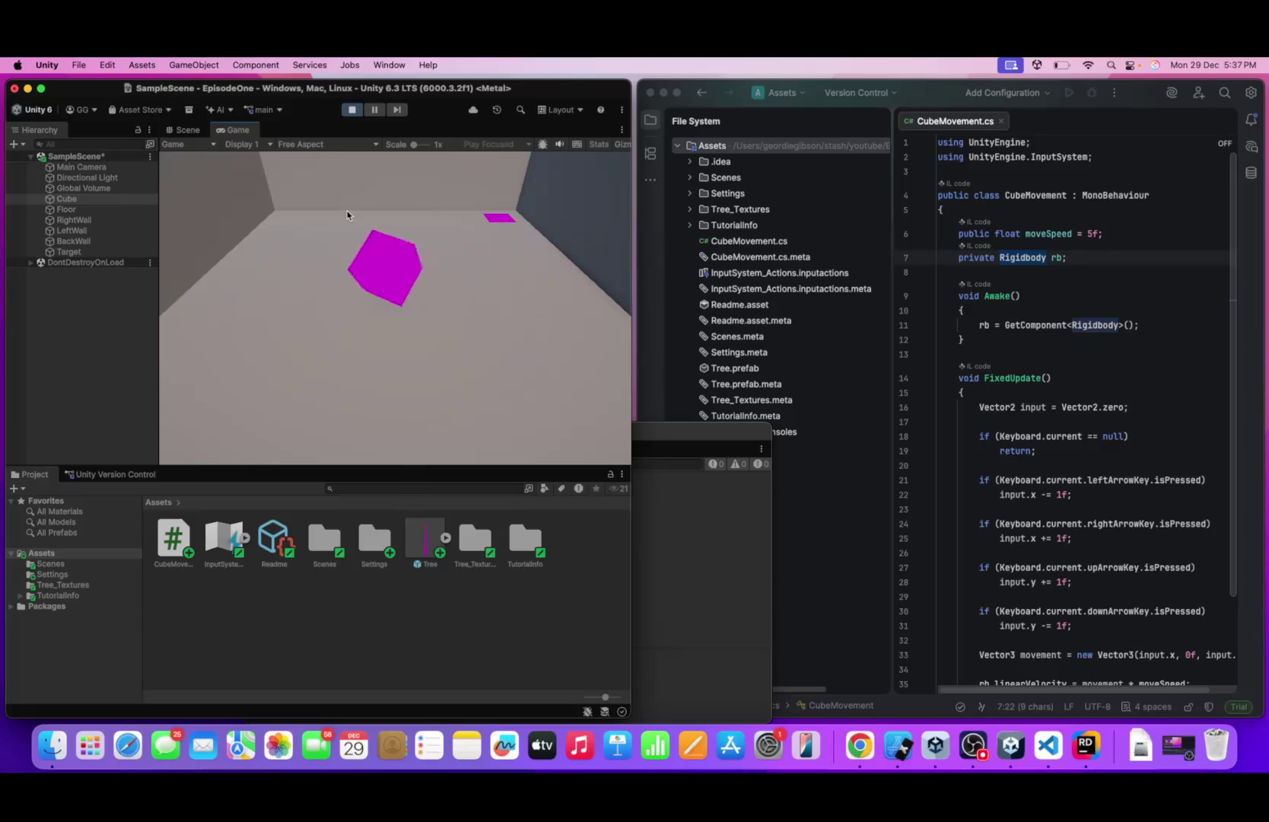
key("Left")
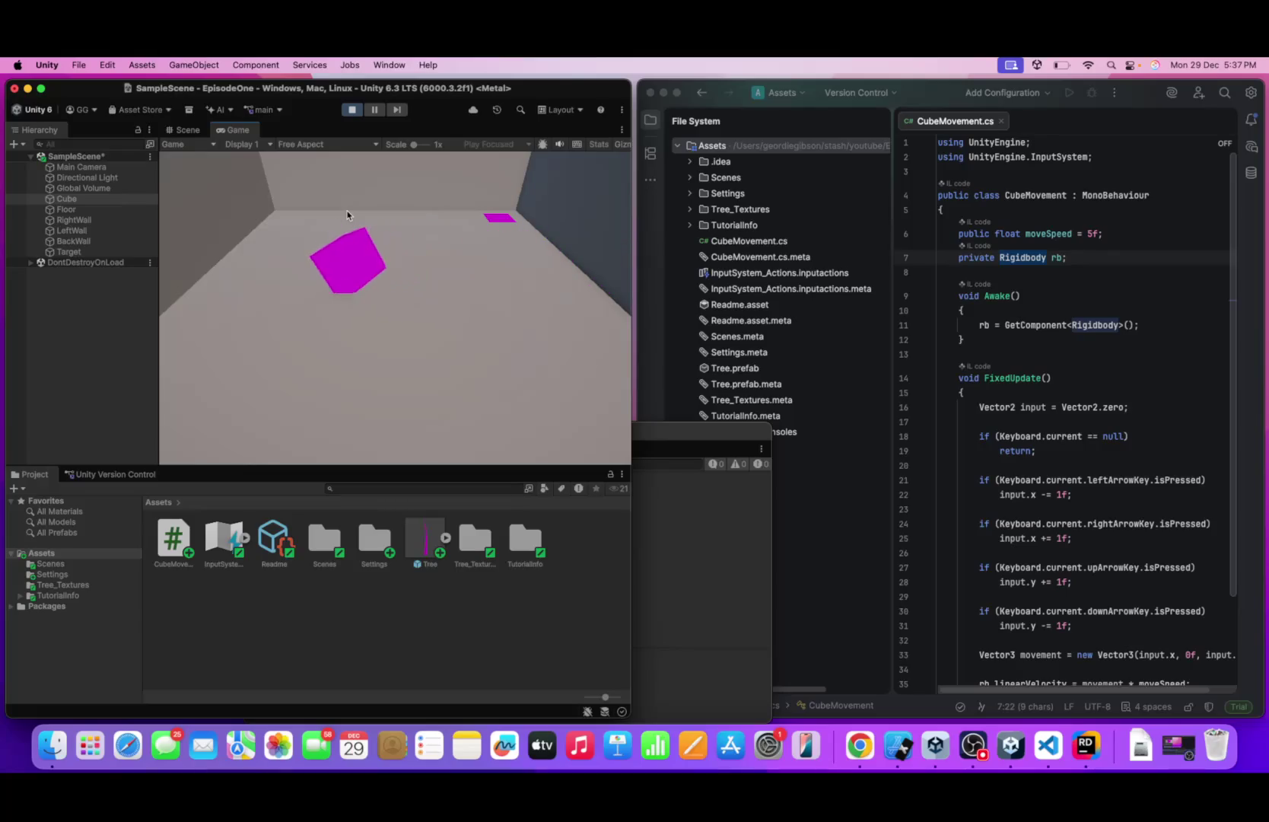
key("Down")
key("Right")
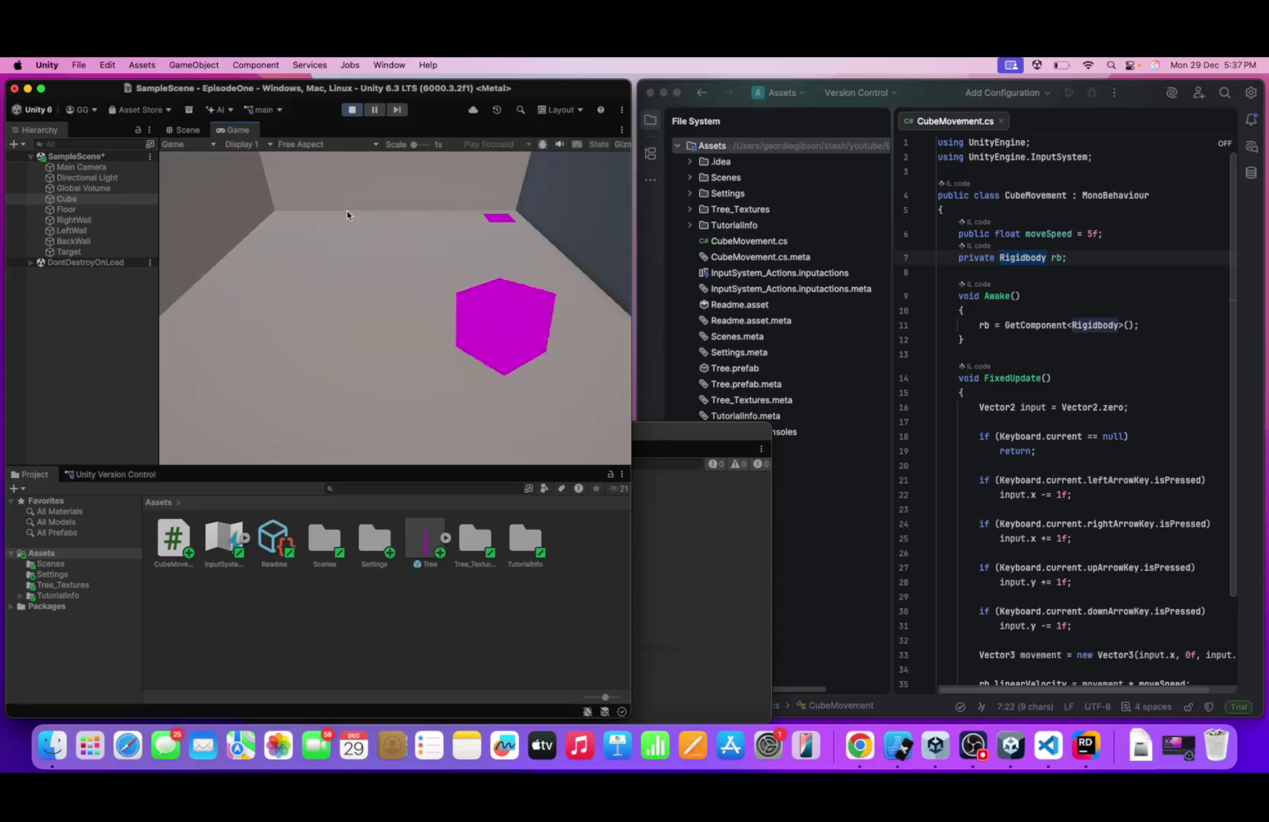
key("Left")
key("Up")
key("Right")
key("Down")
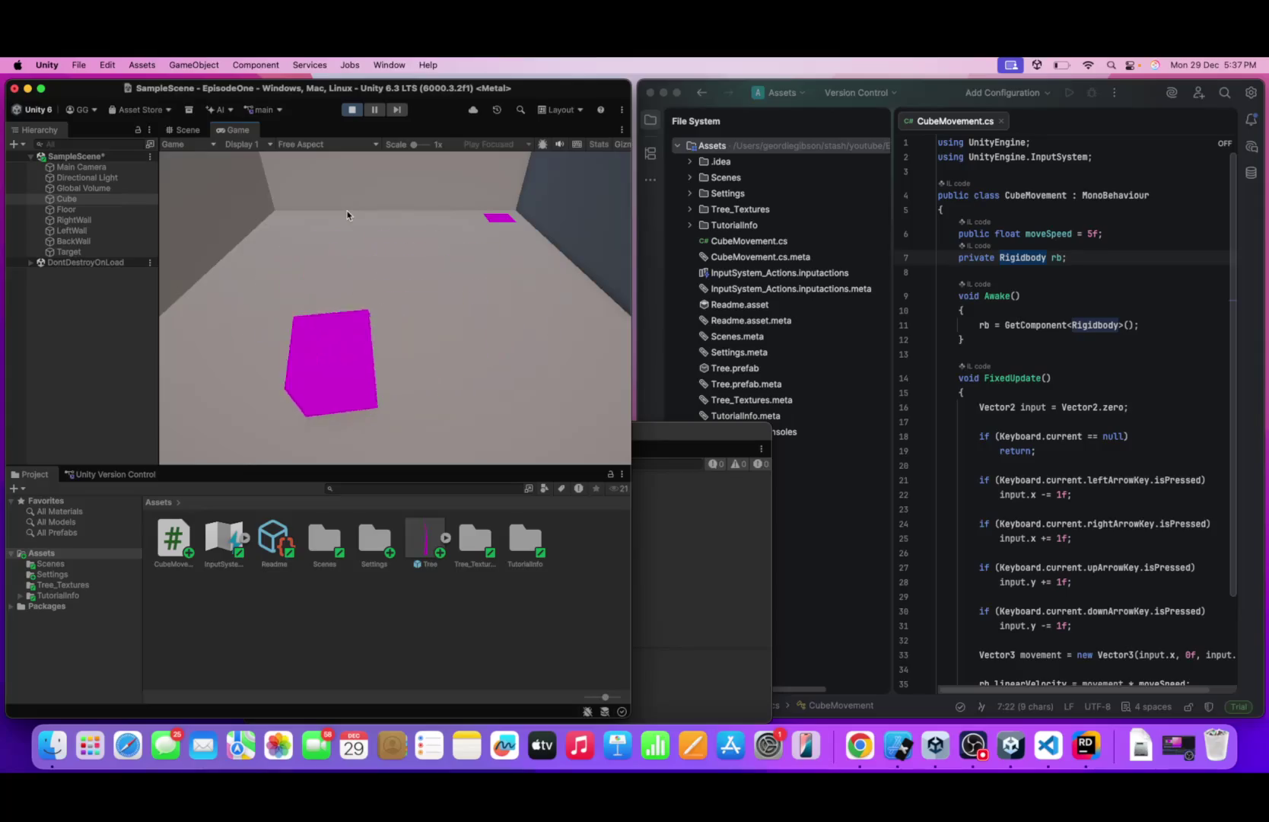
key("Up")
key("Right")
key("Left")
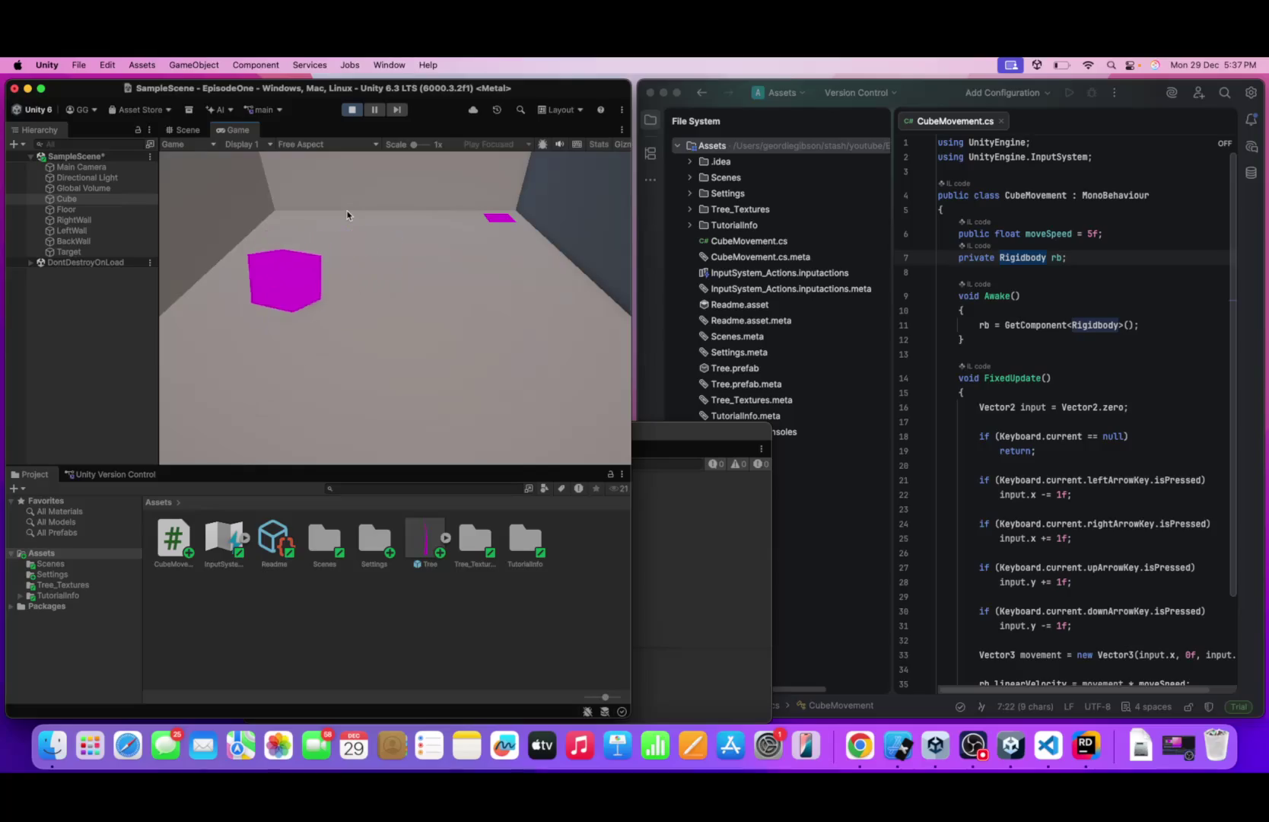
key("Right")
key("Up")
key("Right")
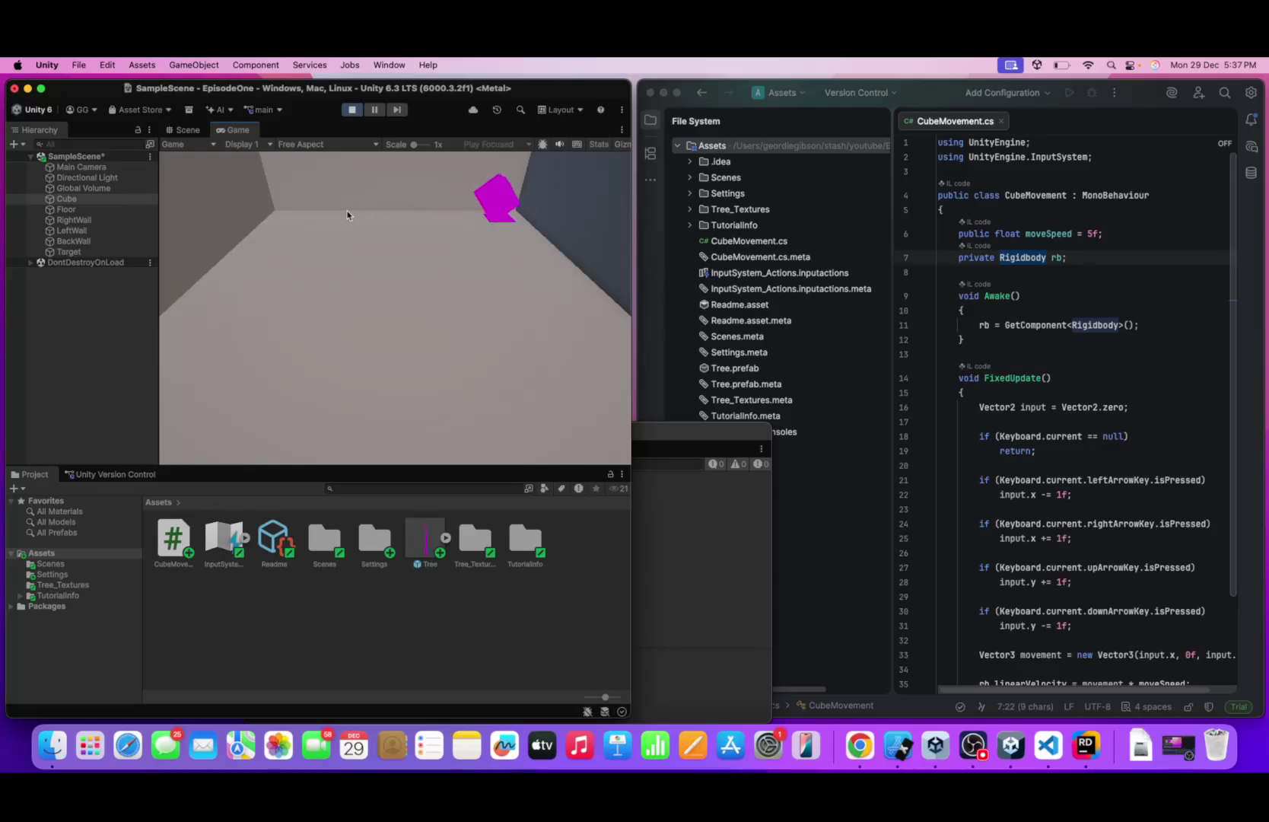
key("Left")
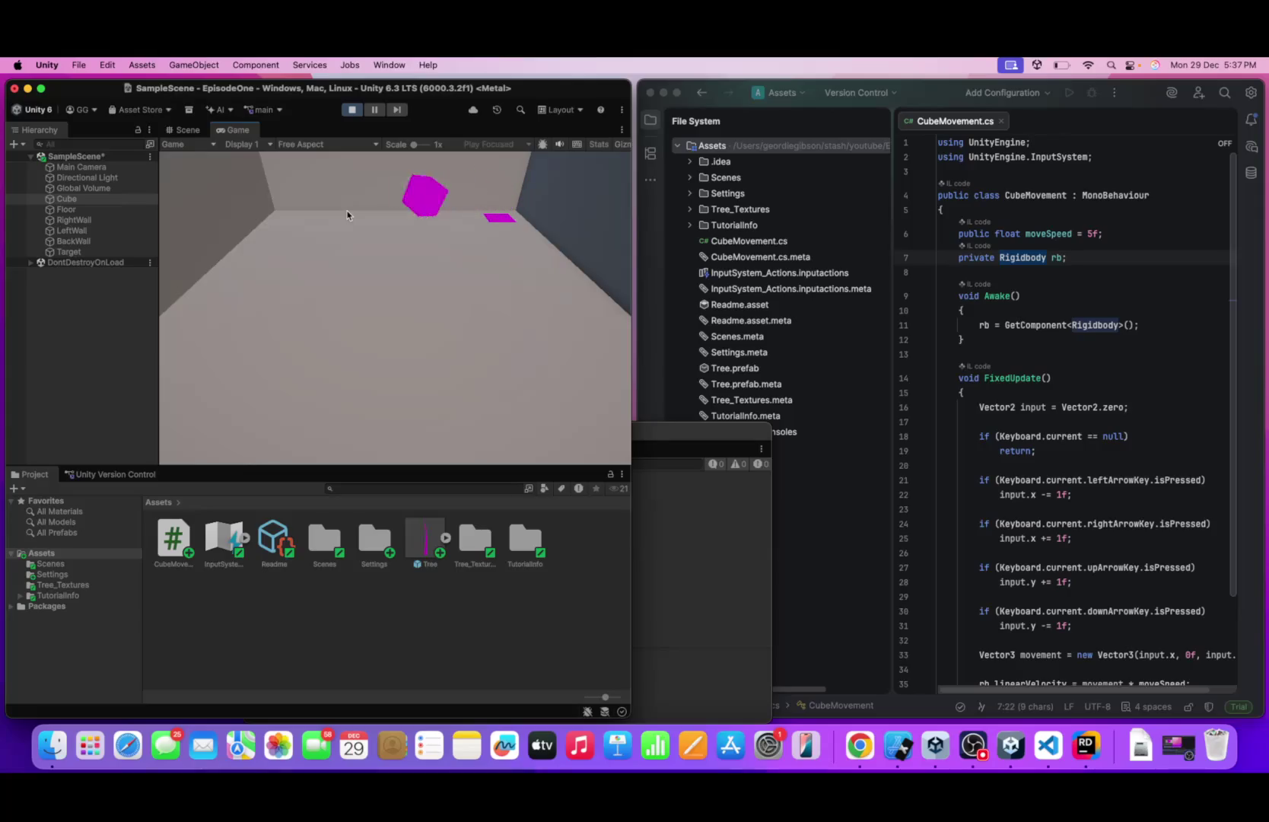
key("Down")
key("Right")
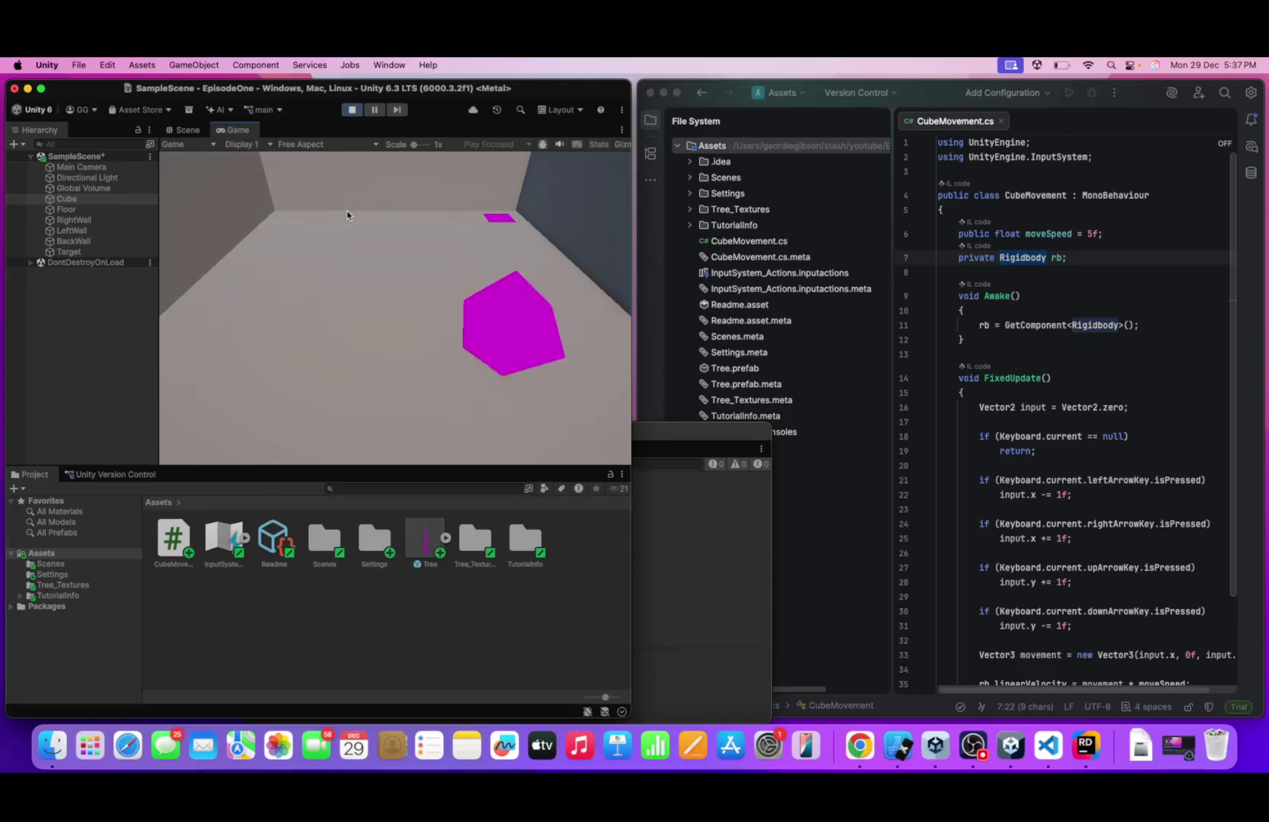
key("Up")
key("Left")
key("Up")
key("Right")
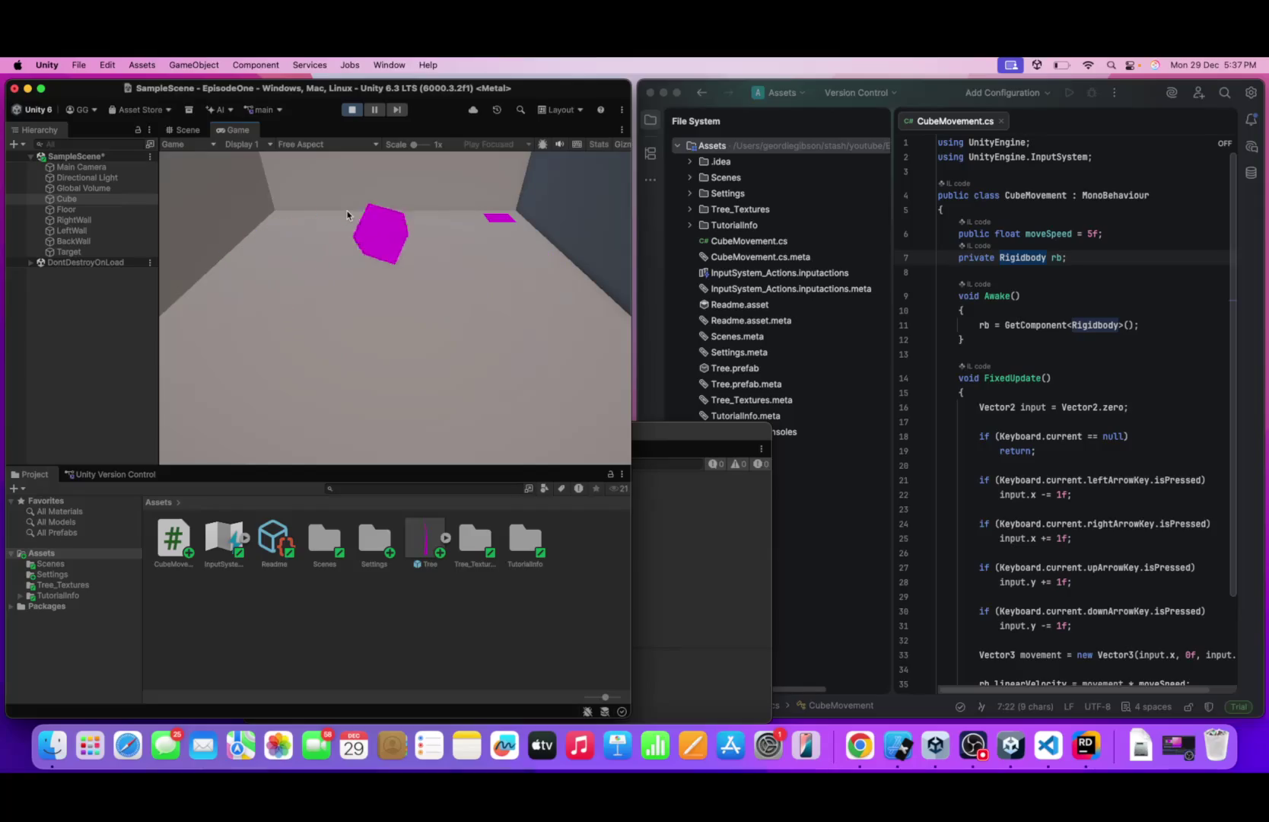
key("Left")
key("Down")
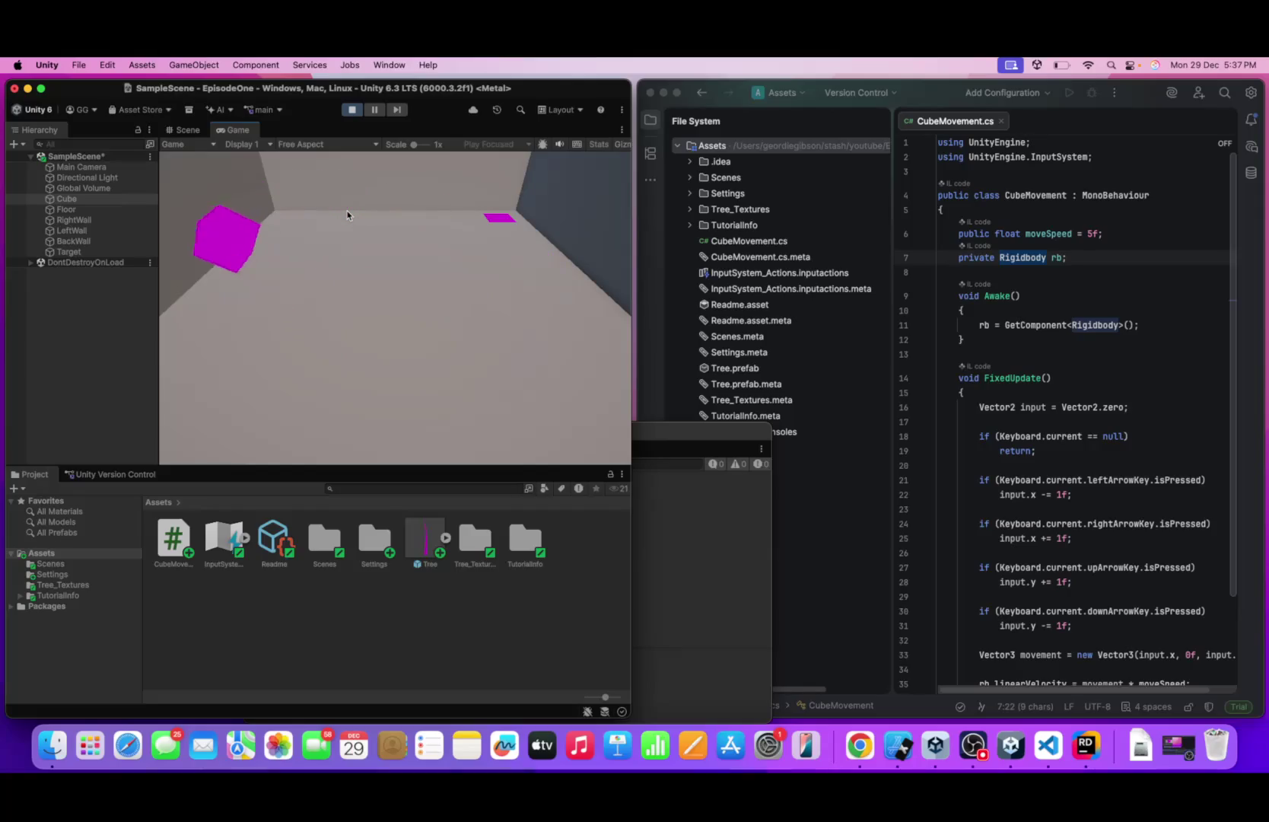
key("Right")
key("Up")
key("Left")
key("Down")
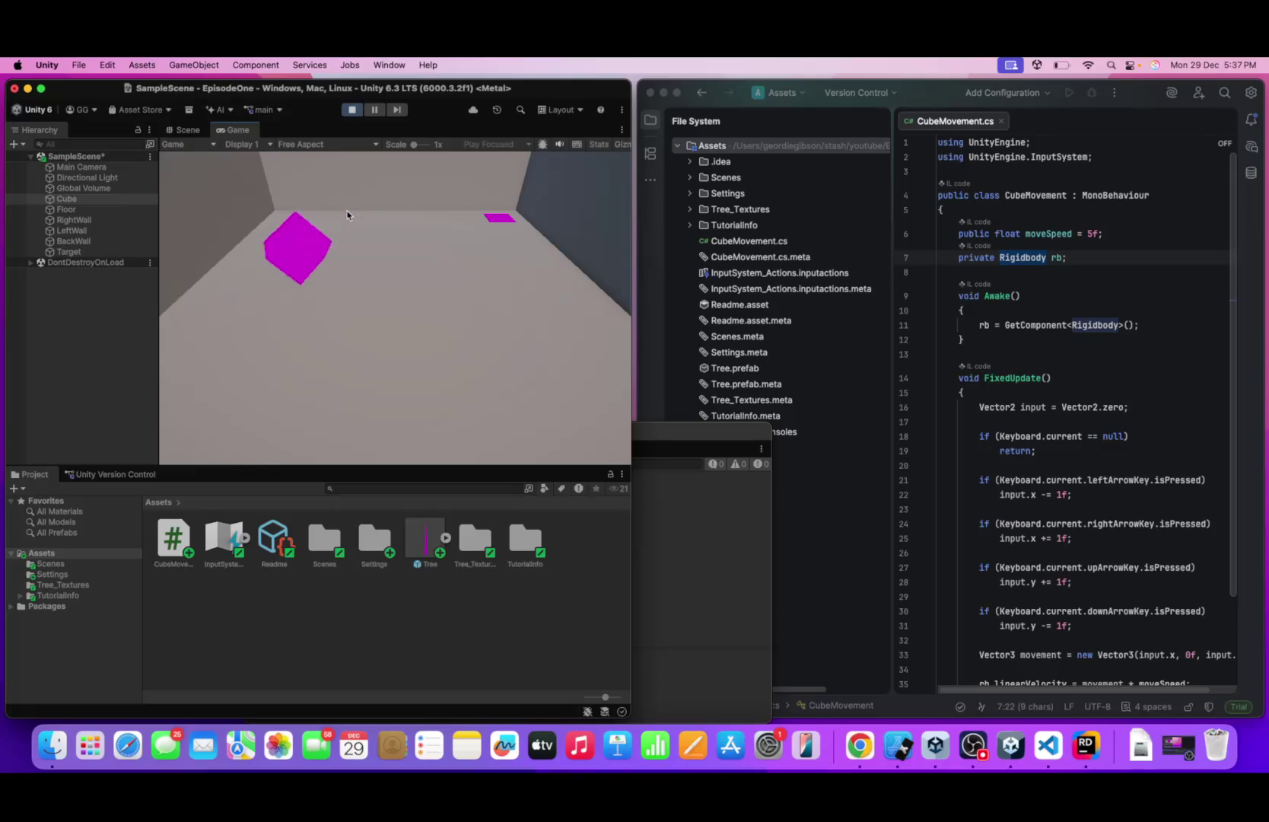
key("Right")
key("Up")
key("Left")
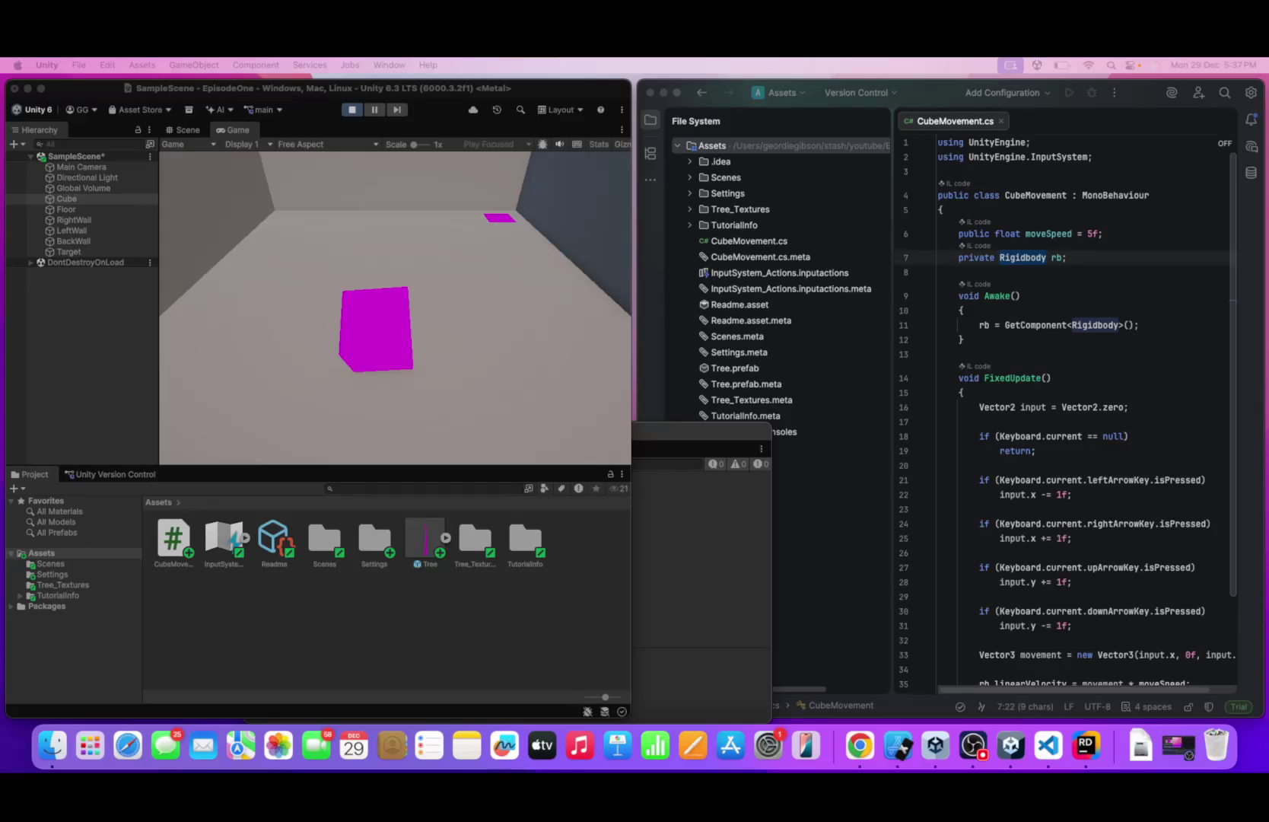
- Inspect the Cube's Rigidbody freeze constraints in a separate properties window
right_click(106, 198)
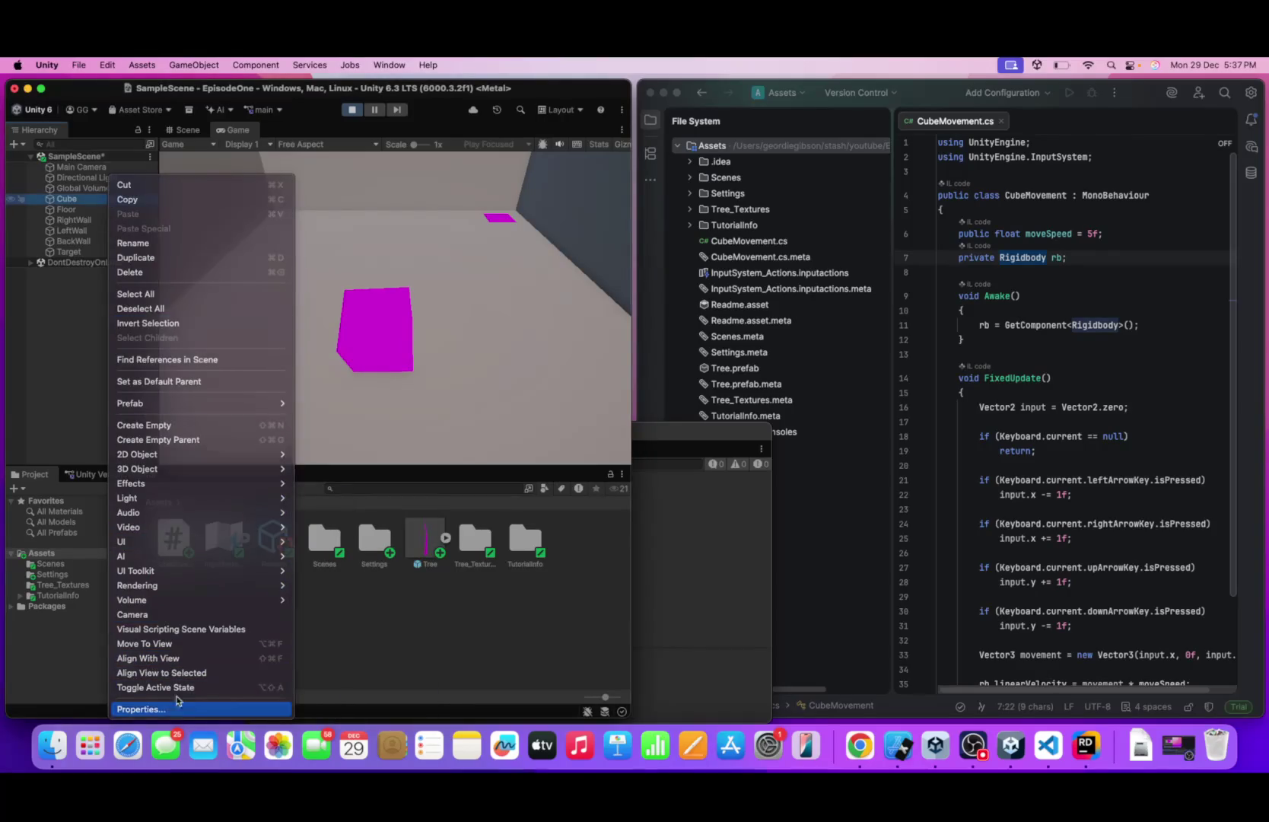
left_click(143, 708)
left_click(204, 512)
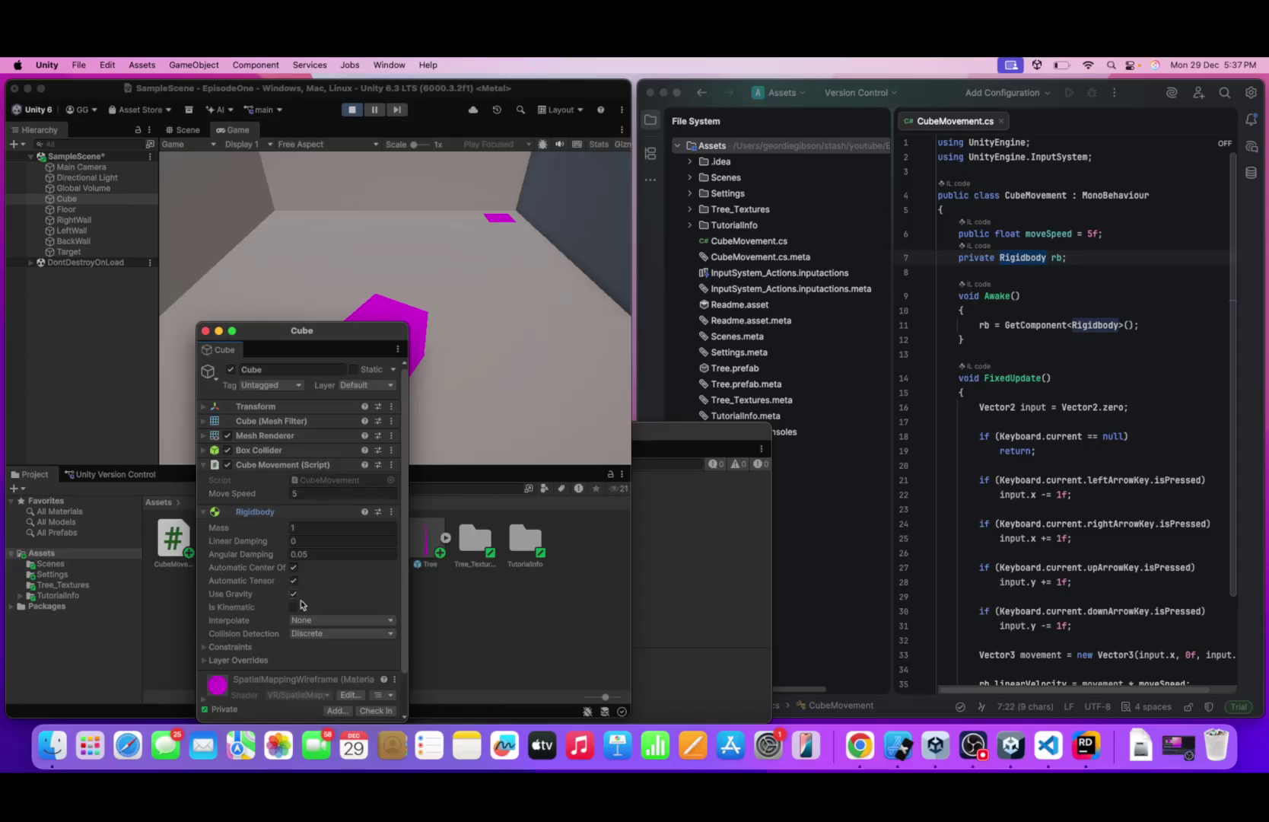
scroll(349, 587, "down", 1)
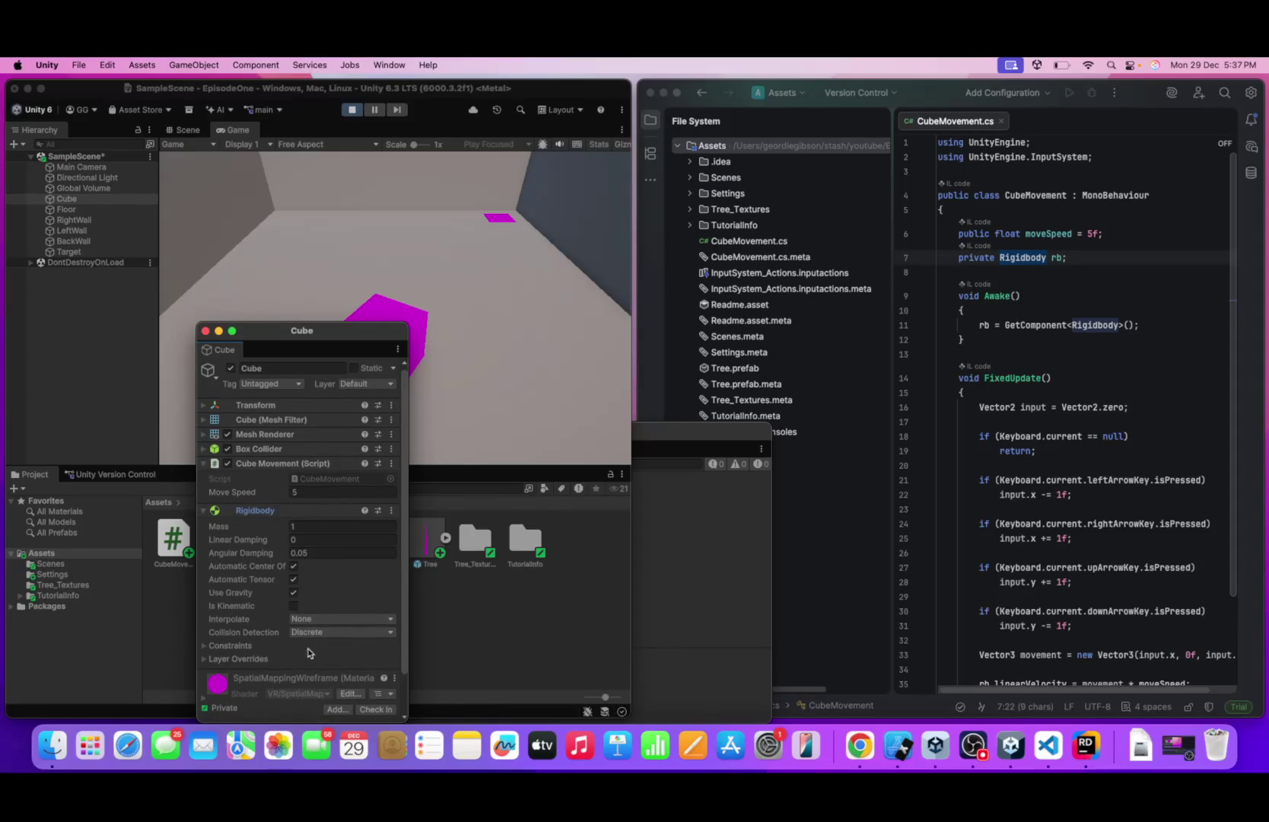
left_click(230, 644)
scroll(301, 659, "down", 1)
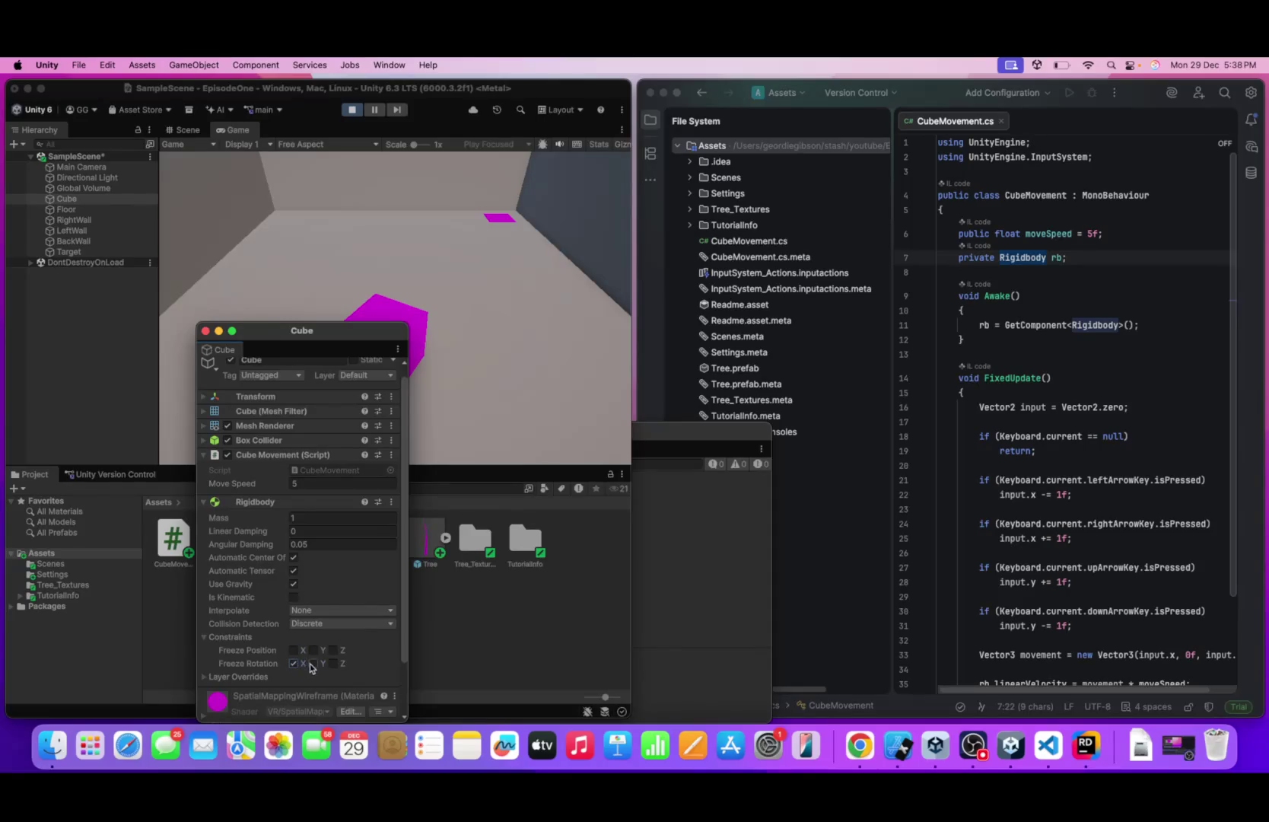
- Collapse the constraints and restart the game with the cube back at its start
left_click(385, 639)
left_click(441, 407)
left_click(353, 111)
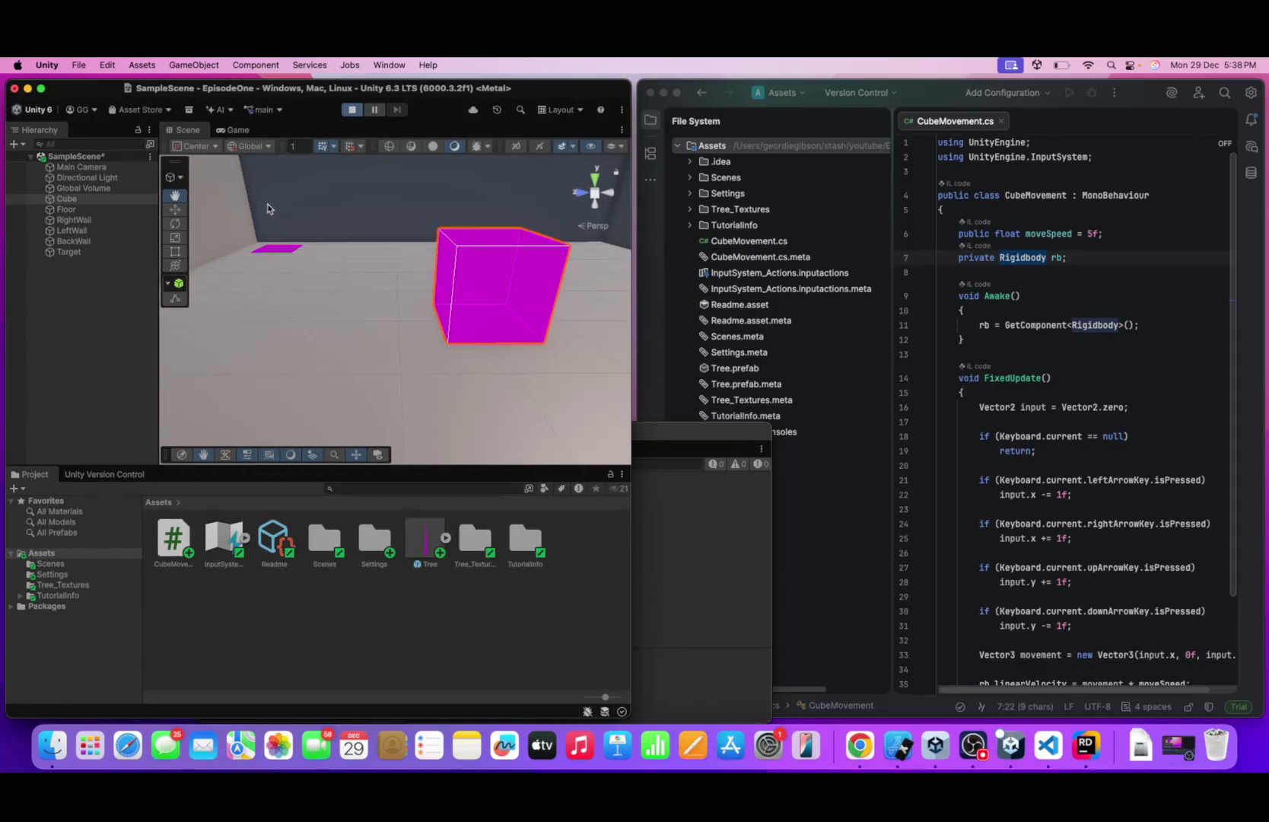
- Test-drive the cube right, down, left and up with the arrow keys, then stop Play mode
key("Right")
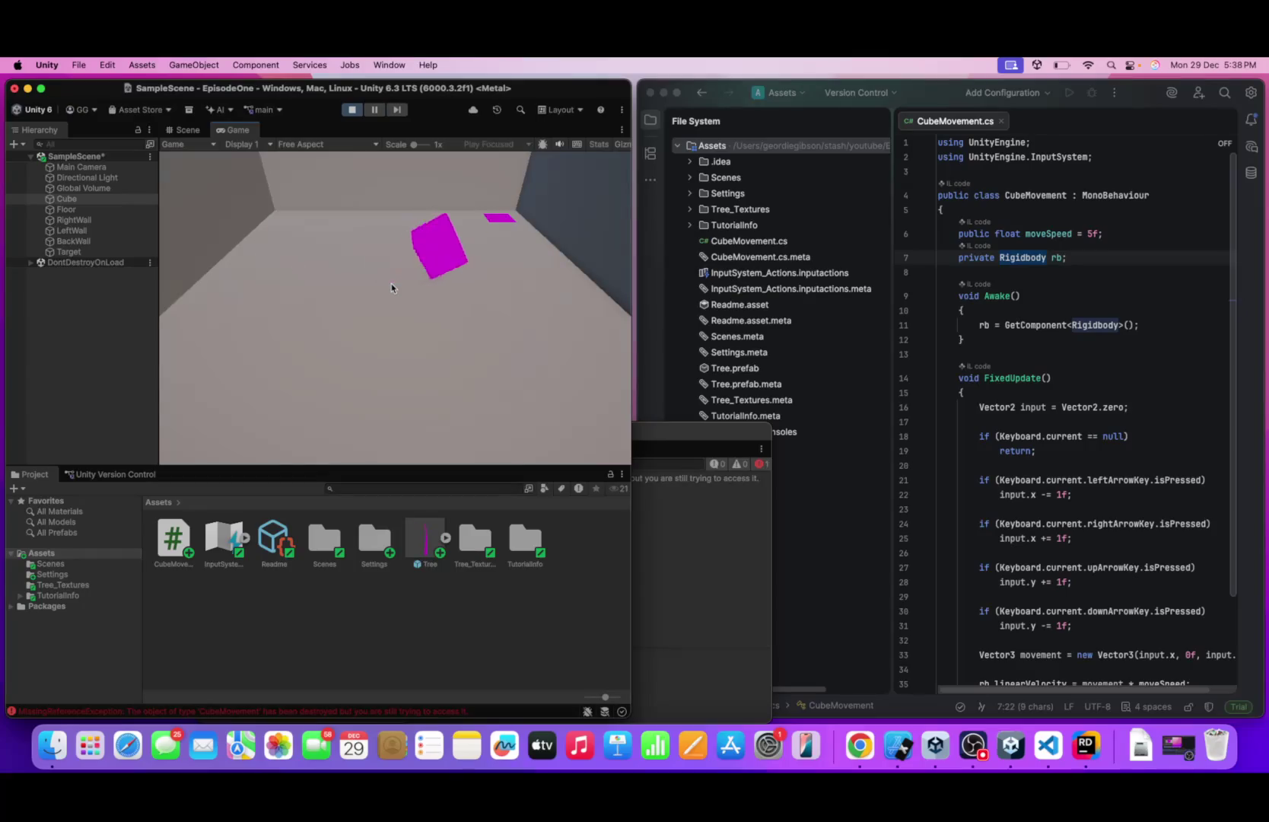
key("Down")
key("Left")
key("Up")
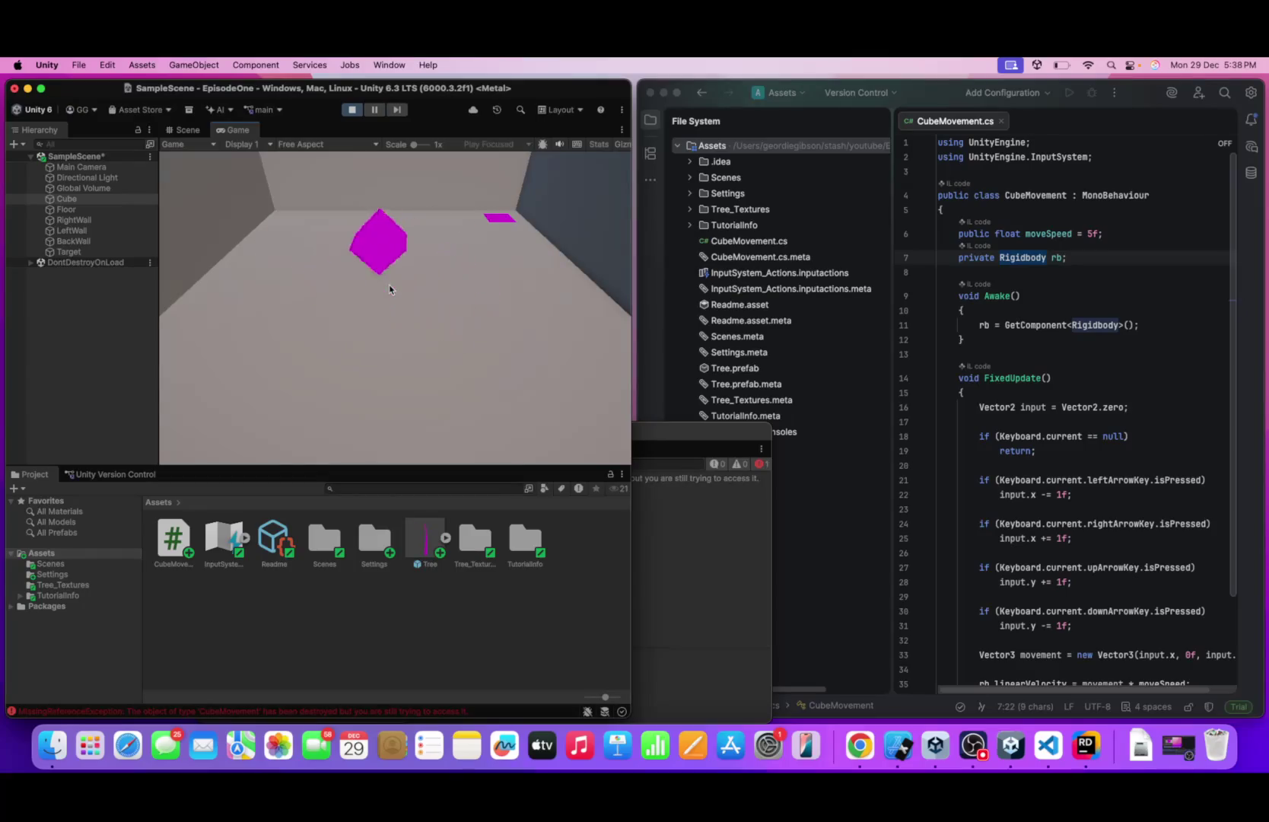
key("Right")
key("Down")
key("Down")
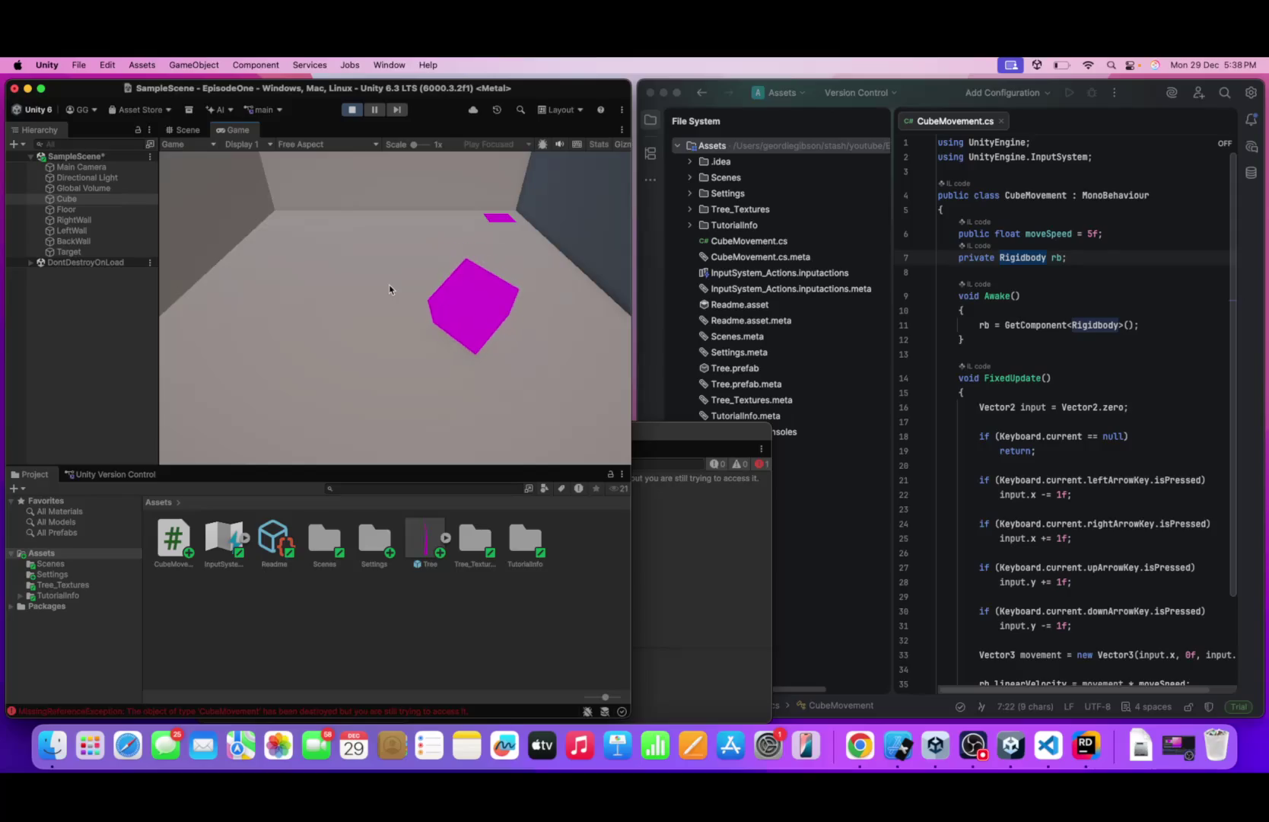
key("Left")
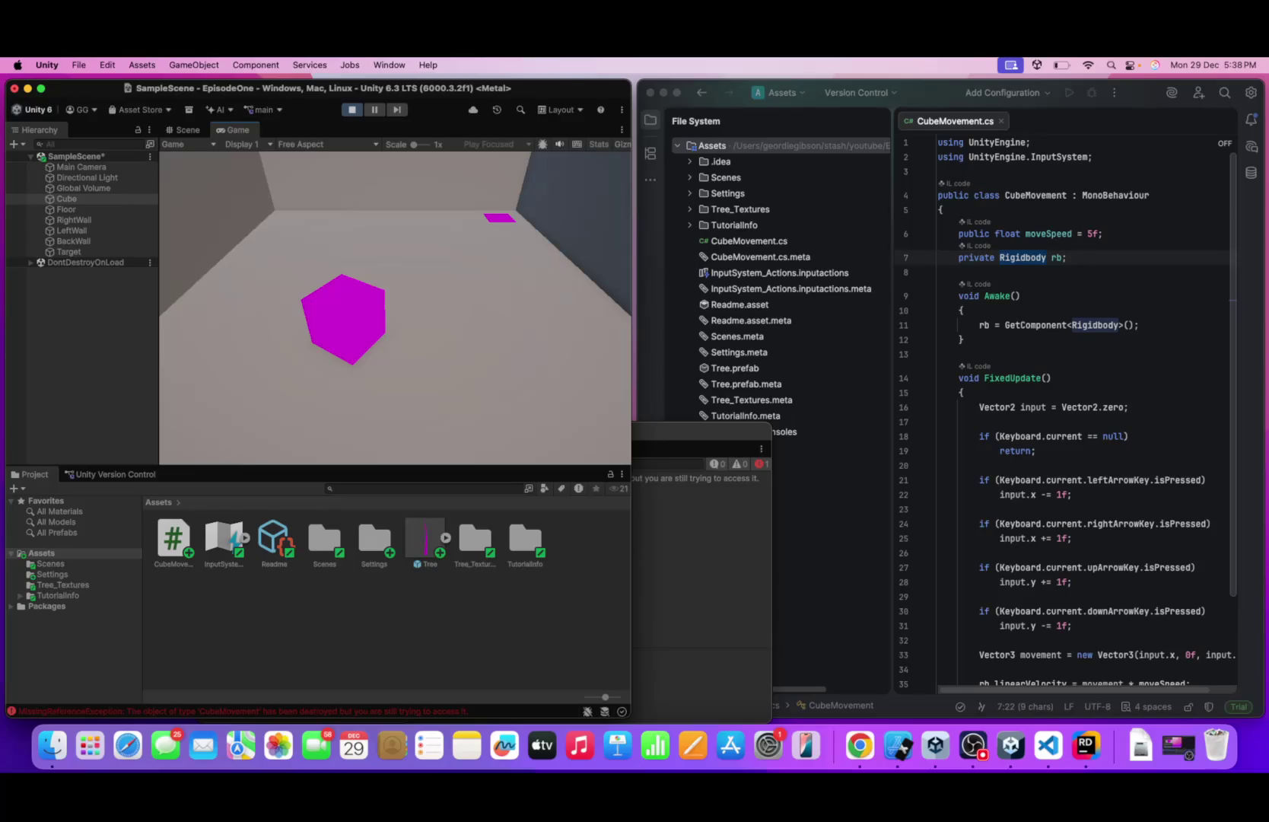
left_click(351, 111)
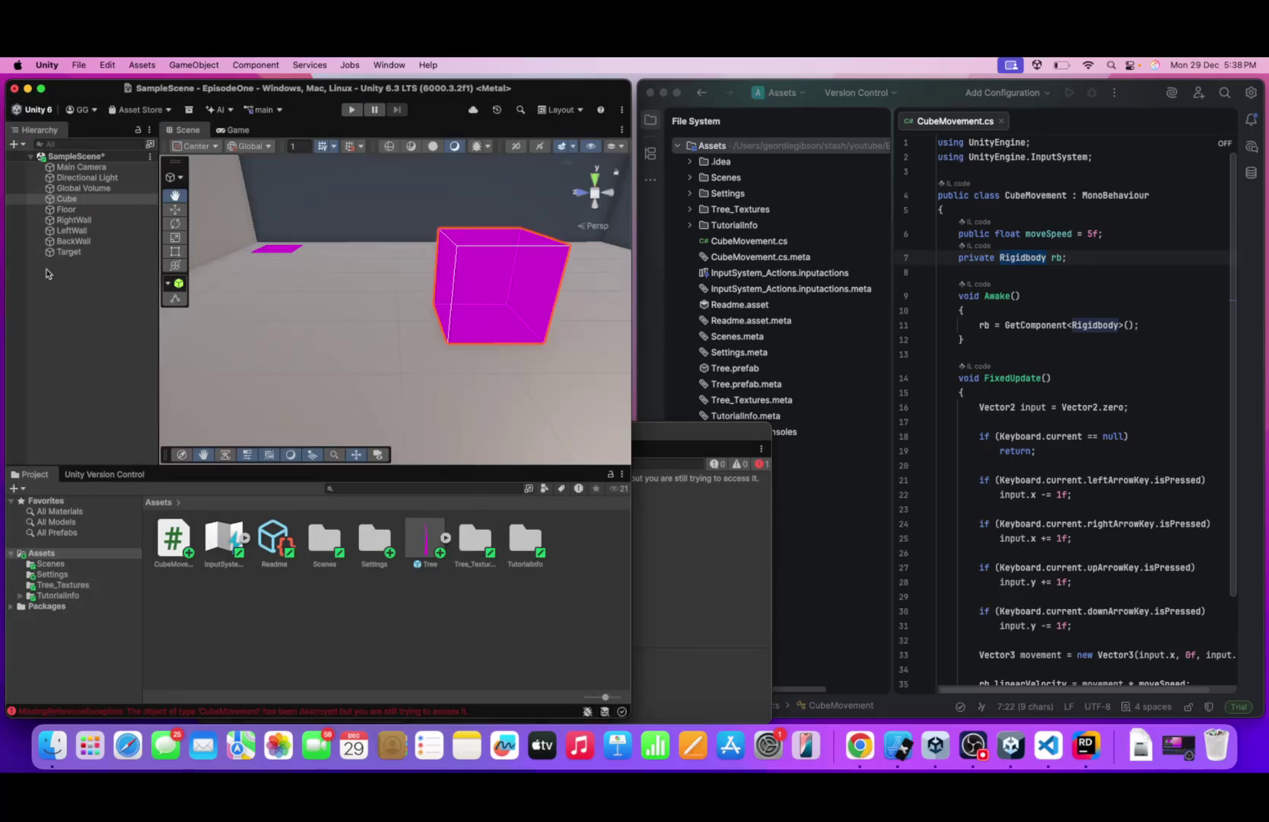
- Set the Cube's Rigidbody to freeze Position Y and Rotation X and Y, then enter Play mode
right_click(68, 198)
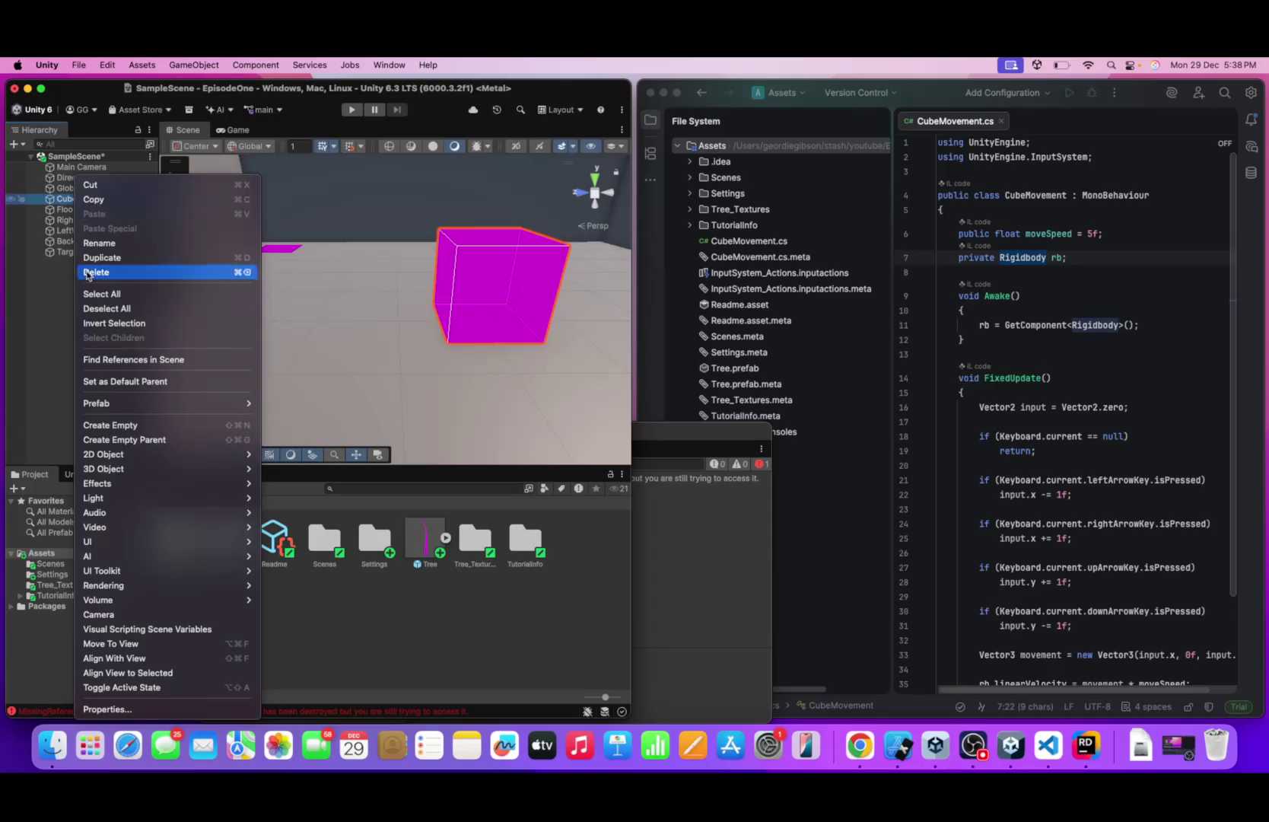
left_click(125, 709)
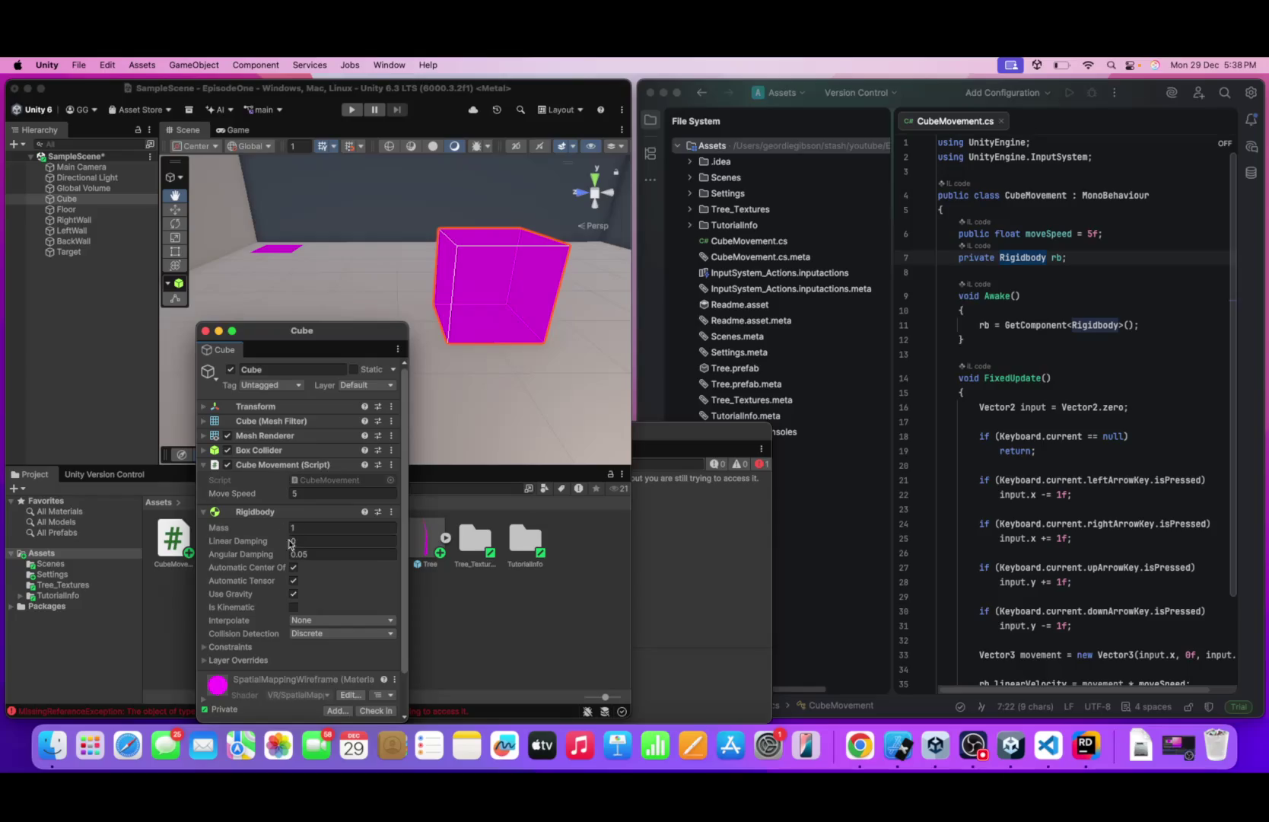
scroll(303, 559, "down", 1)
left_click(251, 642)
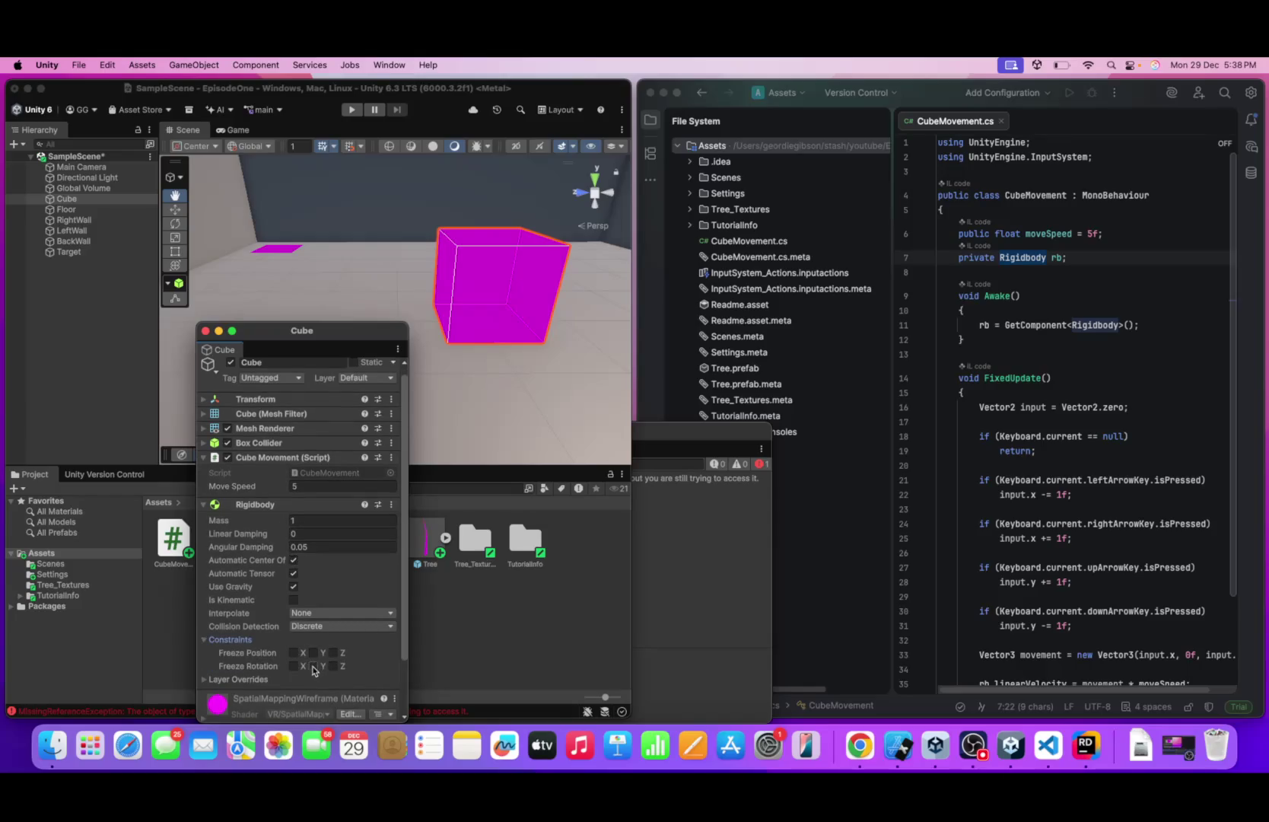
scroll(339, 668, "down", 3)
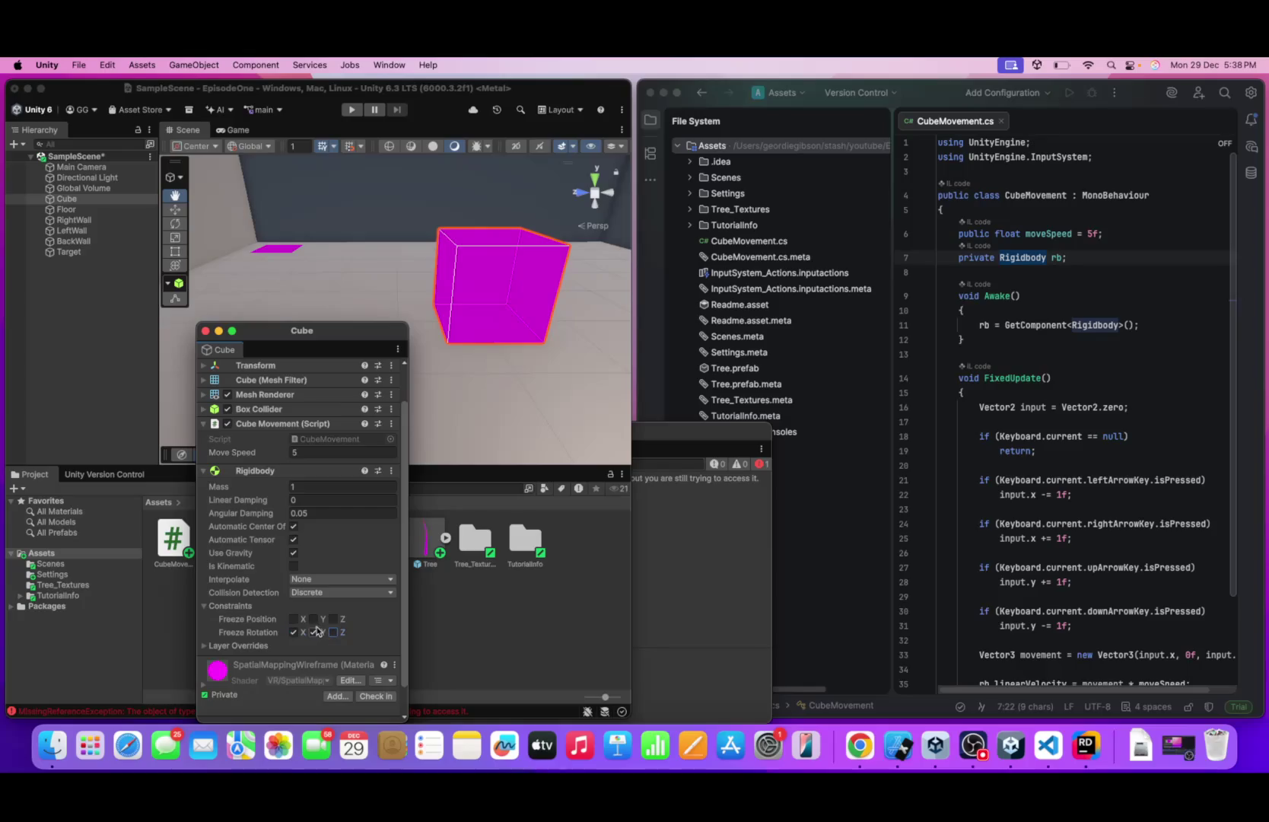
left_click(373, 608)
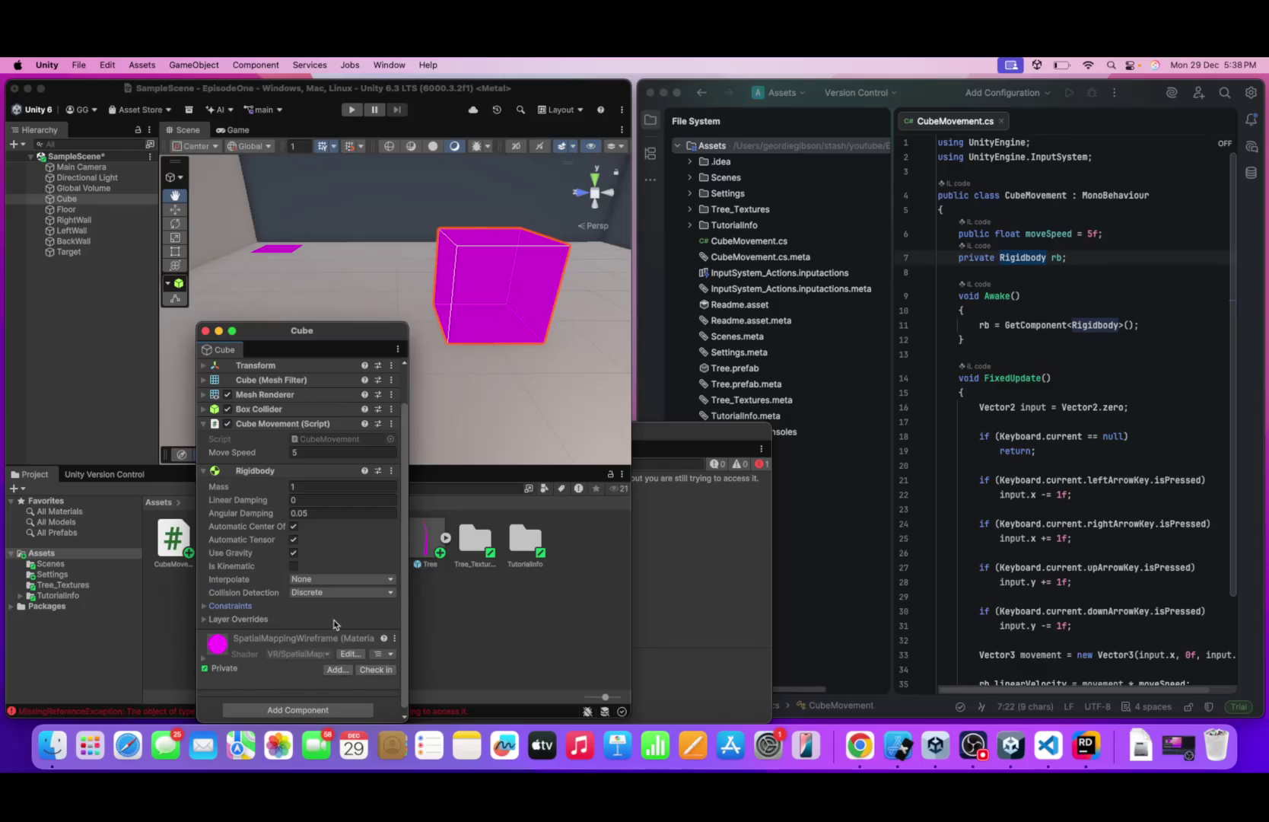
left_click(243, 607)
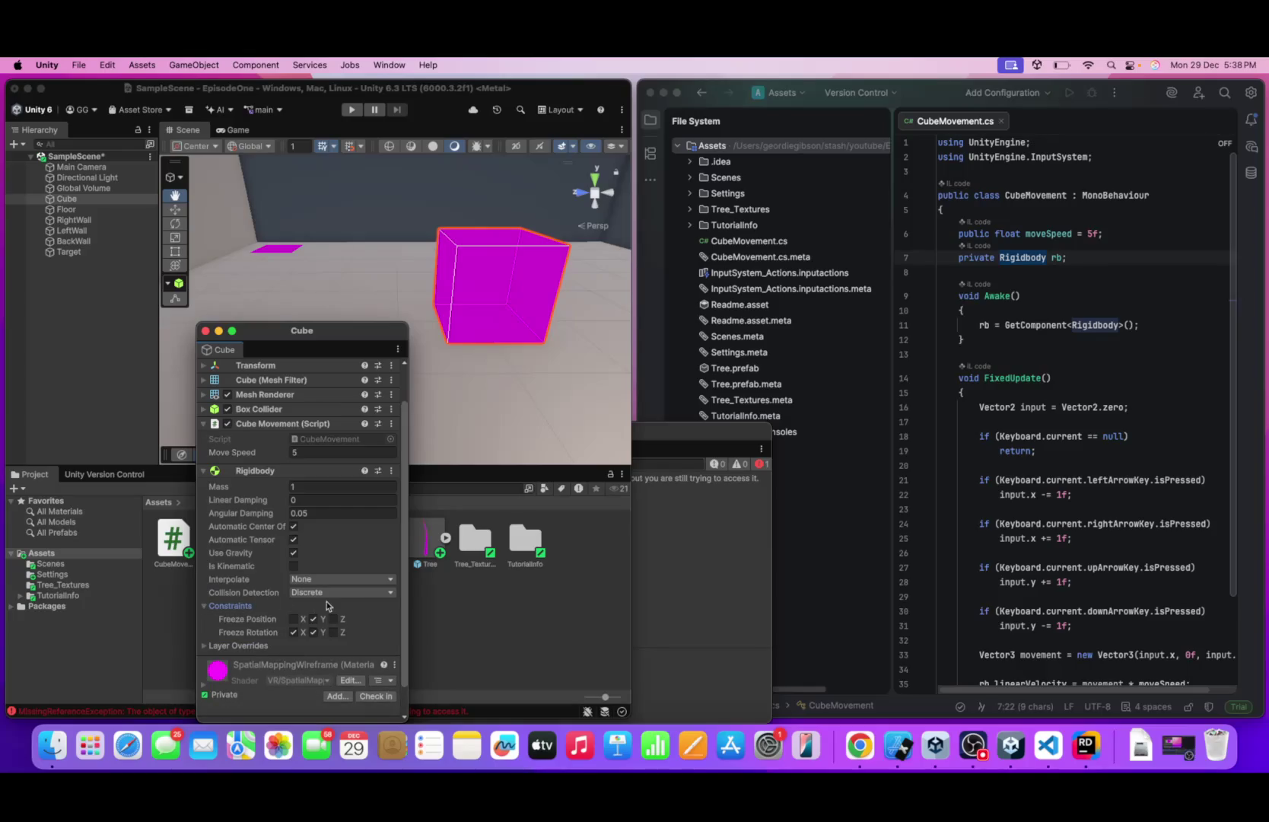
left_click(213, 473)
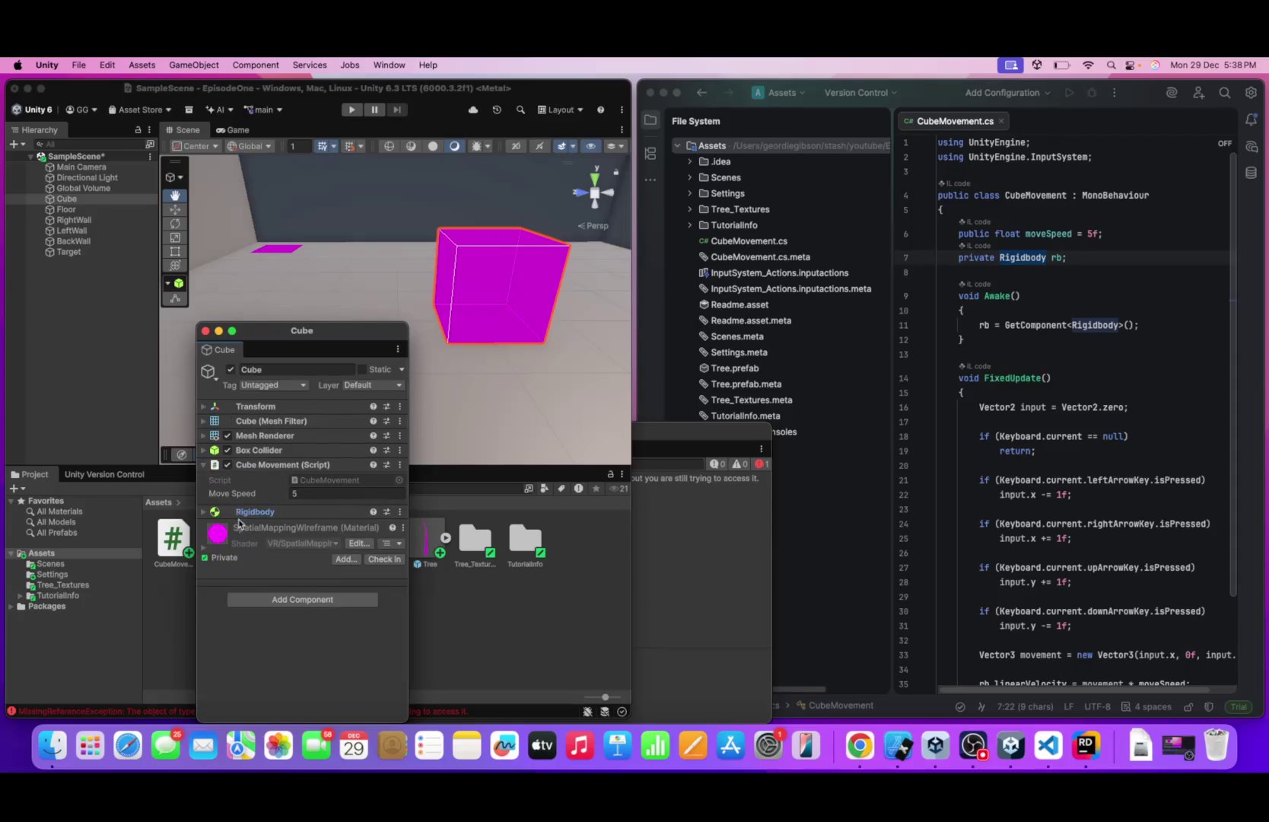
left_click(351, 109)
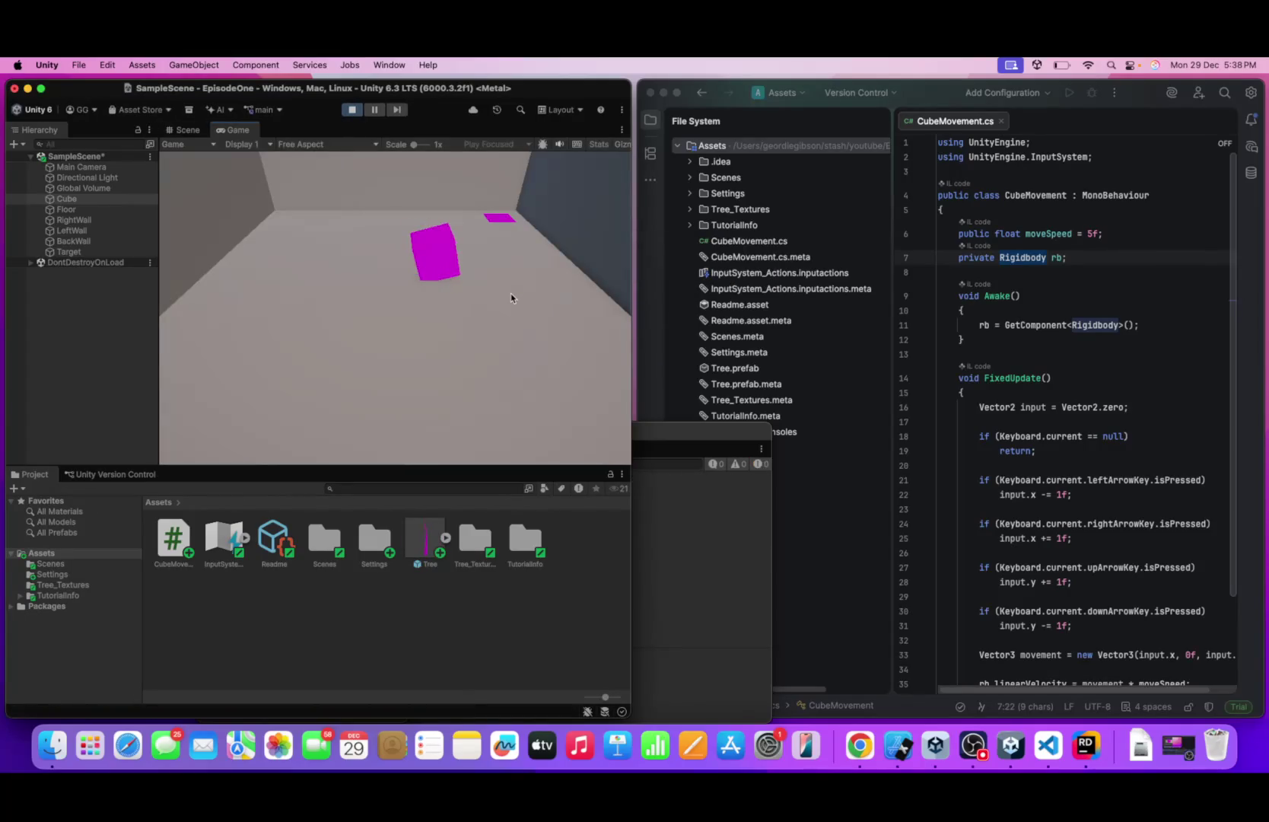
- Drive the cube around the floor with the arrow keys, finishing right and toward the camera
key("Left")
key("Up")
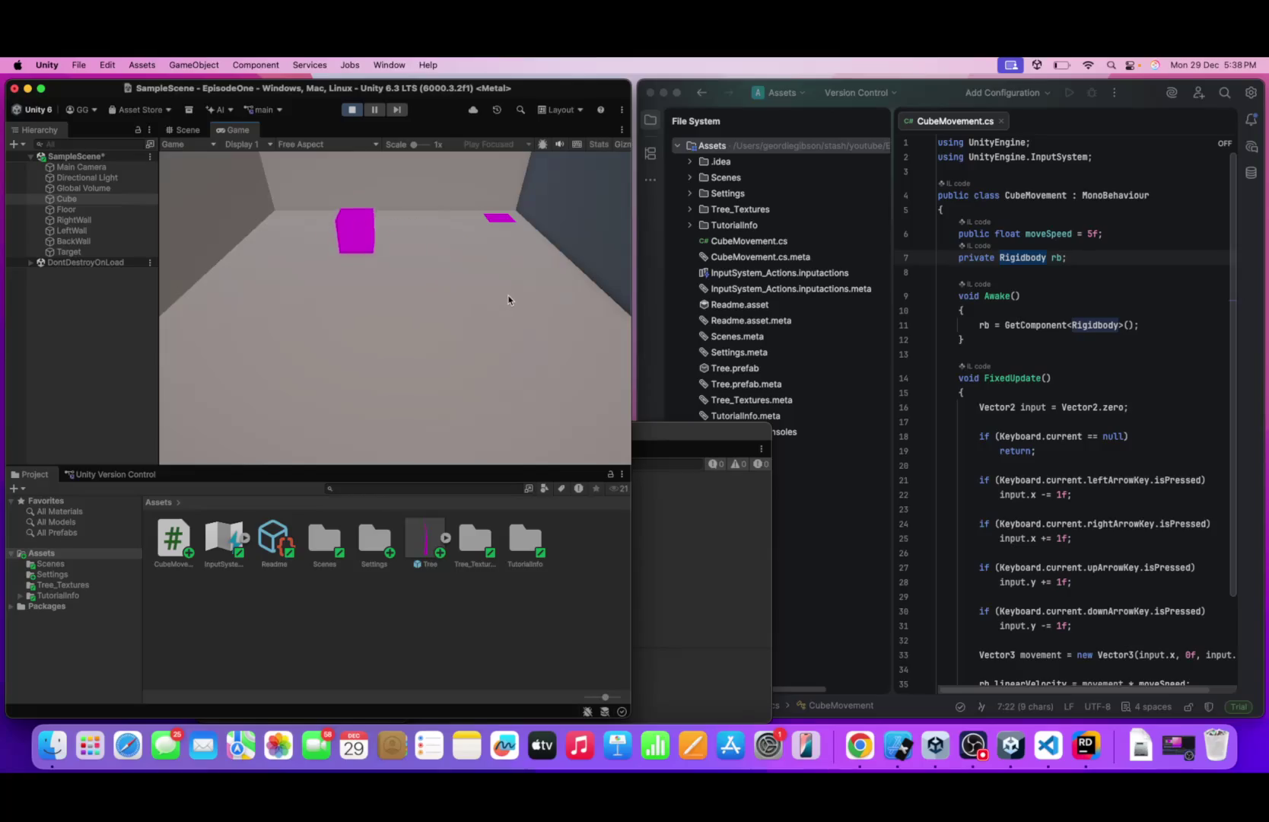
key("Down")
key("Left")
key("Right")
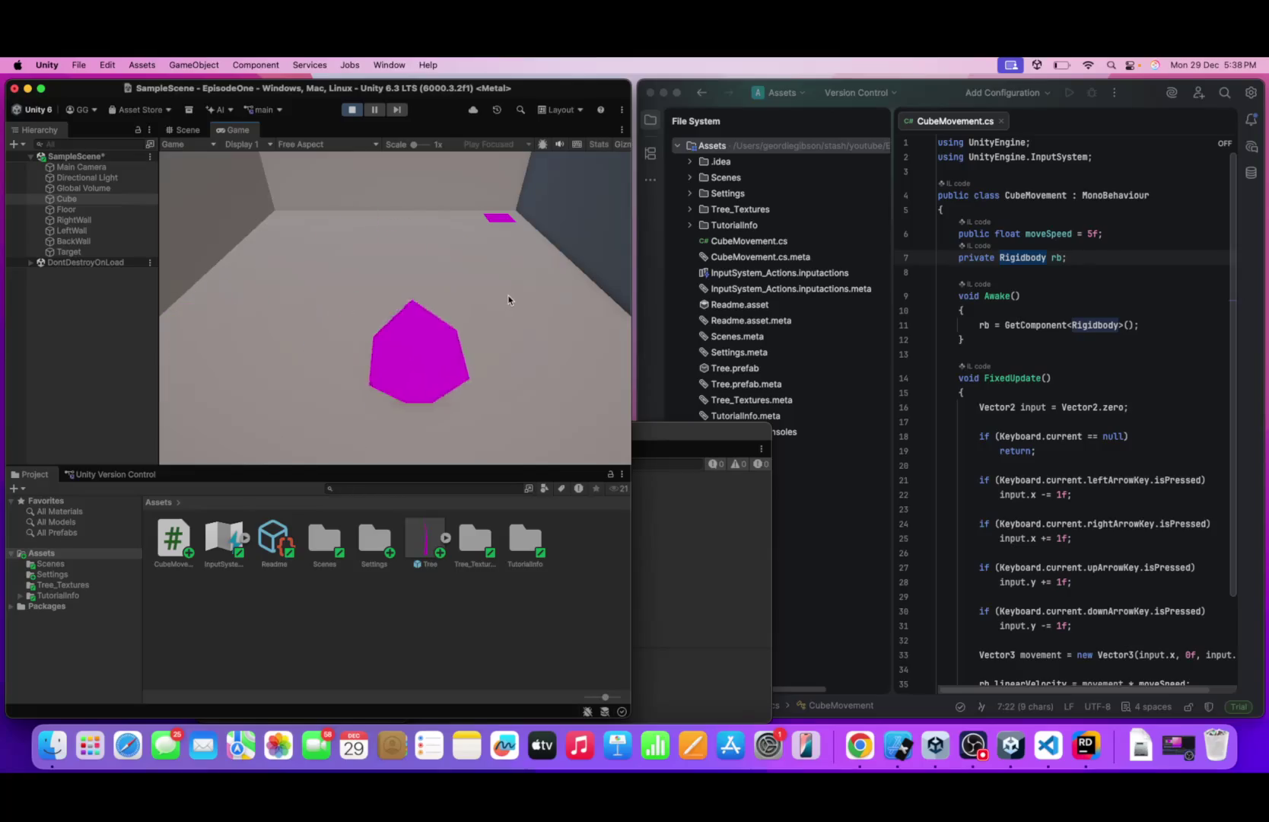
key("Up")
key("Left")
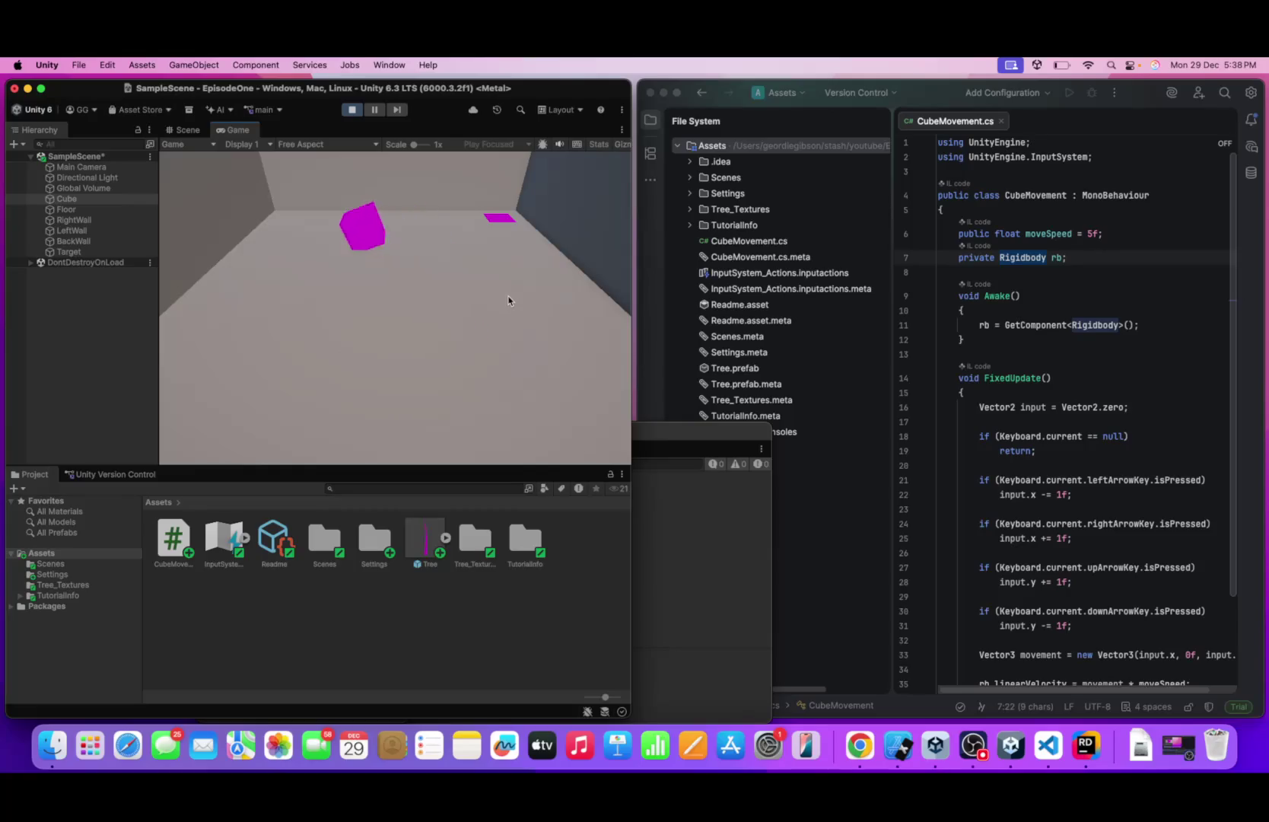
key("Down")
key("Up")
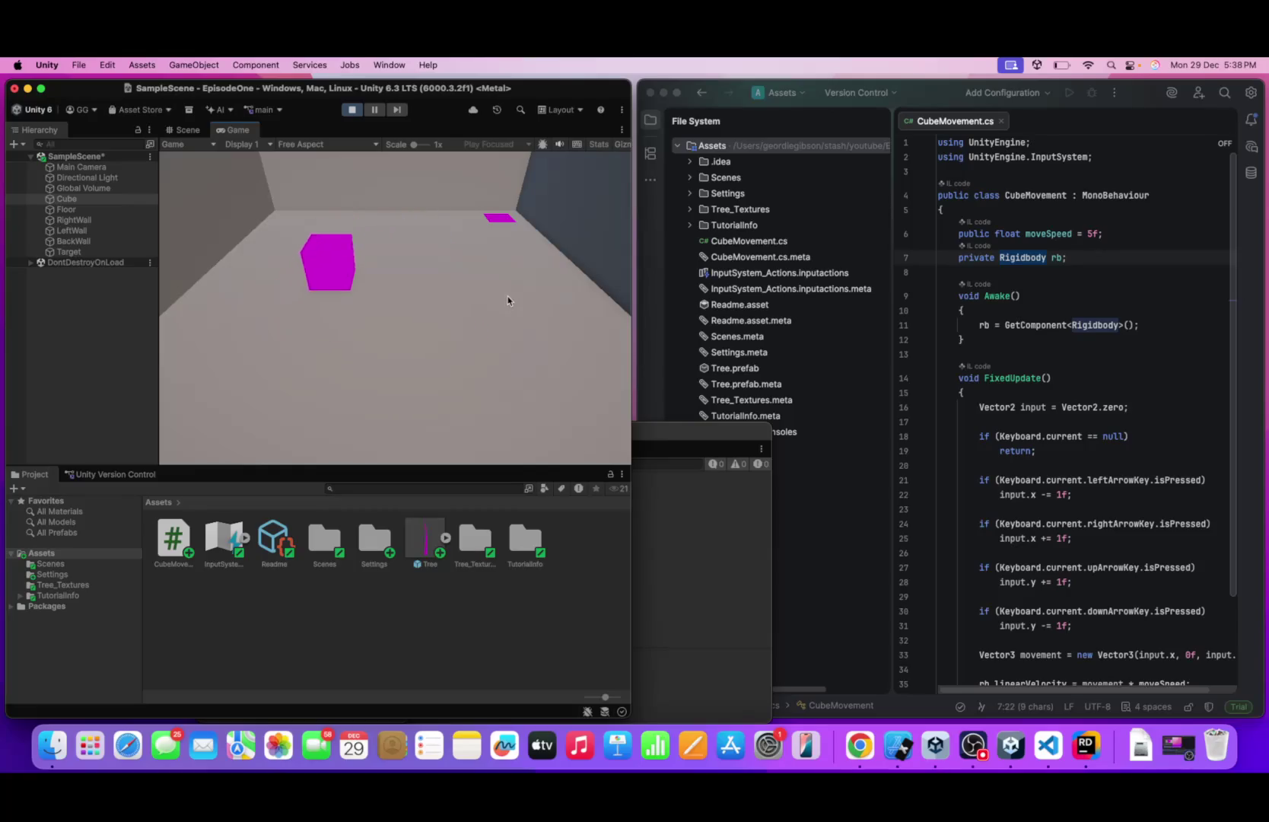
key("Down")
key("Up")
key("Down")
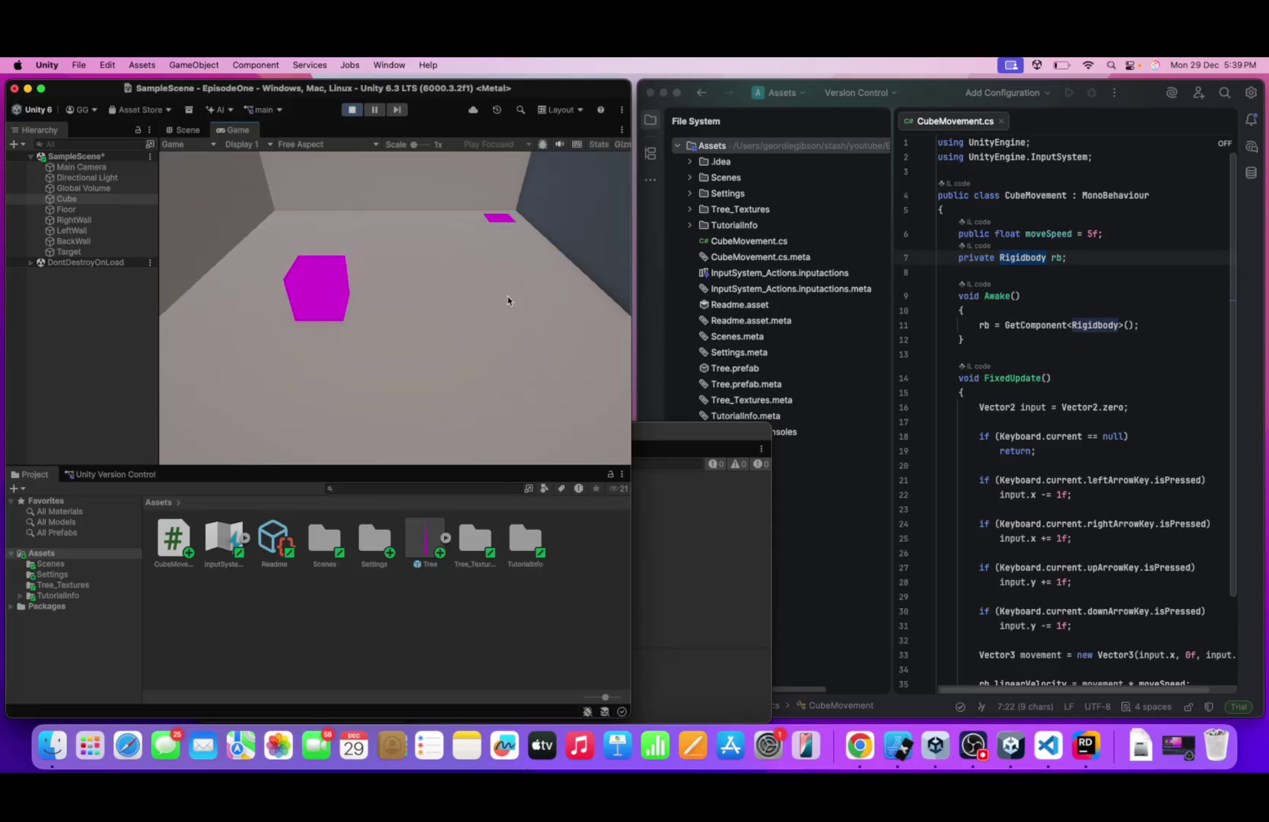
key("Up")
key("Right")
key("Left")
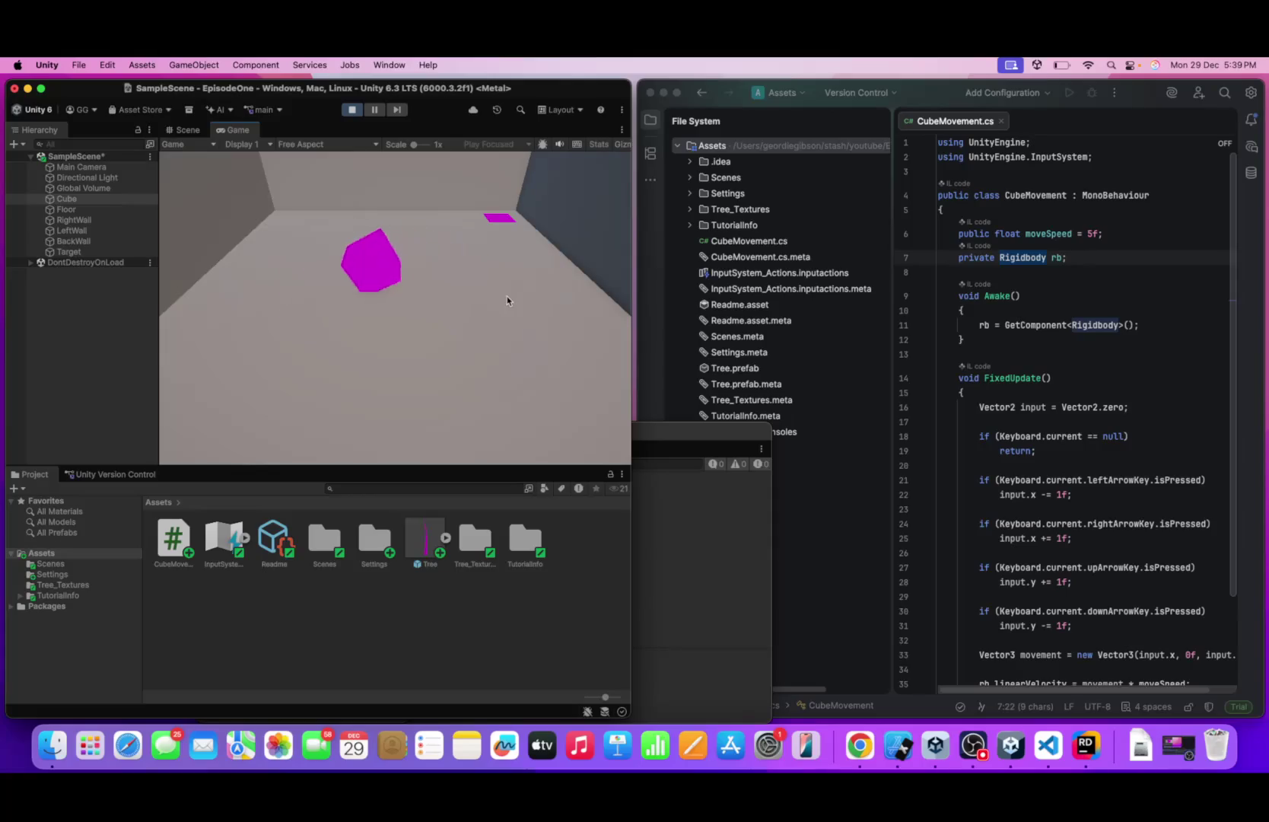
key("Right")
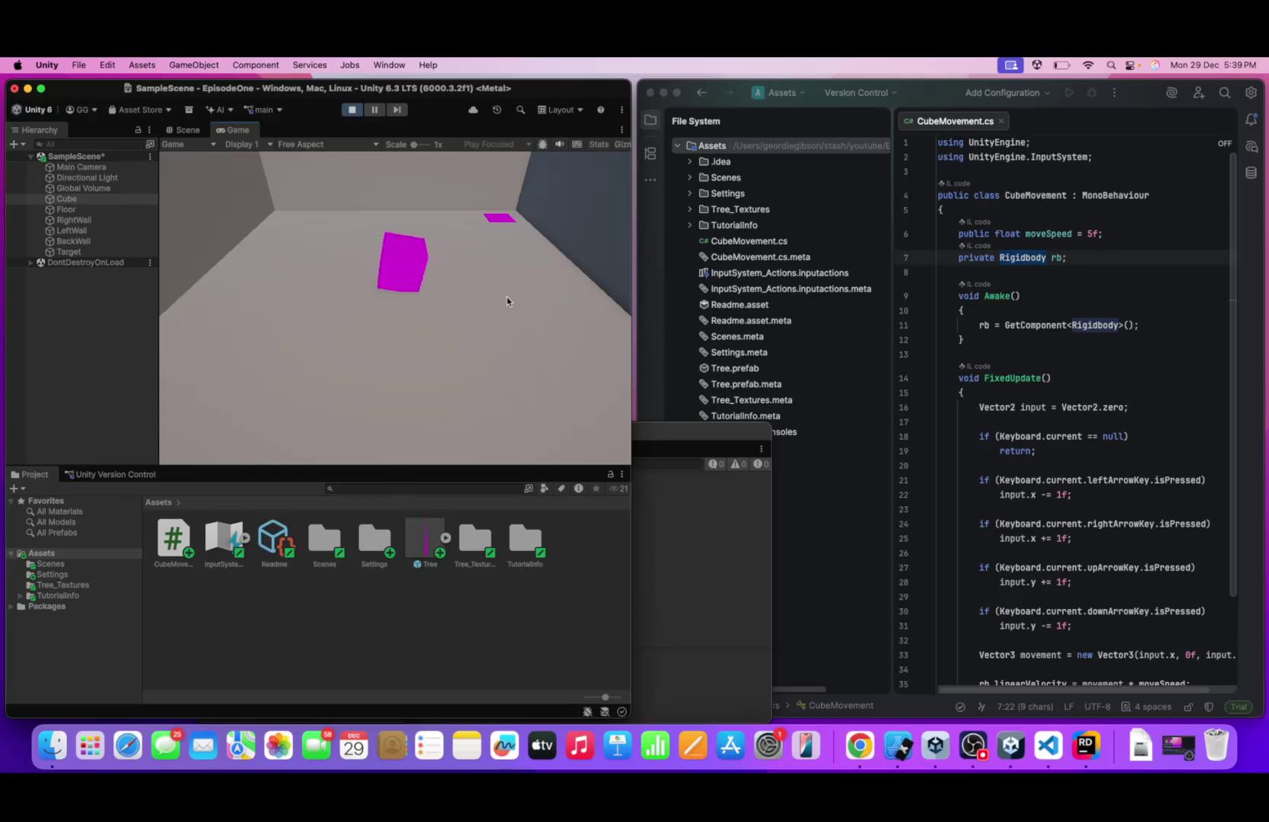
key("Down")
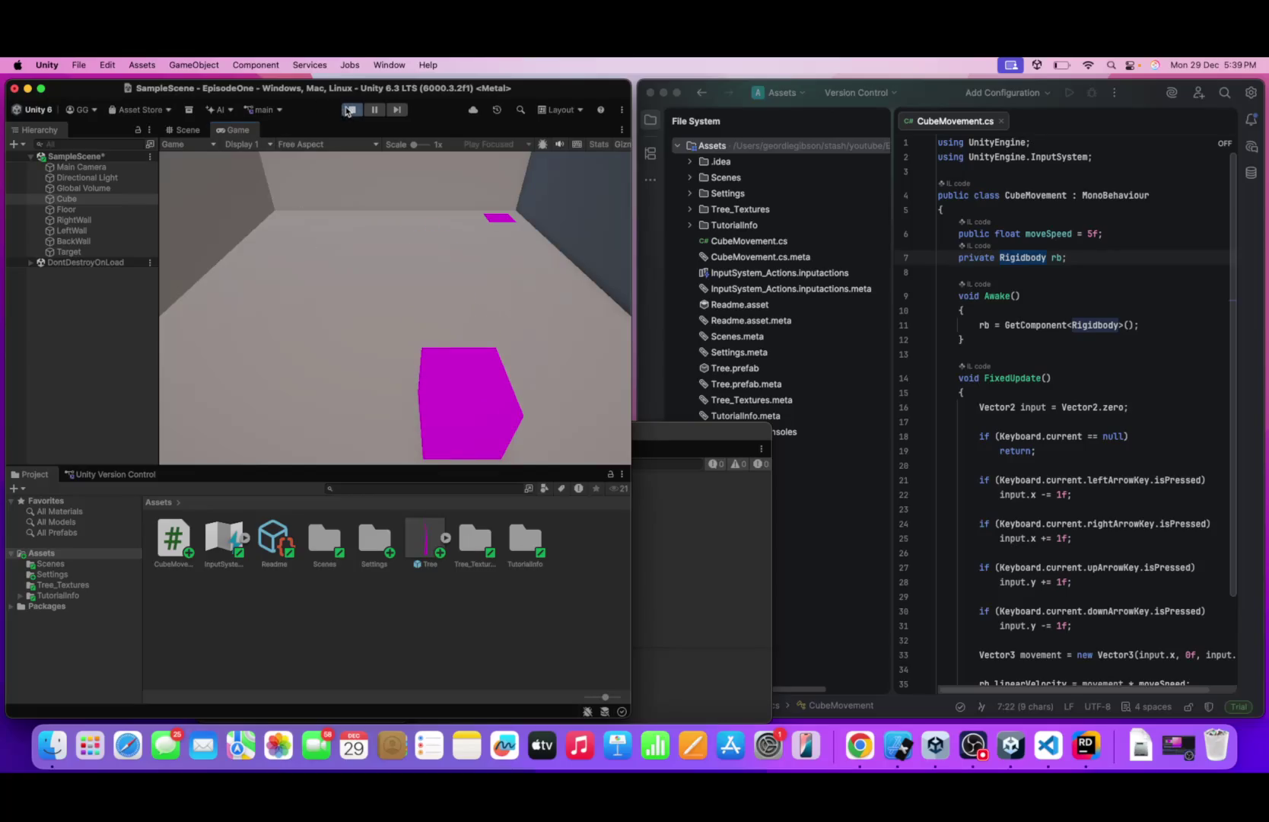
- Stop the game and open a separate properties window for the Cube
left_click(349, 109)
right_click(78, 203)
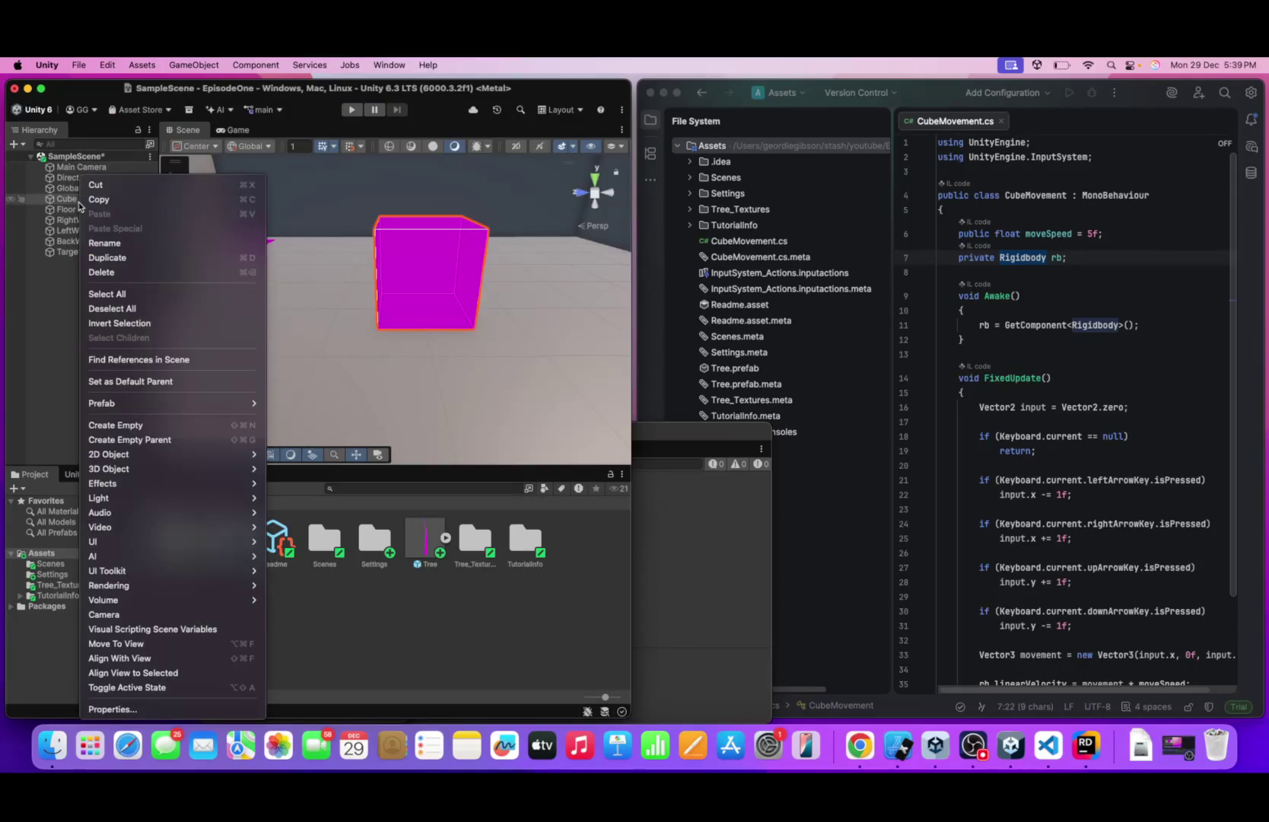
left_click(72, 202)
right_click(71, 201)
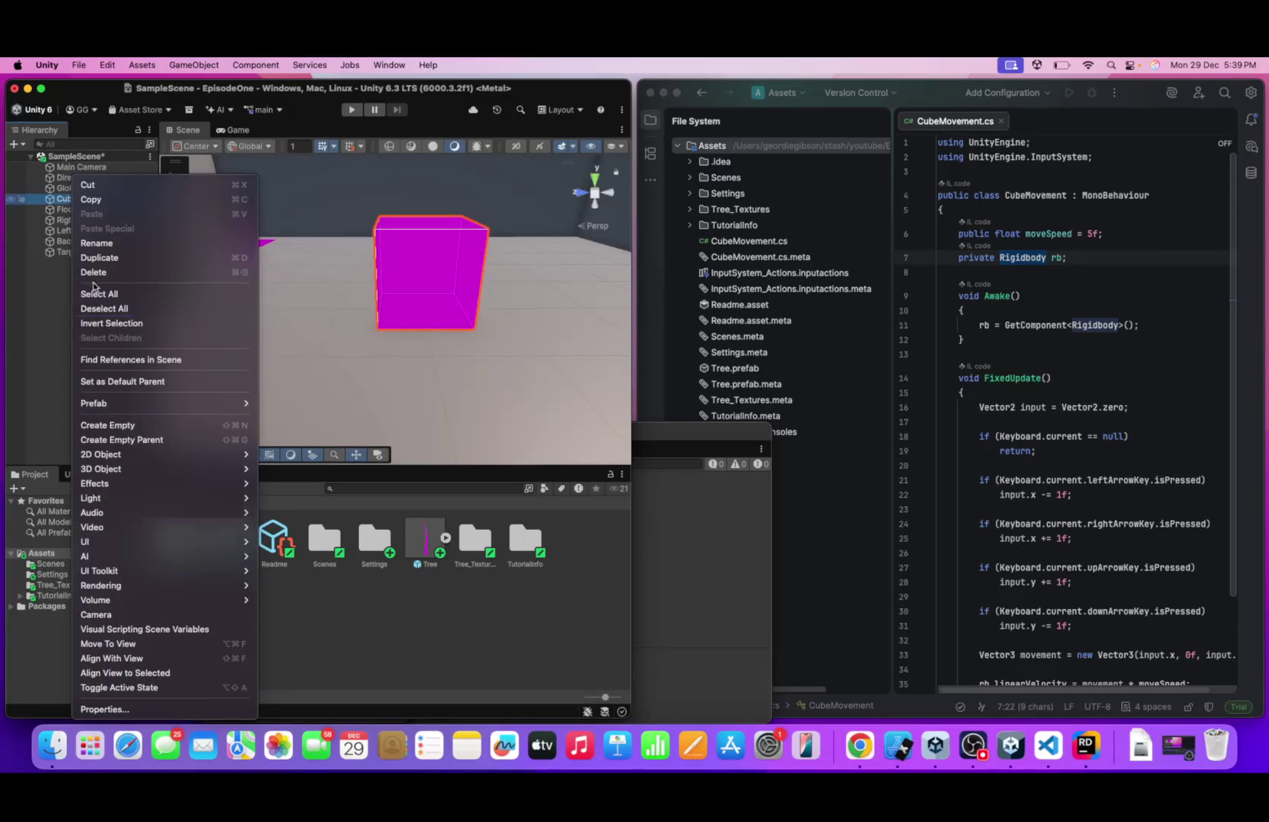
left_click(131, 705)
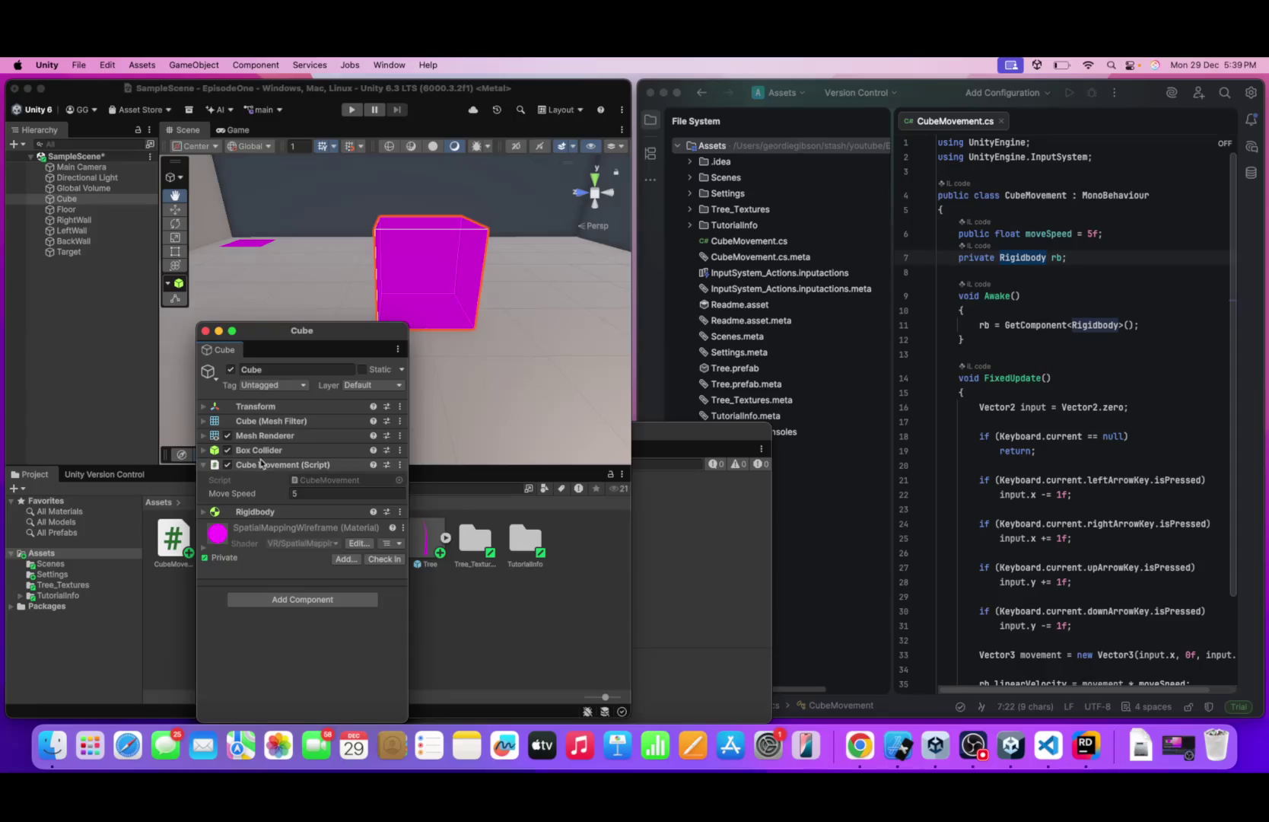
- Add Freeze Rotation Z to the Rigidbody constraints and restart Play mode
left_click(260, 512)
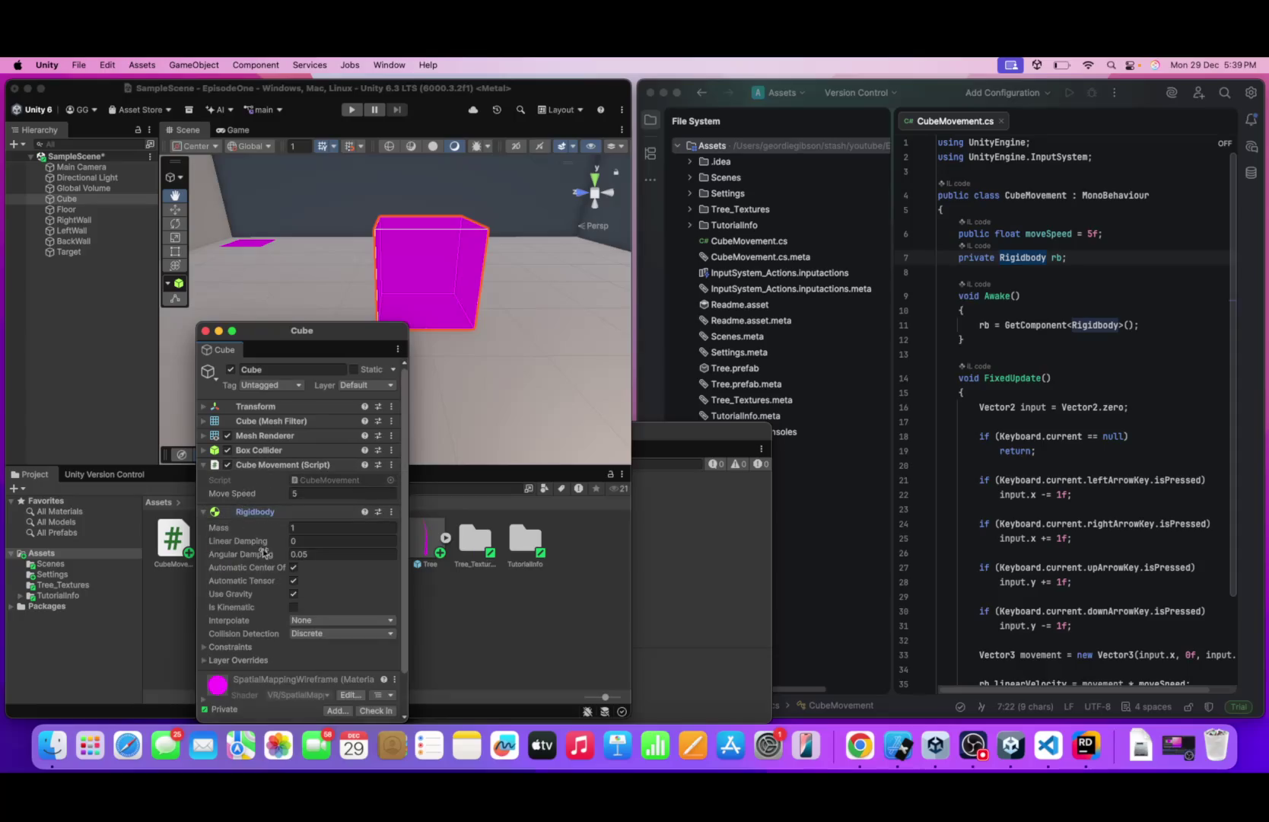
left_click(230, 647)
scroll(251, 648, "down", 1)
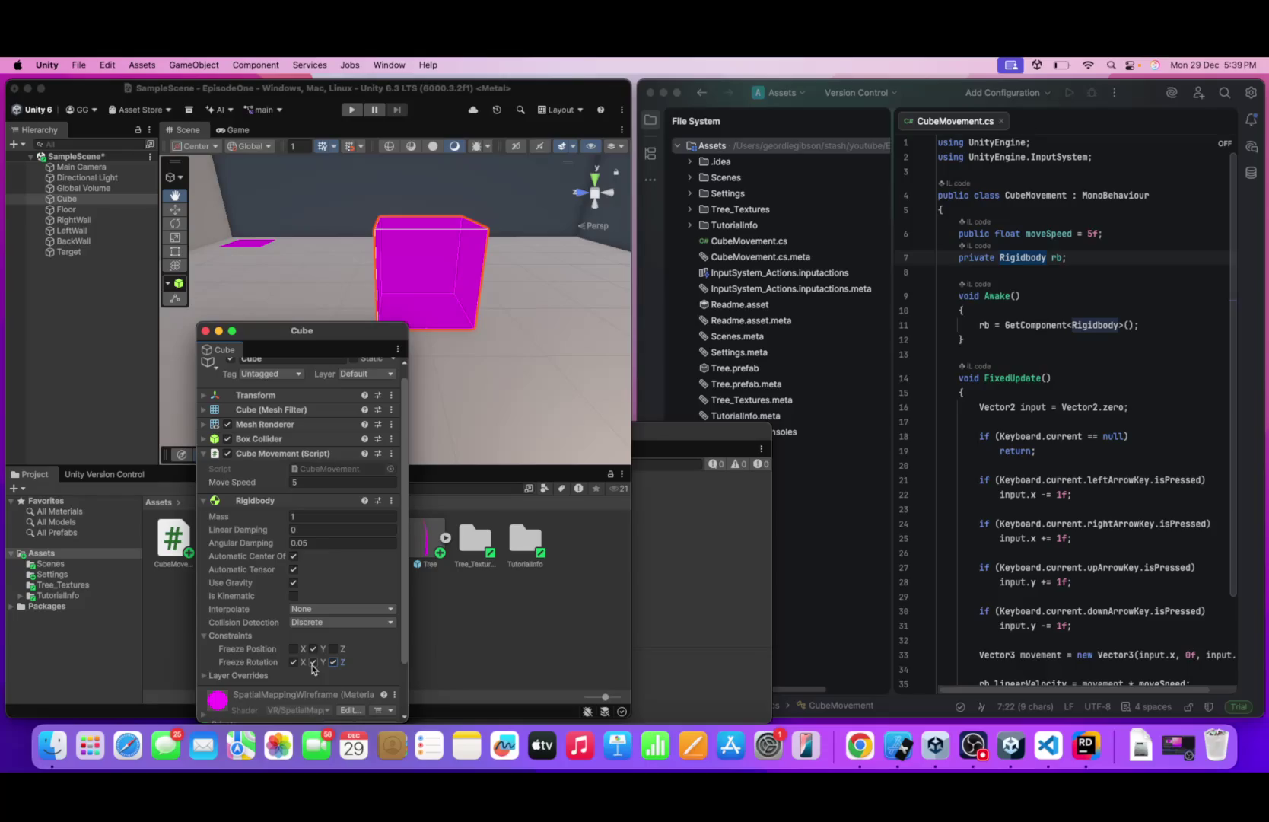
left_click(356, 638)
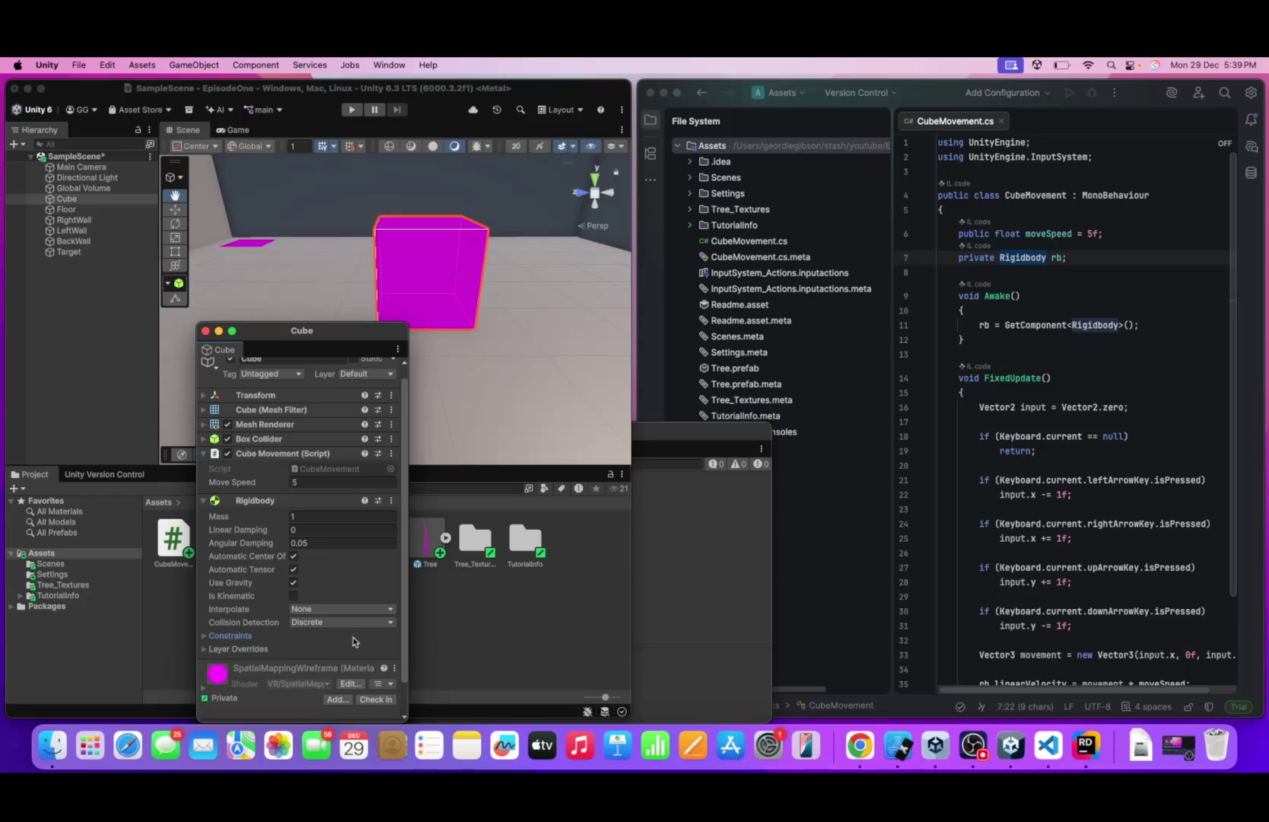
left_click(352, 111)
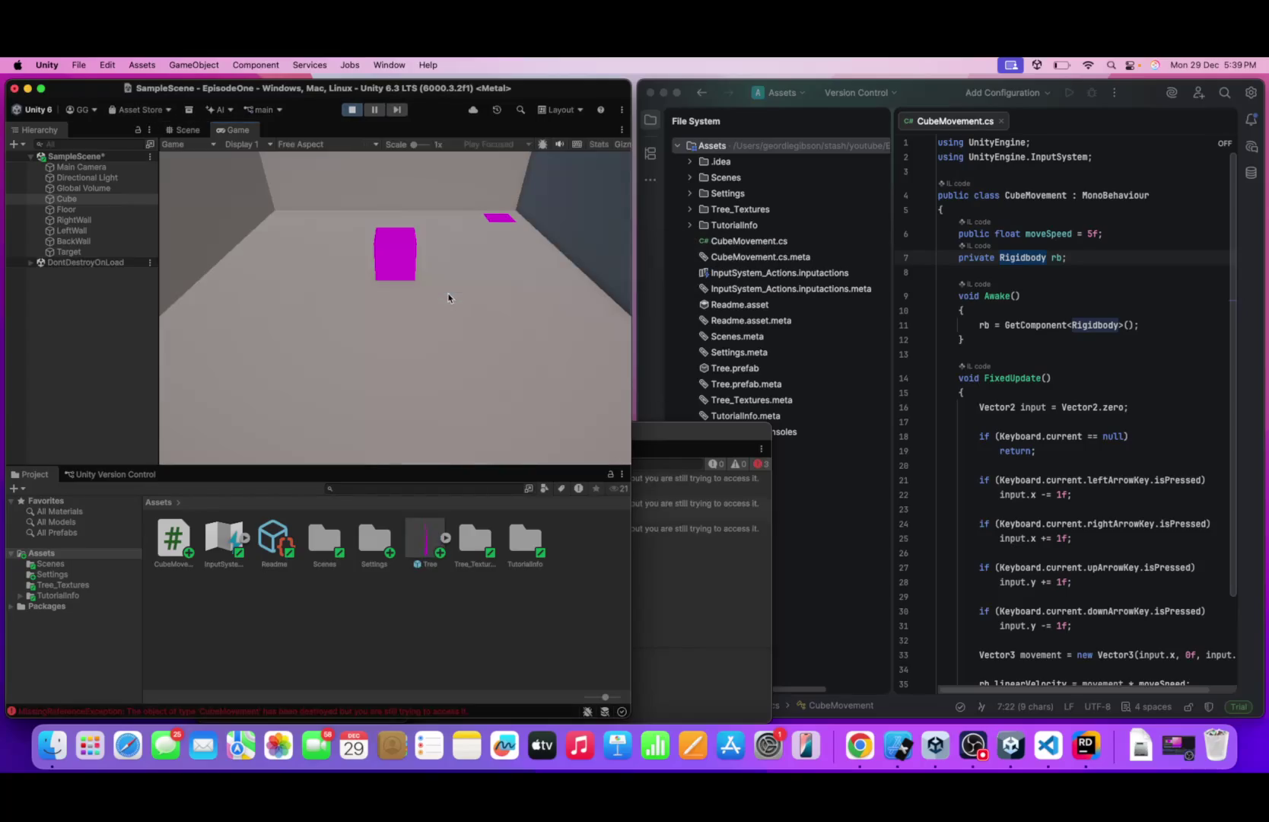
- Drive the cube around the walls and target with the arrow keys, ending near the front right
key("Right")
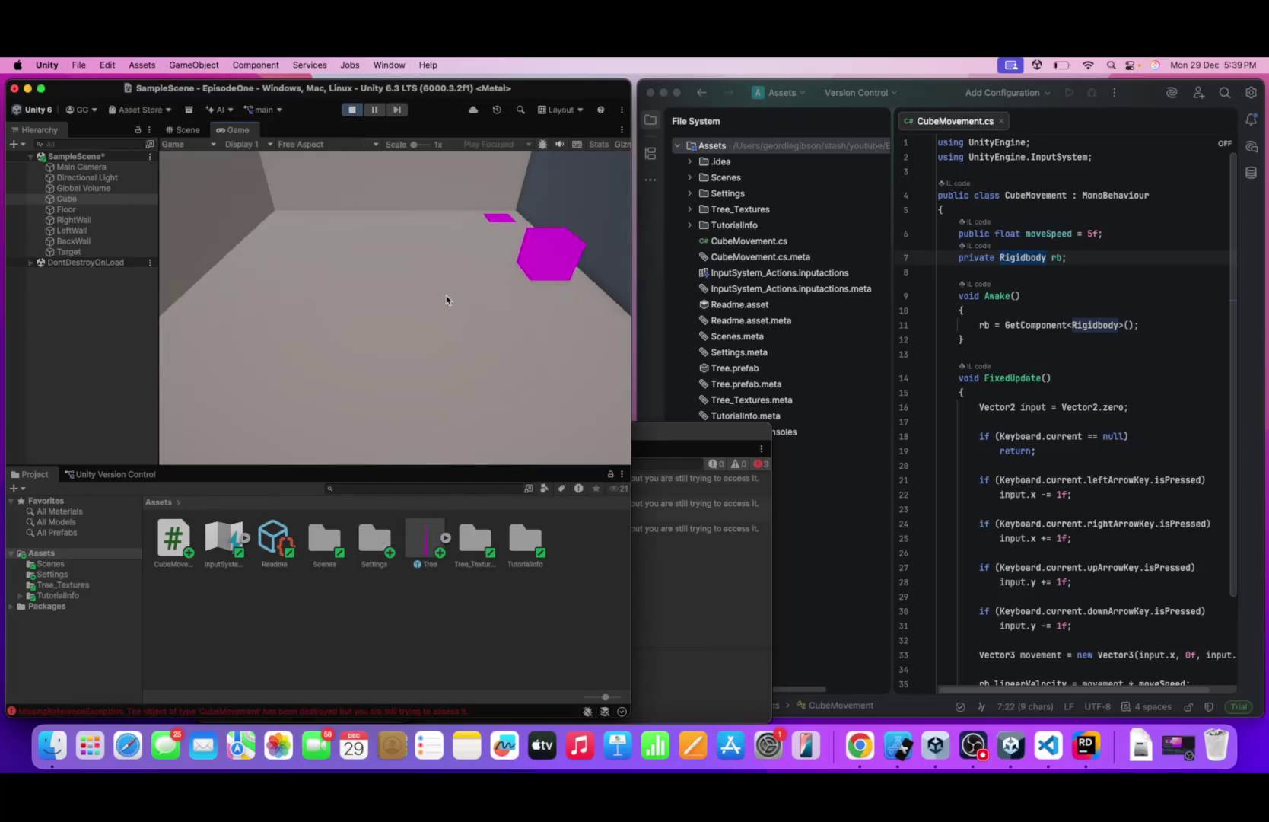
key("Left")
key("Up")
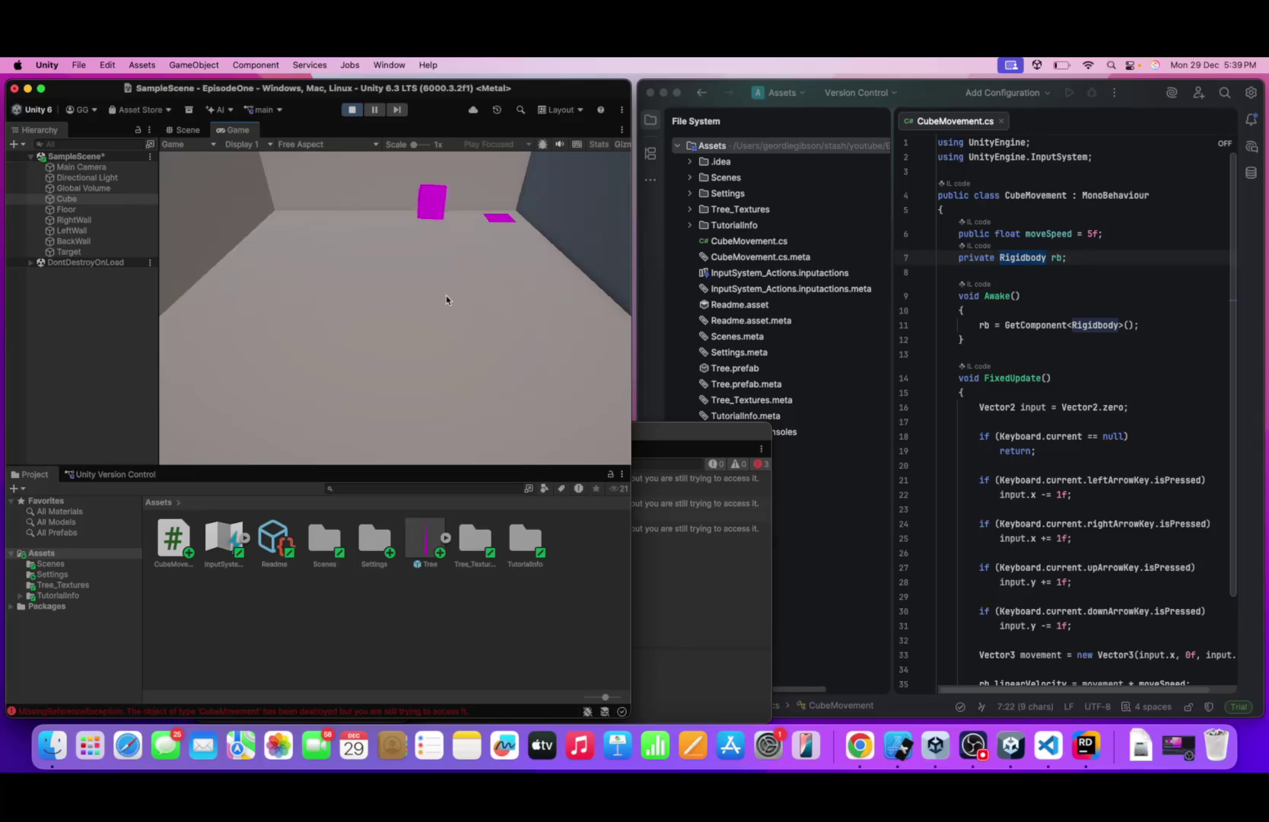
key("Right")
key("Left")
key("Down")
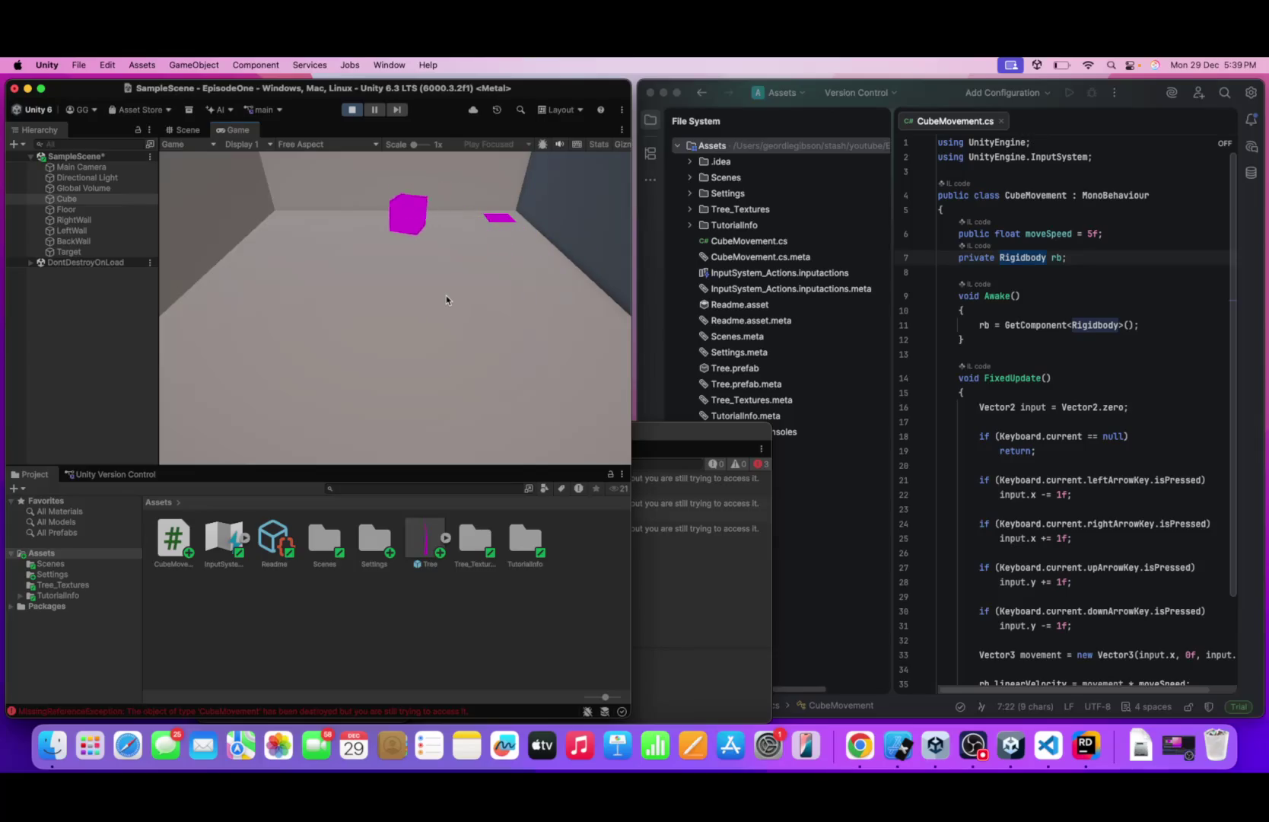
key("Up")
key("Right")
key("Left")
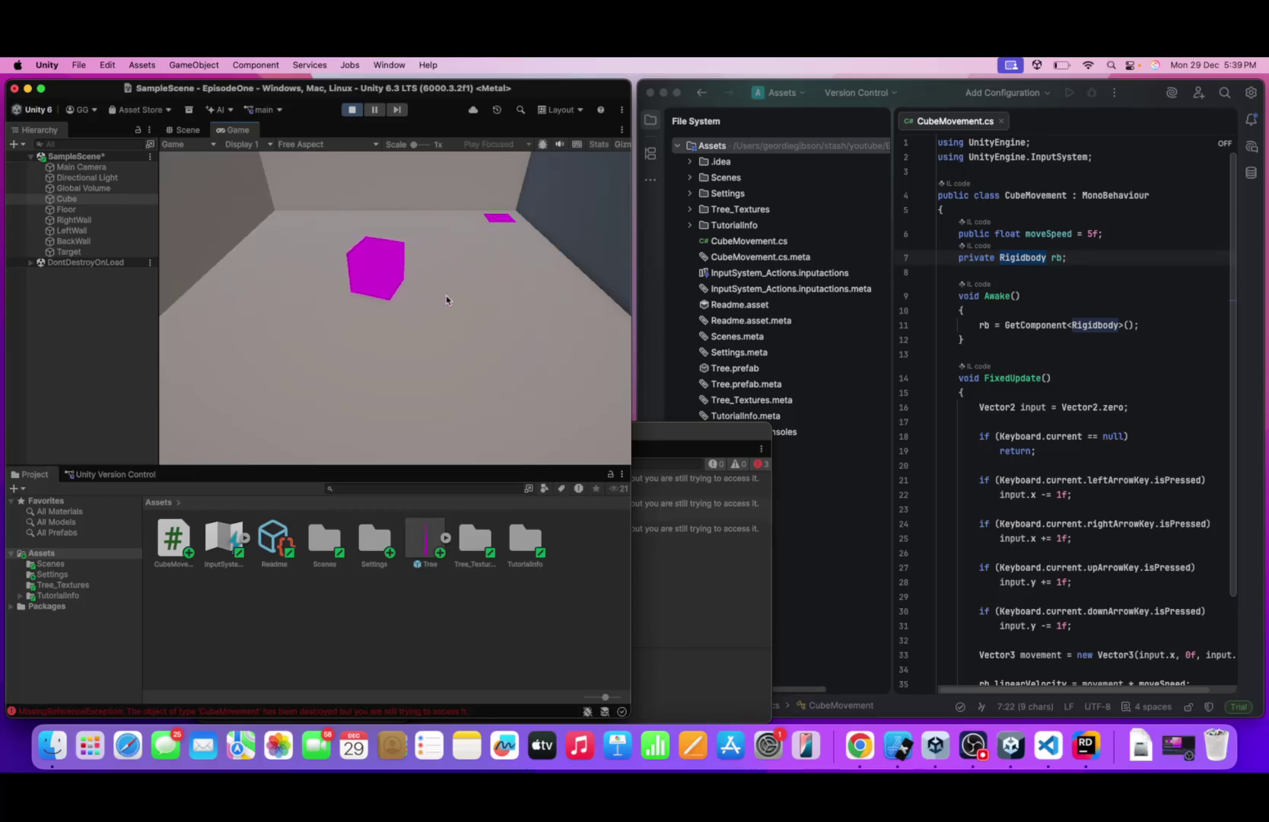
key("Right")
key("Down")
key("Up")
key("Left")
key("Down")
key("Right")
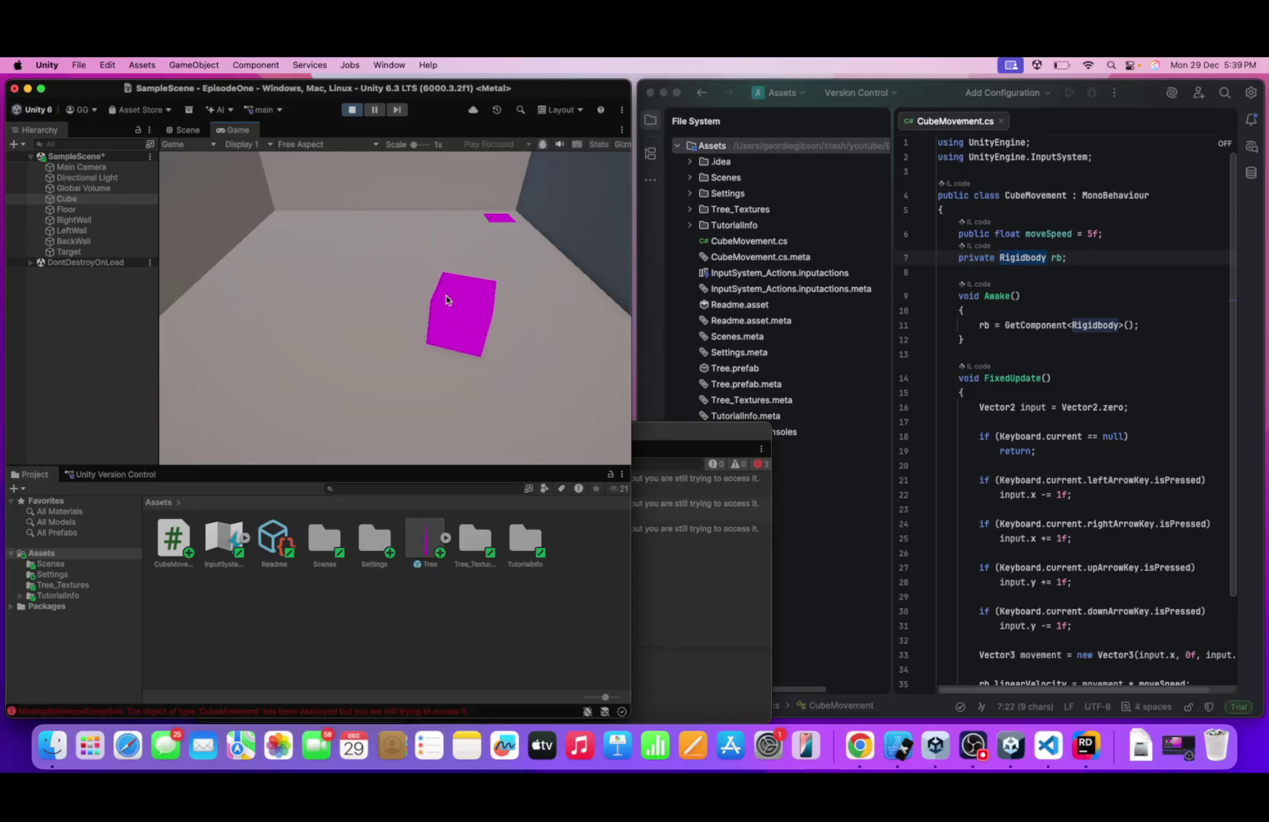
key("Left")
key("Right")
key("Up")
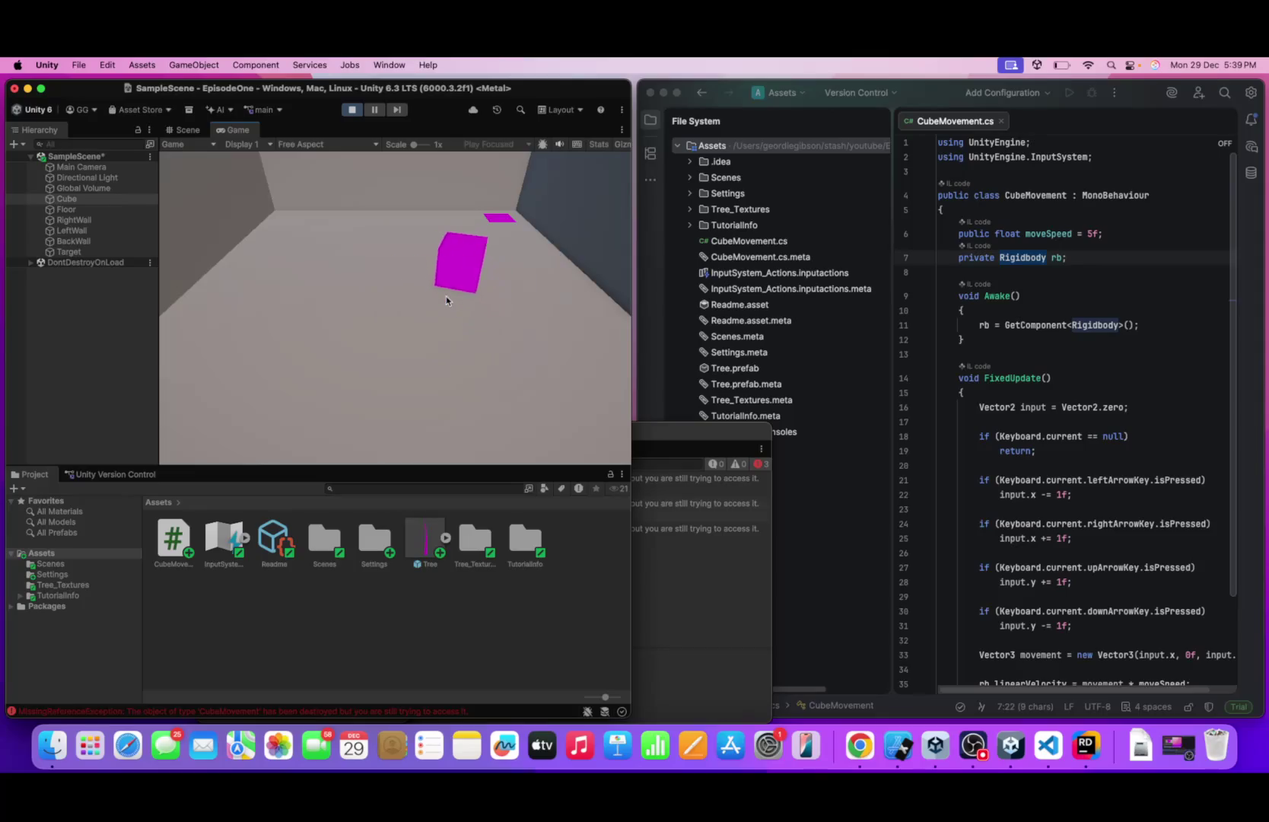
key("Down")
key("Up")
key("Right")
key("Left")
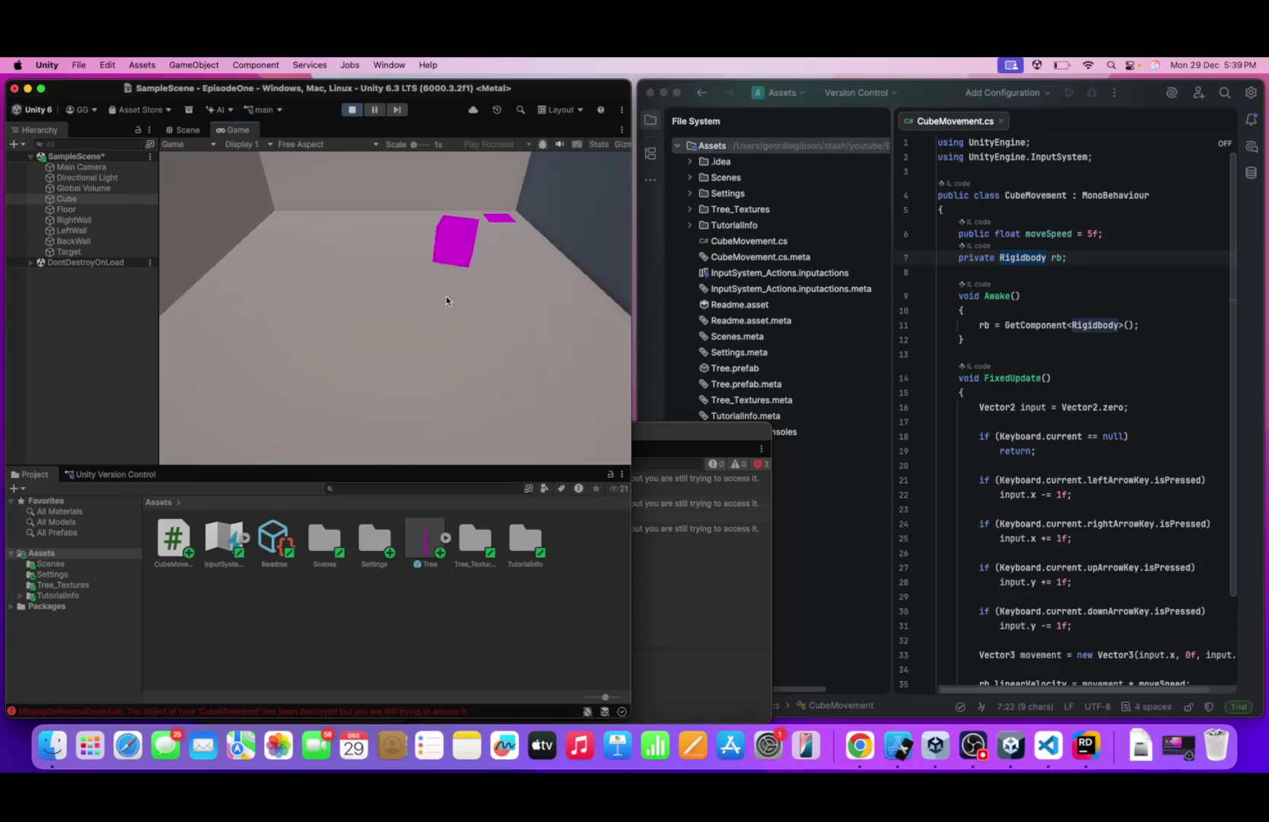
key("Down")
key("Left")
key("Down")
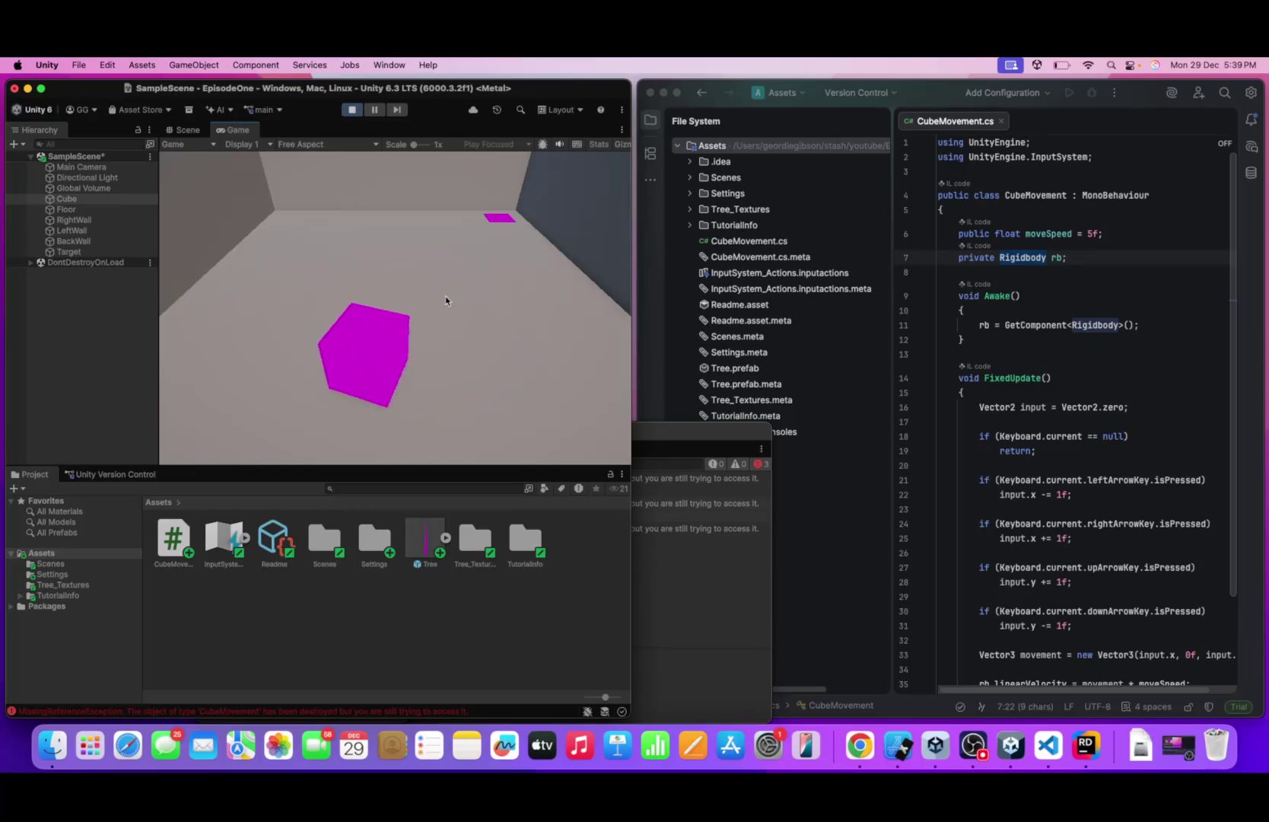
key("Up")
key("Left")
key("Up")
key("Right")
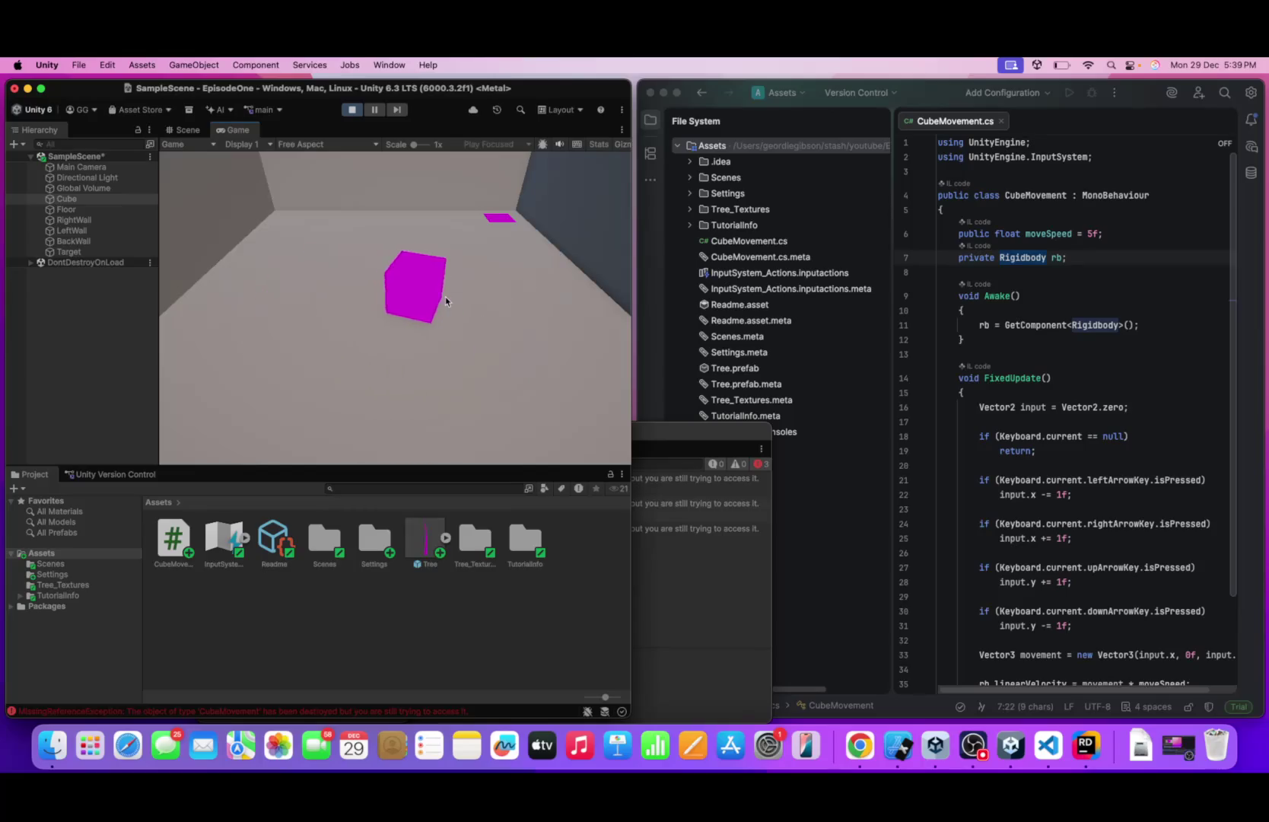
key("Up")
key("Left")
key("Down")
key("Right")
key("Left")
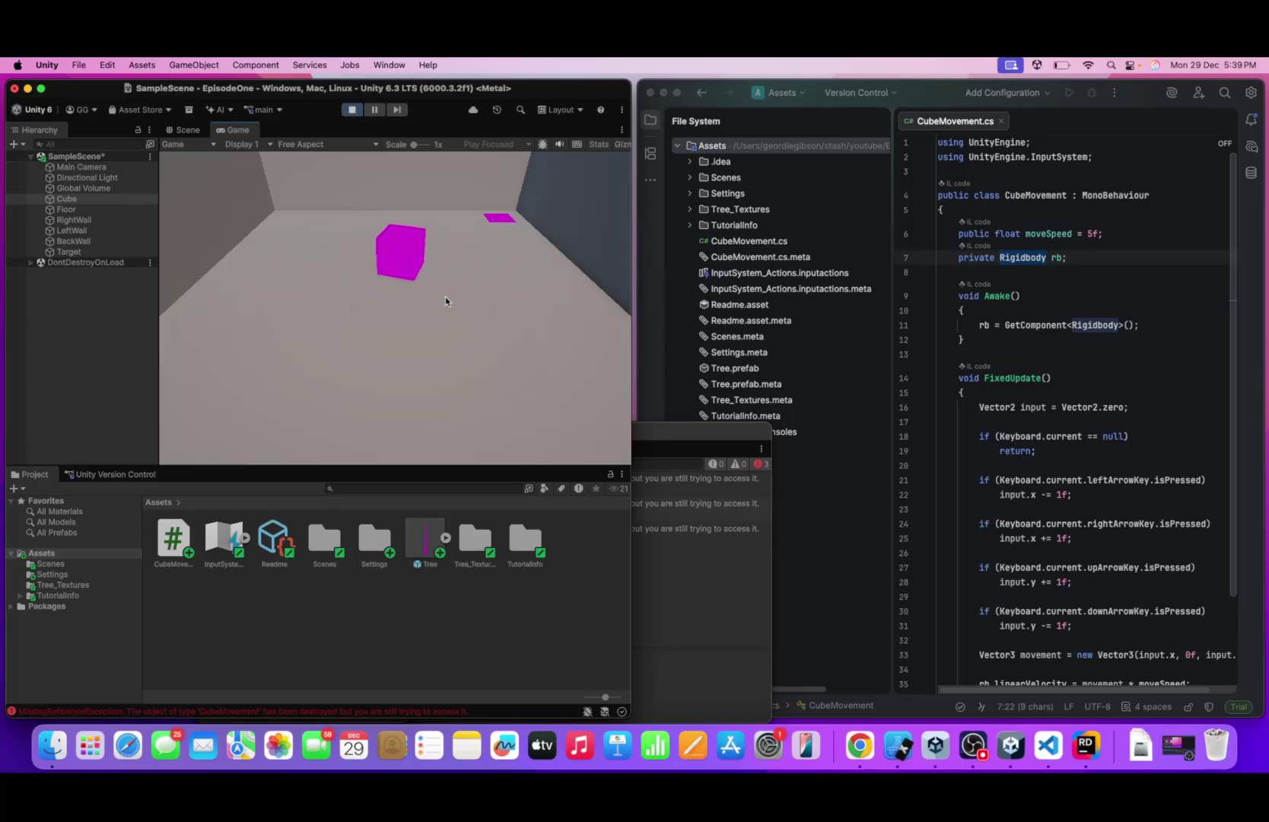
key("Right")
key("Right")
key("Down")
key("Left")
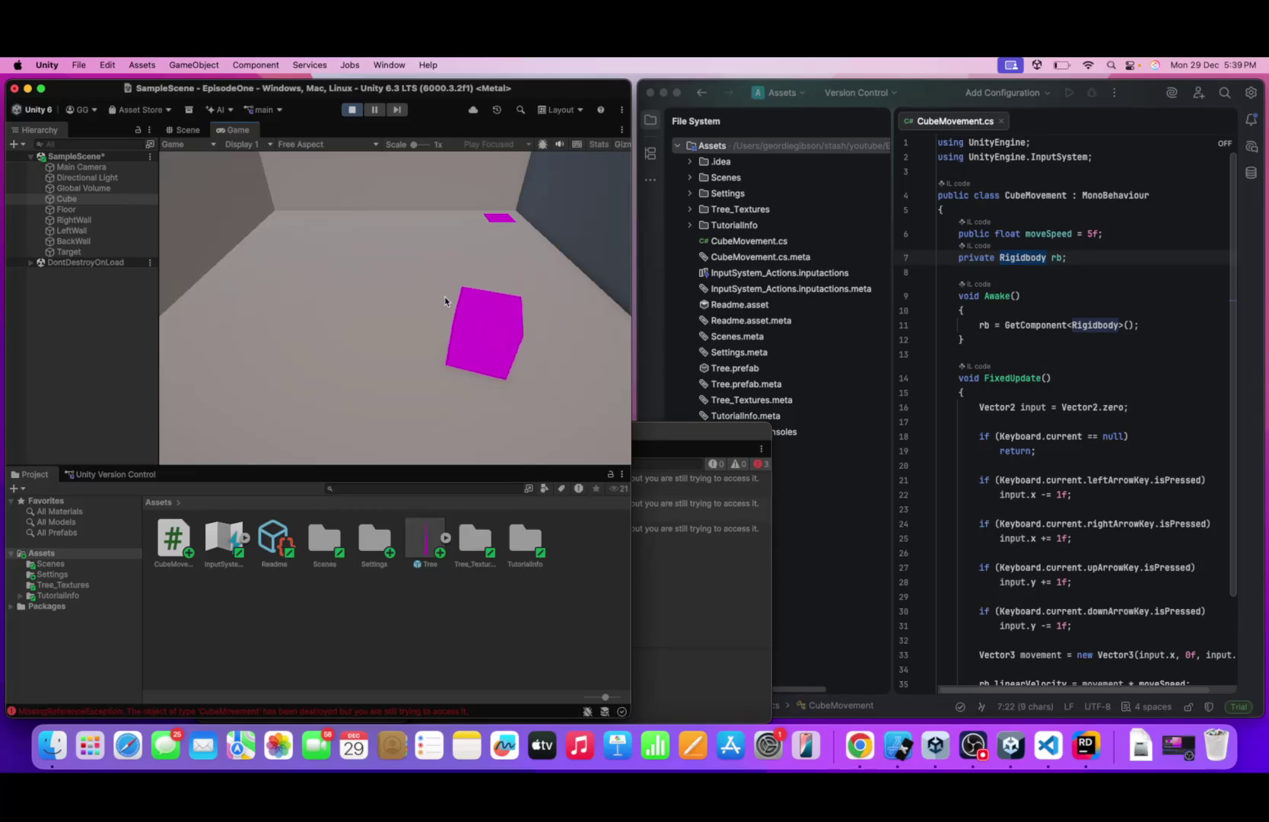
key("Right")
key("Up")
key("Down")
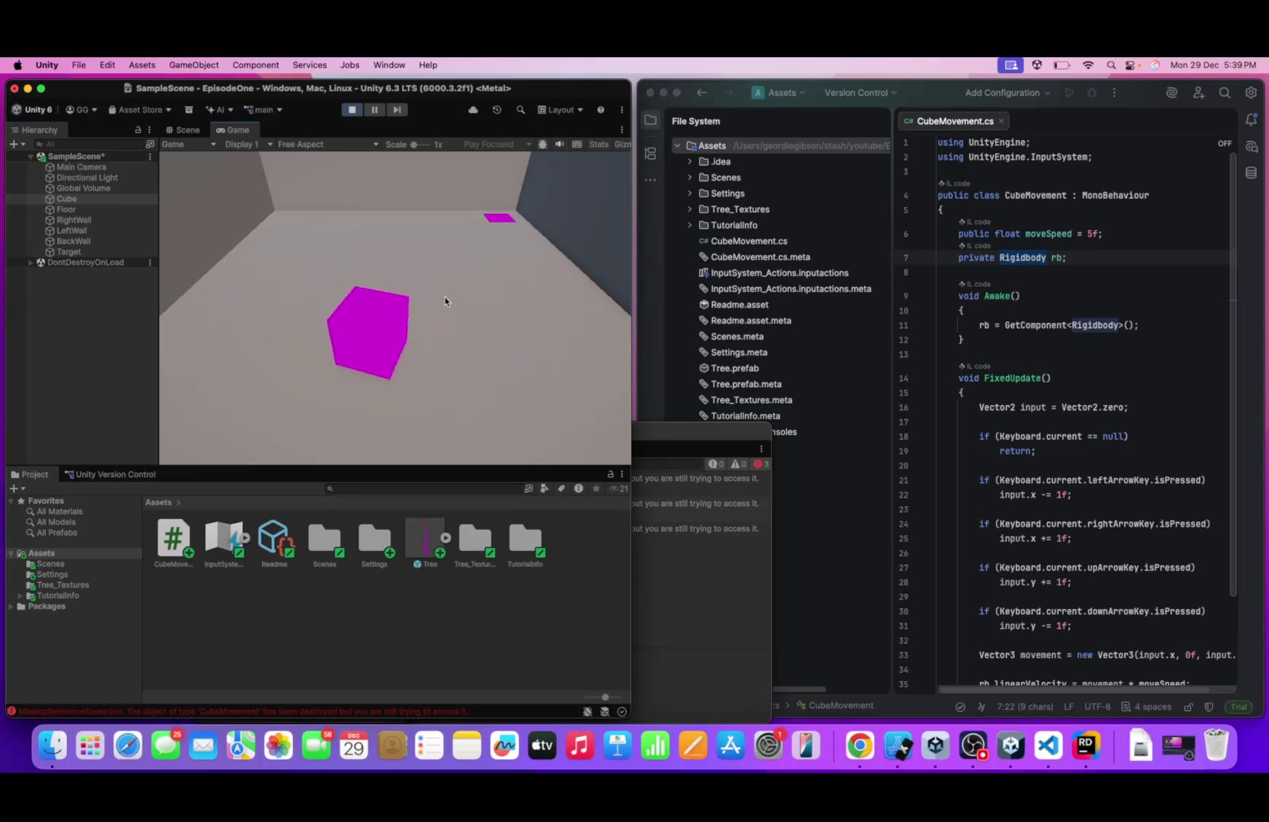
key("Right")
key("Left")
key("Left")
key("Up")
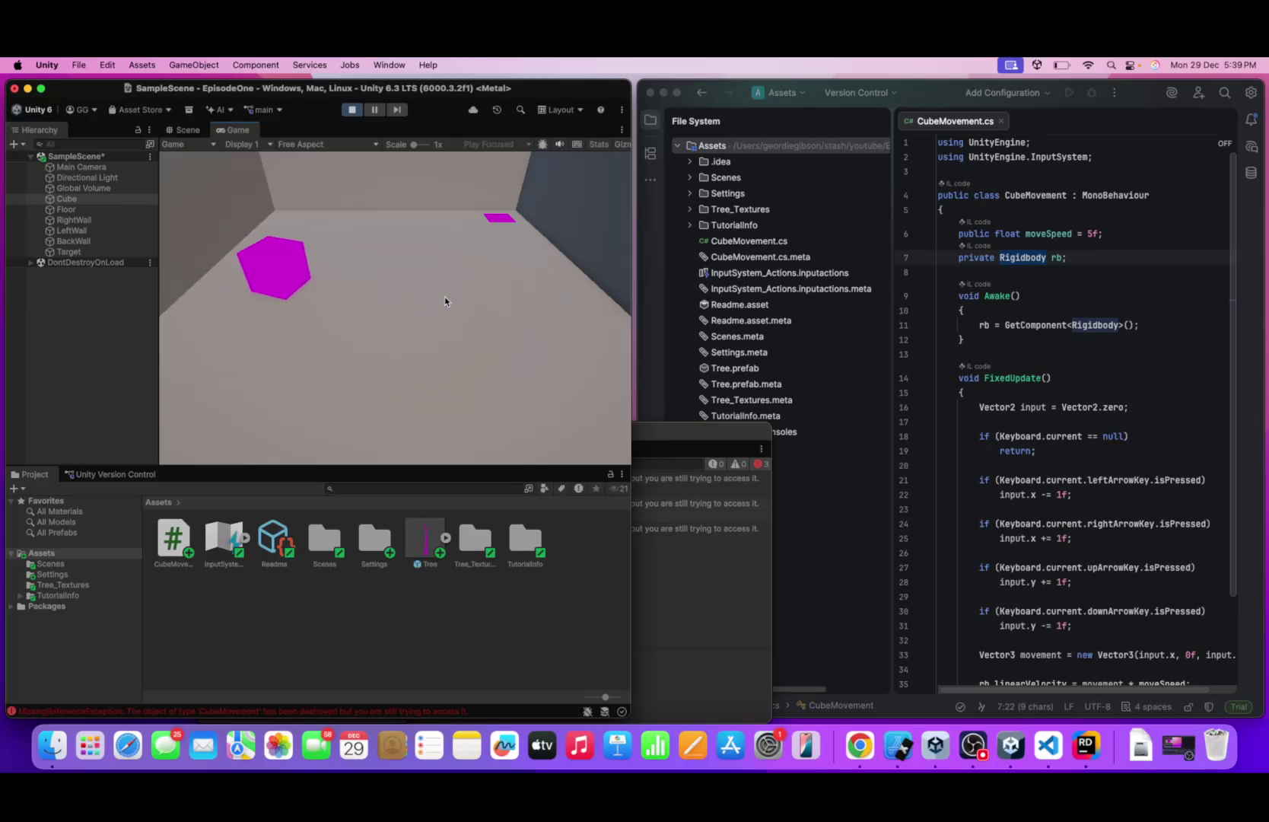
key("Right")
key("Up")
key("Right")
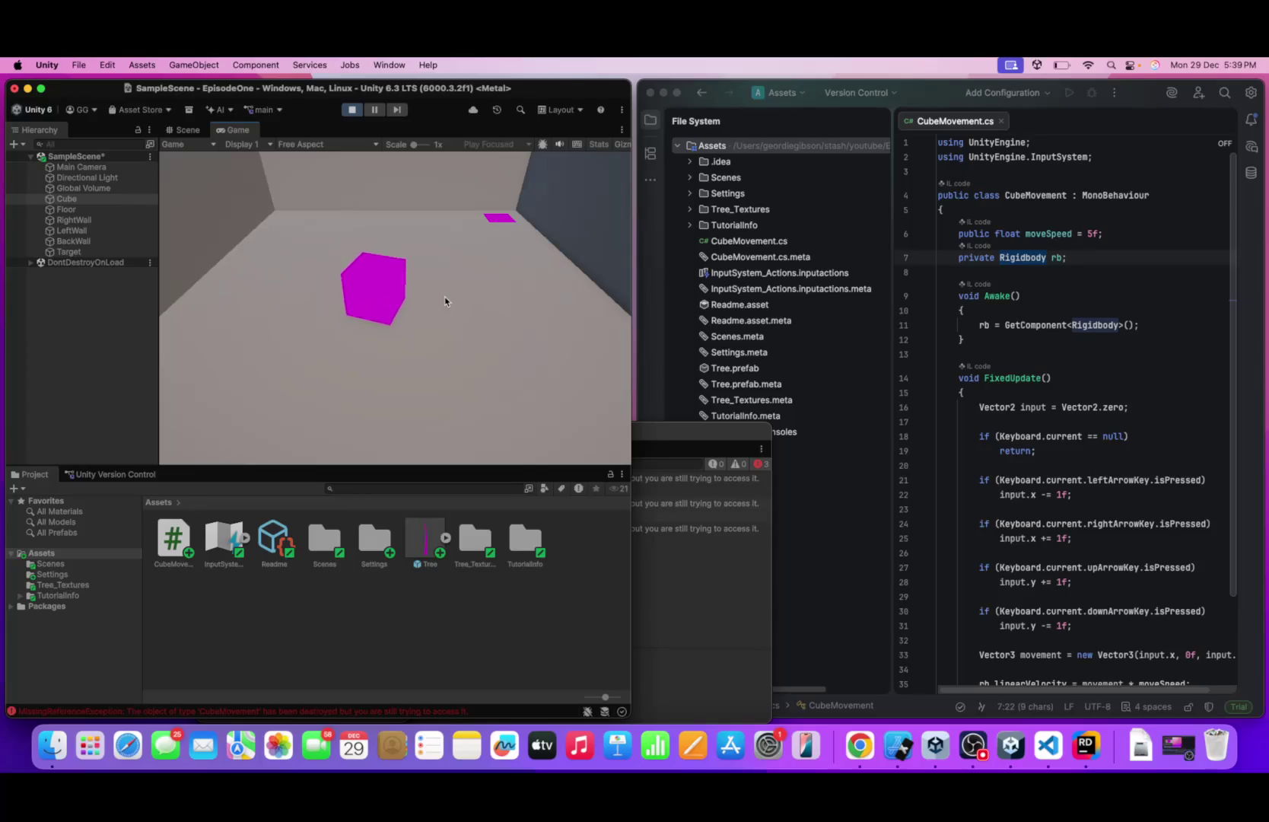
key("Left")
key("Right")
key("Up")
key("Right")
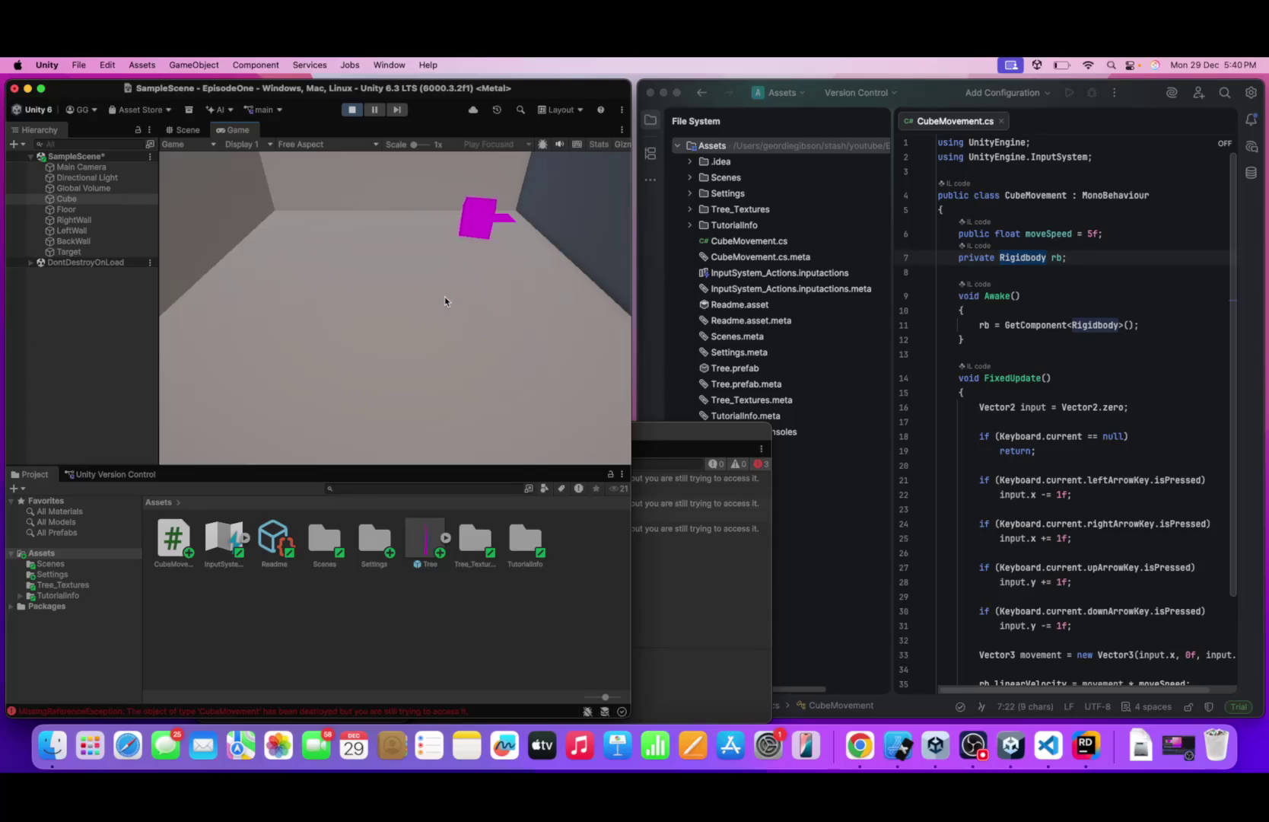
key("Left")
key("Down")
key("Left")
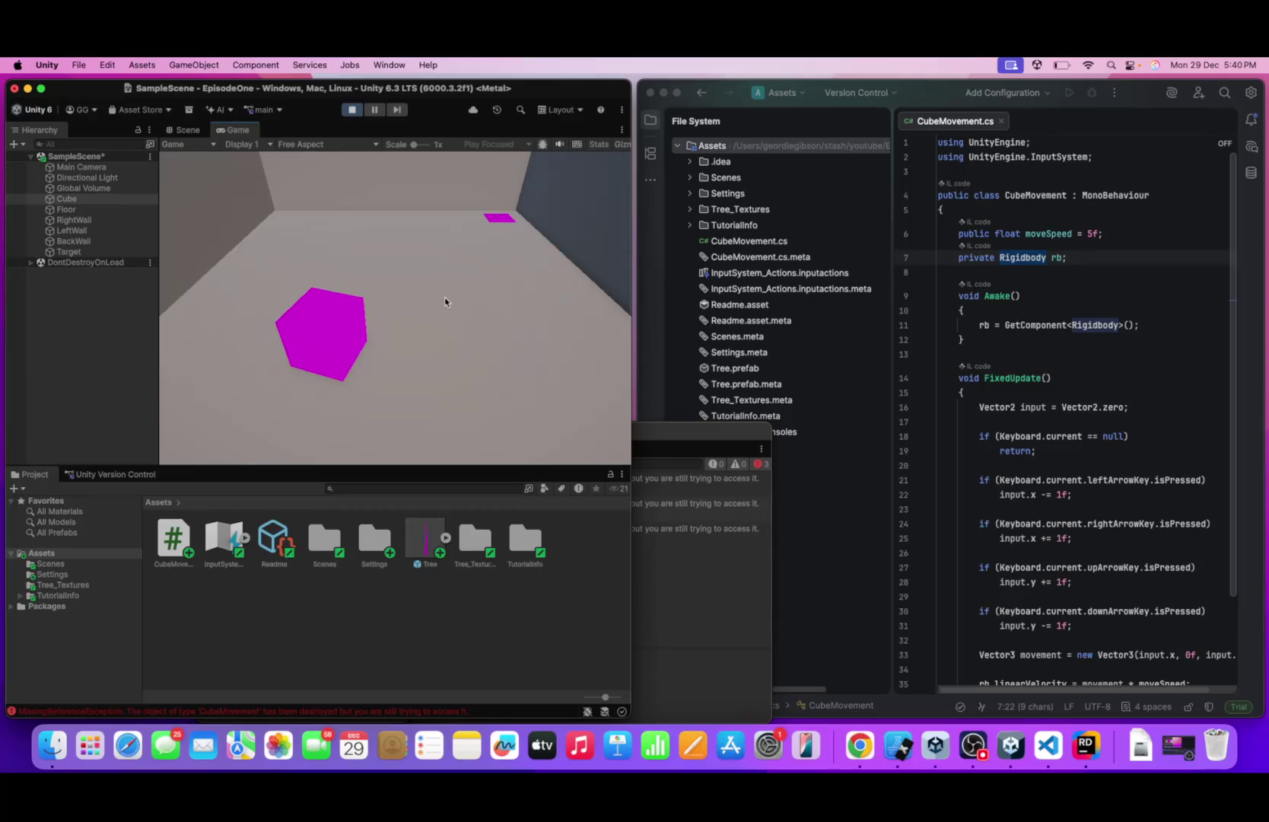
key("Right")
key("Up")
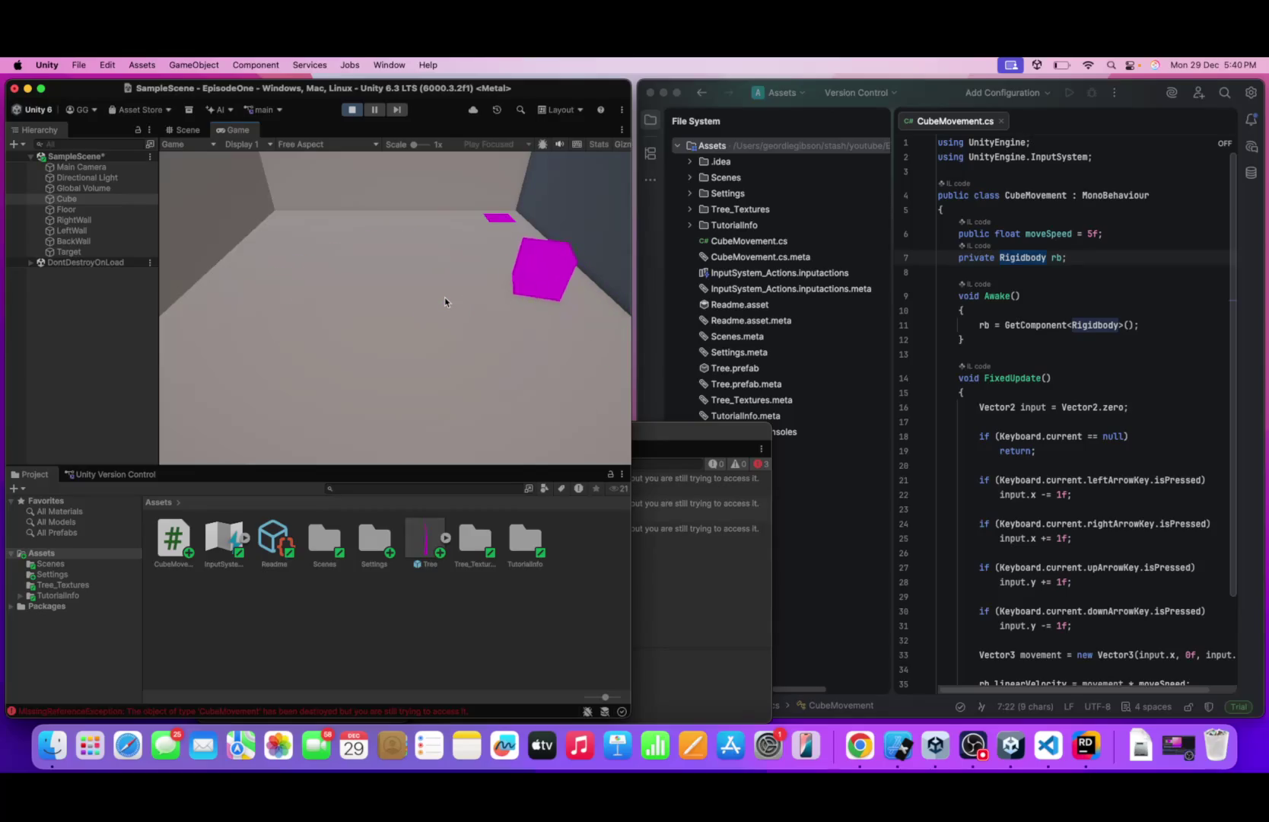
key("Left")
key("Down")
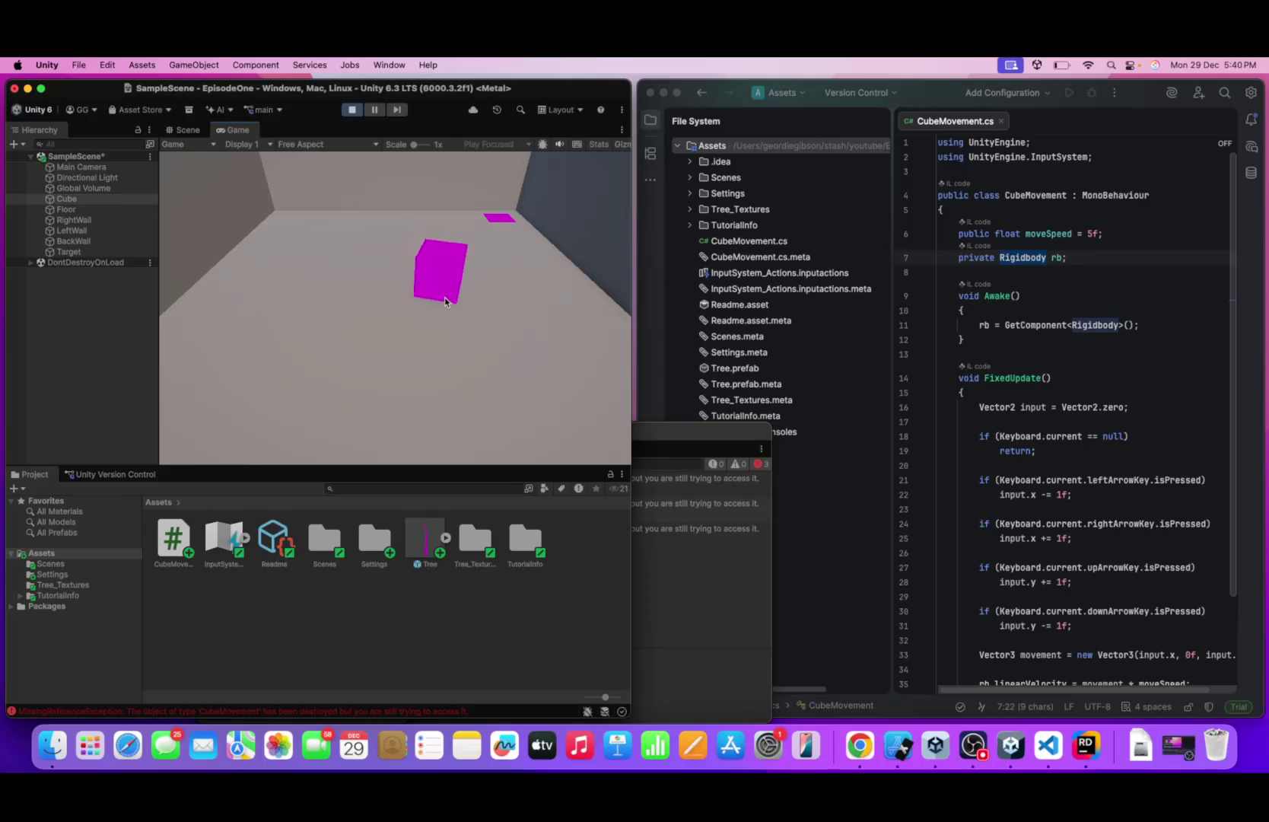
key("Left")
key("Up")
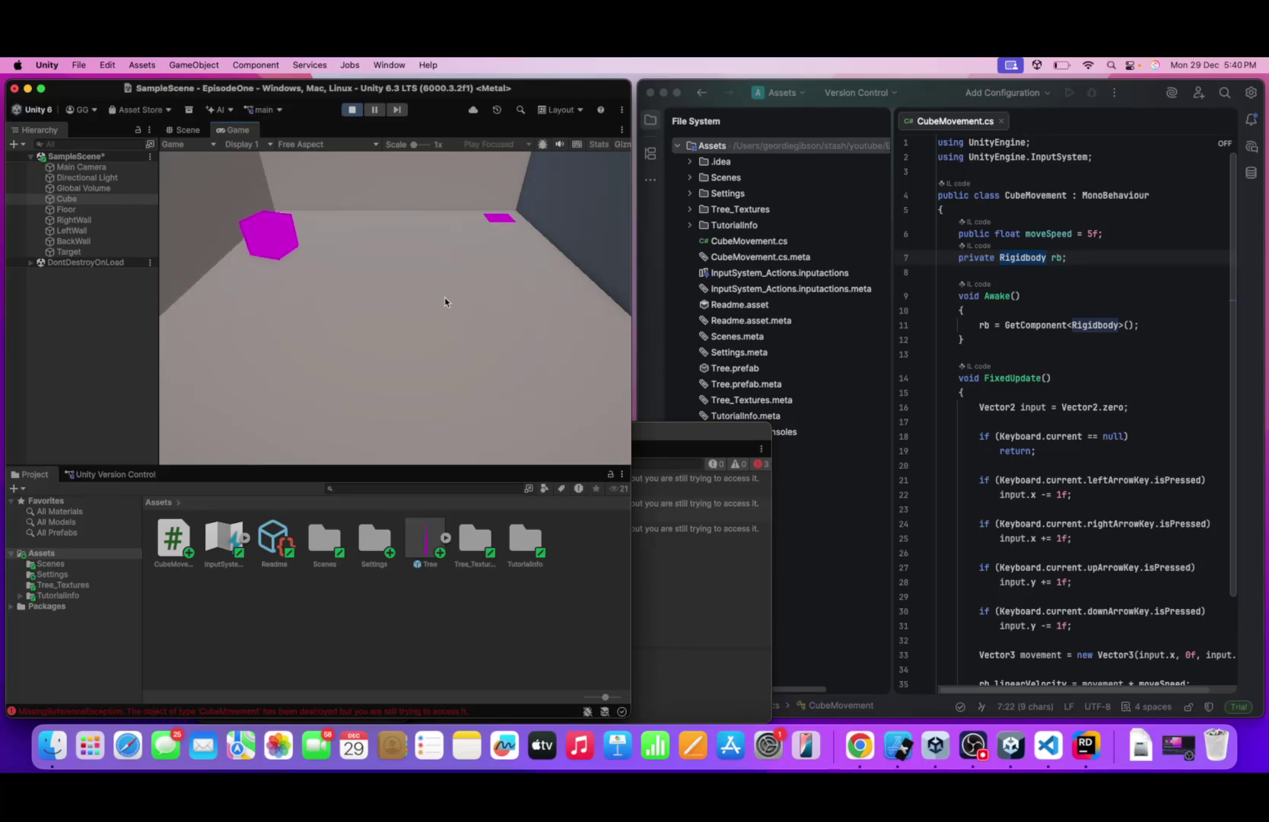
key("Right")
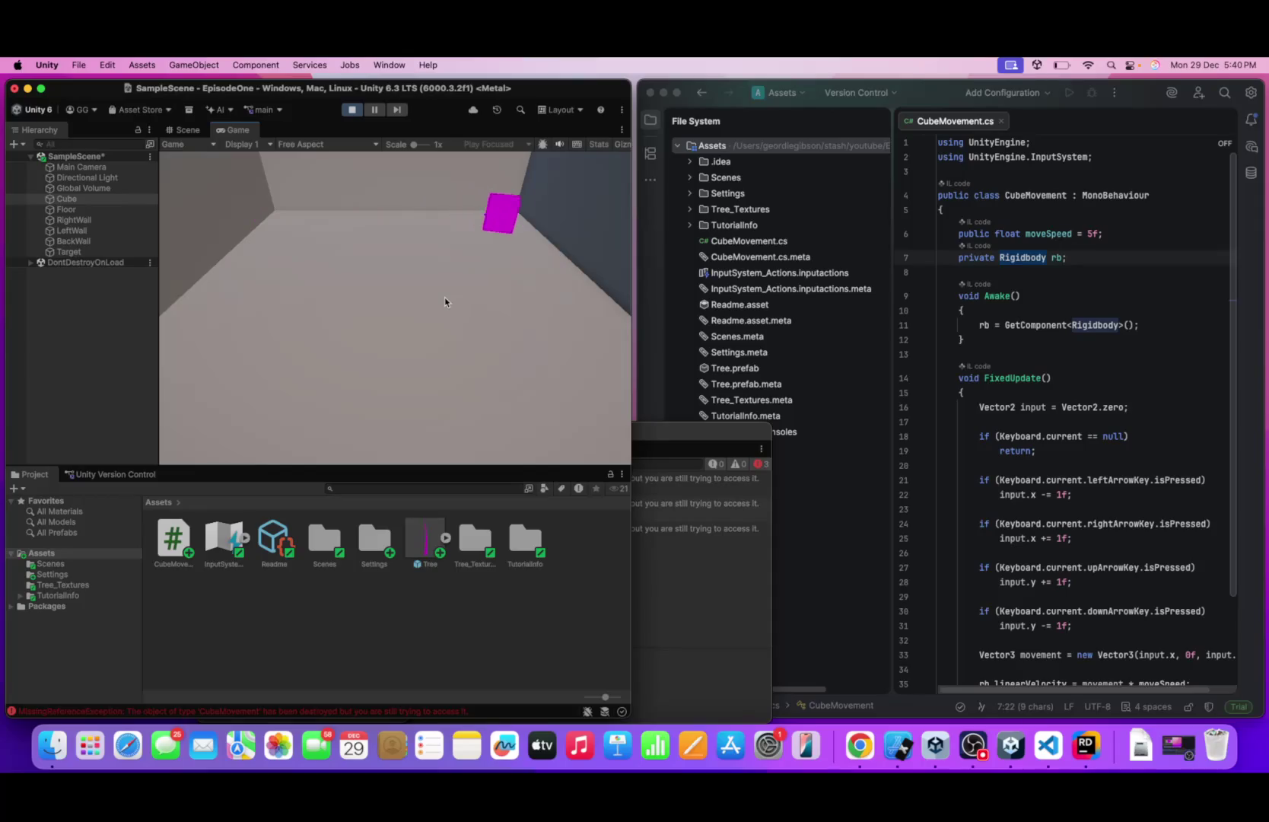
key("Down")
key("Down")
key("Right")
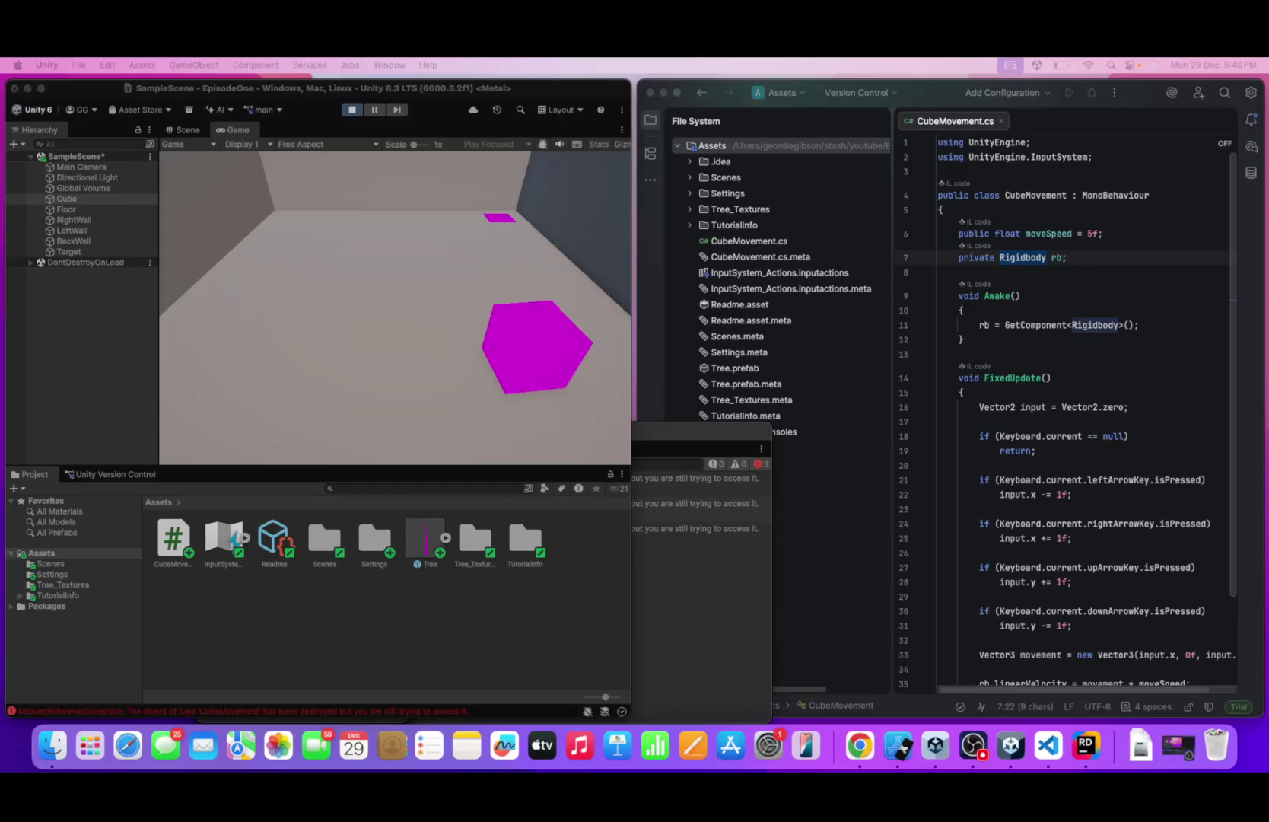
left_click(260, 251)
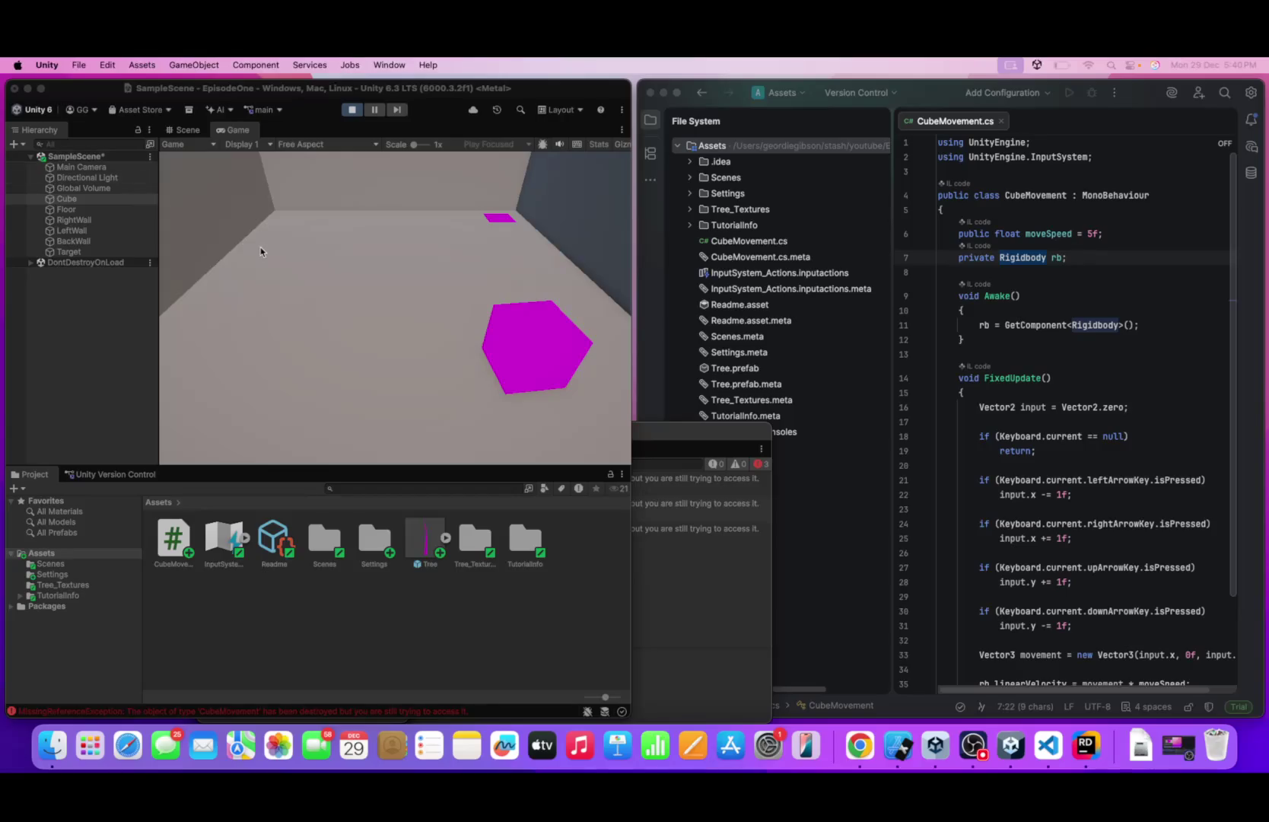
- Drive the cube to the back wall, along it, then right past the target
key("Right")
key("Up")
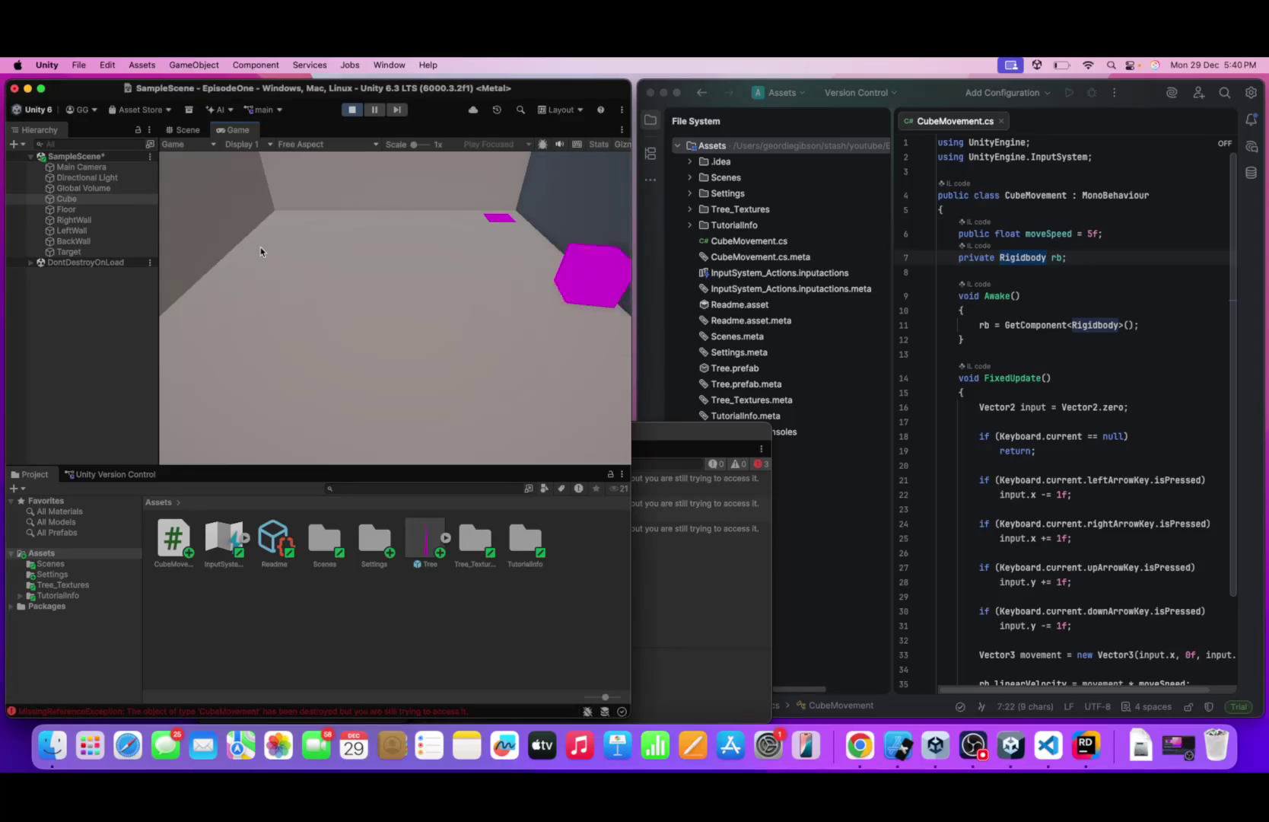
key("Up")
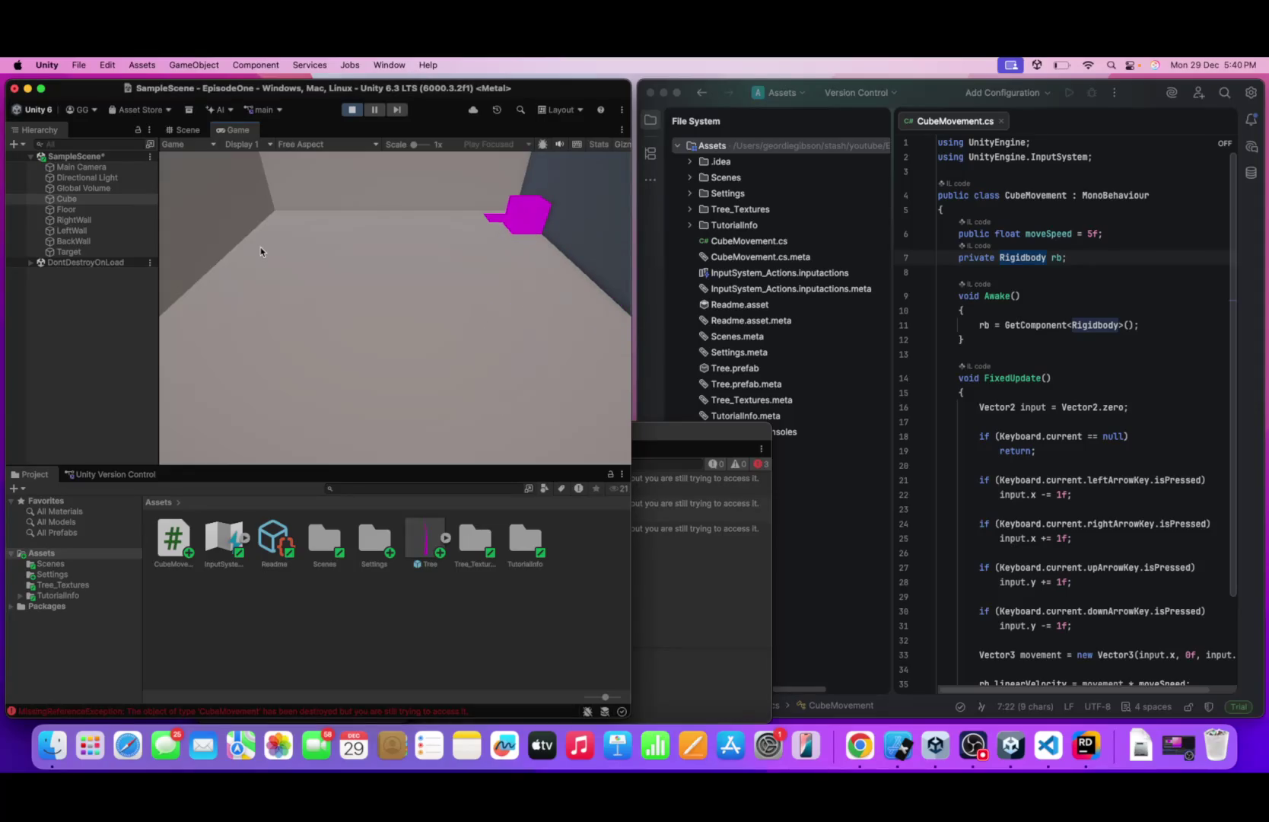
key("Up")
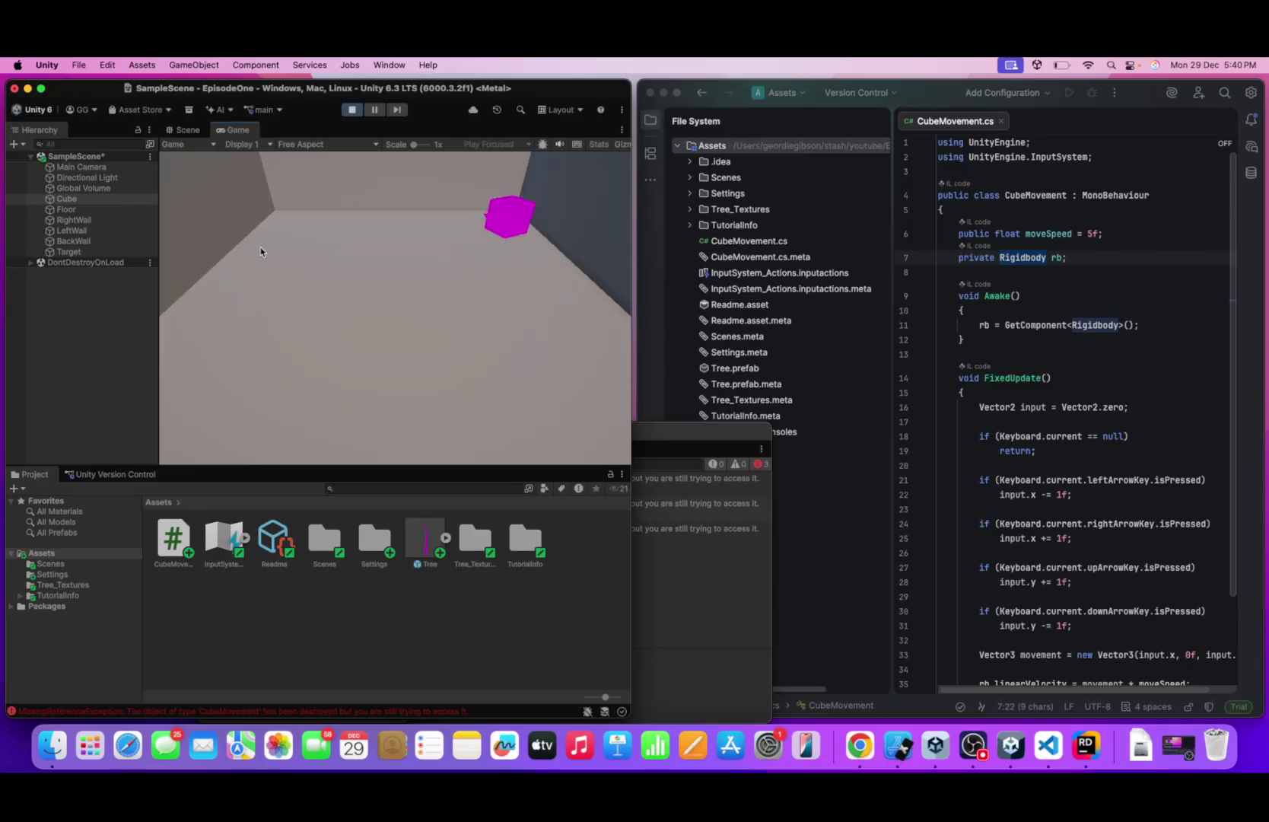
key("Left")
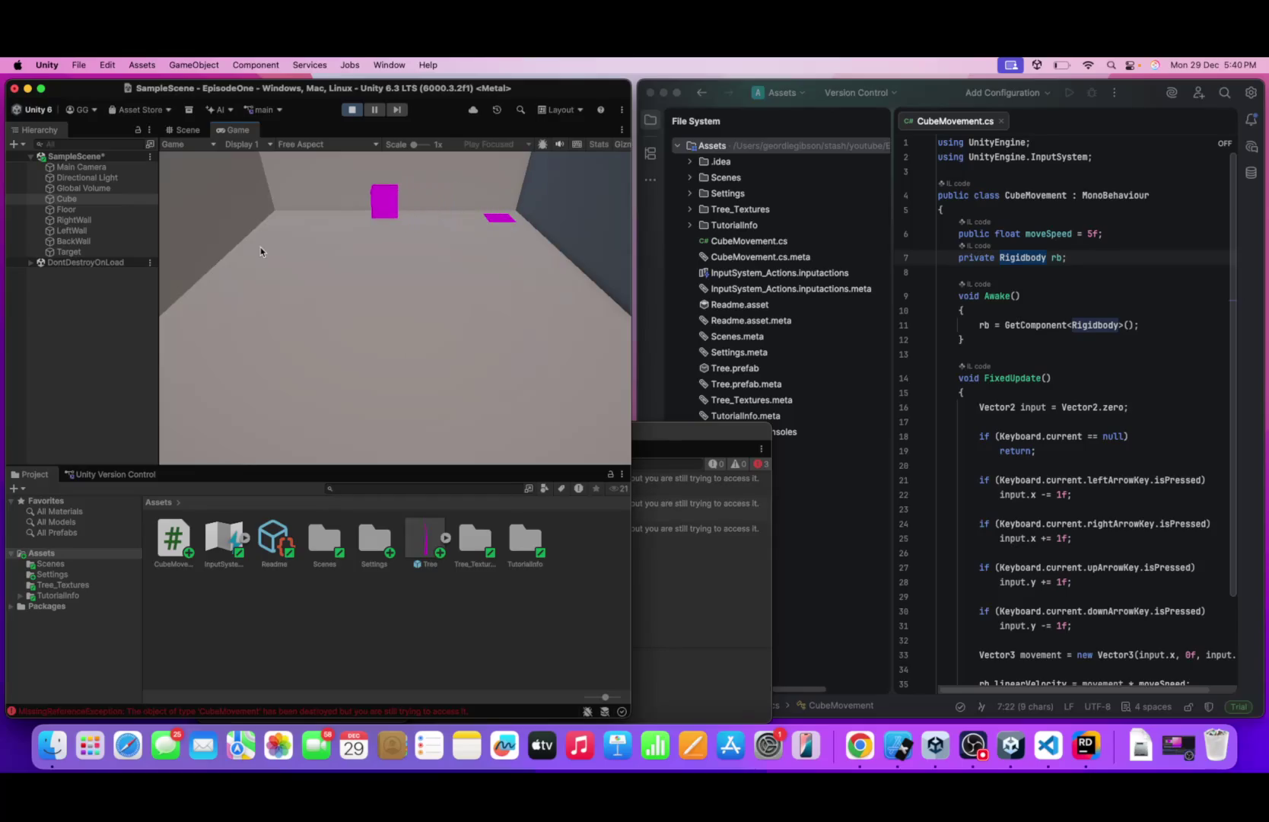
key("Right")
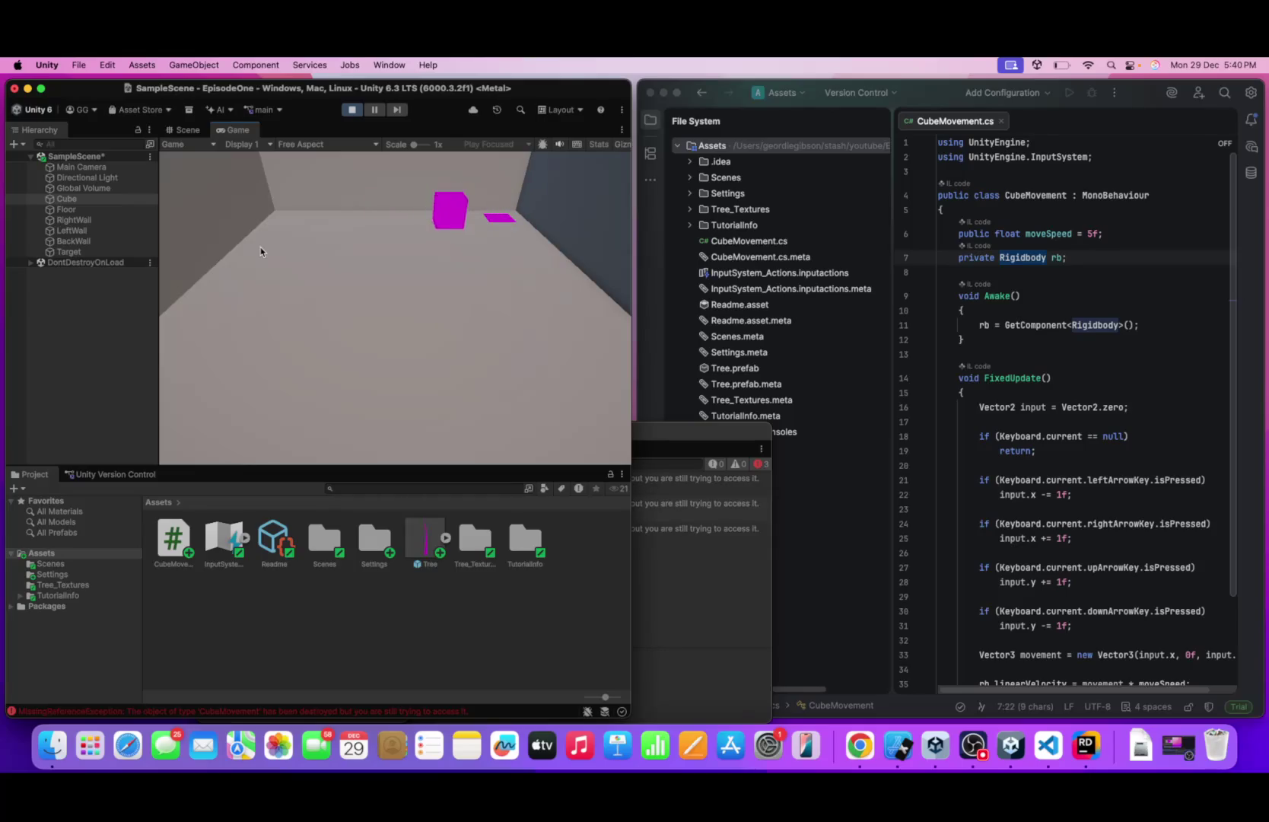
key("Right")
key("Down")
- Weave the cube across the floor toward the back-left corner and far left
key("Up")
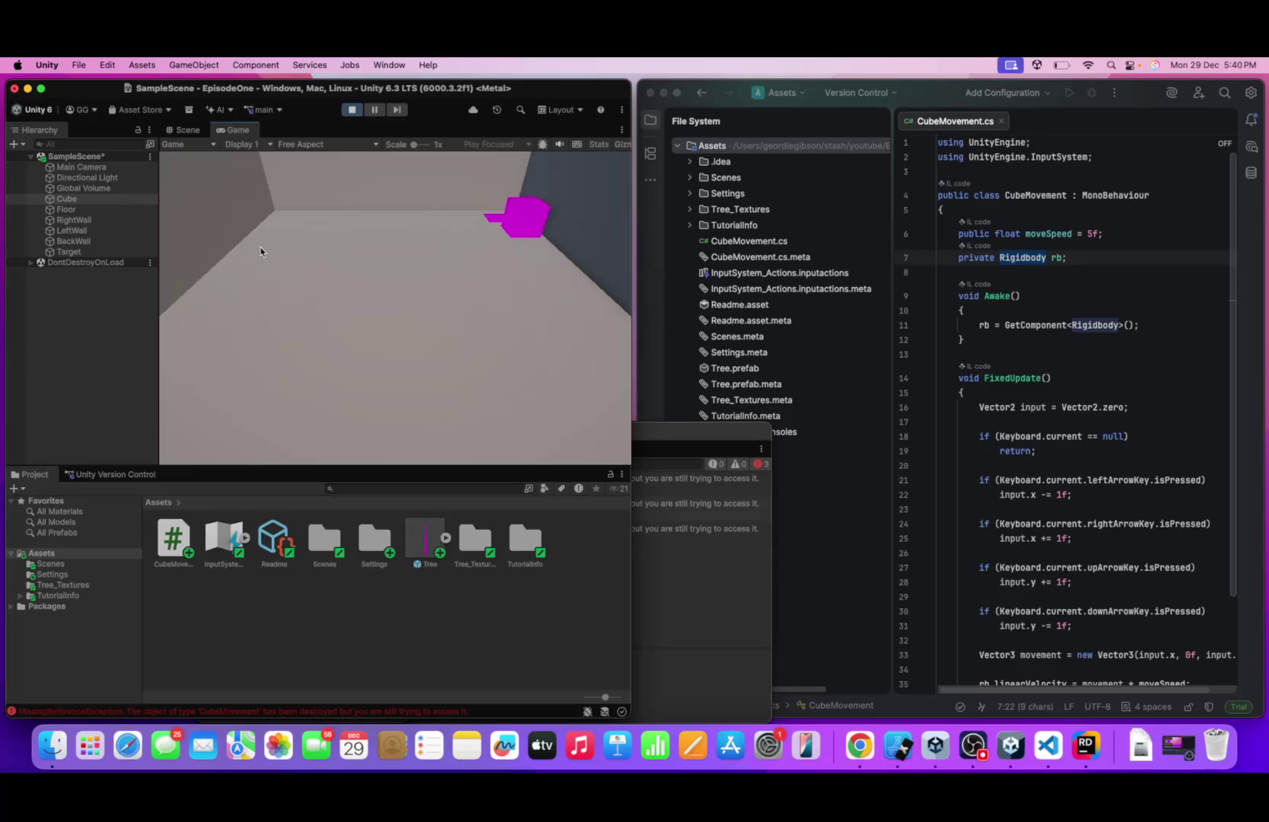
key("Left")
key("Down")
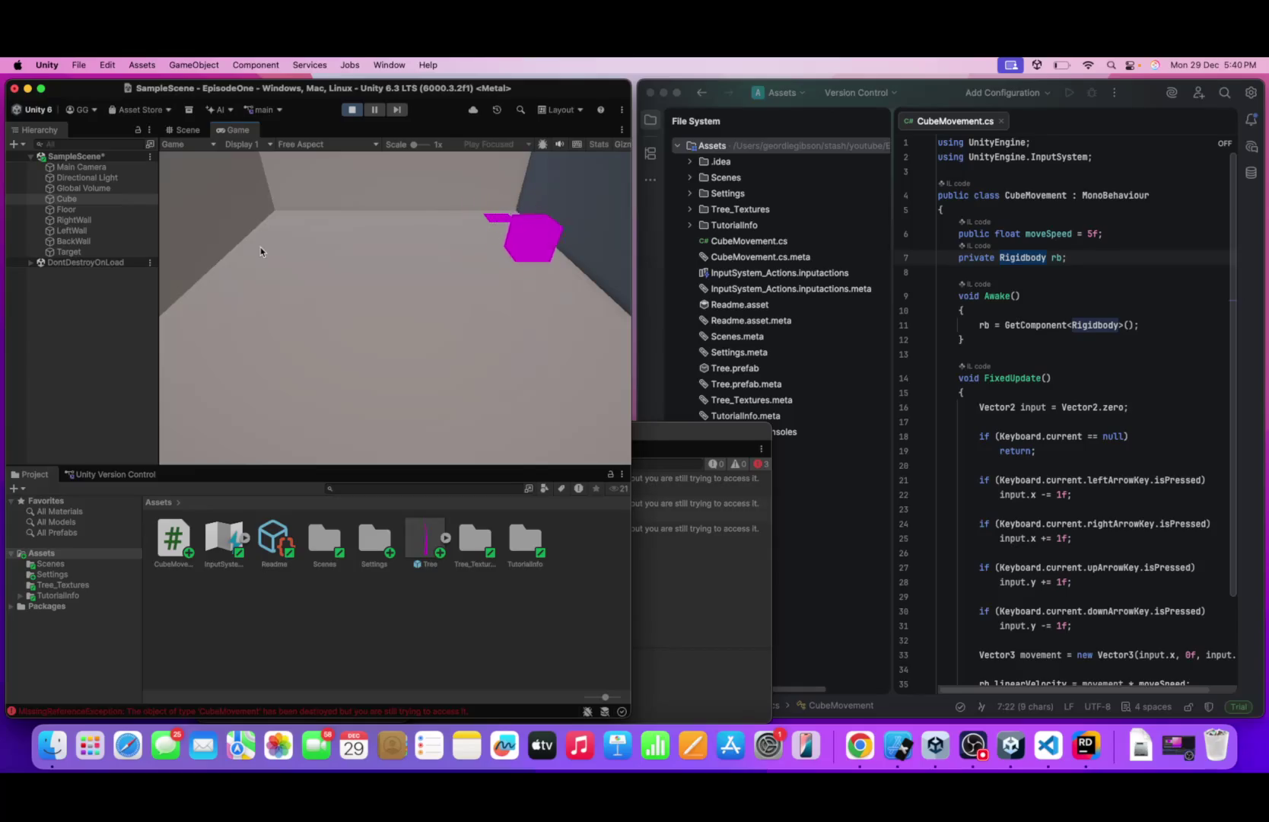
key("Left")
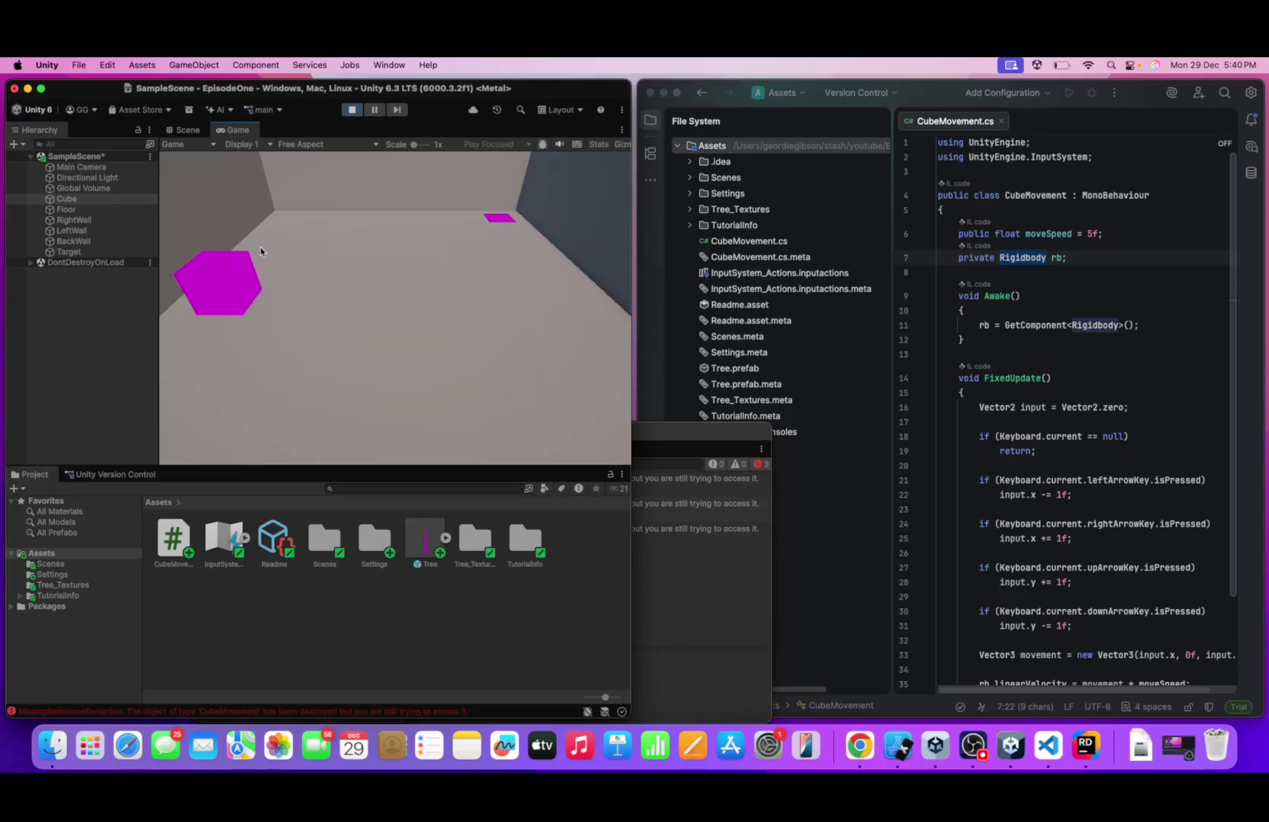
key("Up")
key("Left")
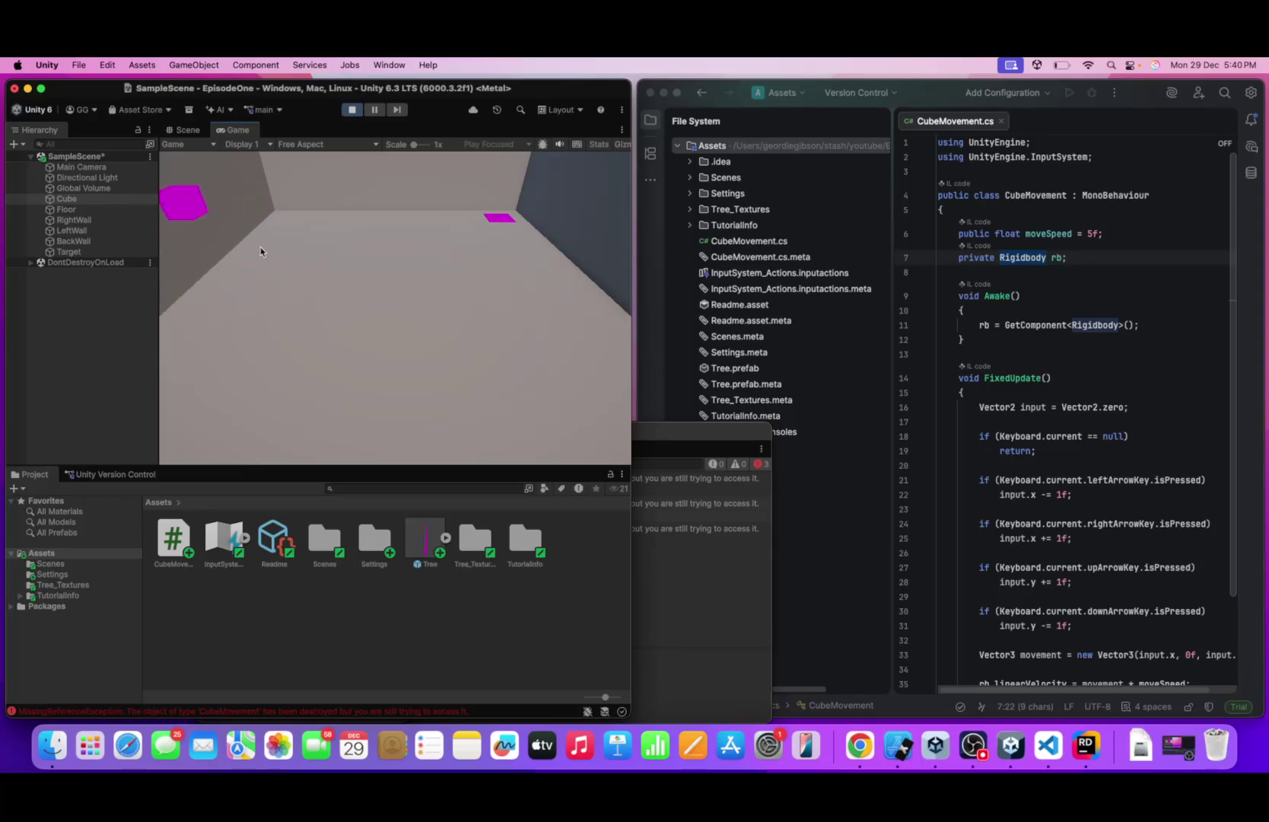
key("Right")
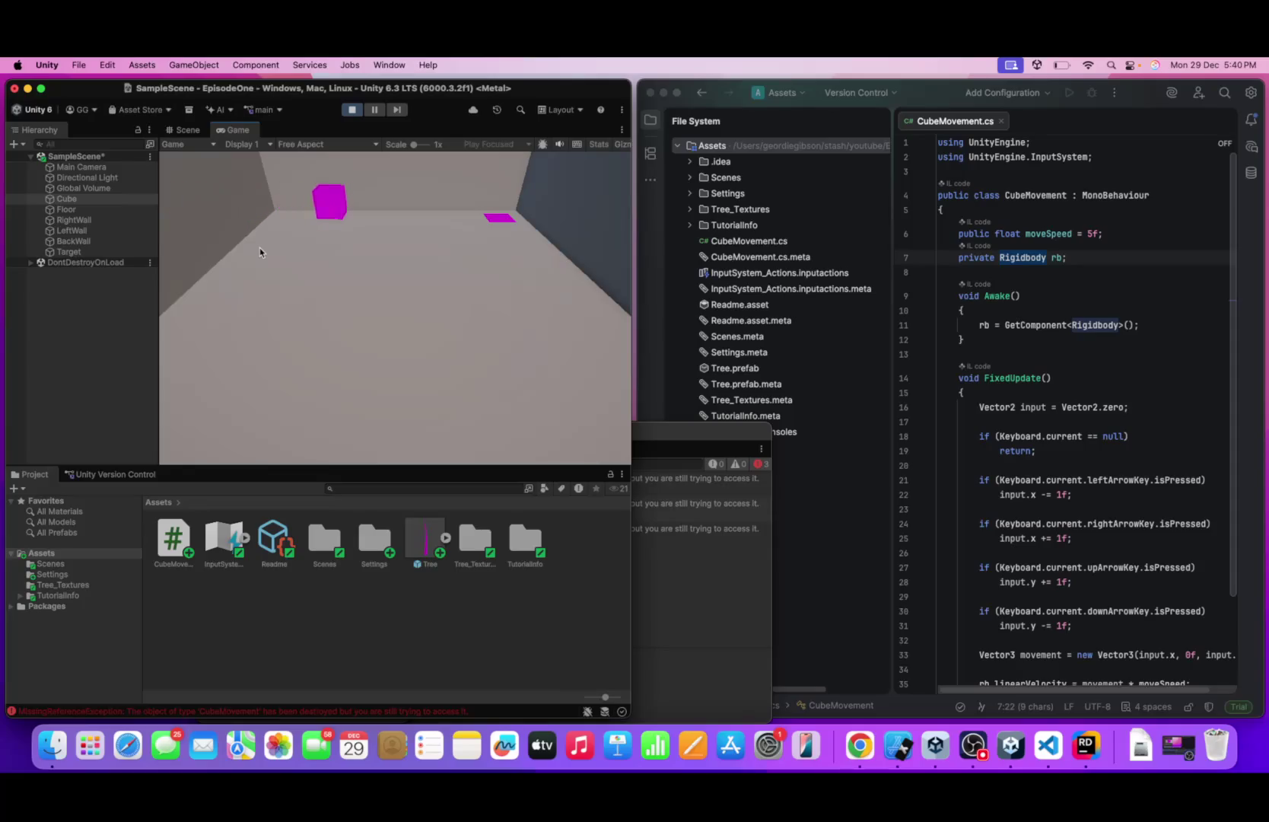
key("Left")
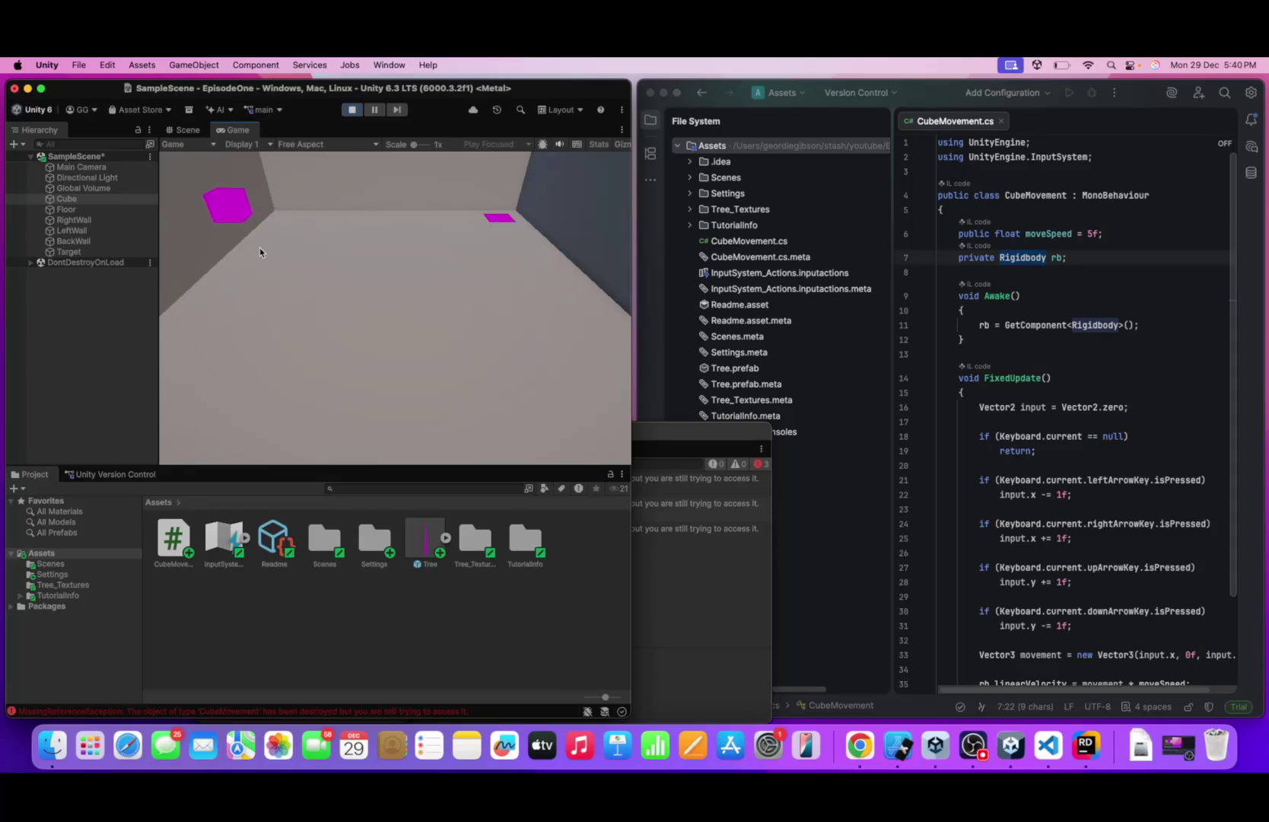
- Drive the cube right toward the camera, off-screen right, then back into view
key("Right")
key("Down")
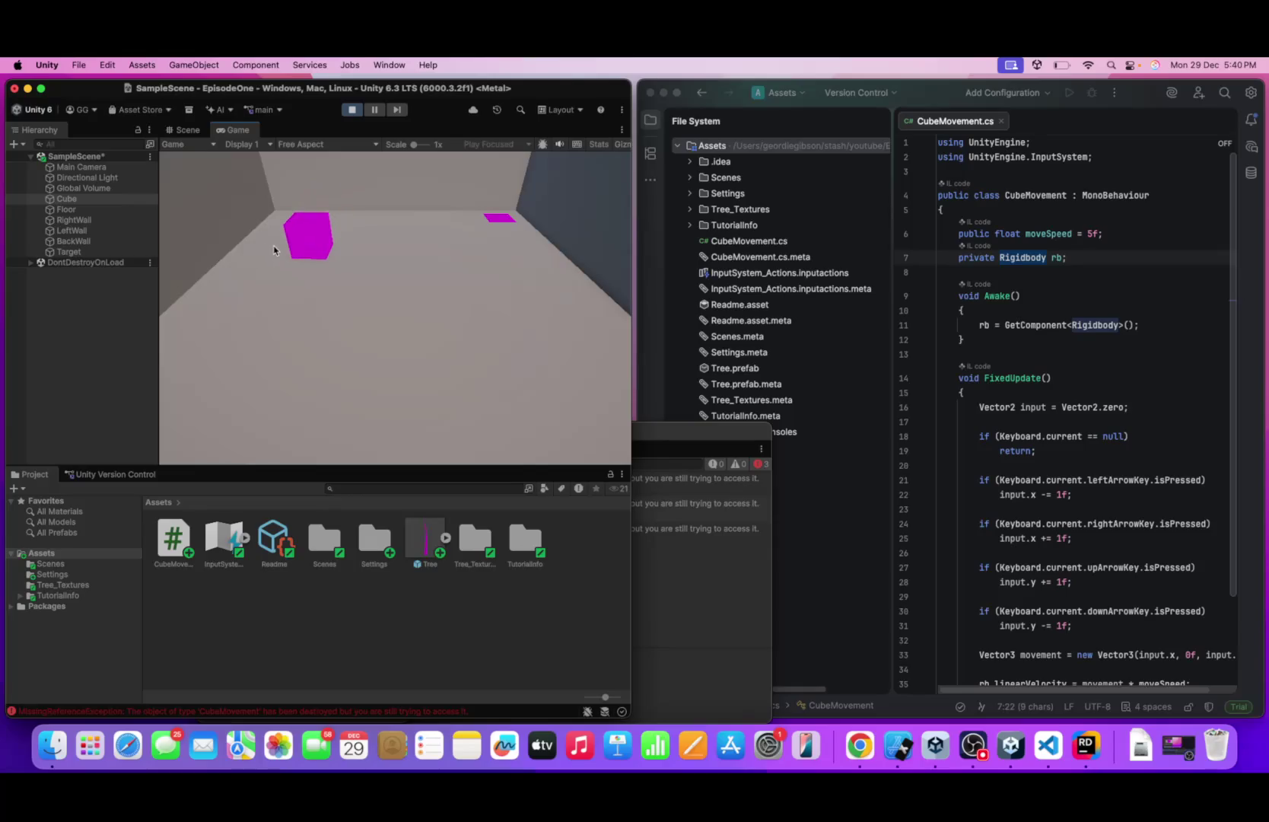
key("Down")
key("Right")
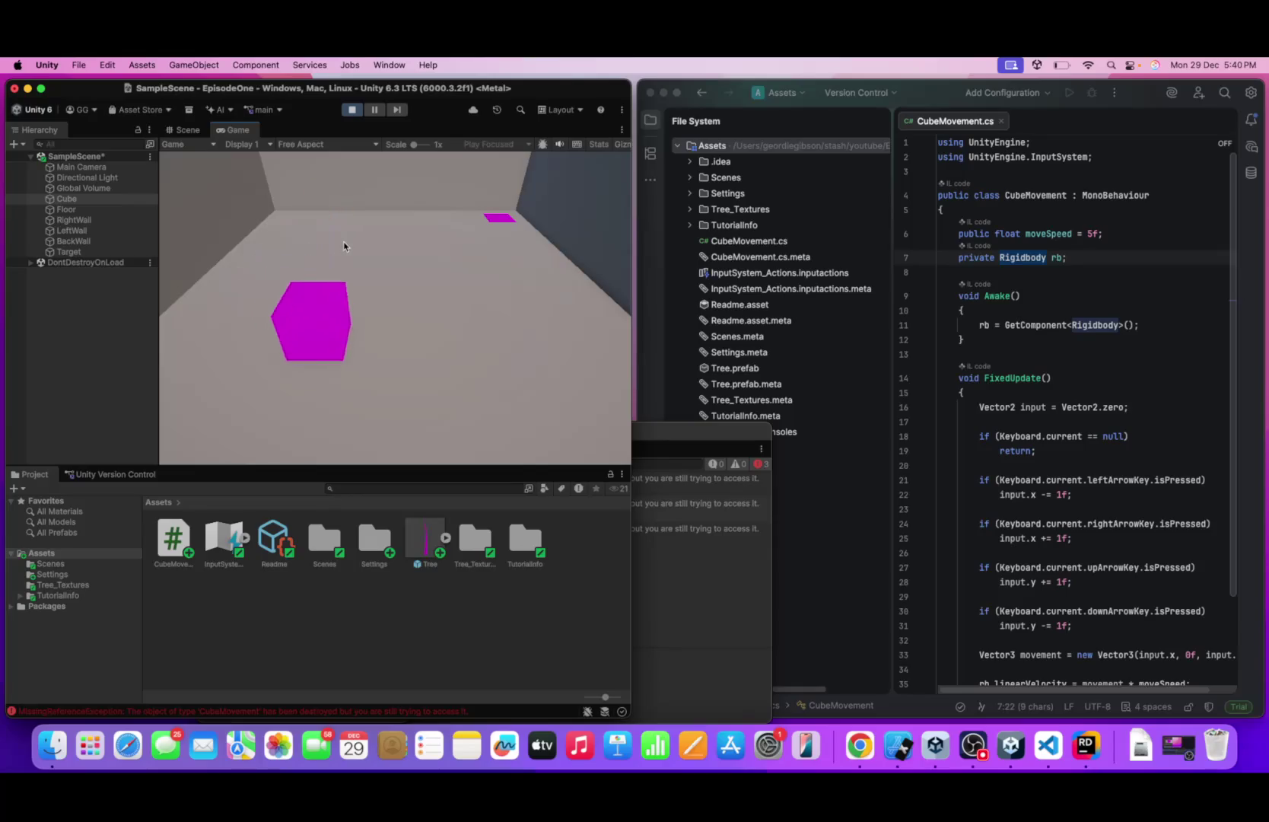
key("Up")
key("Down")
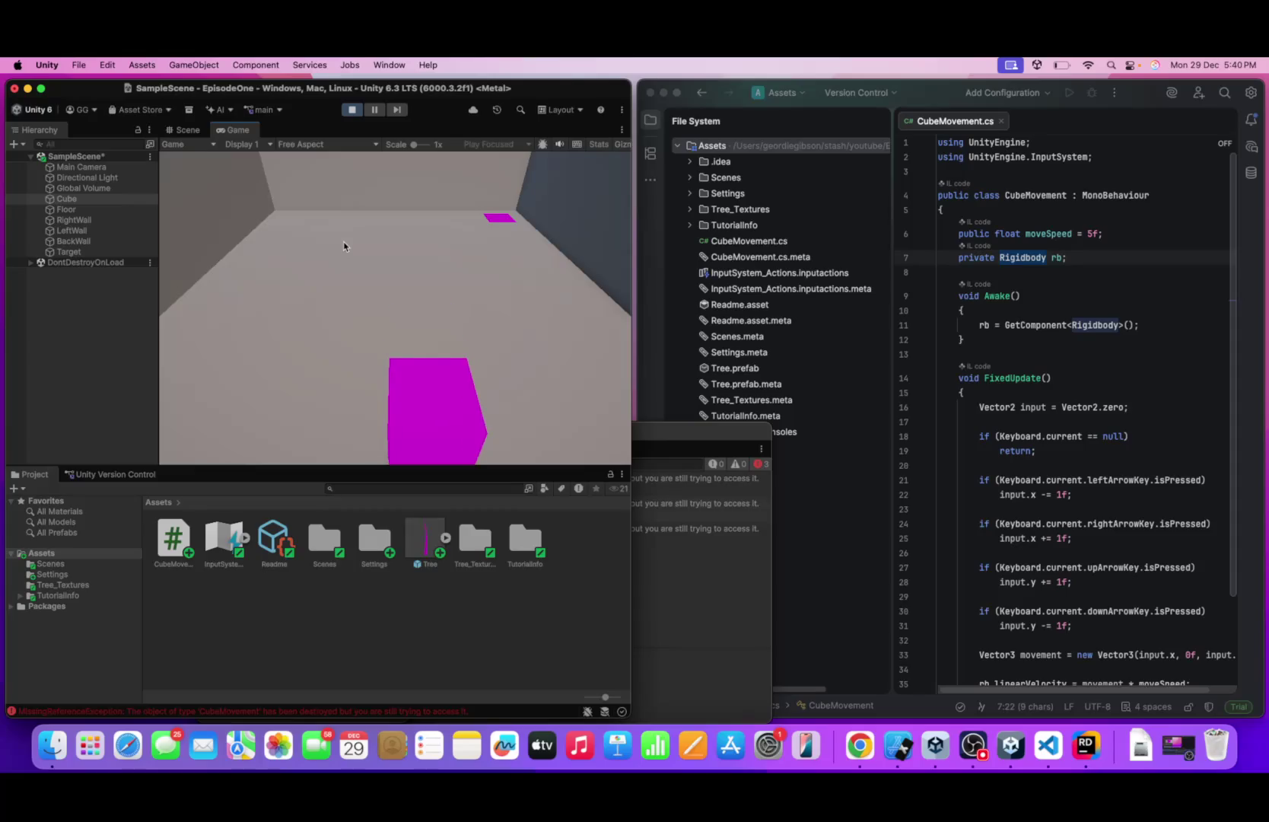
key("Right")
key("Right")
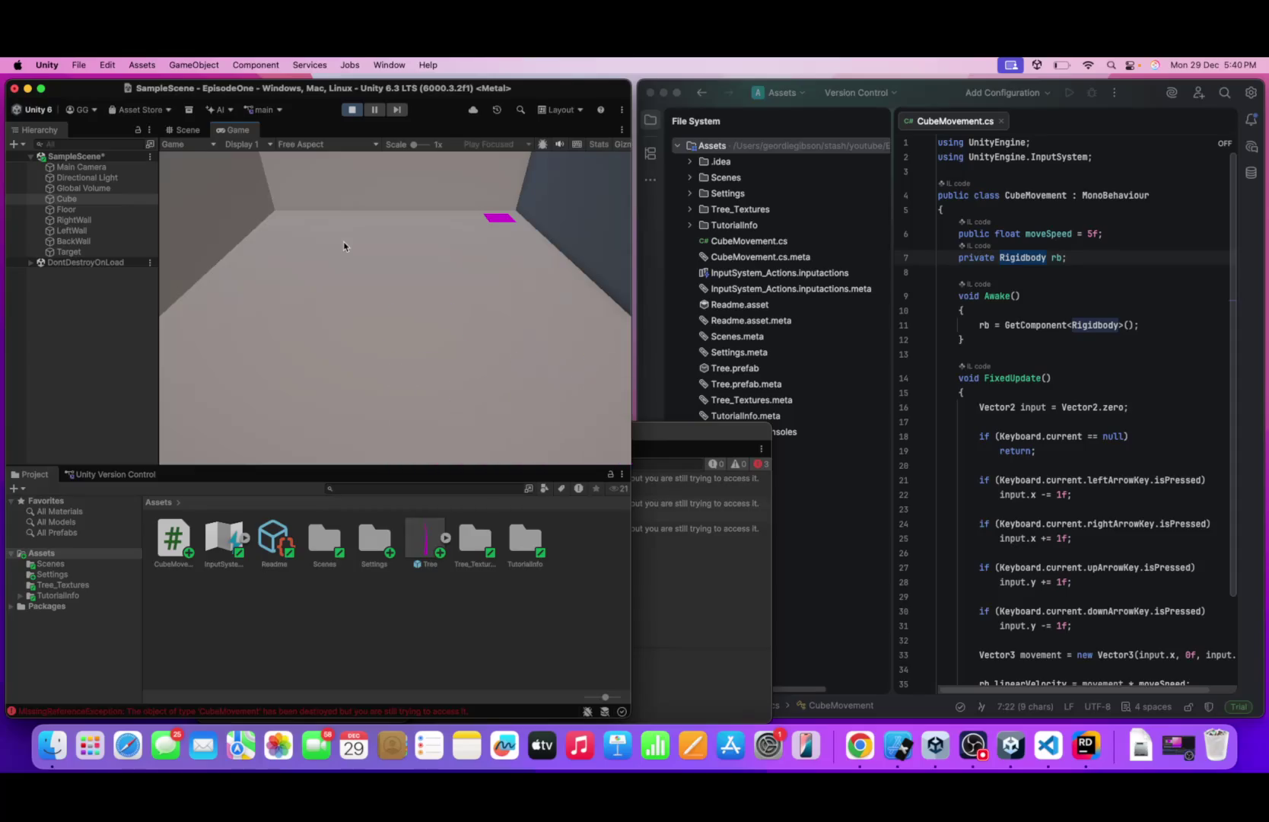
key("Left")
key("Up")
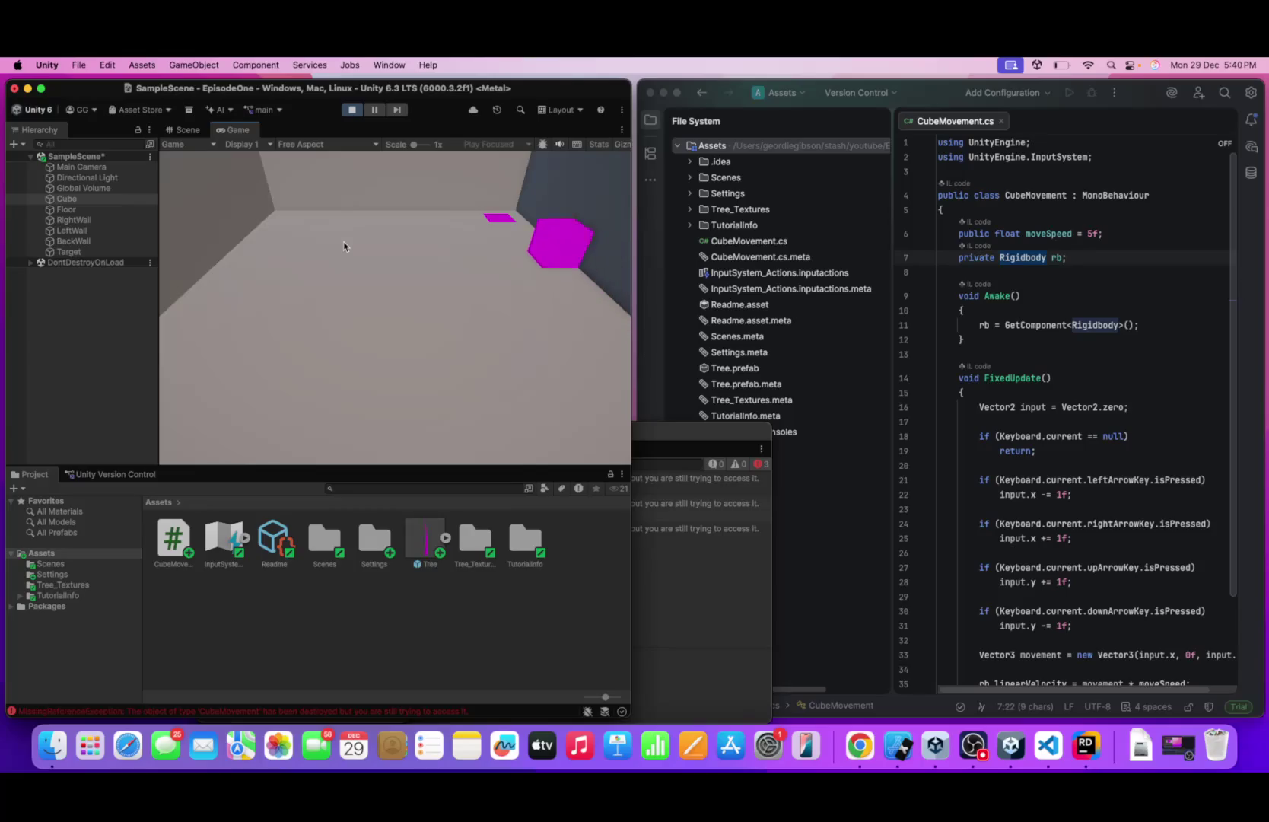
- Bump the cube into the left wall, then the right wall, and return it mid-floor
key("Left")
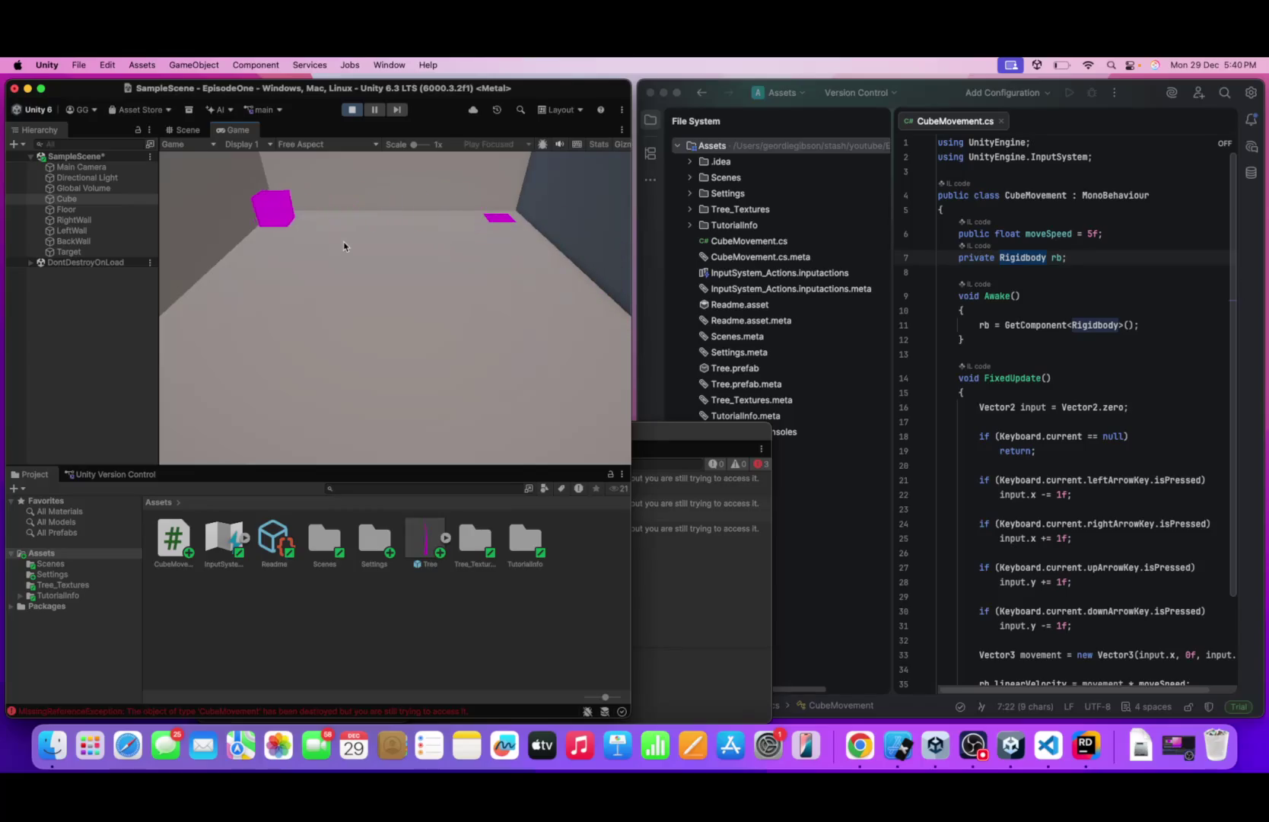
key("Right")
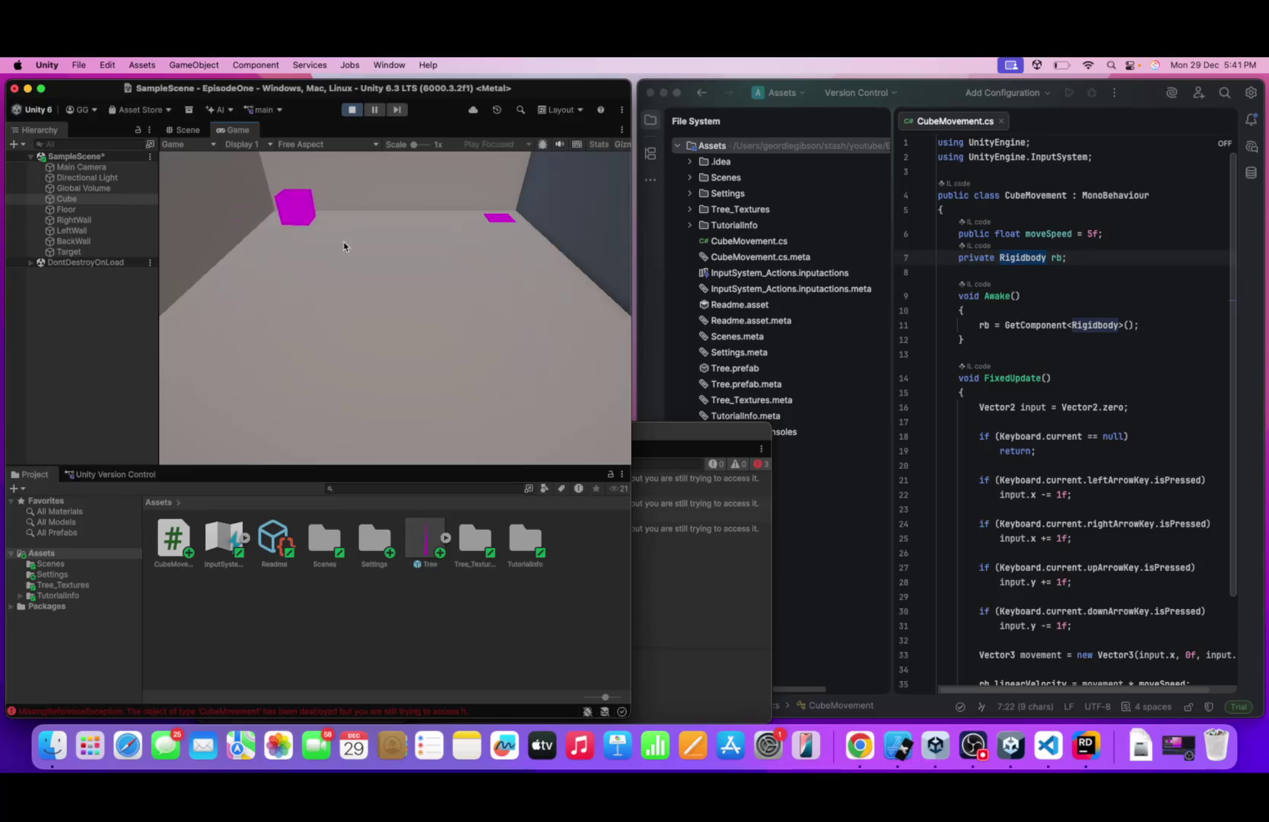
key("Right")
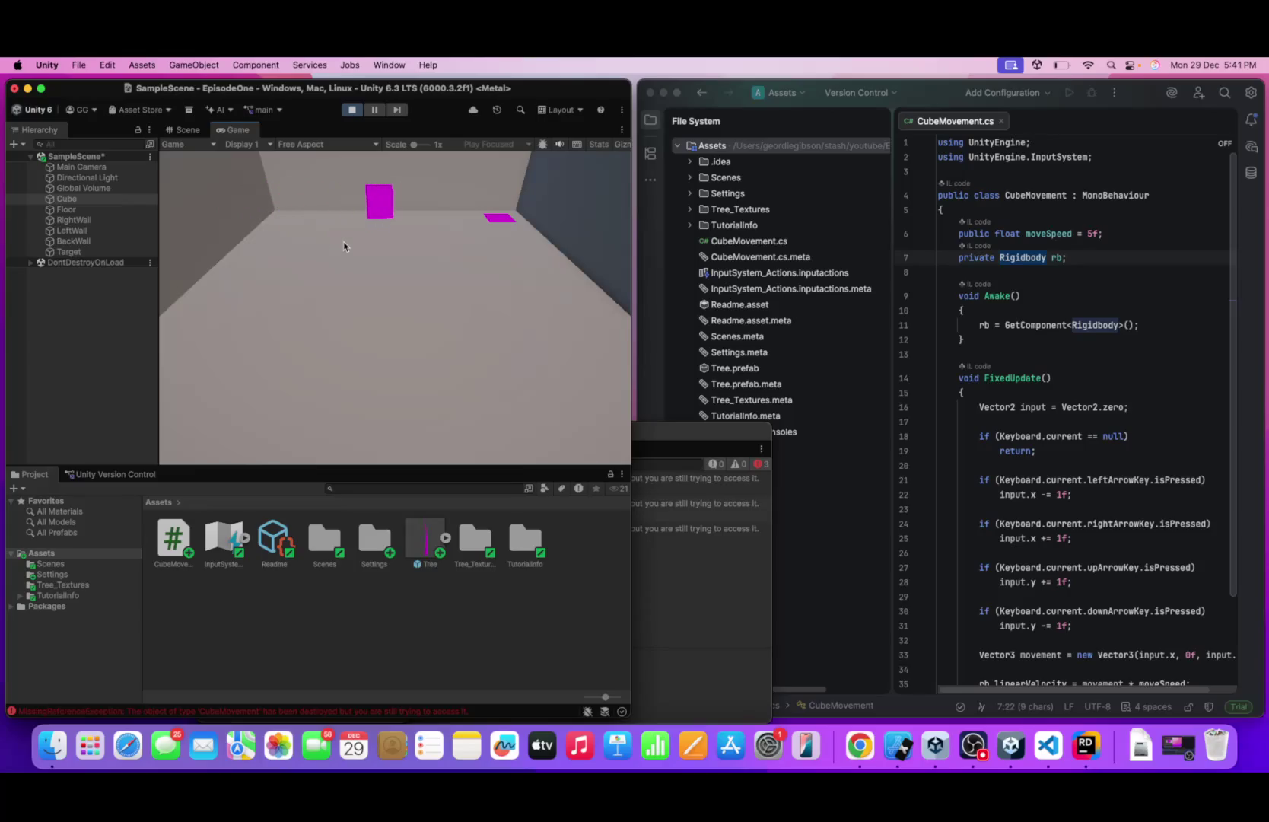
key("Right")
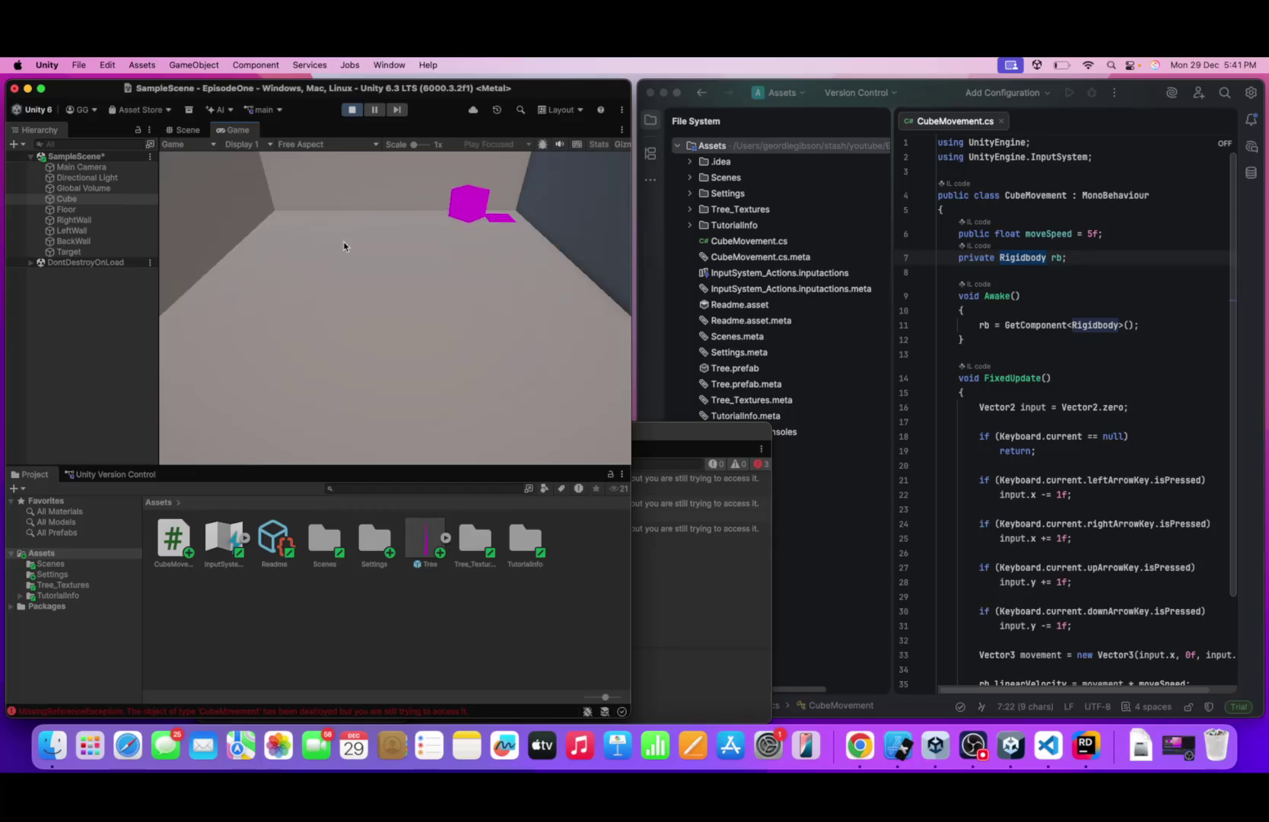
key("Down")
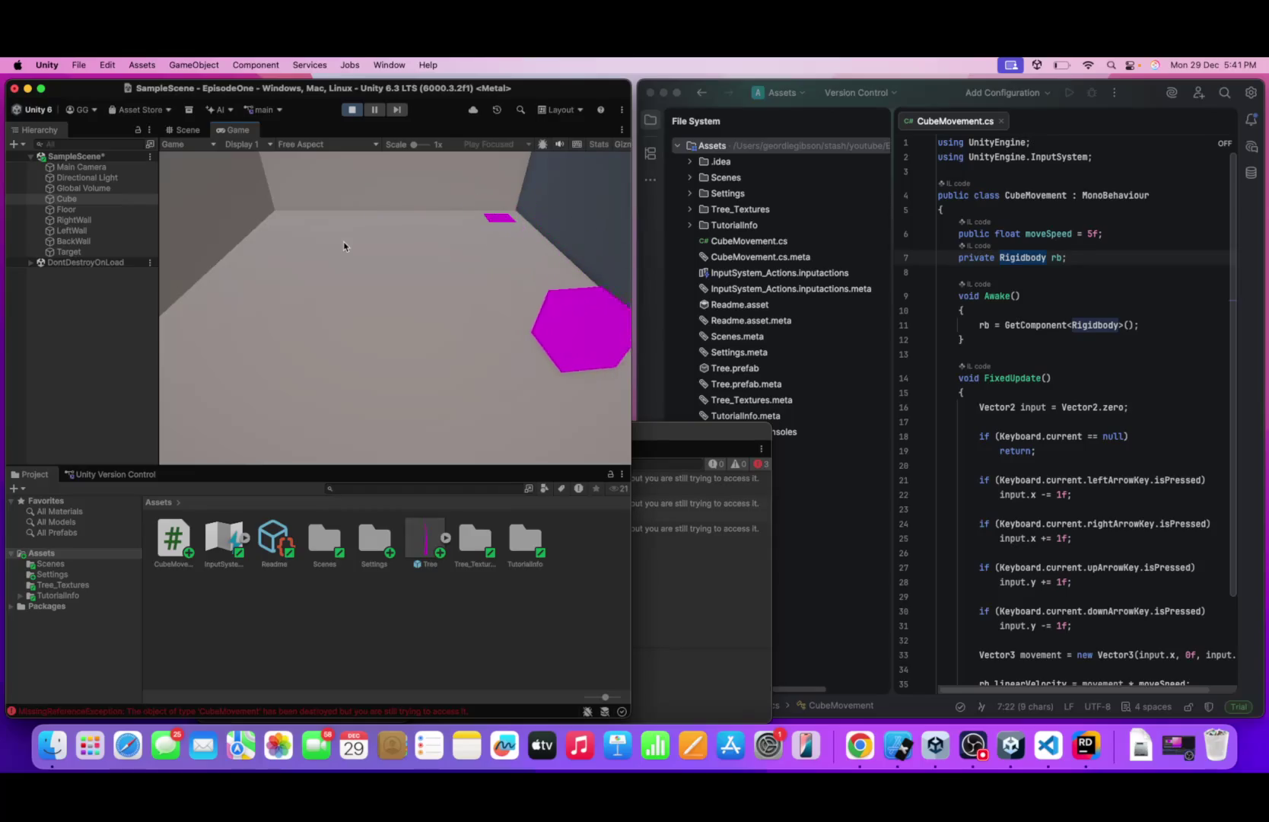
key("Left")
key("Up")
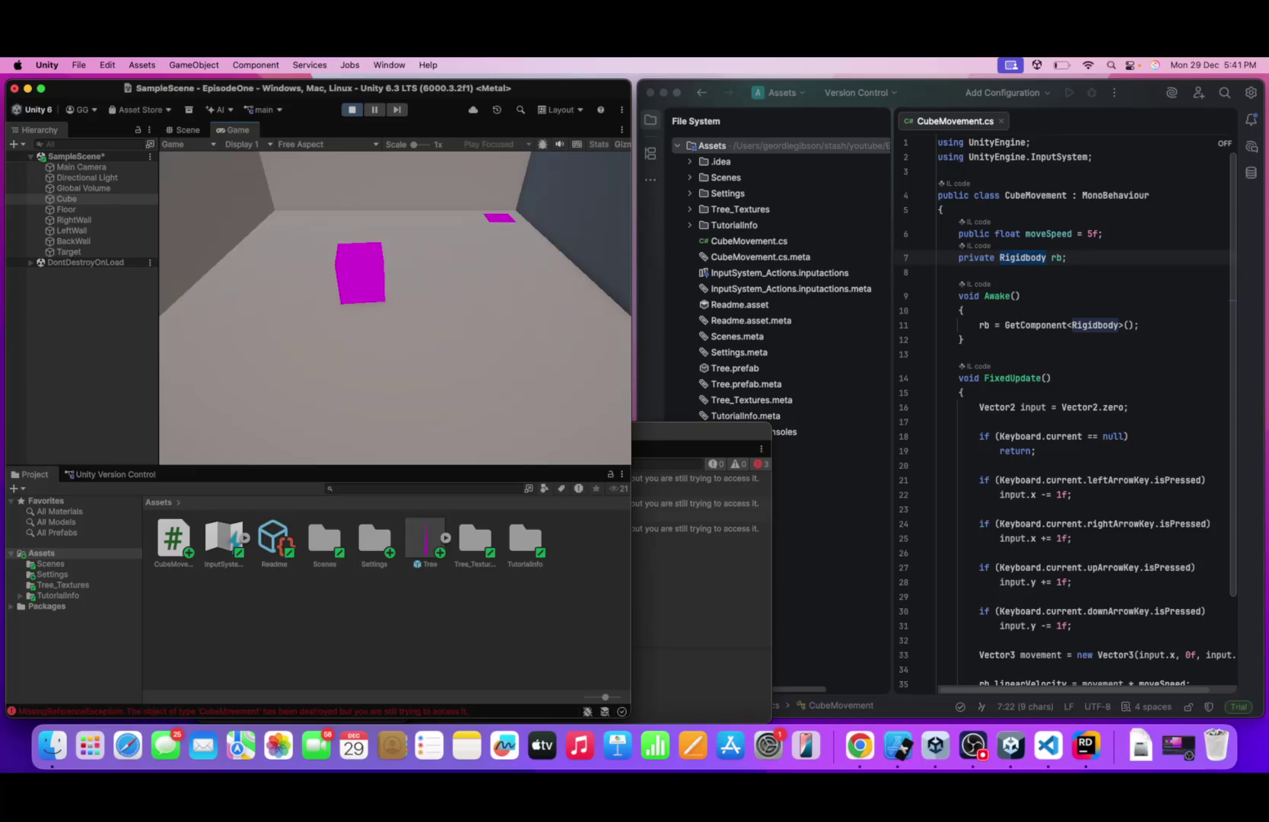
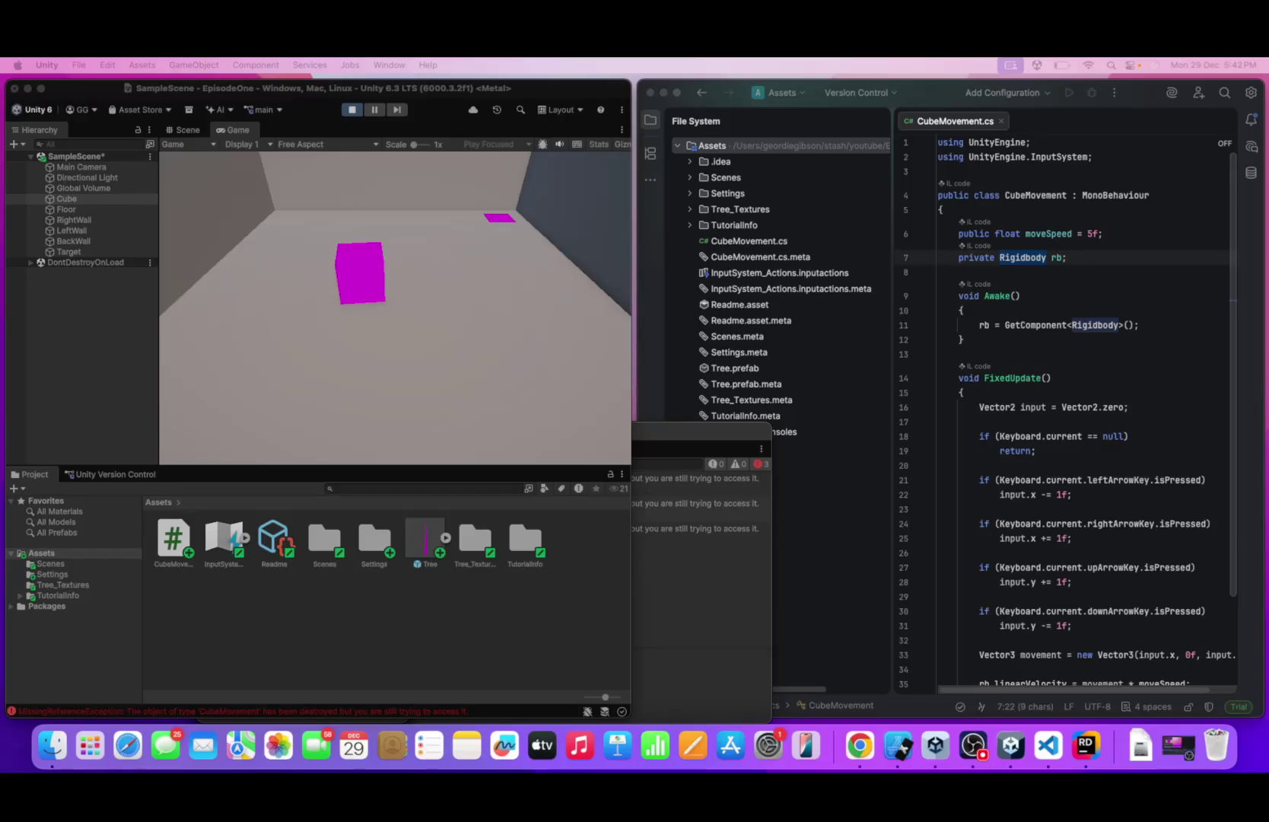
- Replace the entire contents of CubeMovement.cs with the new 44-line forward-and-turn movement script
left_click(1071, 447)
key("ctrl+v")
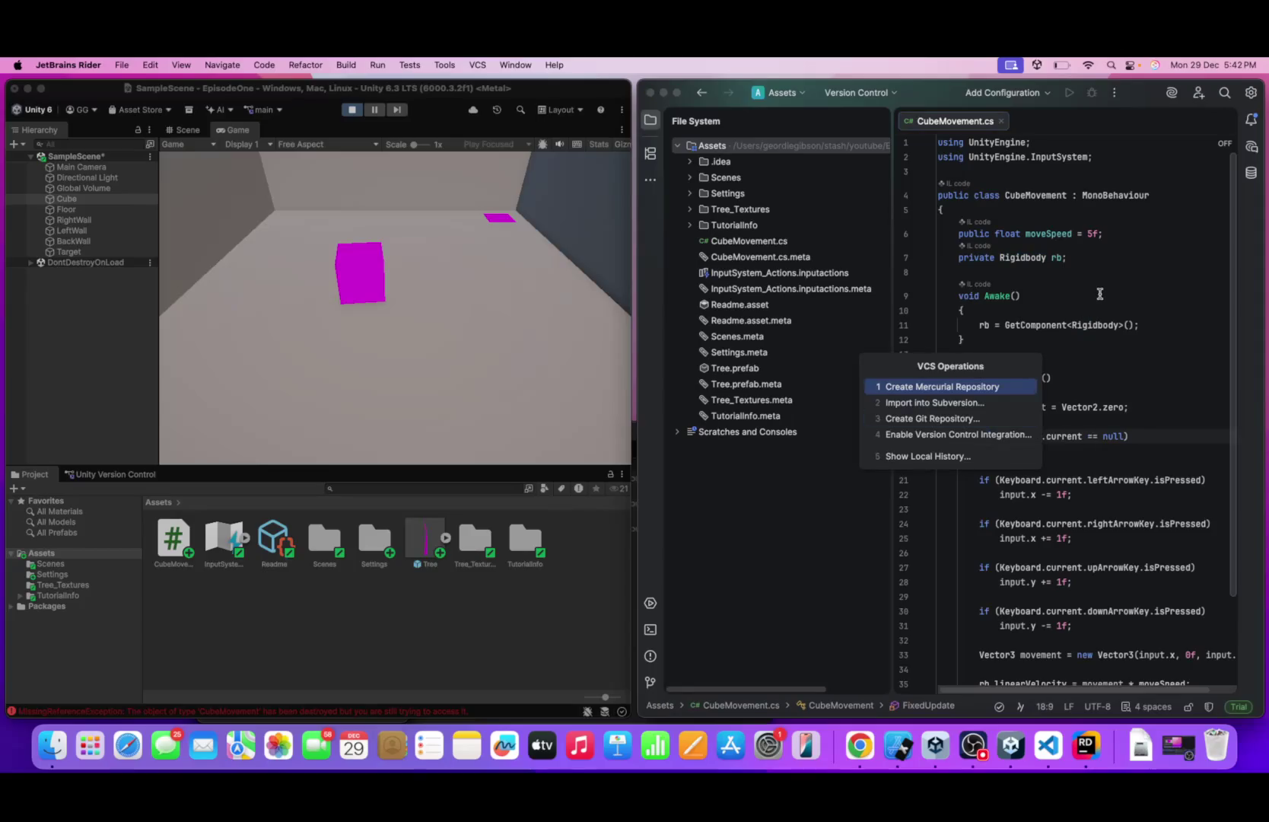
key("Escape")
left_click(1061, 405)
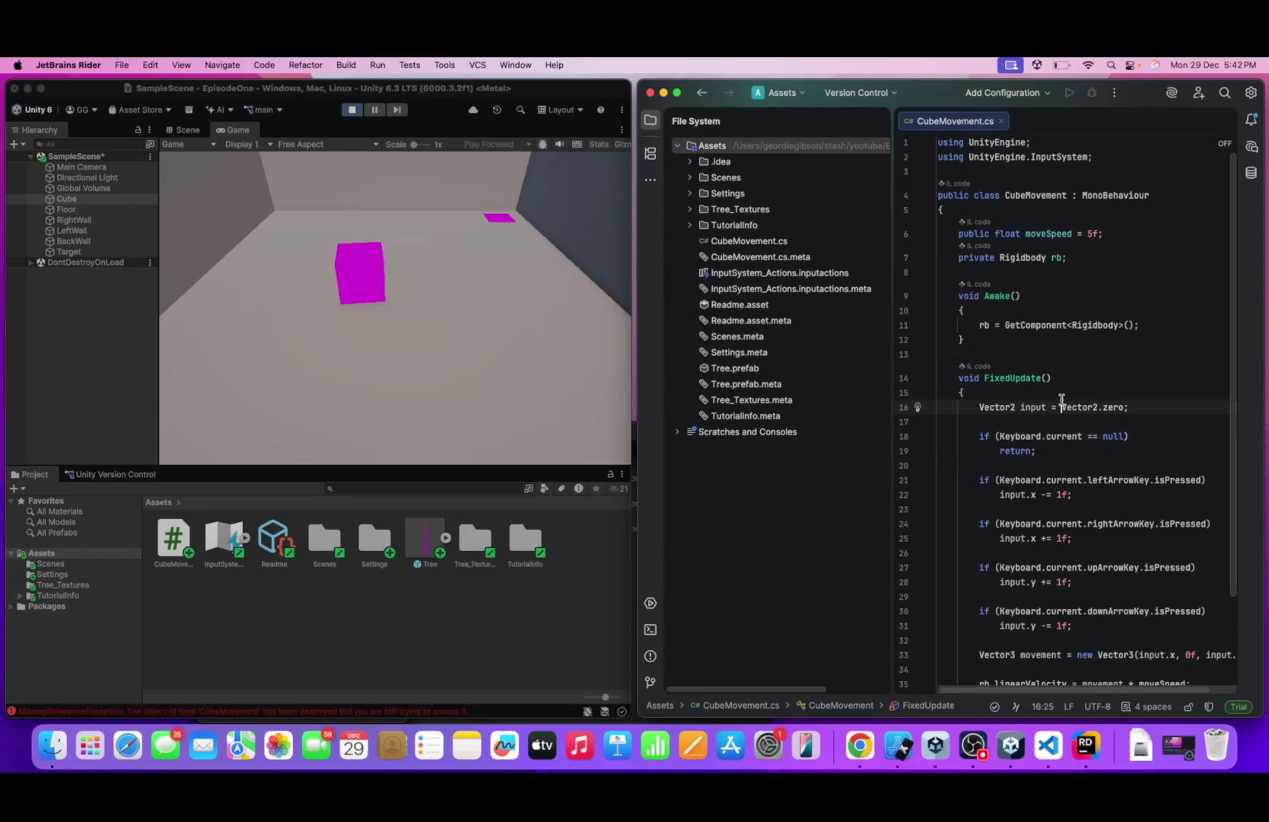
triple_click(1062, 404)
left_click(1061, 406)
left_click(1117, 466)
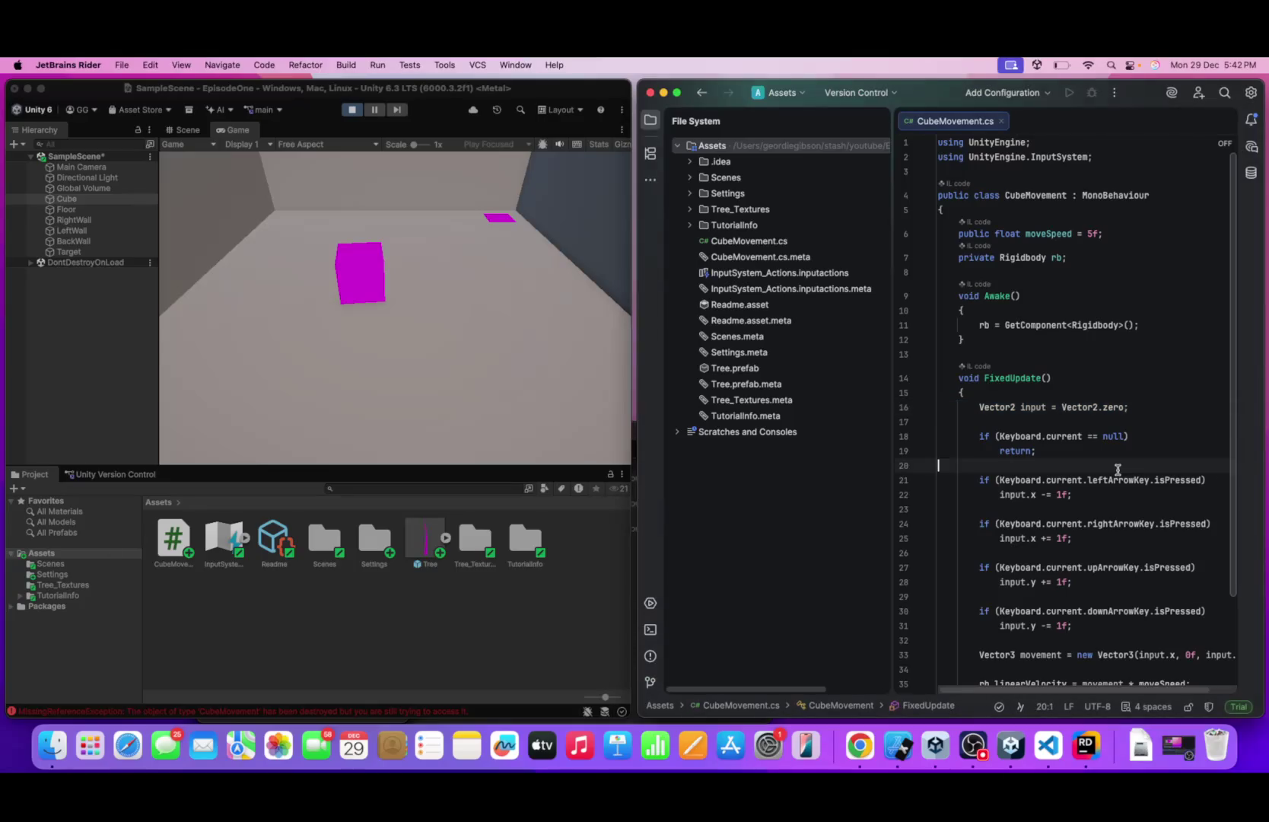
key("super+v")
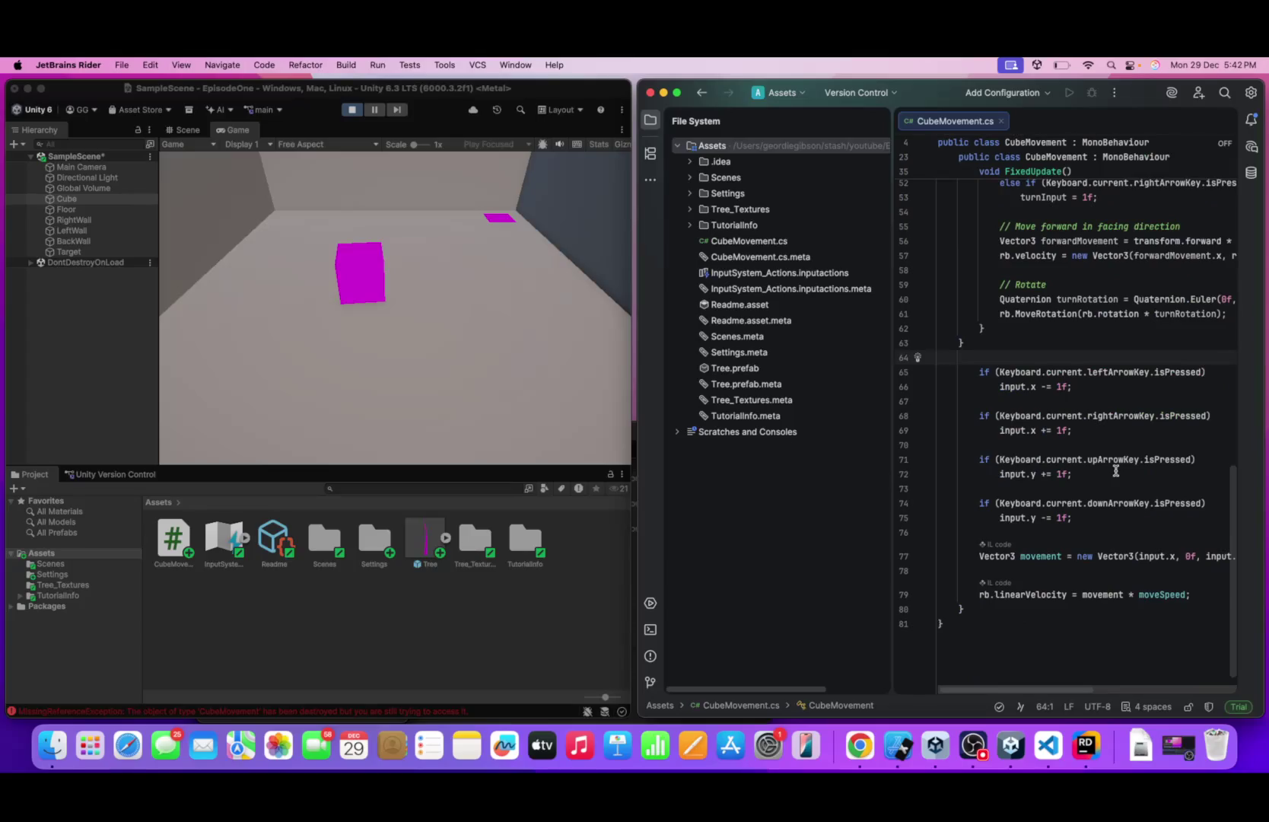
key("super+a")
key("BackSpace")
key("super+v")
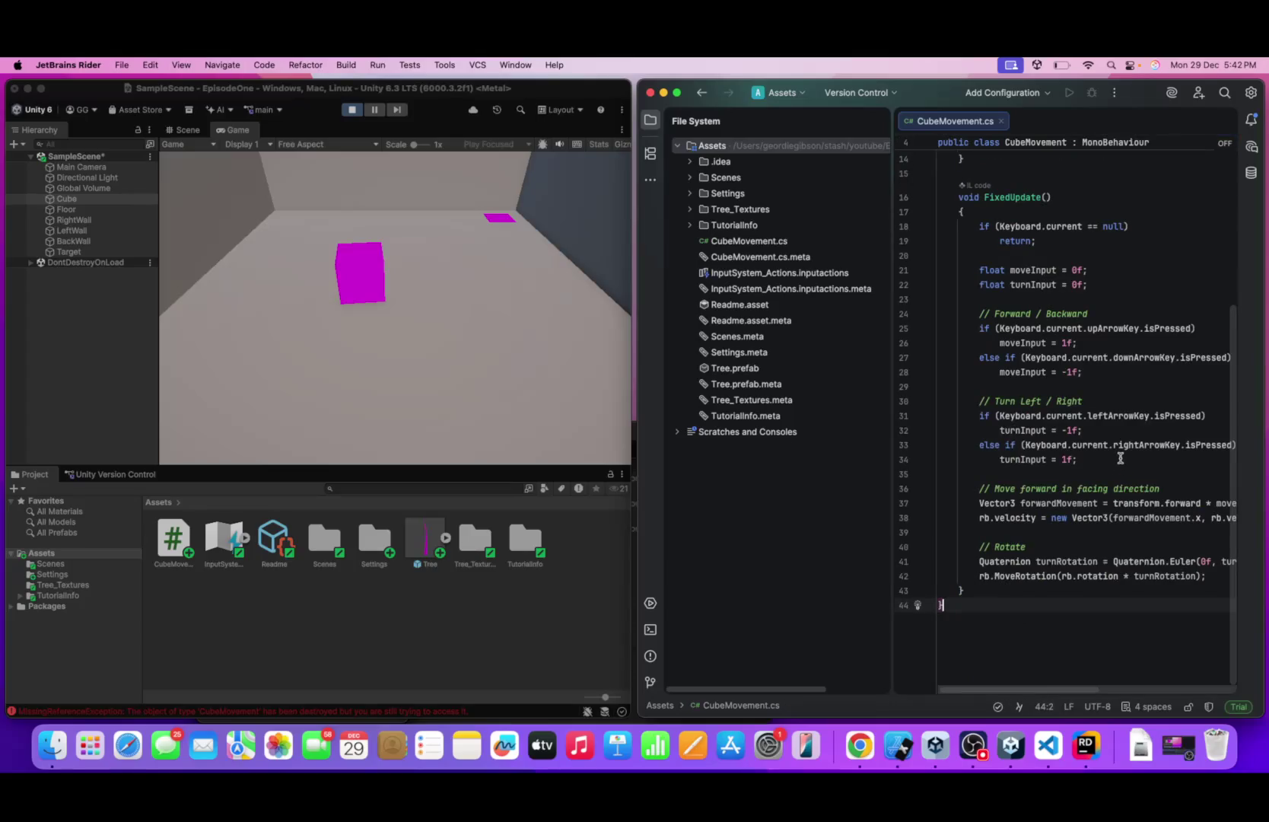
- Return to Unity, allow its API update of the script, and stop Play mode
left_click(438, 391)
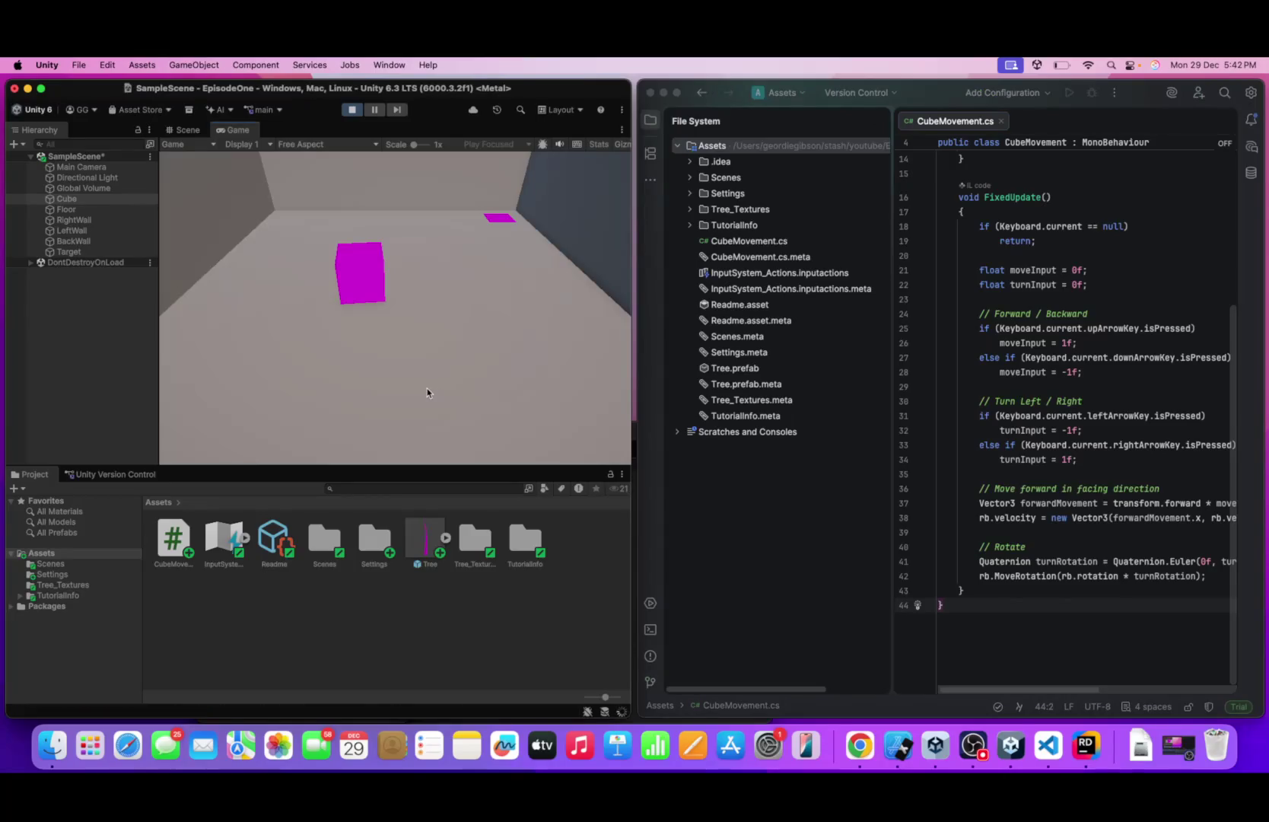
left_click(618, 341)
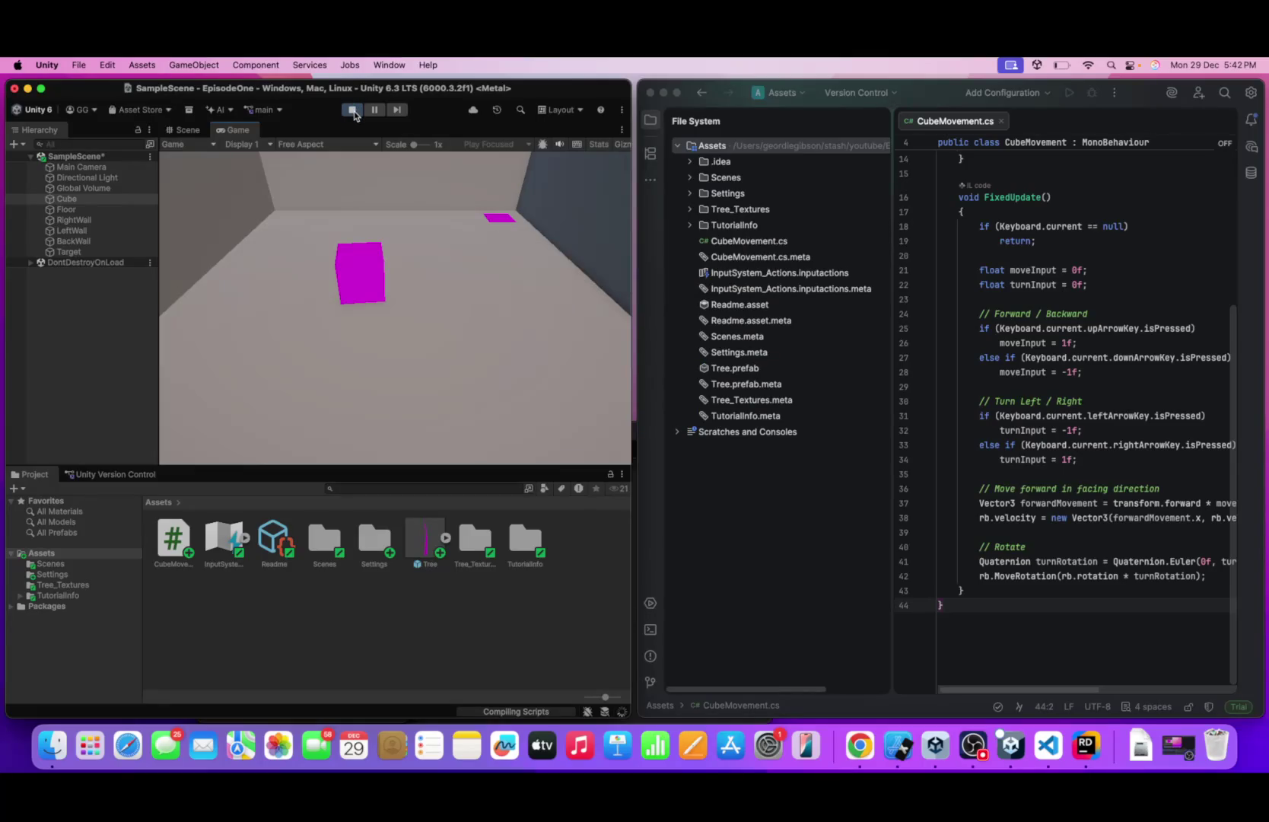
left_click(354, 111)
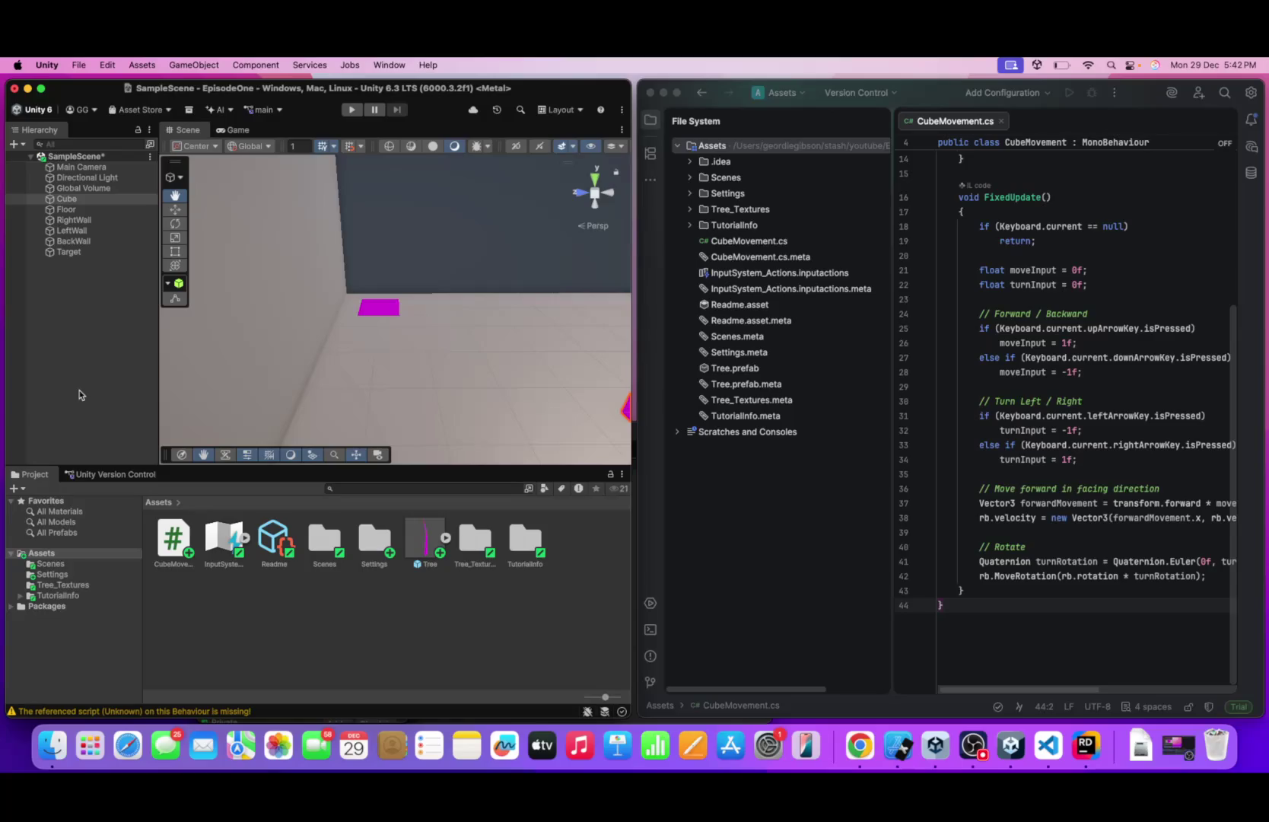
- Deselect the Cube by clicking empty space in the Hierarchy
left_click(241, 625)
type("linearV")
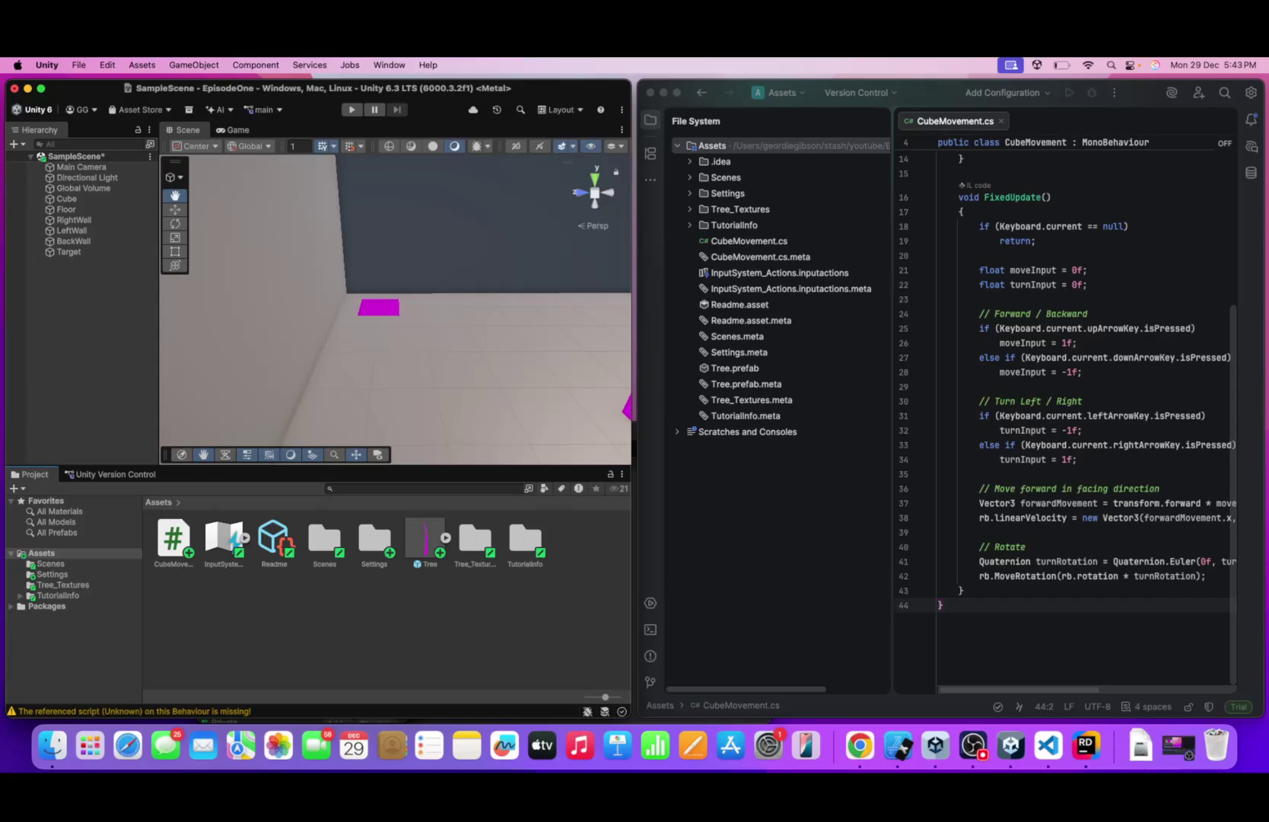
- Briefly open the Cube's properties window, then orbit the Scene view to face the cube and back wall
right_click(103, 198)
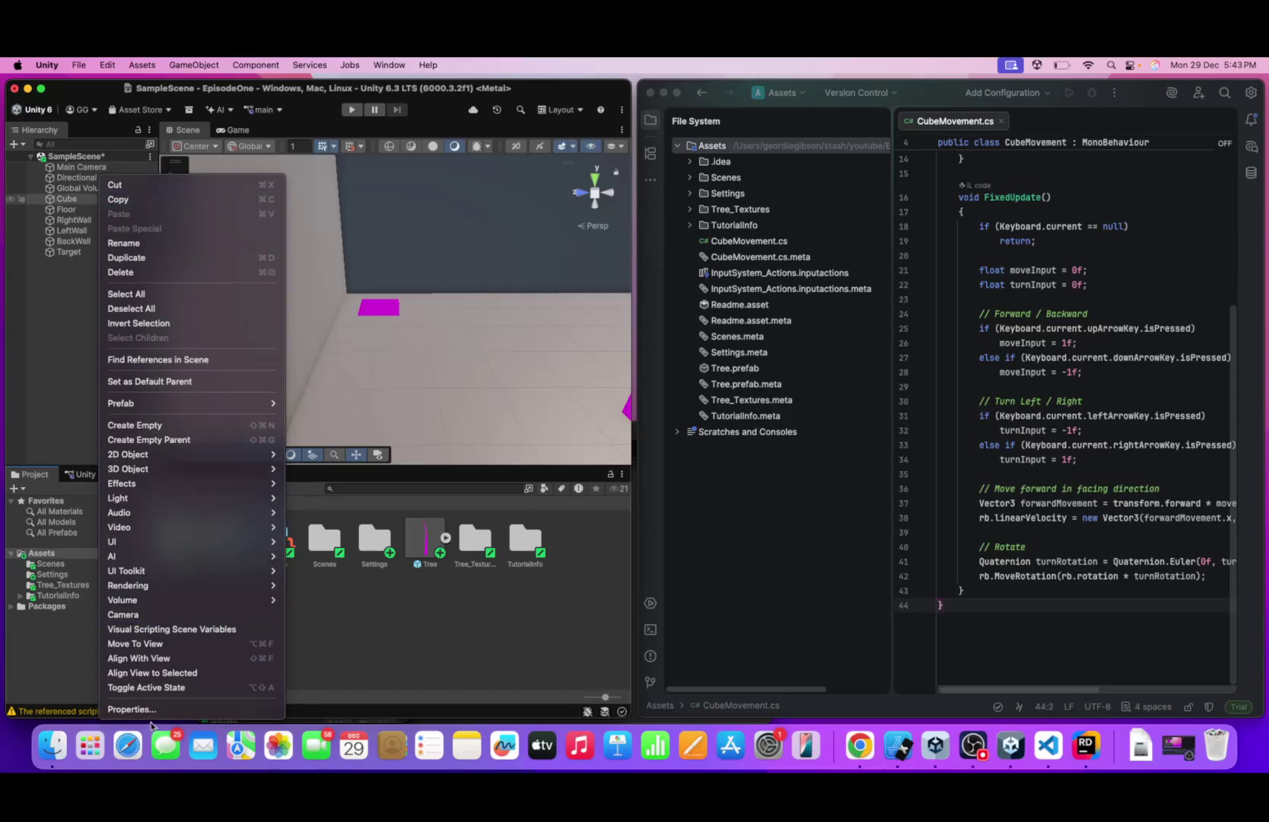
left_click(137, 709)
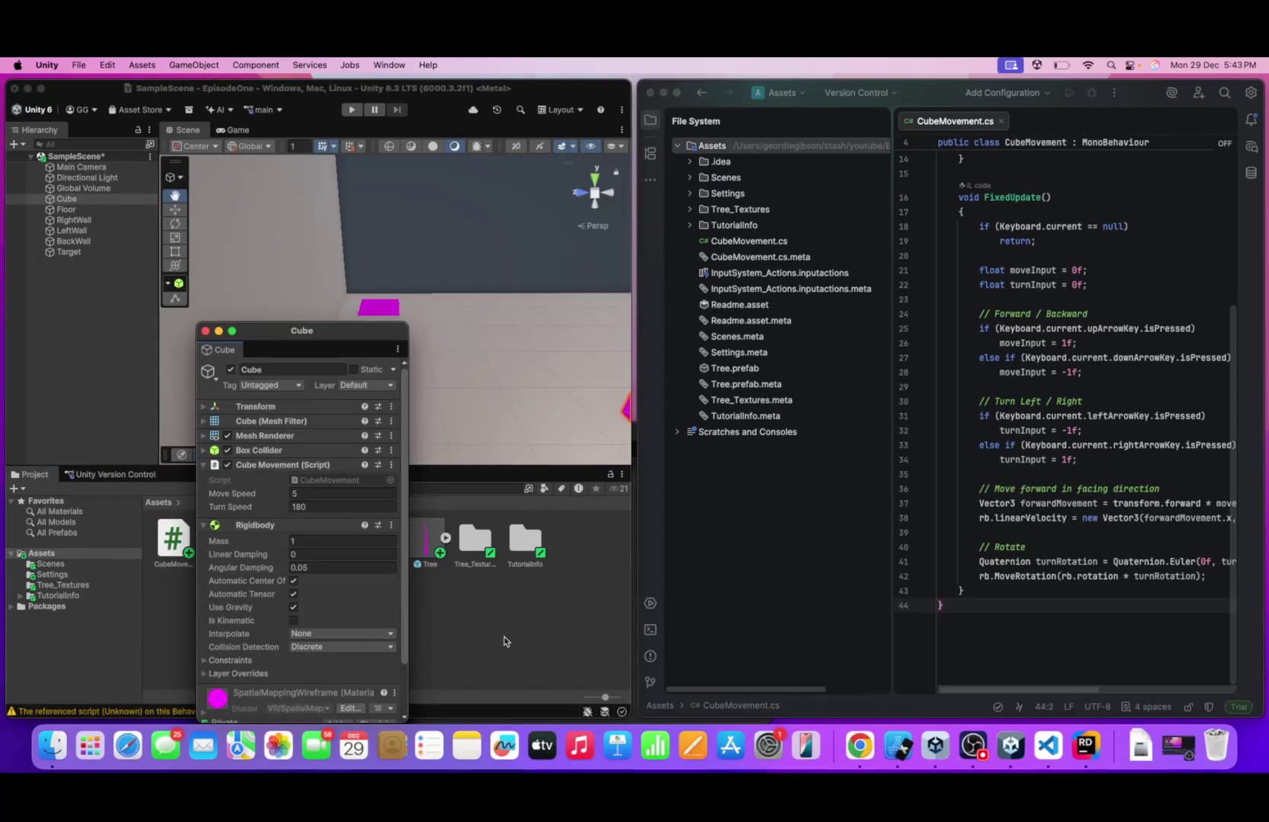
left_click(503, 641)
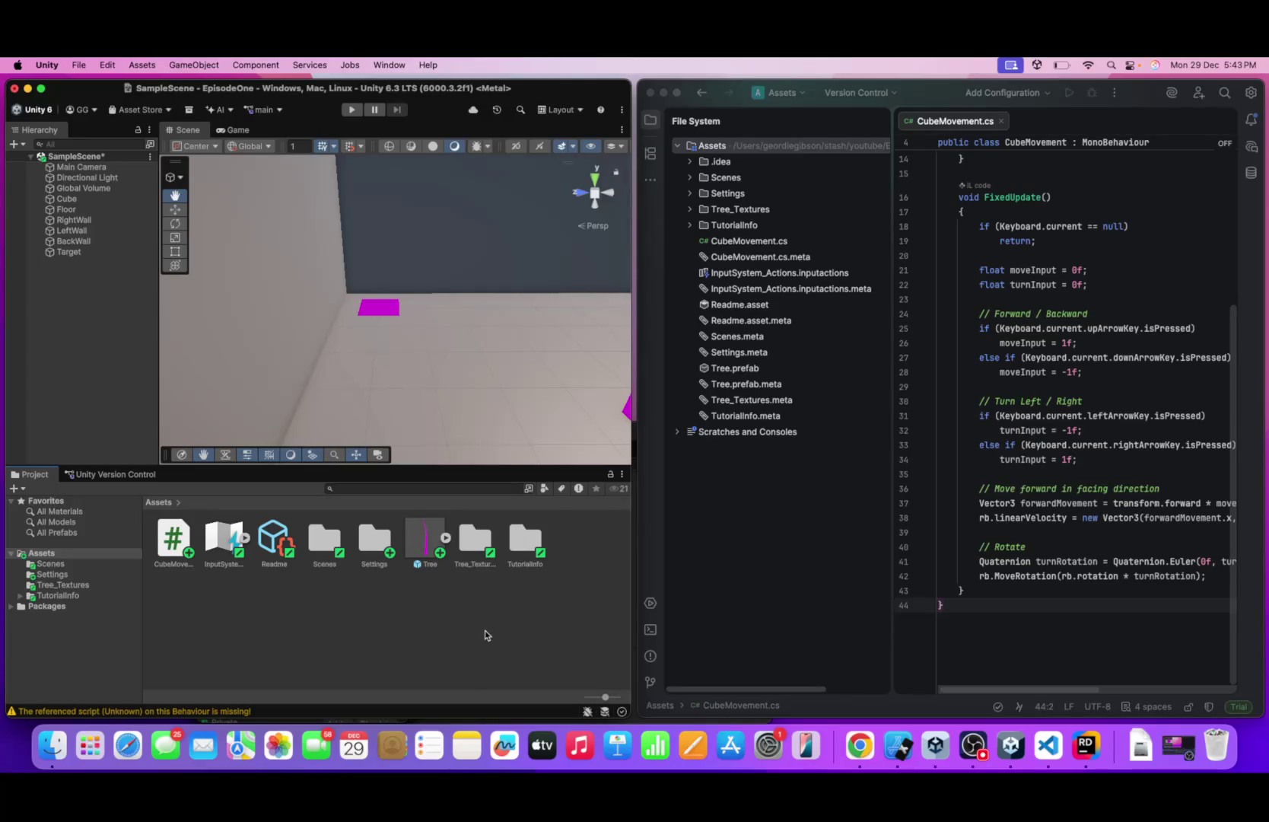
scroll(455, 405, "up", 5)
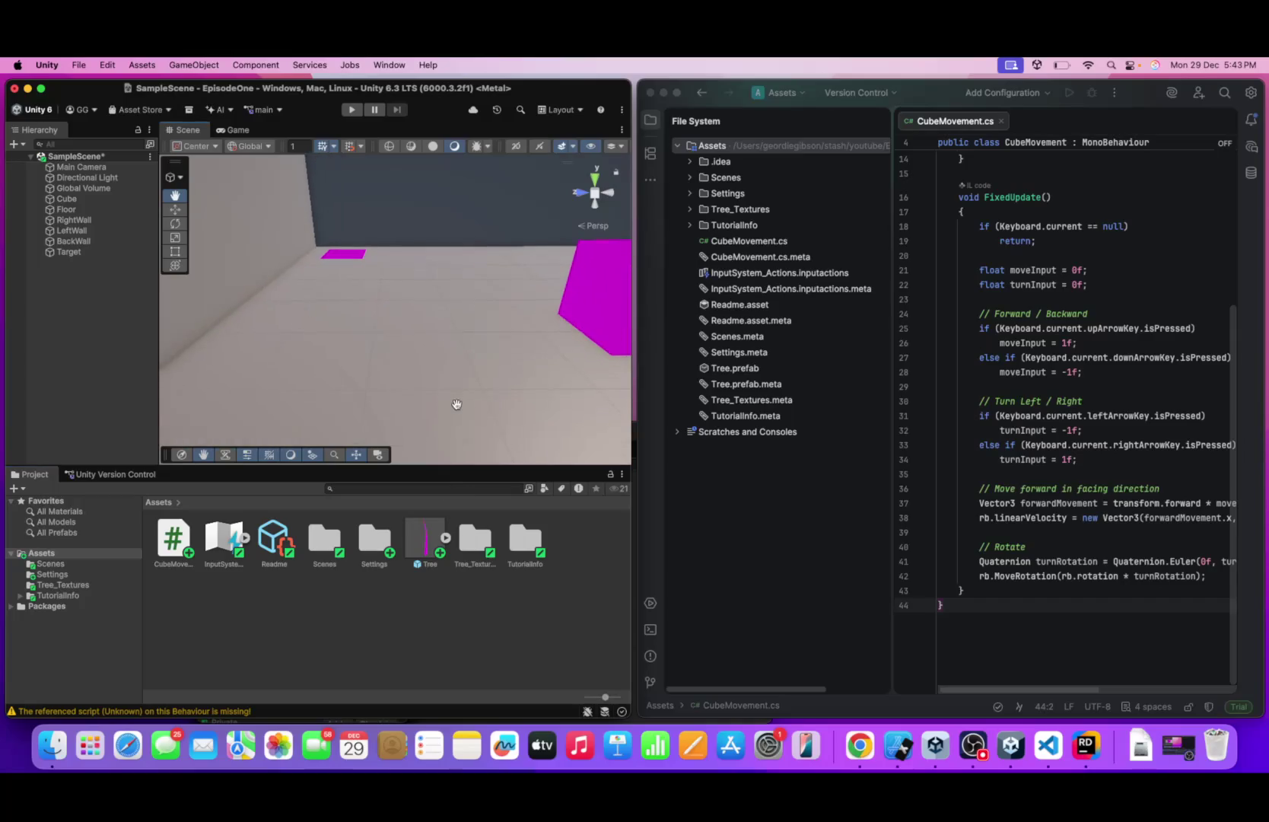
mouse_move(479, 378)
left_mouse_down()
mouse_move(403, 377)
mouse_move(297, 311)
mouse_move(193, 292)
left_mouse_up()
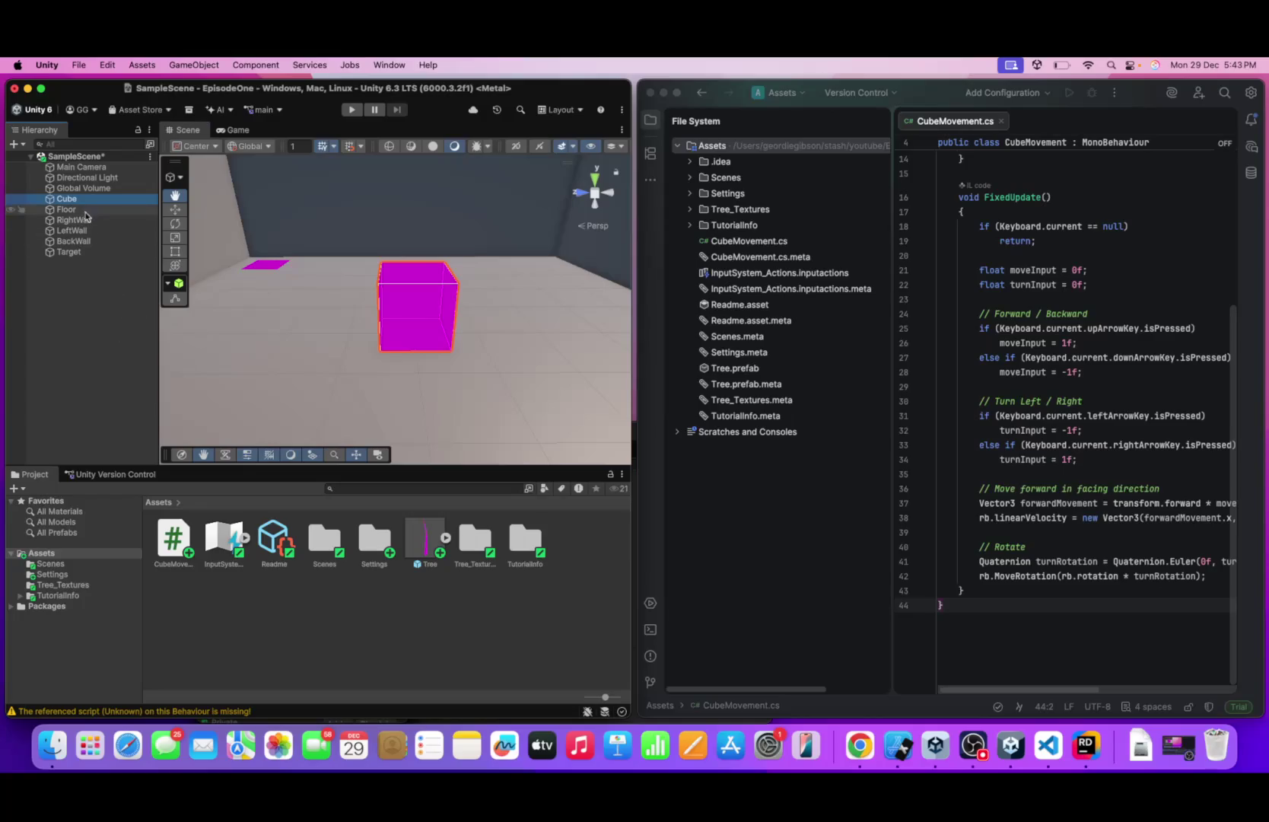
- Freeze the Cube's Rigidbody rotation on X in its properties window, then enter Play mode
right_click(83, 200)
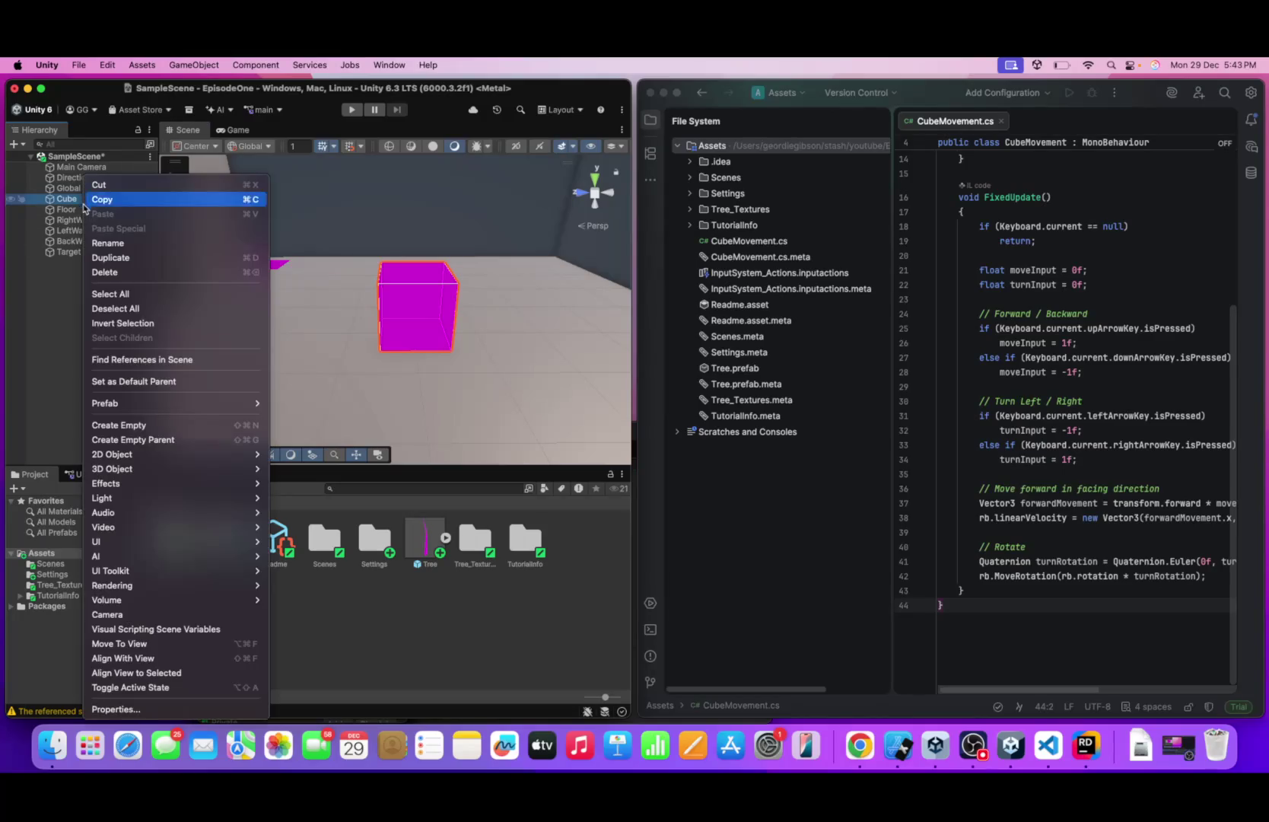
left_click(179, 708)
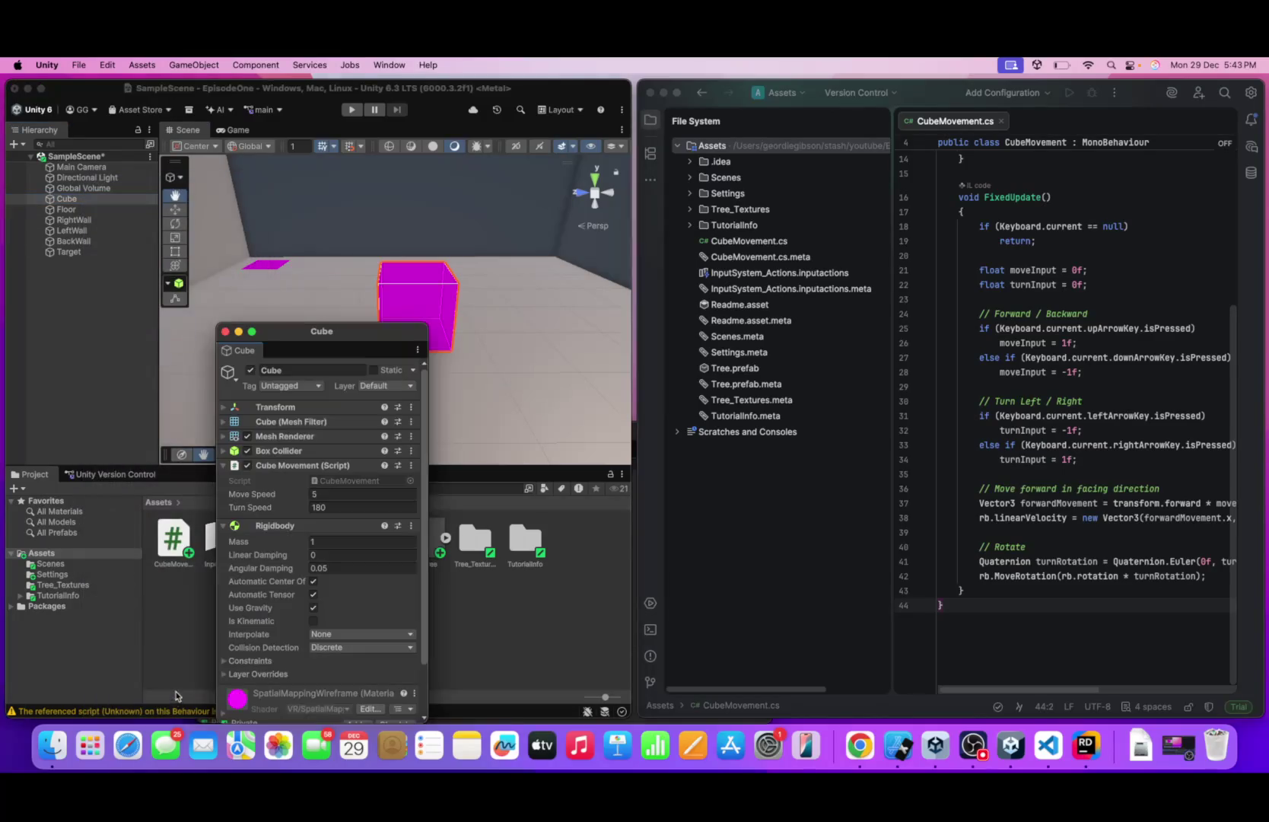
left_click(266, 661)
left_click(313, 685)
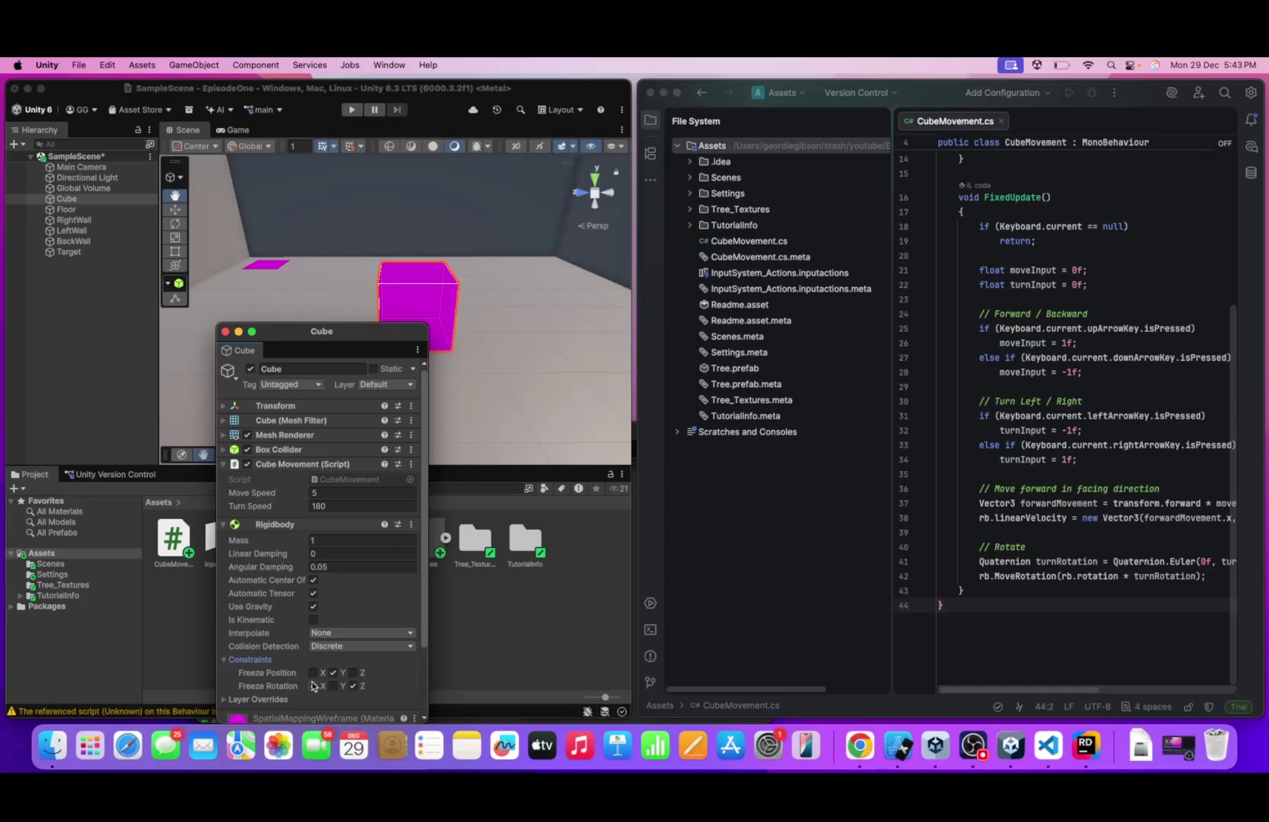
left_click(313, 686)
left_click(351, 109)
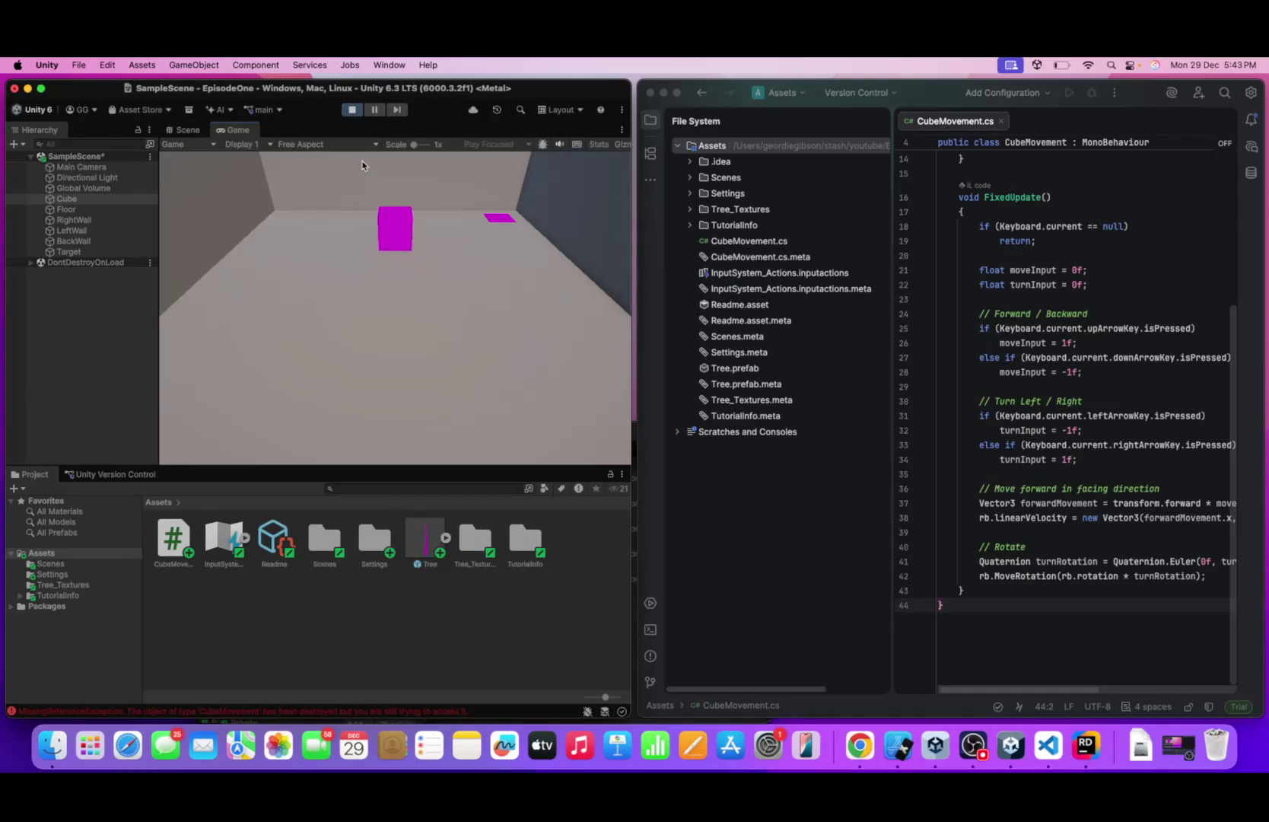
- Drive and turn the cube around the arena with the arrow keys, reaching the target near the back wall
key("Down")
key("Right")
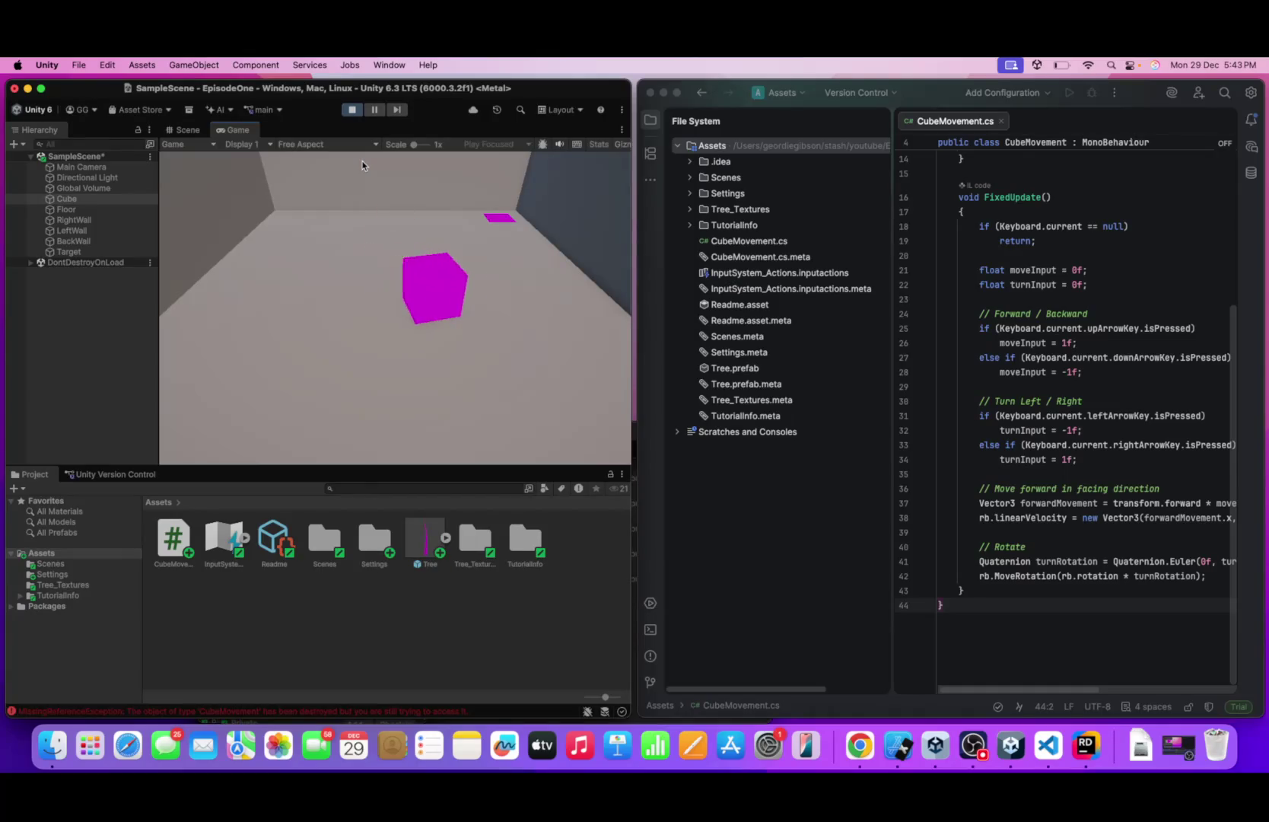
key("Up")
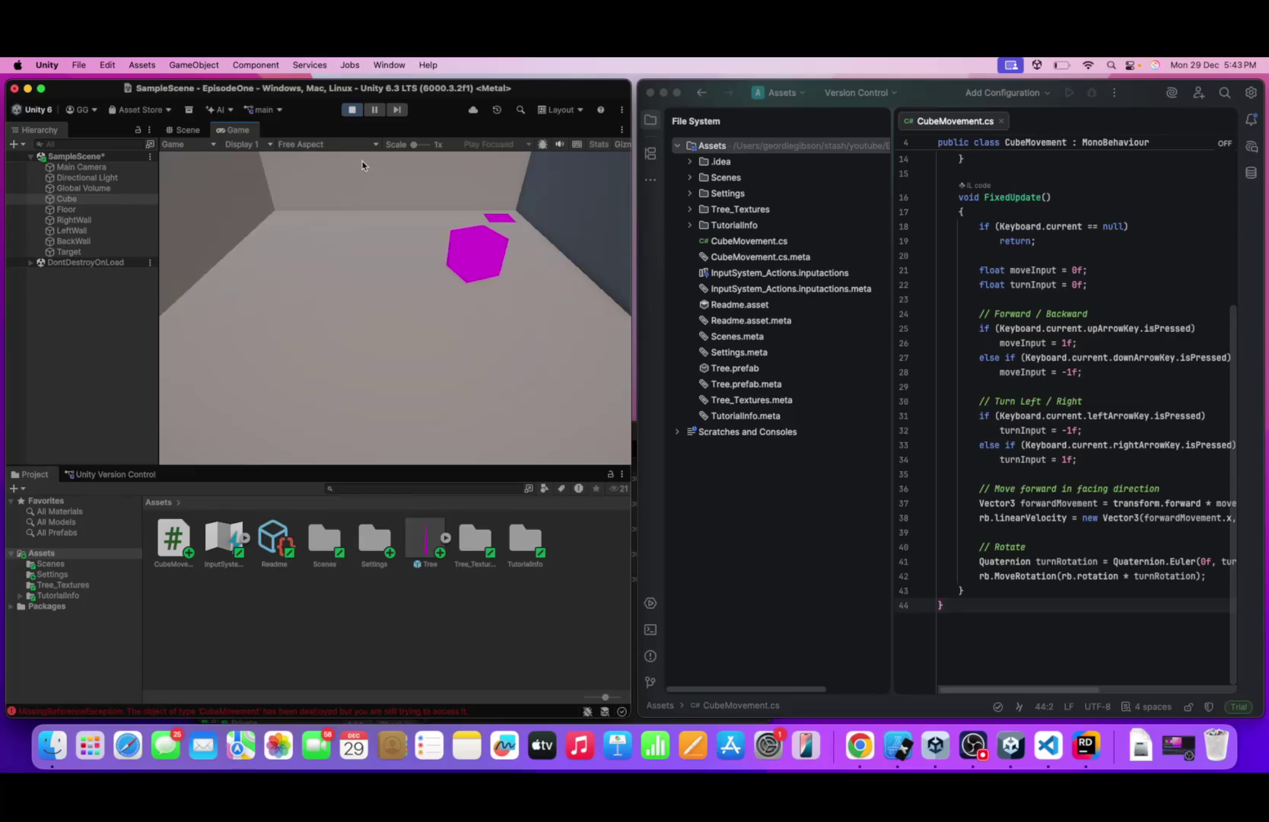
key("Down")
key("Up")
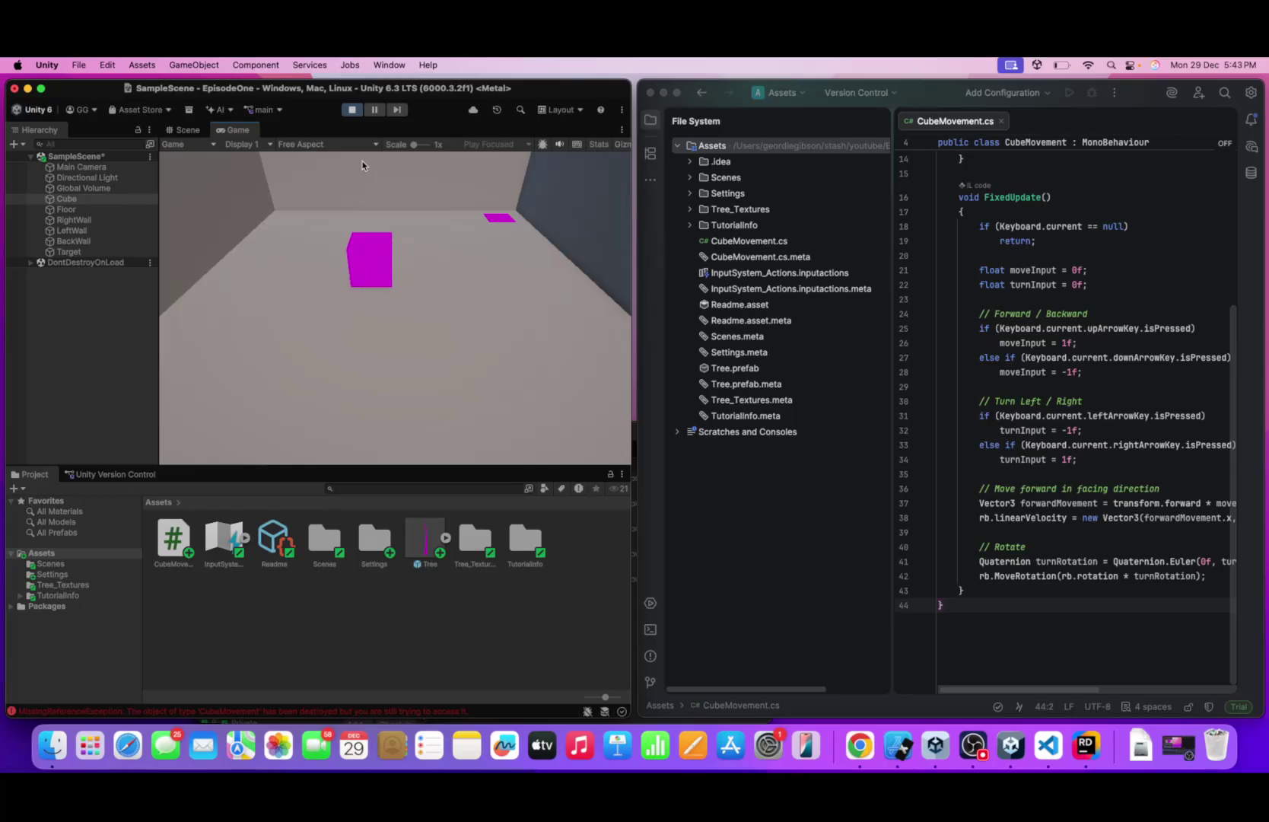
key("Right")
key("Down")
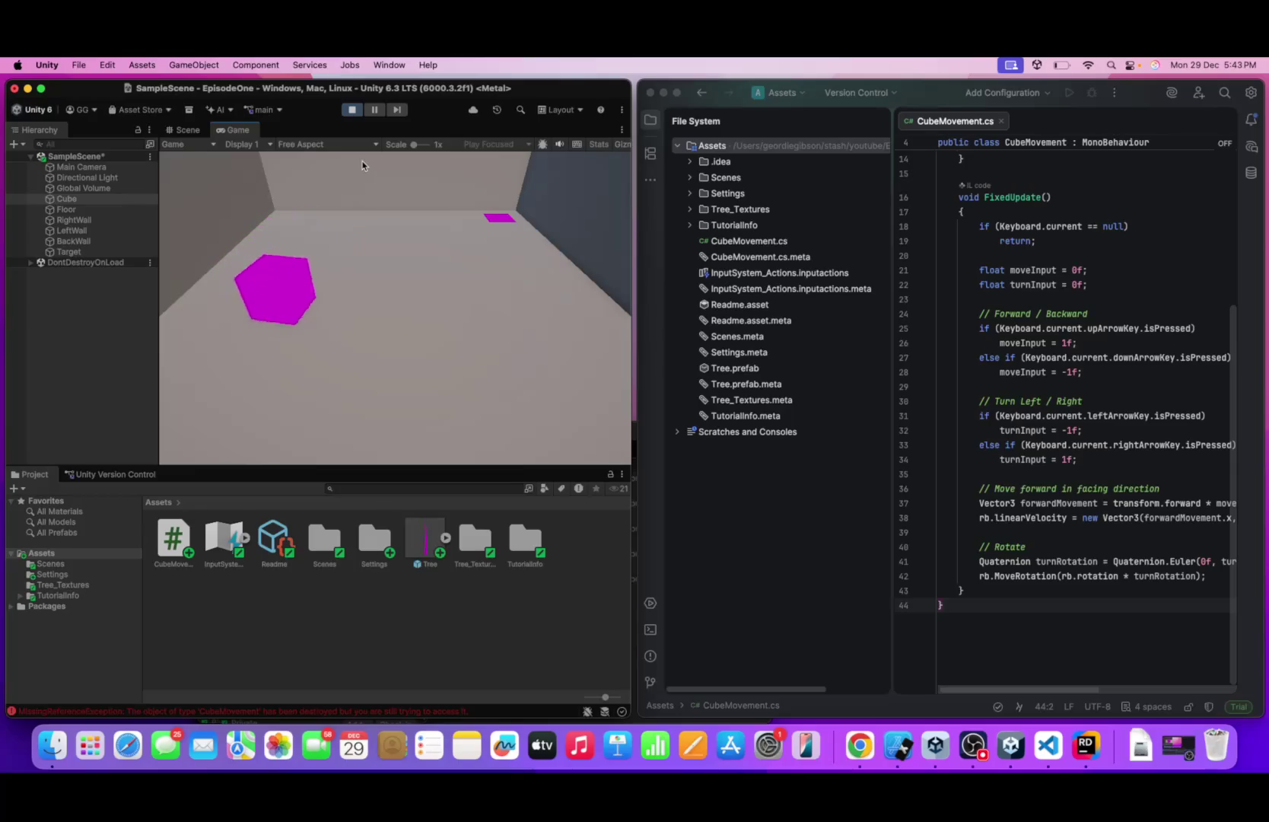
key("Up")
key("Right")
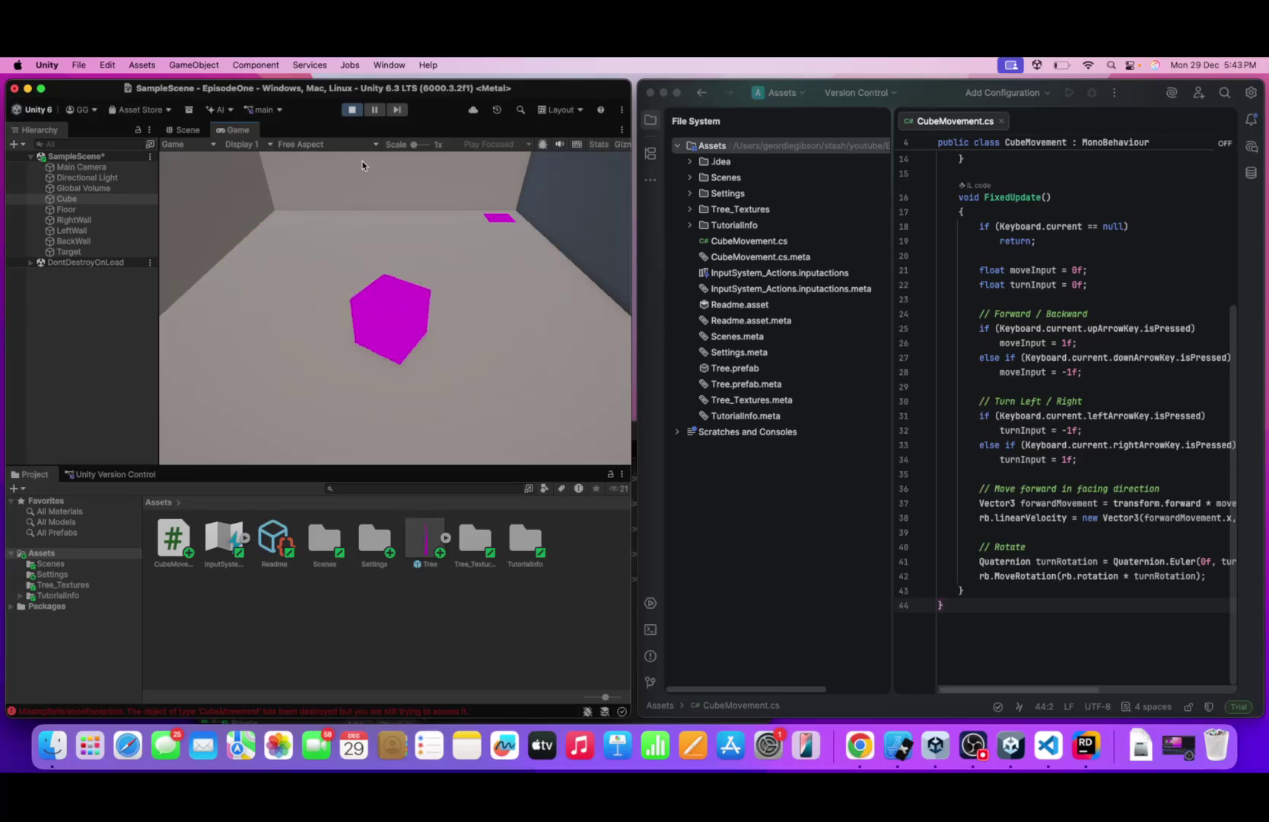
key("Up")
key("Right")
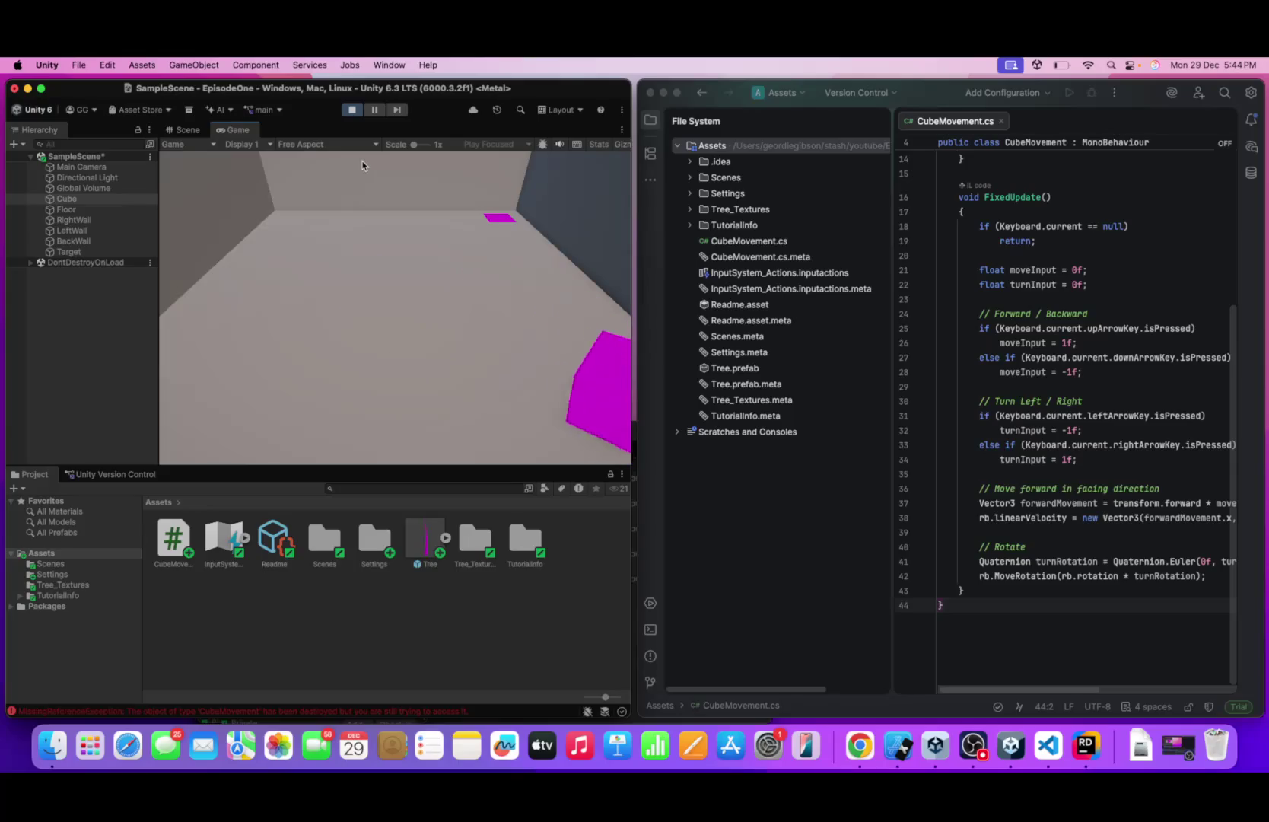
key("Right")
key("Up")
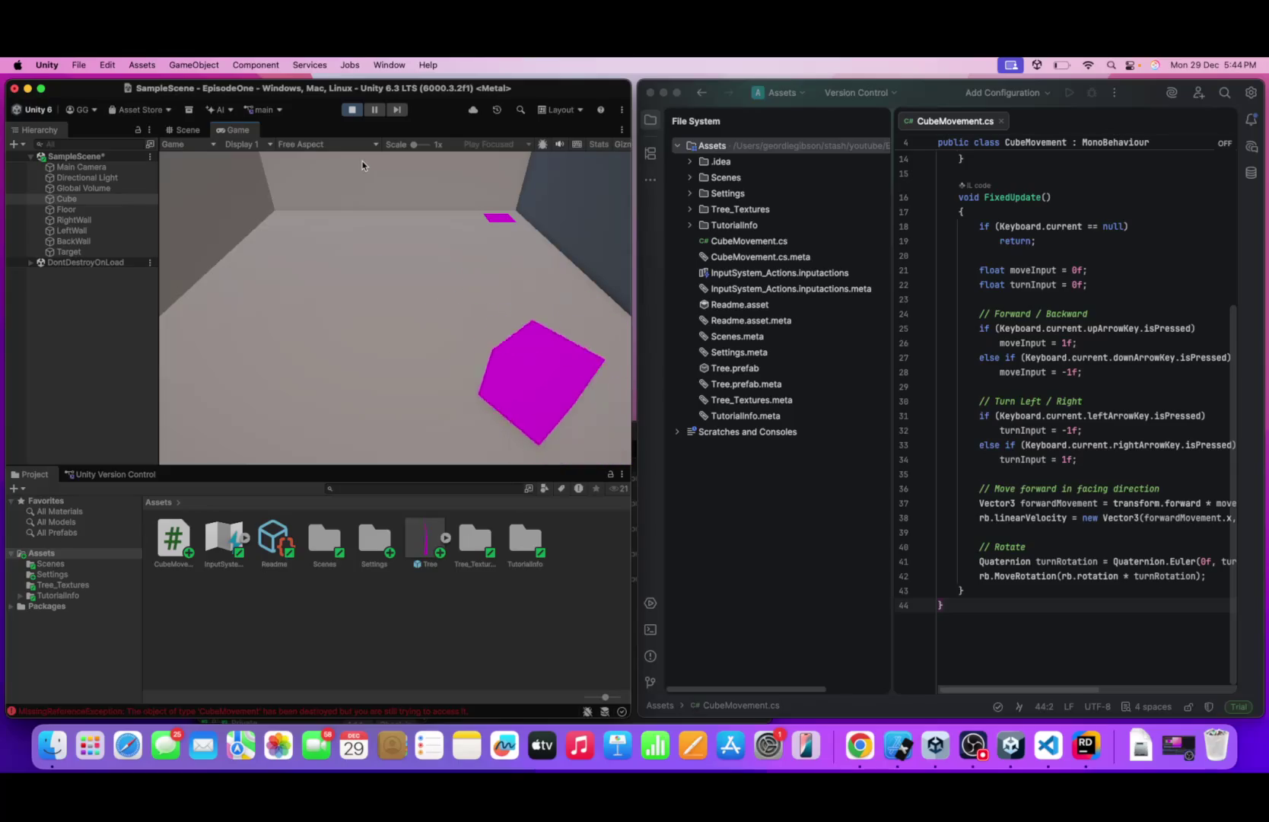
key("Right")
key("Up")
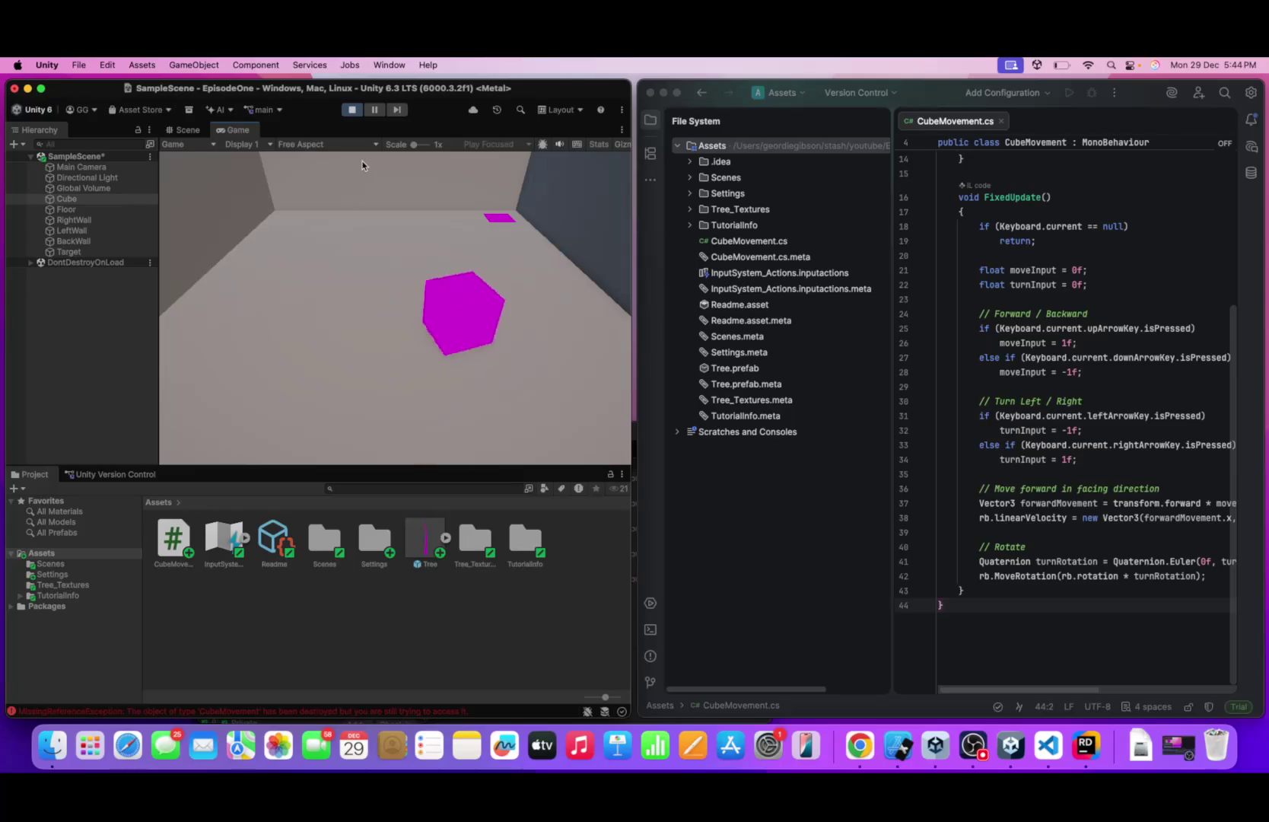
key("Up")
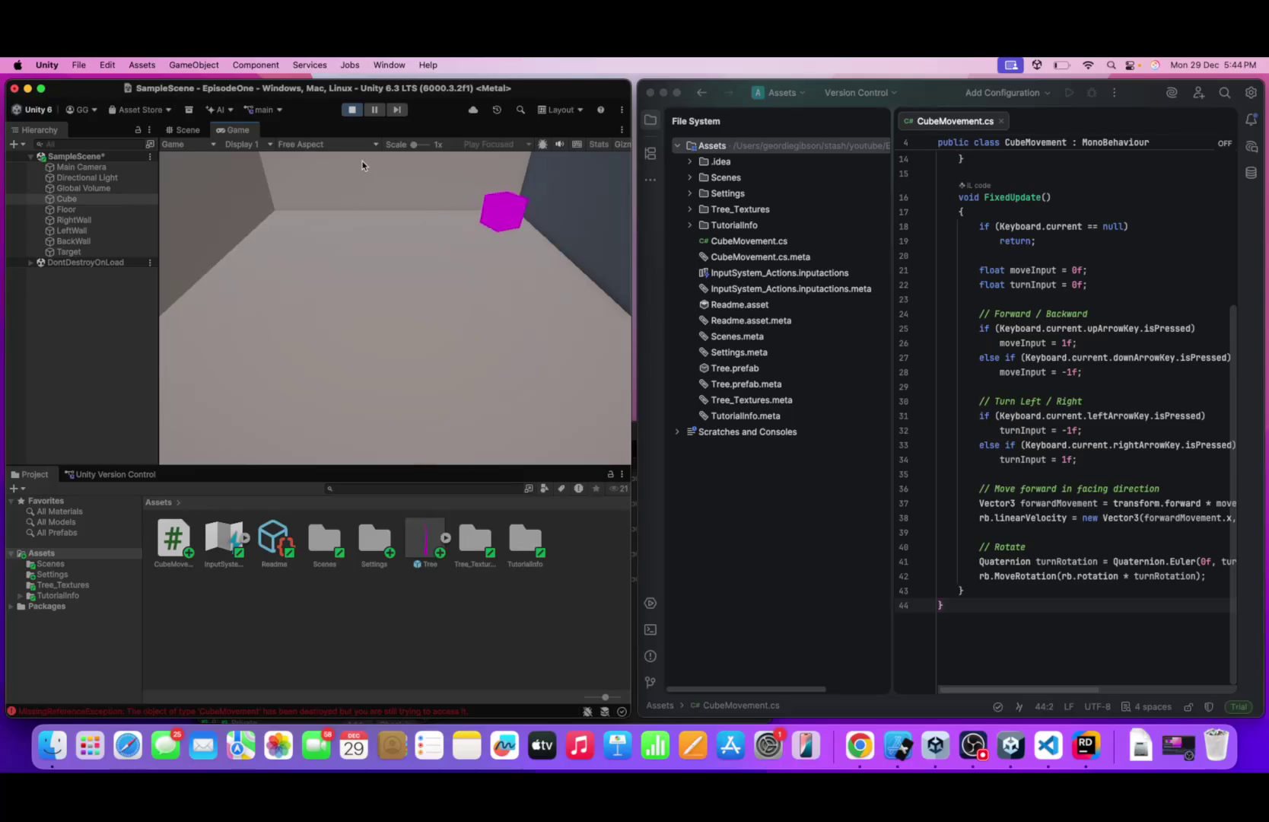
key("Left")
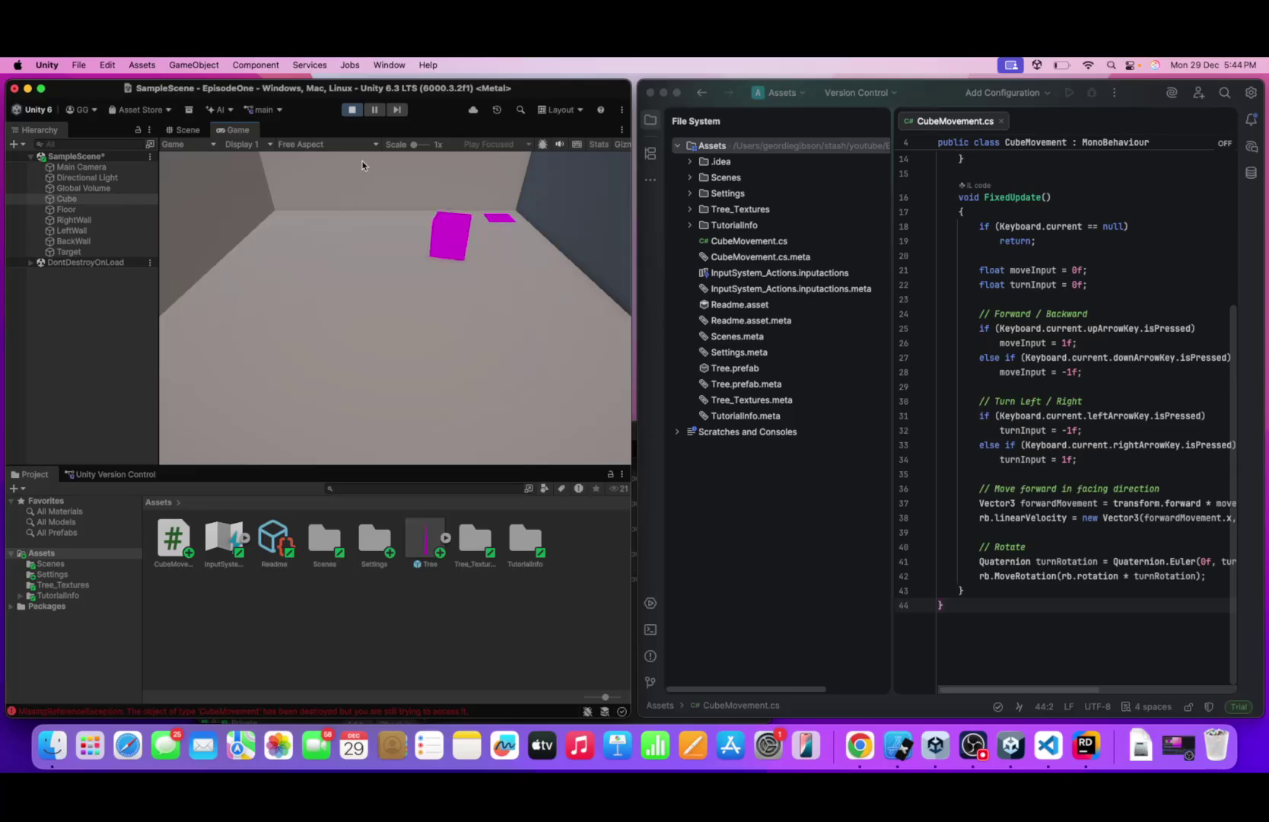
key("Down")
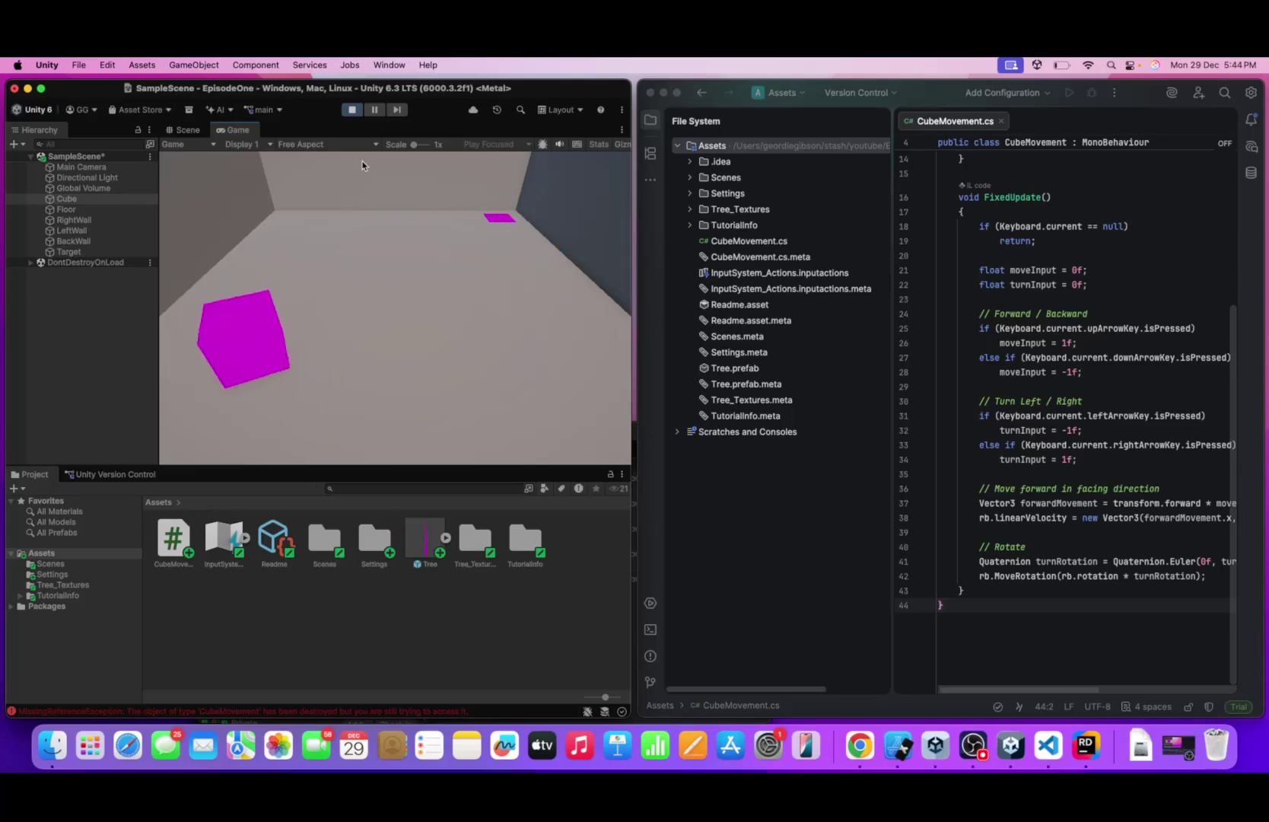
key("Right")
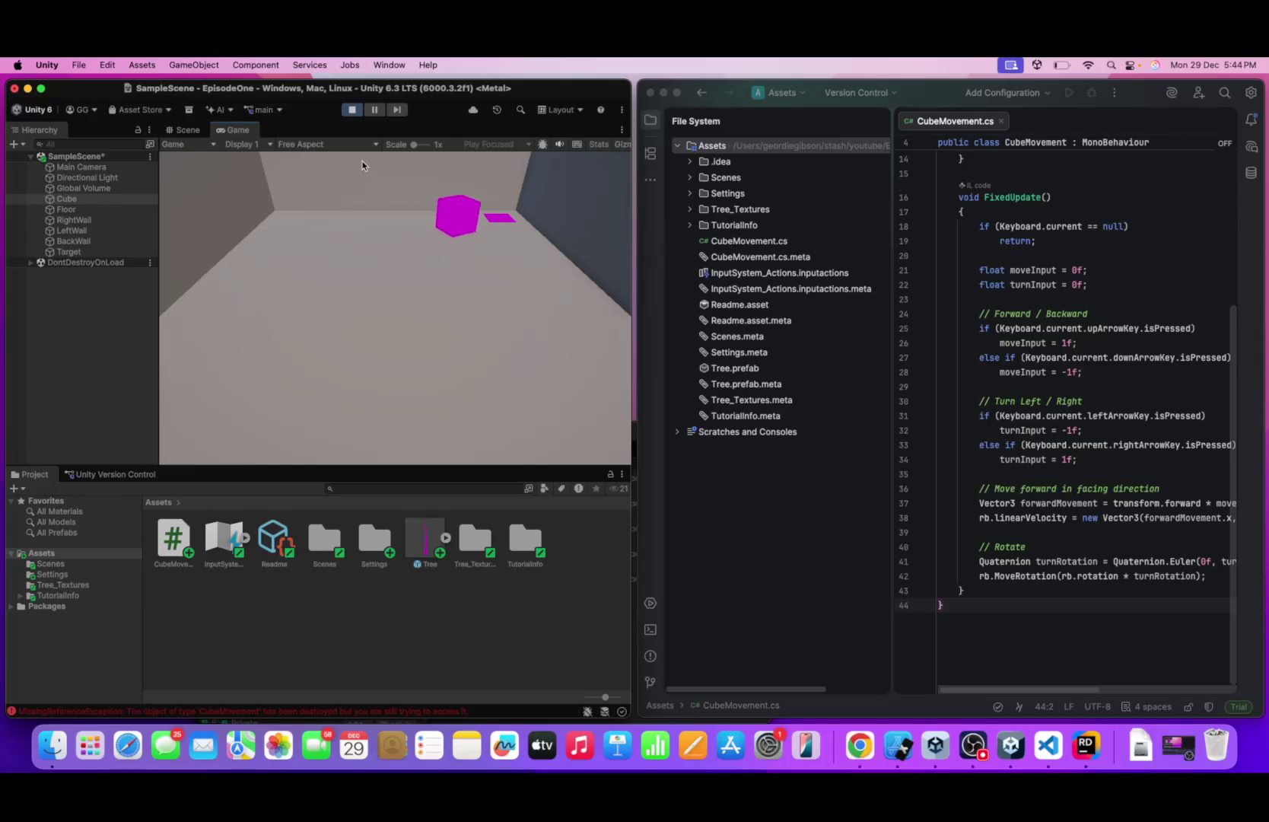
key("Up")
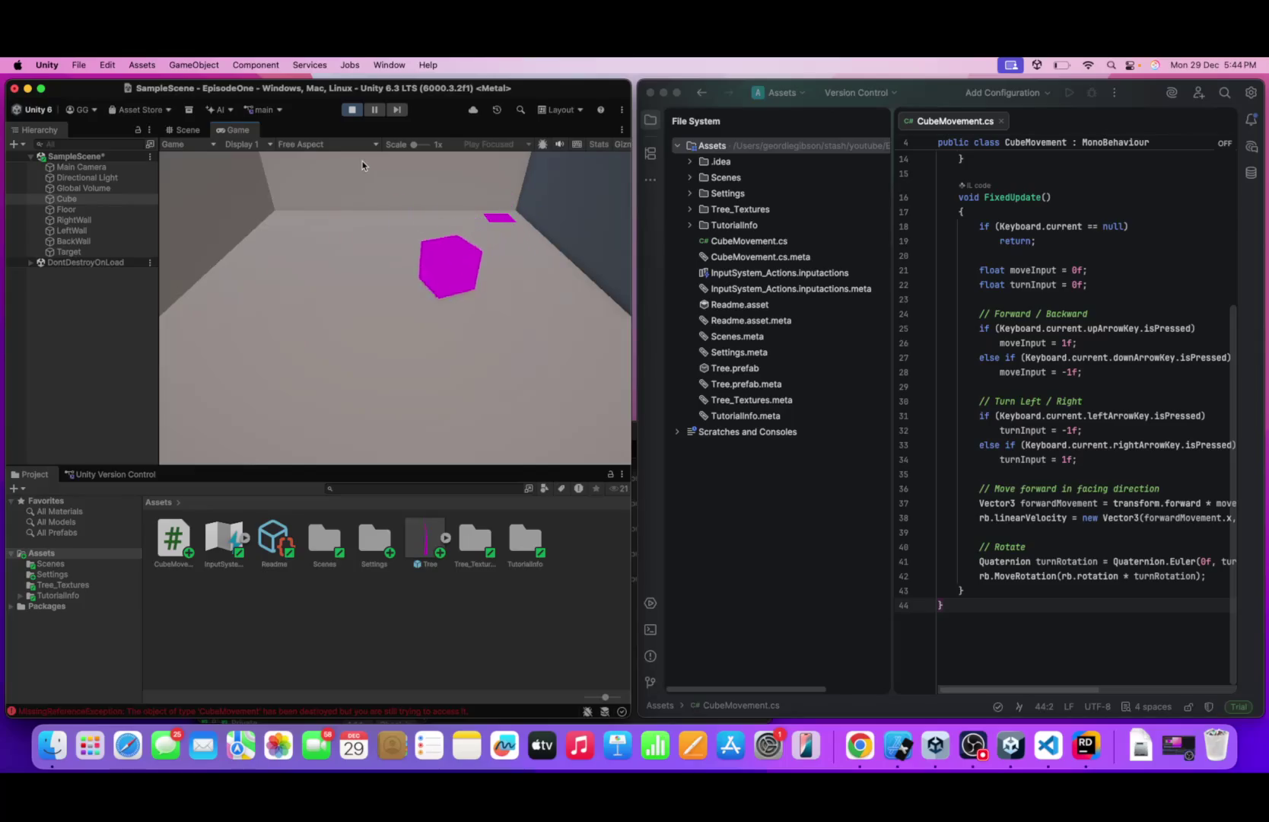
key("Down")
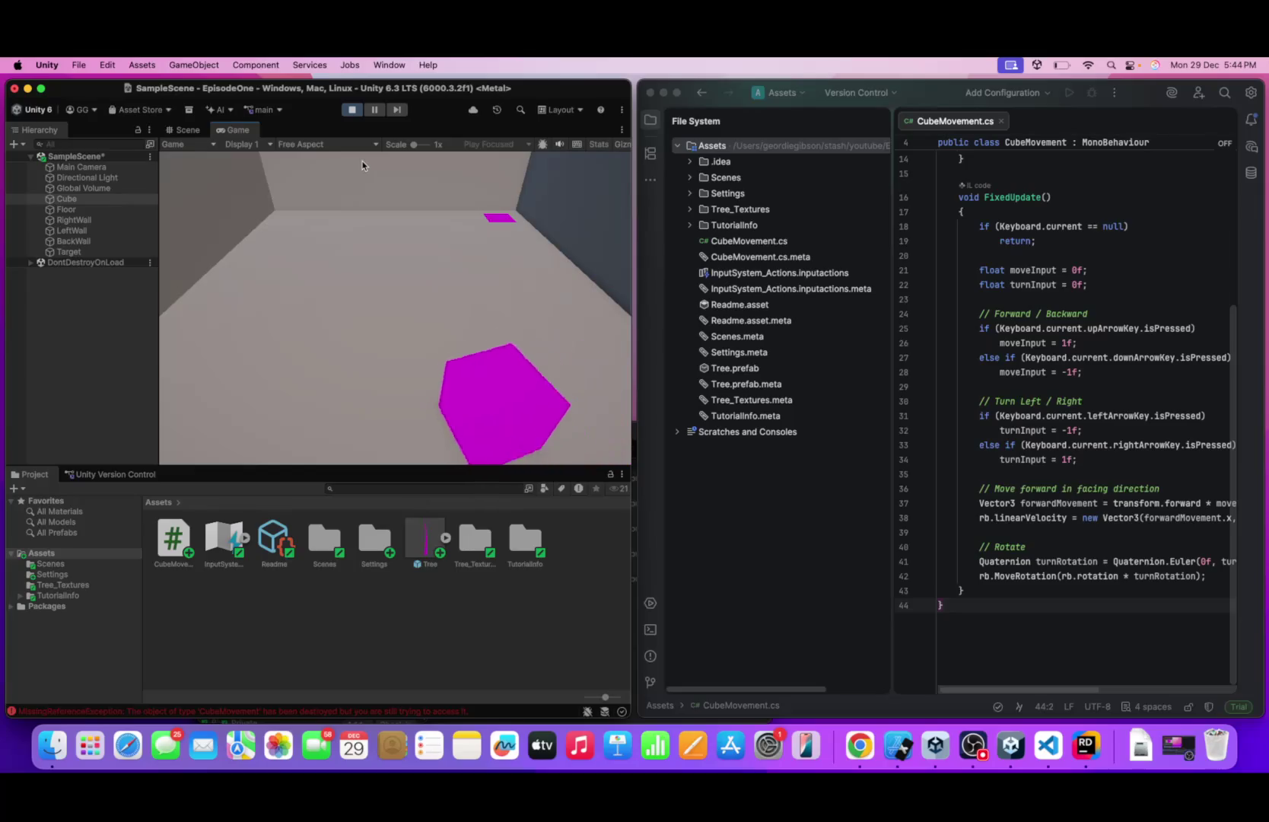
key("Up")
key("Right")
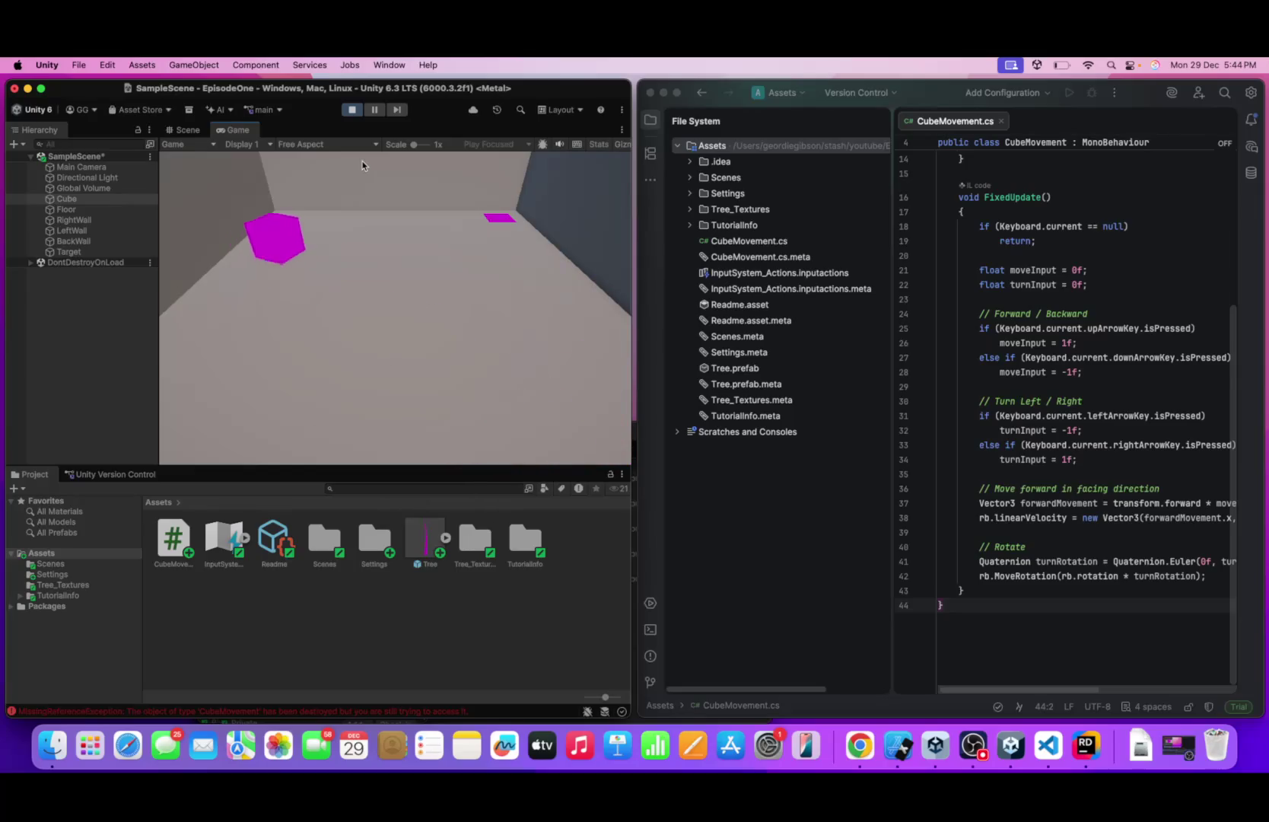
- Keep driving the cube back and forth until it rests by the far right wall
key("Up")
key("Down")
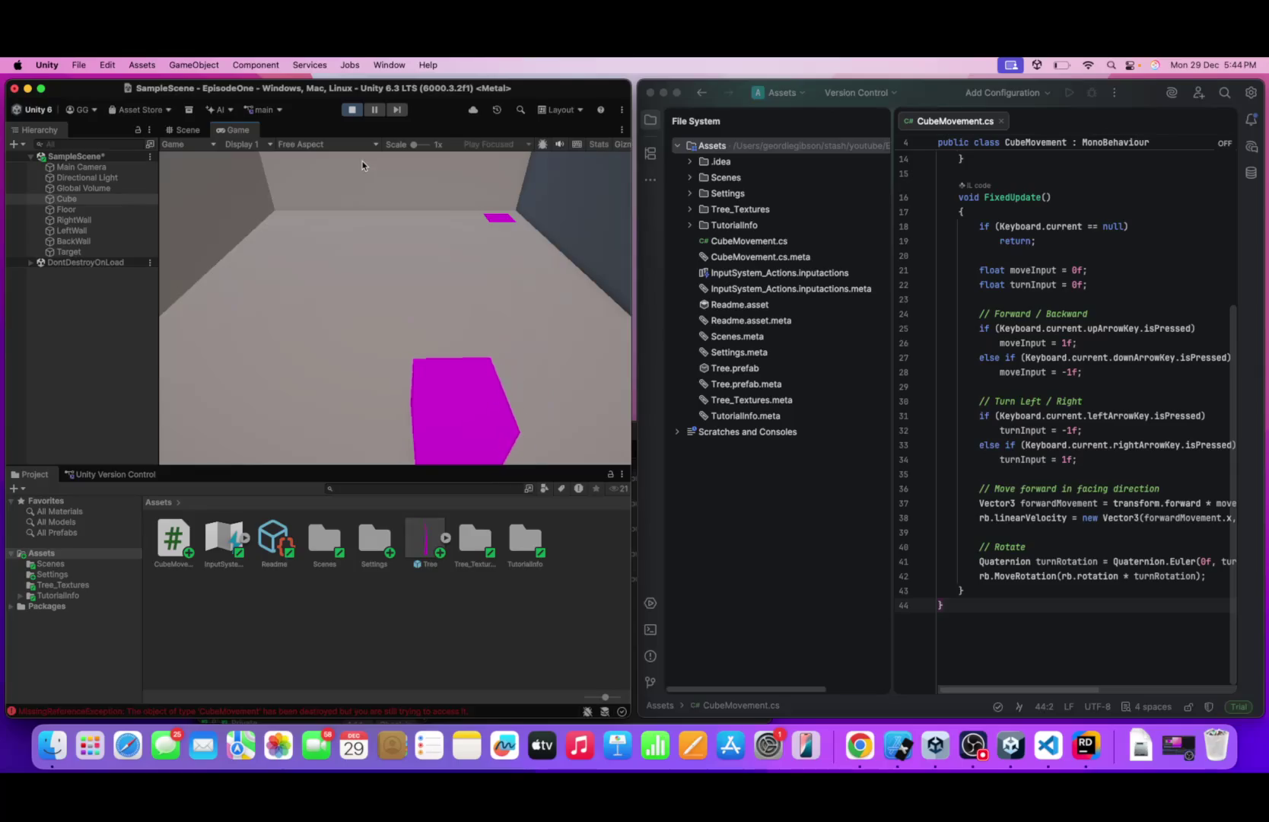
key("Up")
key("Right")
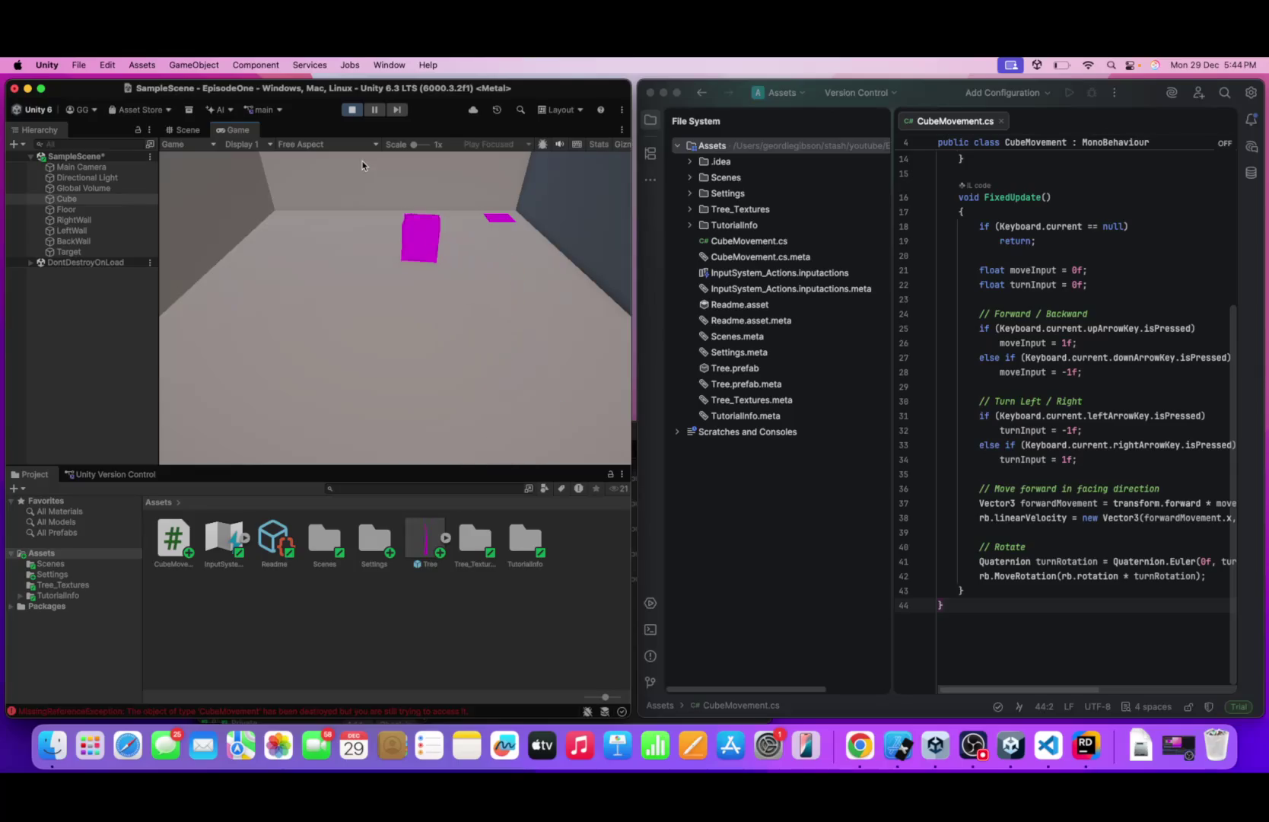
key("Down")
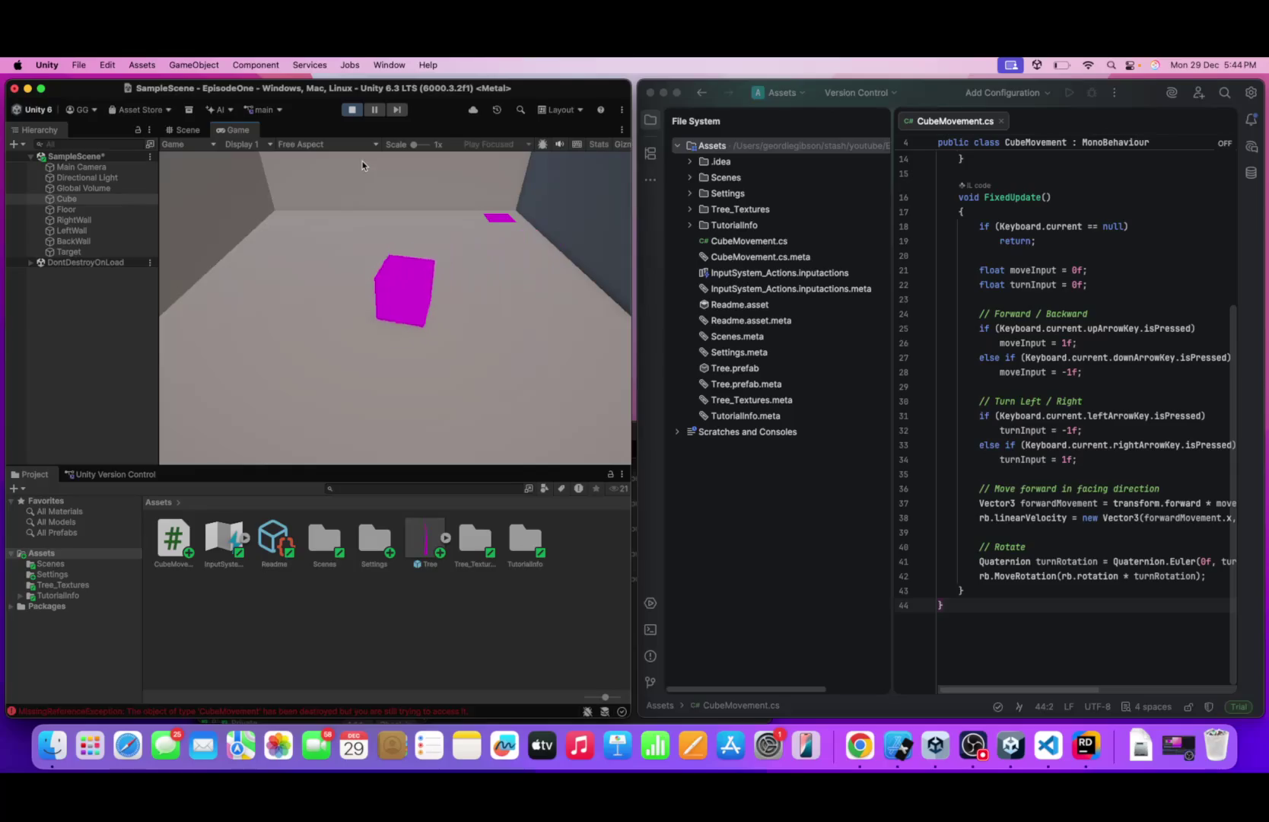
key("Up")
key("Down")
key("Up")
key("Down")
key("Up")
key("Down")
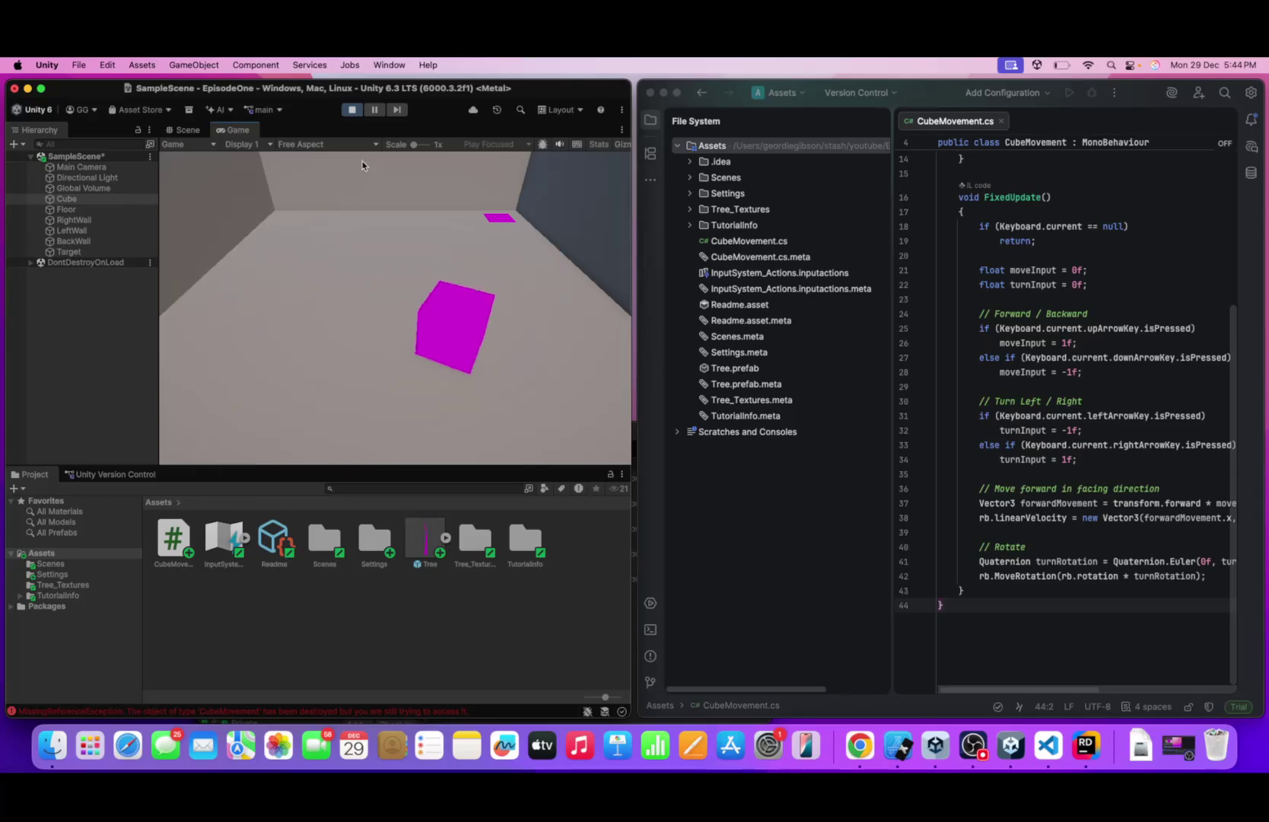
key("Up")
key("Up")
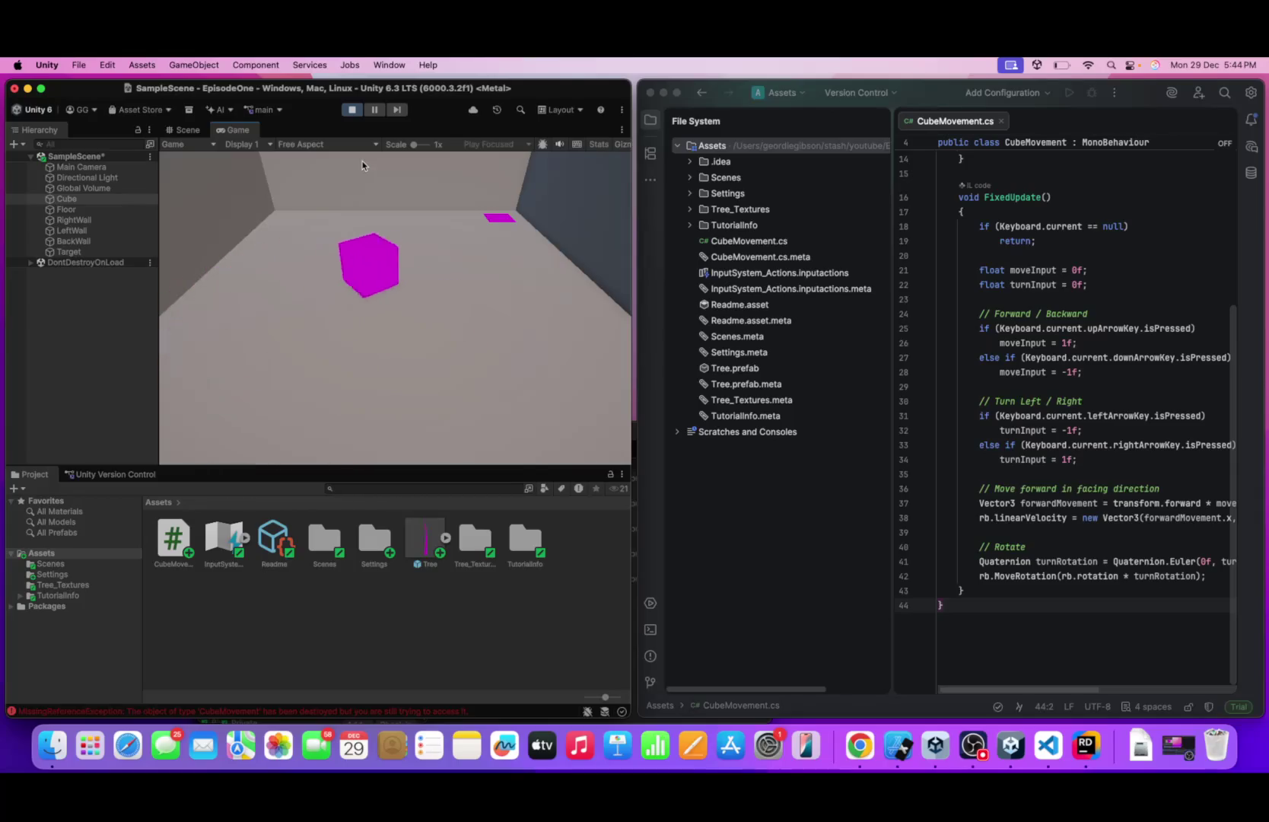
key("Down")
key("Up")
key("Up")
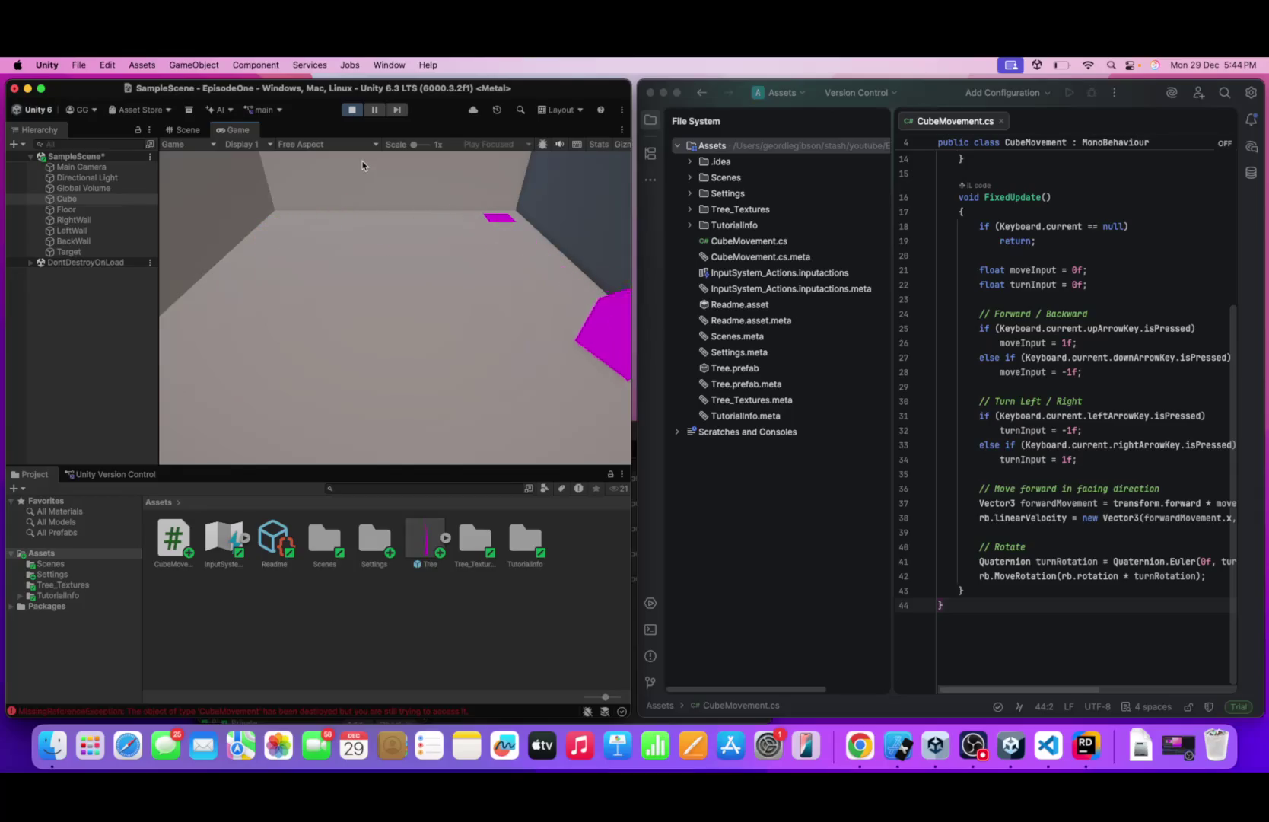
key("Up")
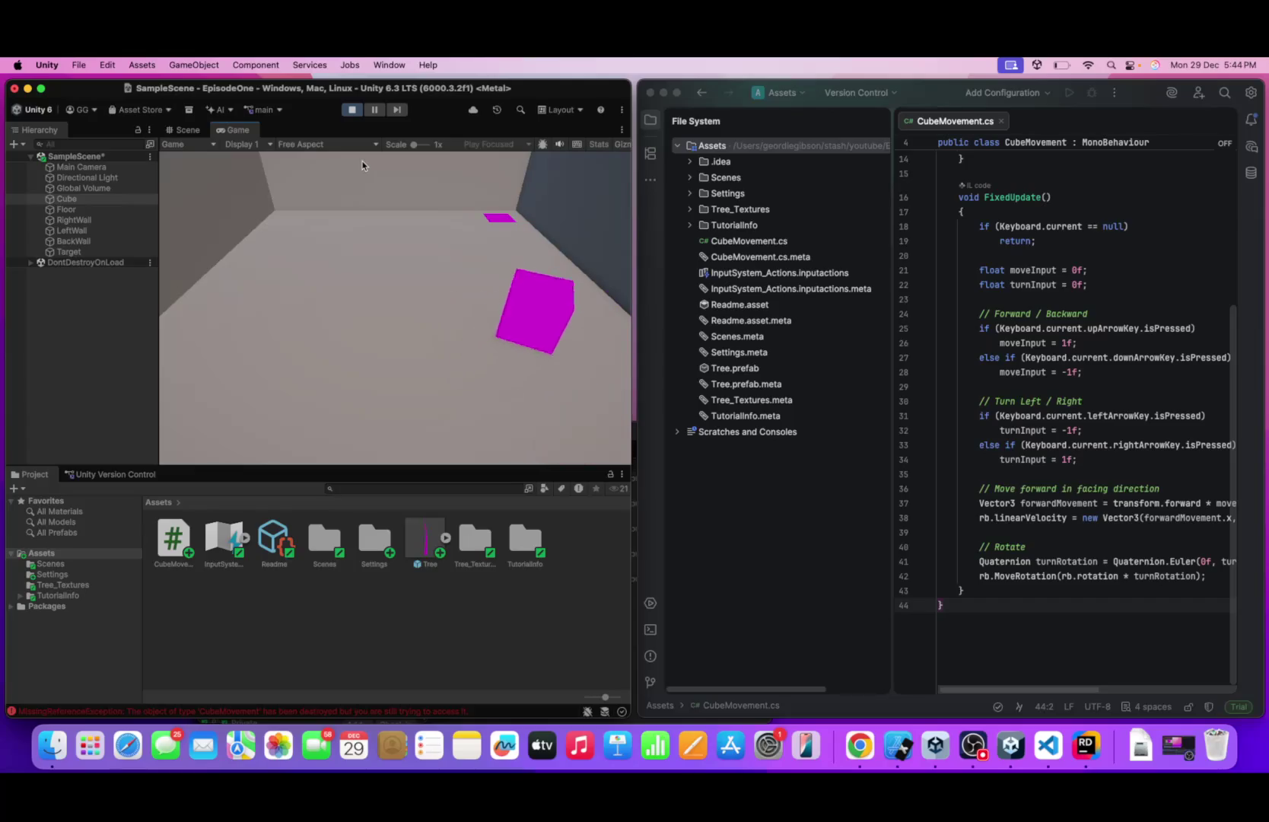
key("Up")
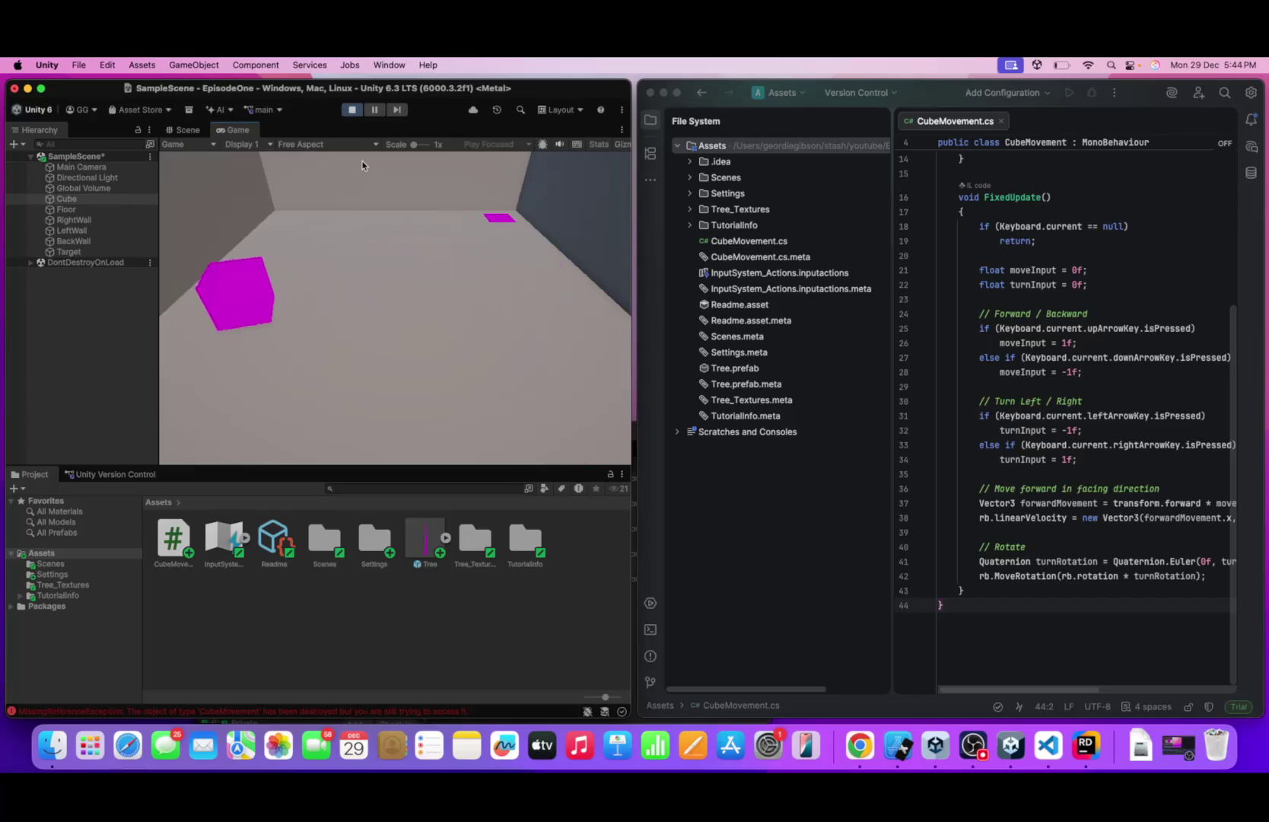
key("Up")
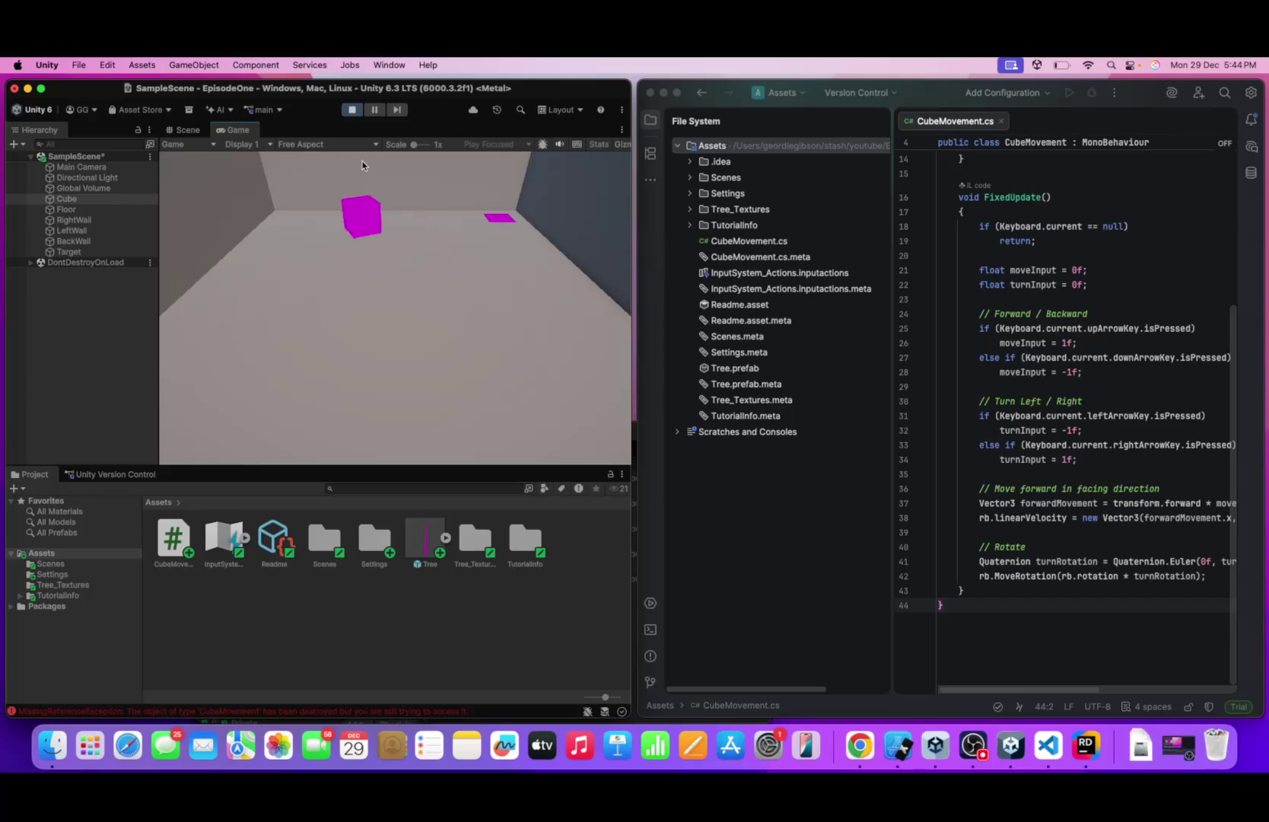
key("Up")
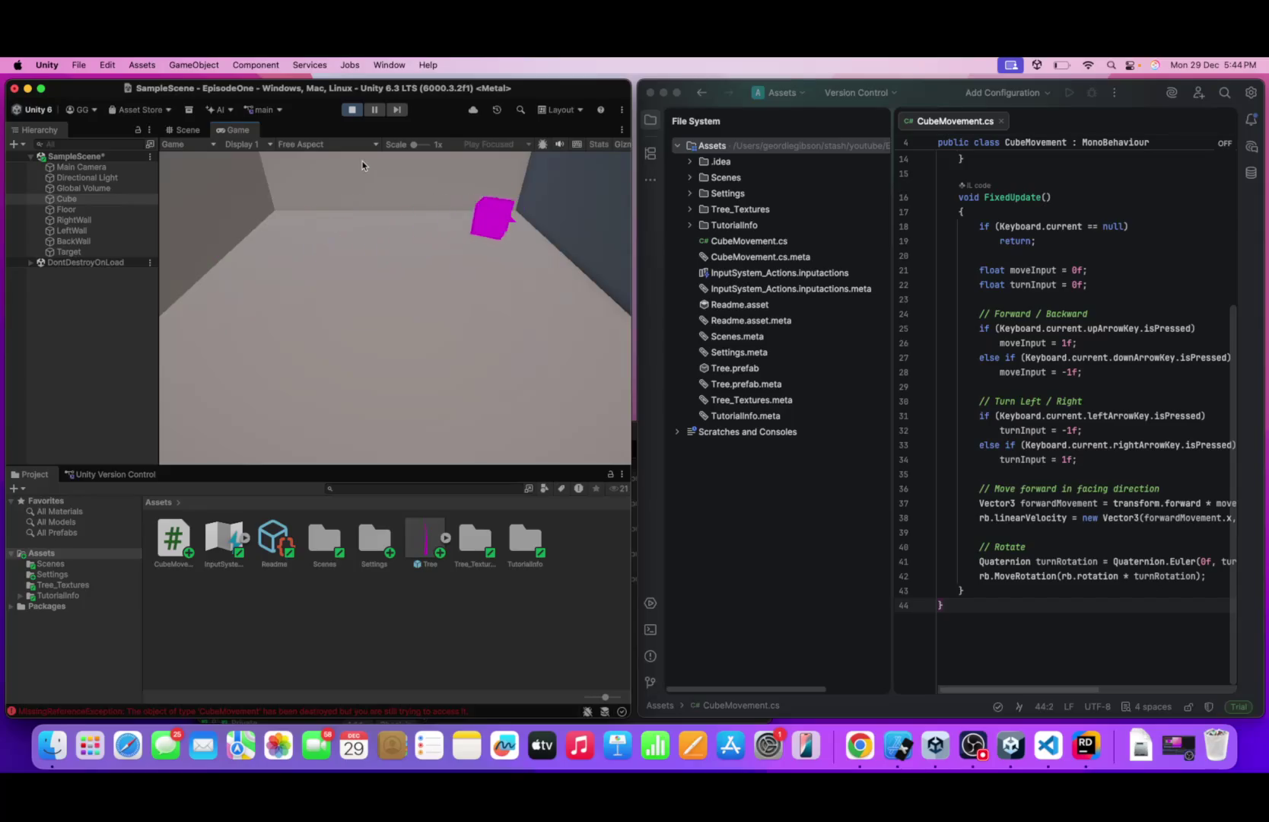
key("Up")
key("Up")
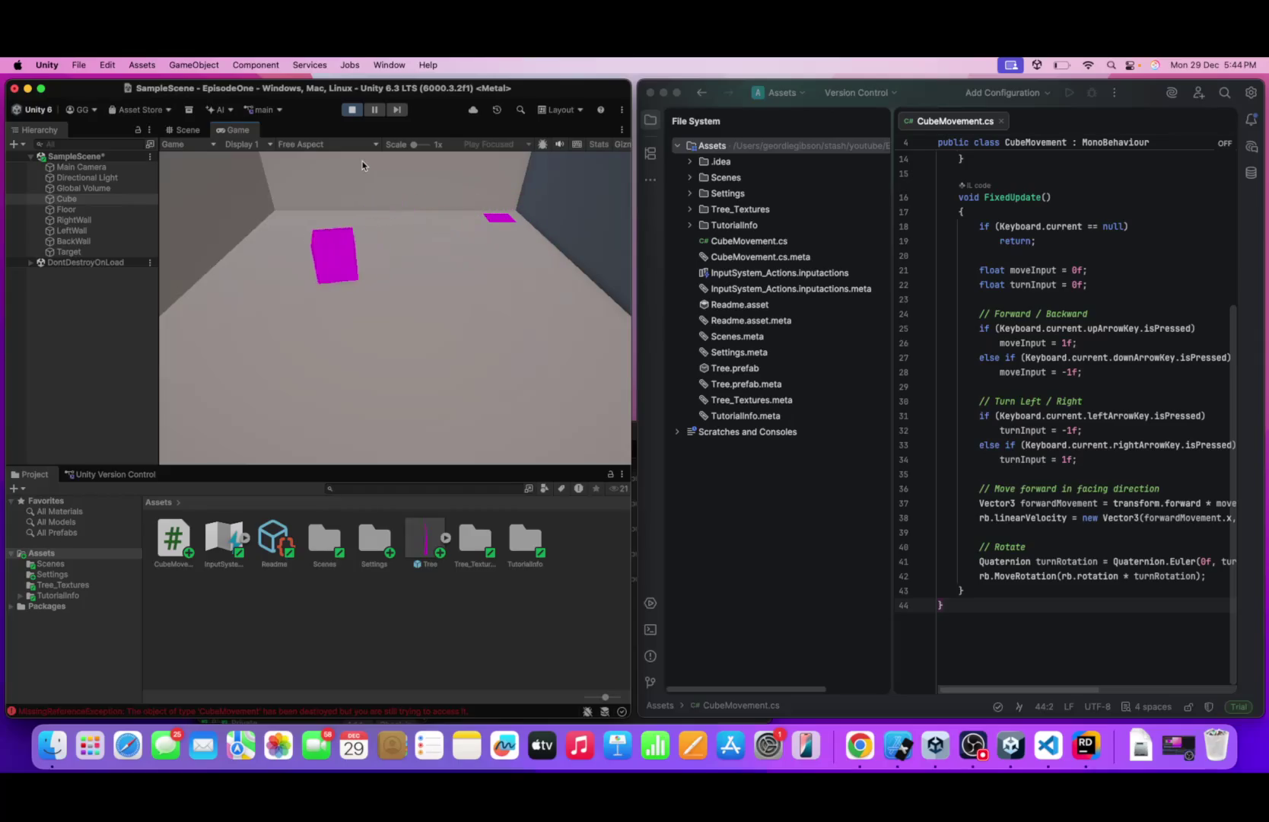
key("Up")
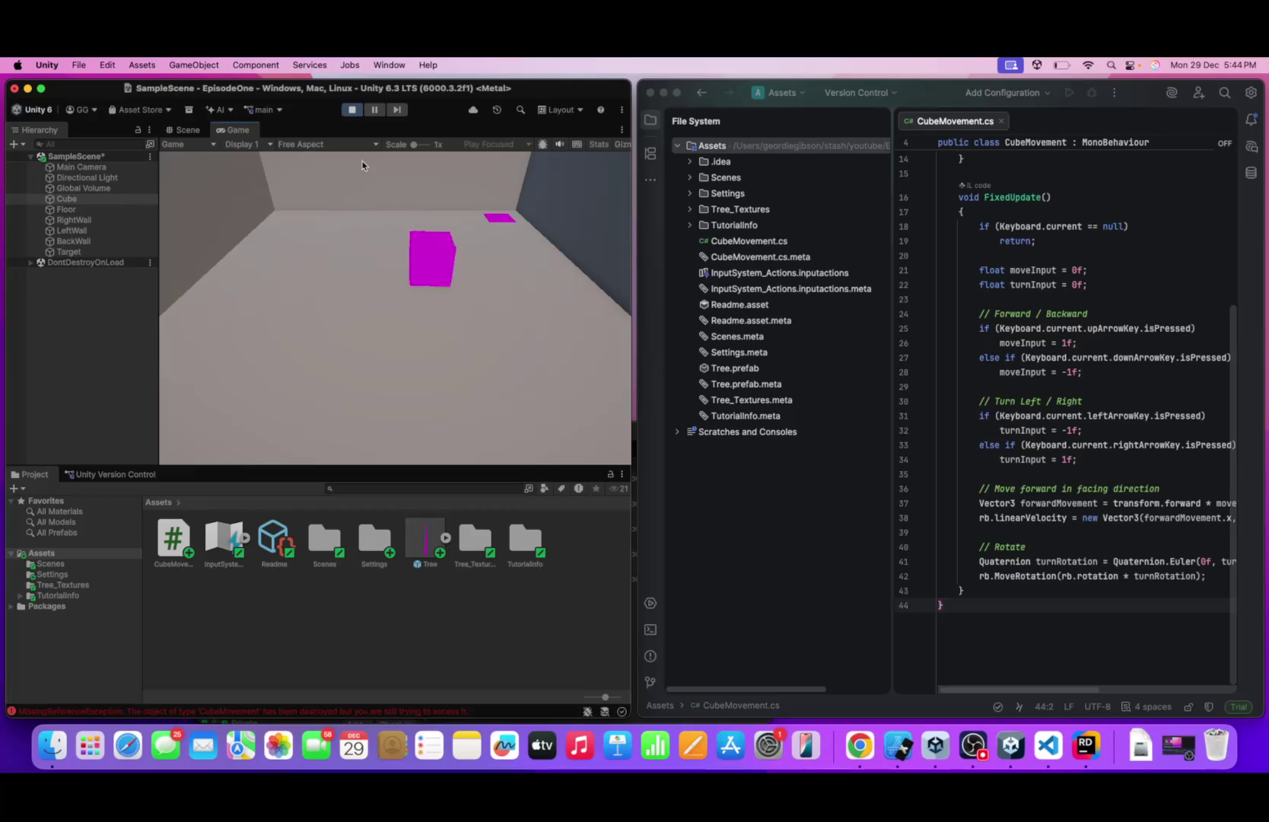
key("Up")
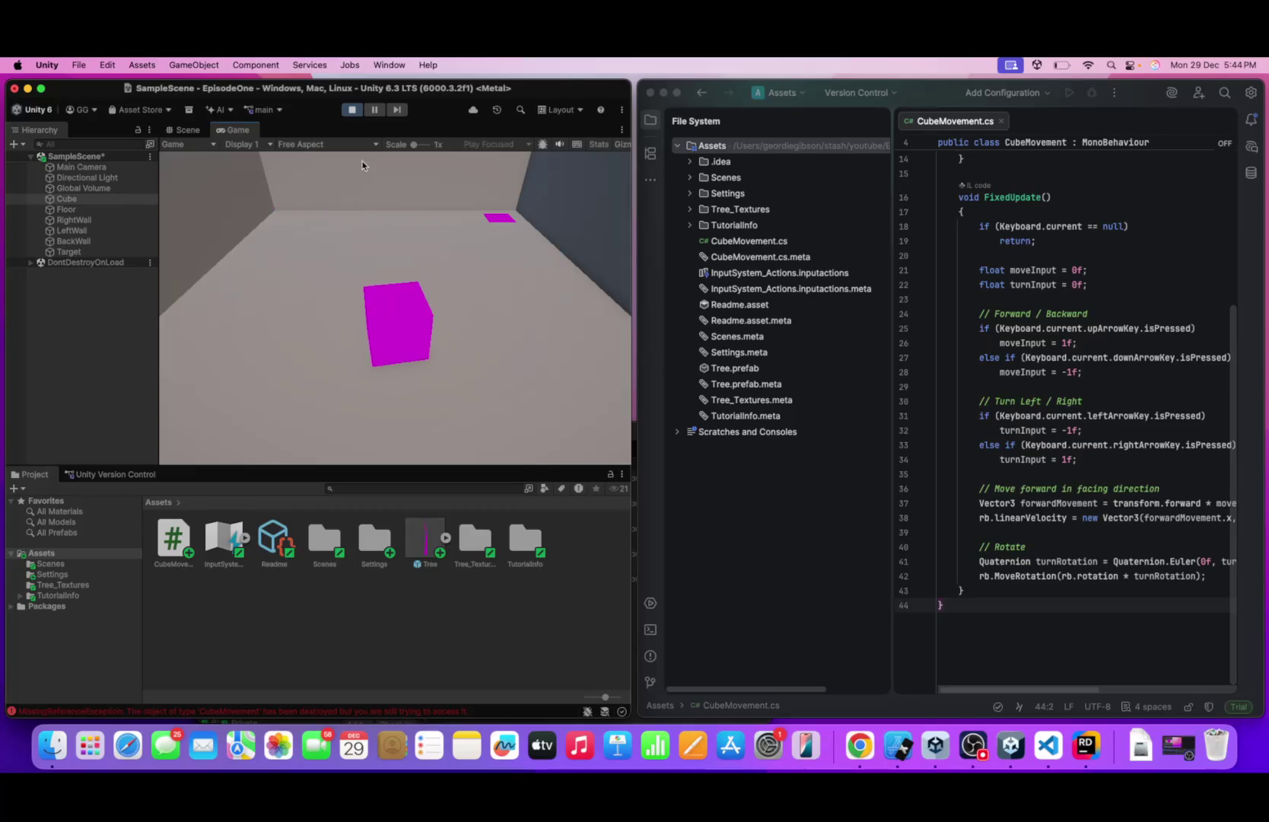
key("Left")
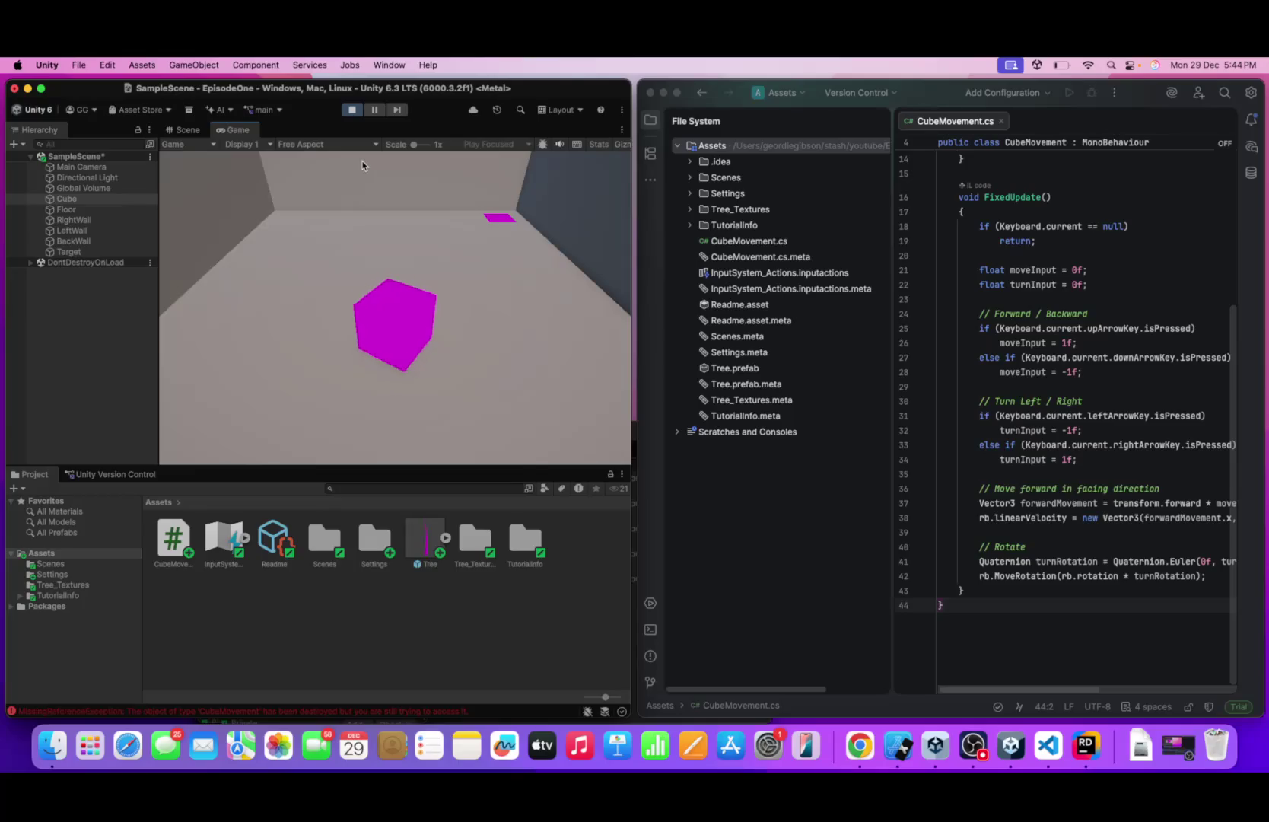
key("Up")
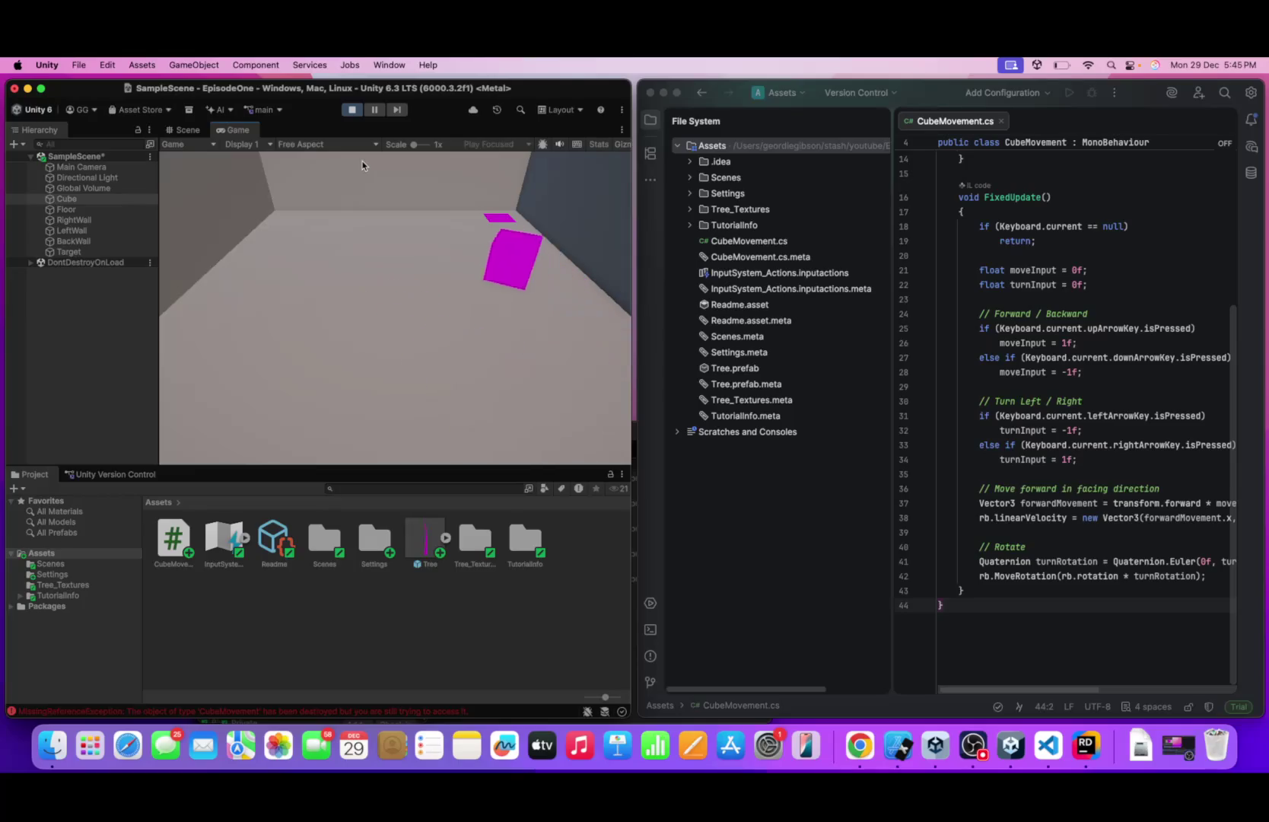
key("Up")
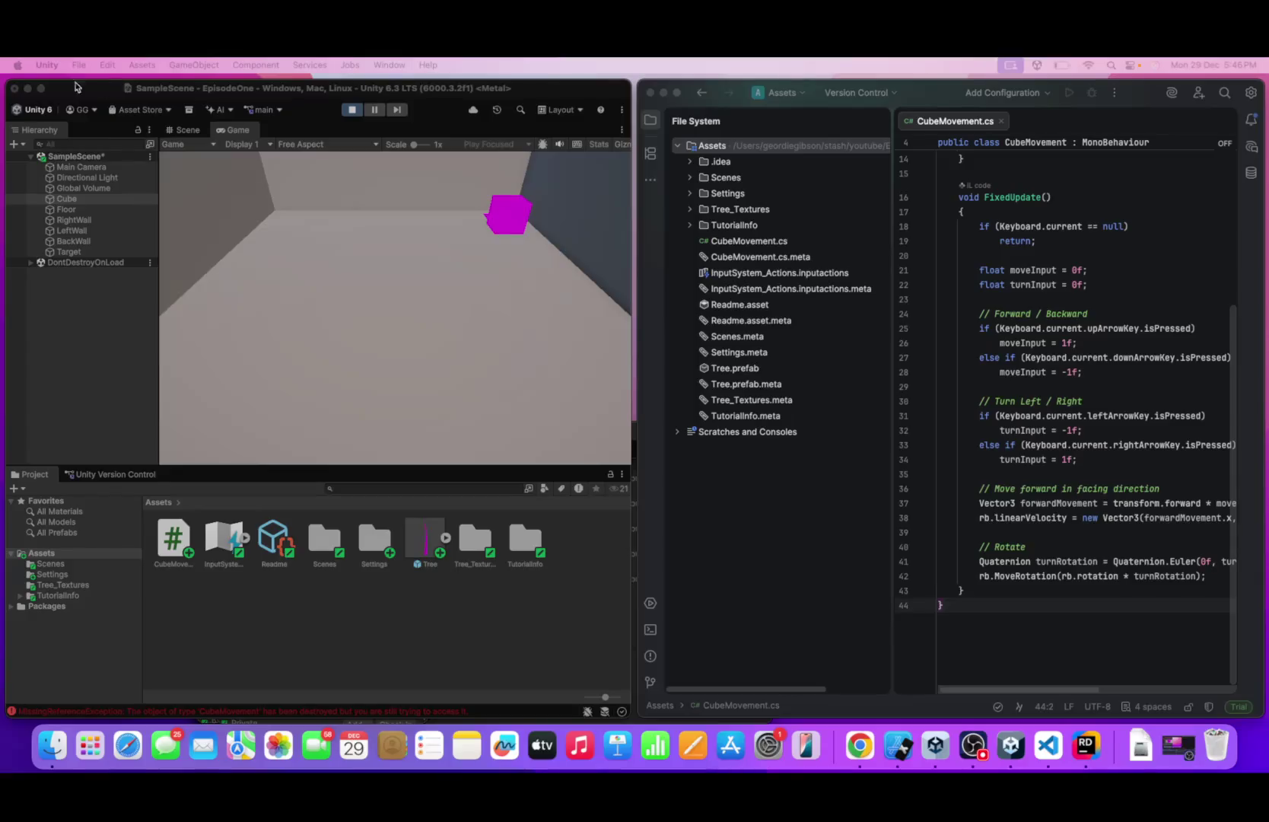
scroll(1033, 503, "up", 5)
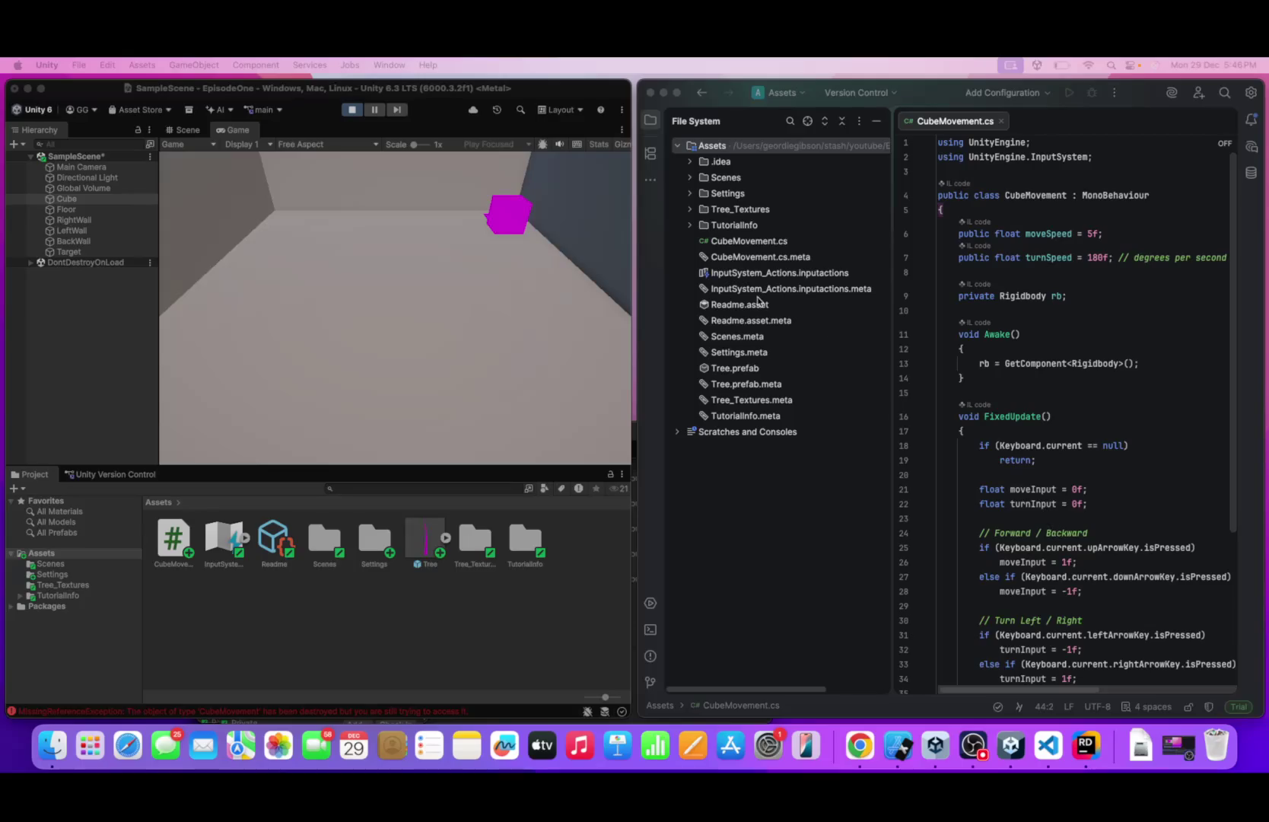
- Refocus the Game view and steer the cube left, right, forward and back across the floor
left_click(450, 383)
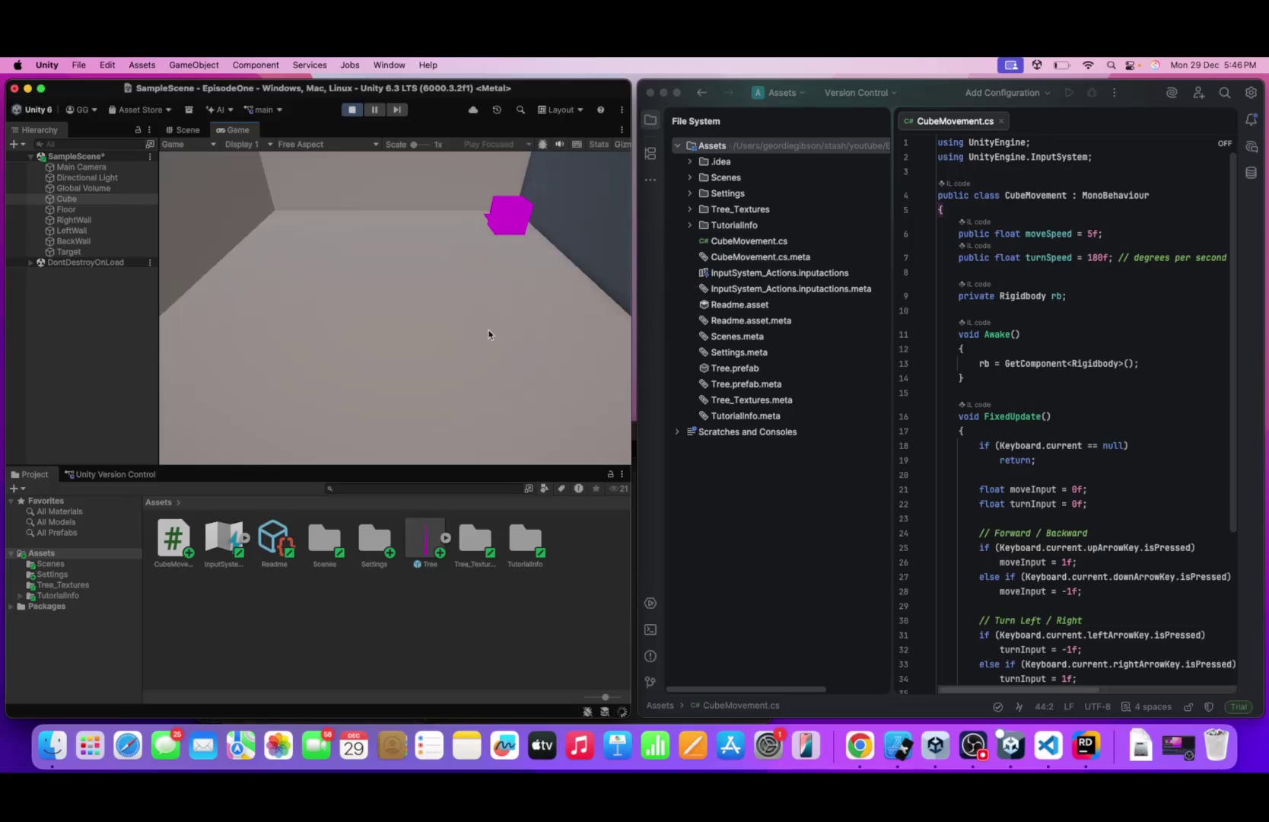
key("Down")
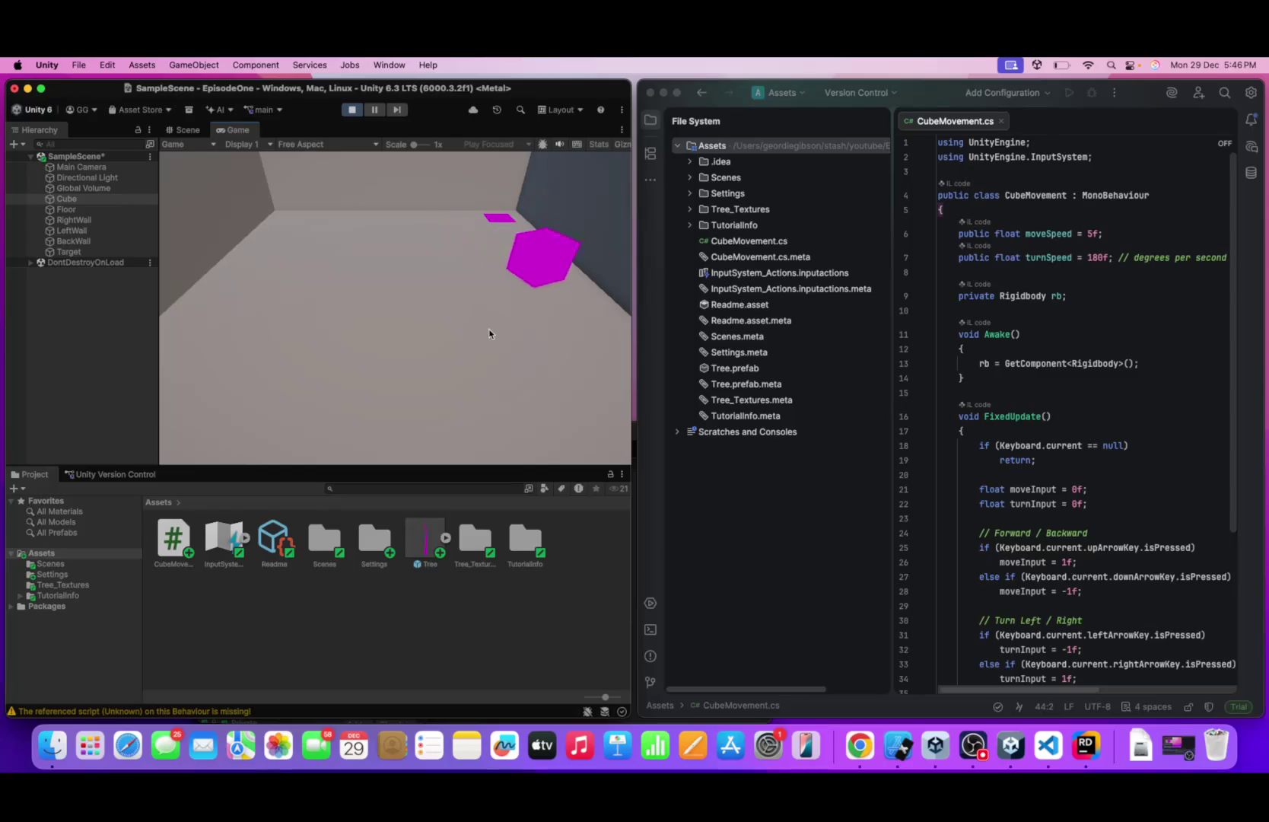
key("Left")
key("Right")
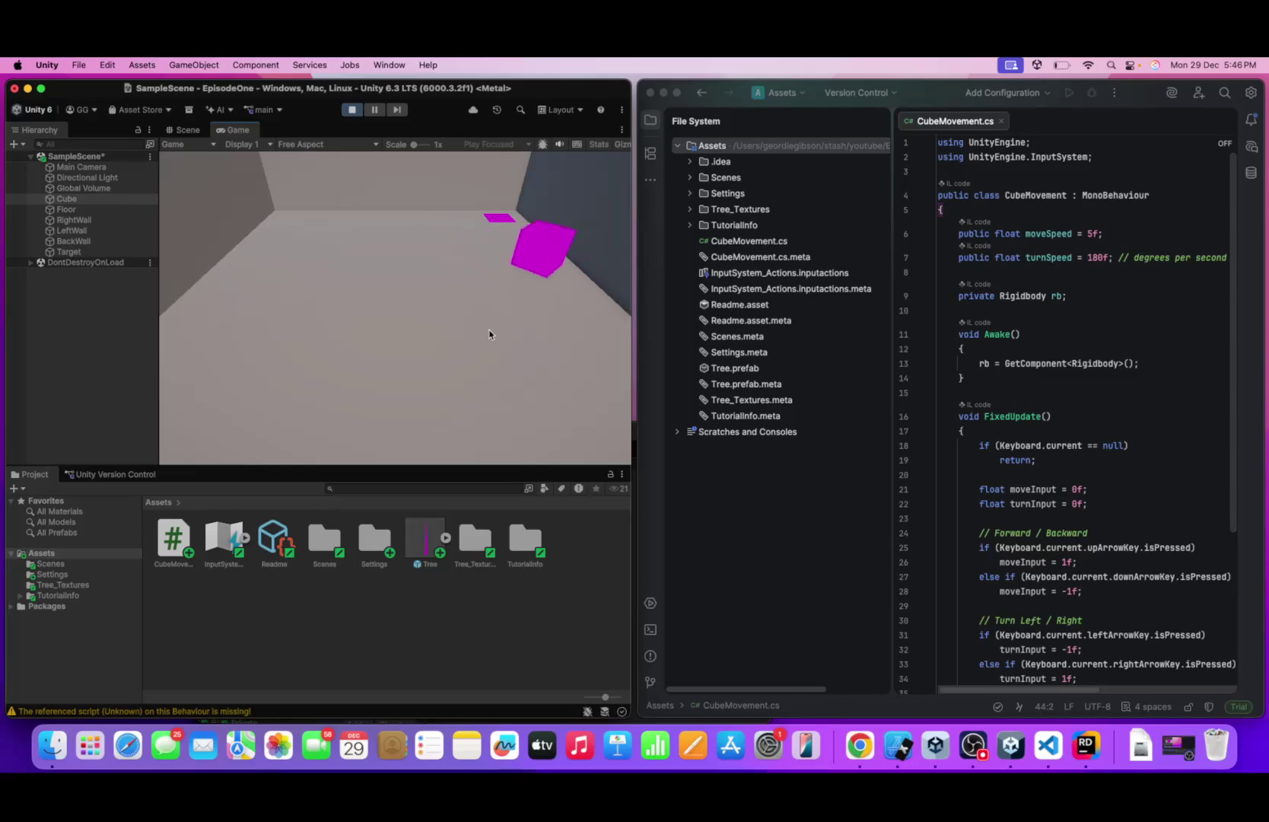
key("Down")
key("Left")
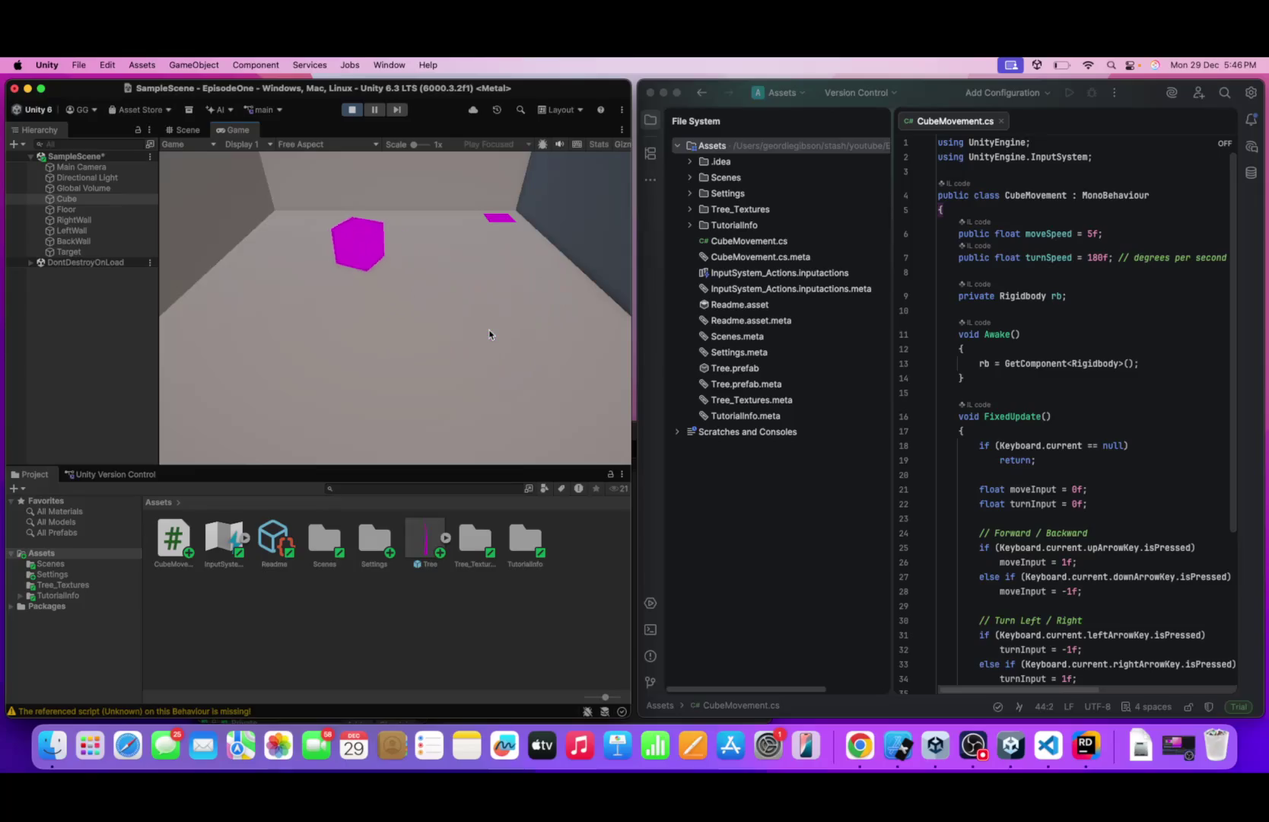
key("Down")
key("Right")
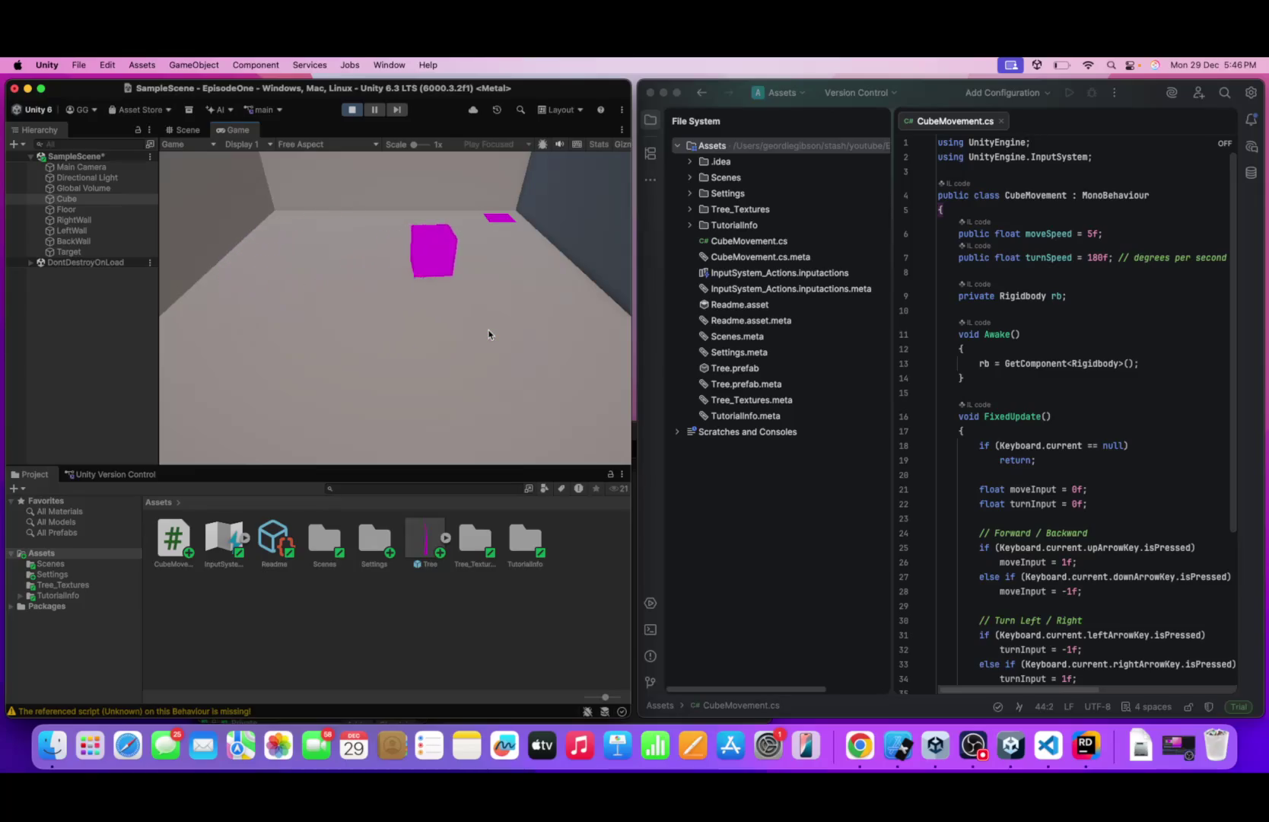
key("Down")
key("Up")
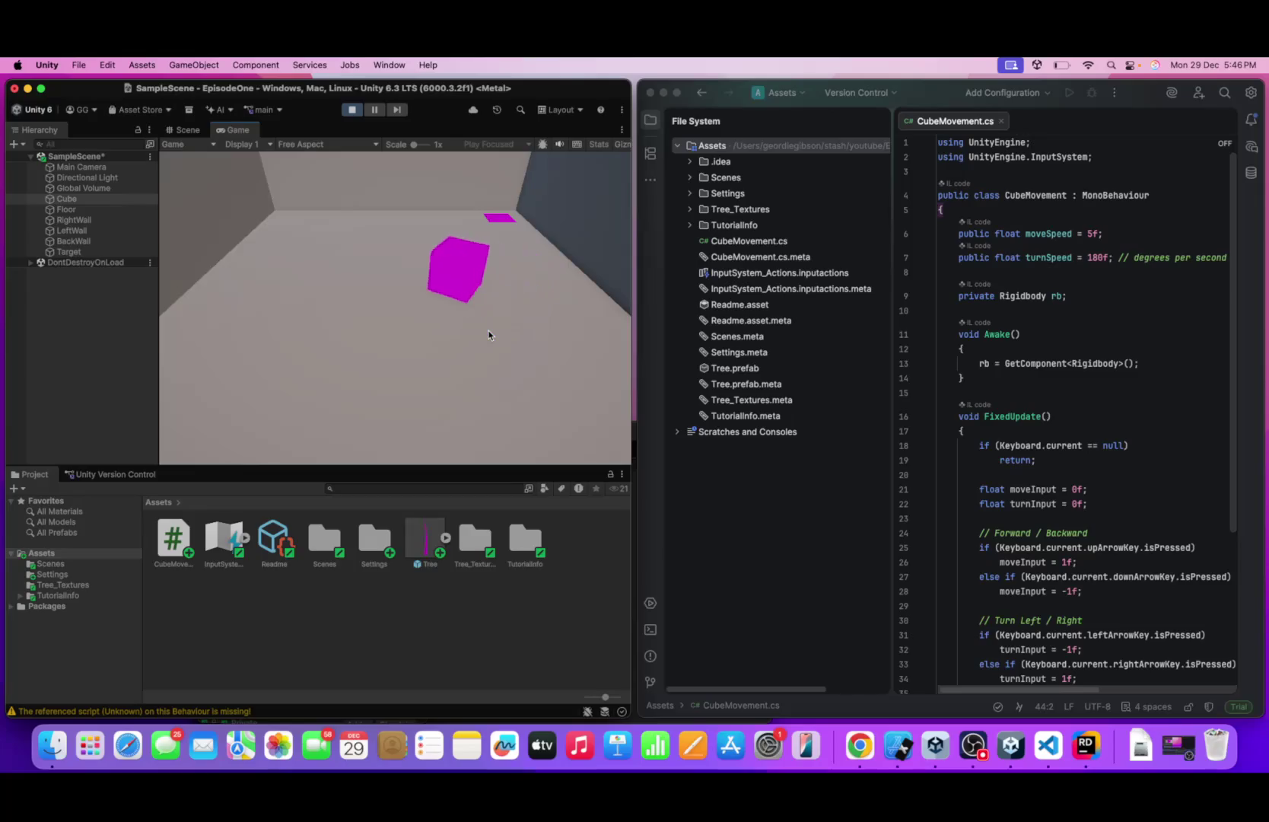
key("Left")
key("Right")
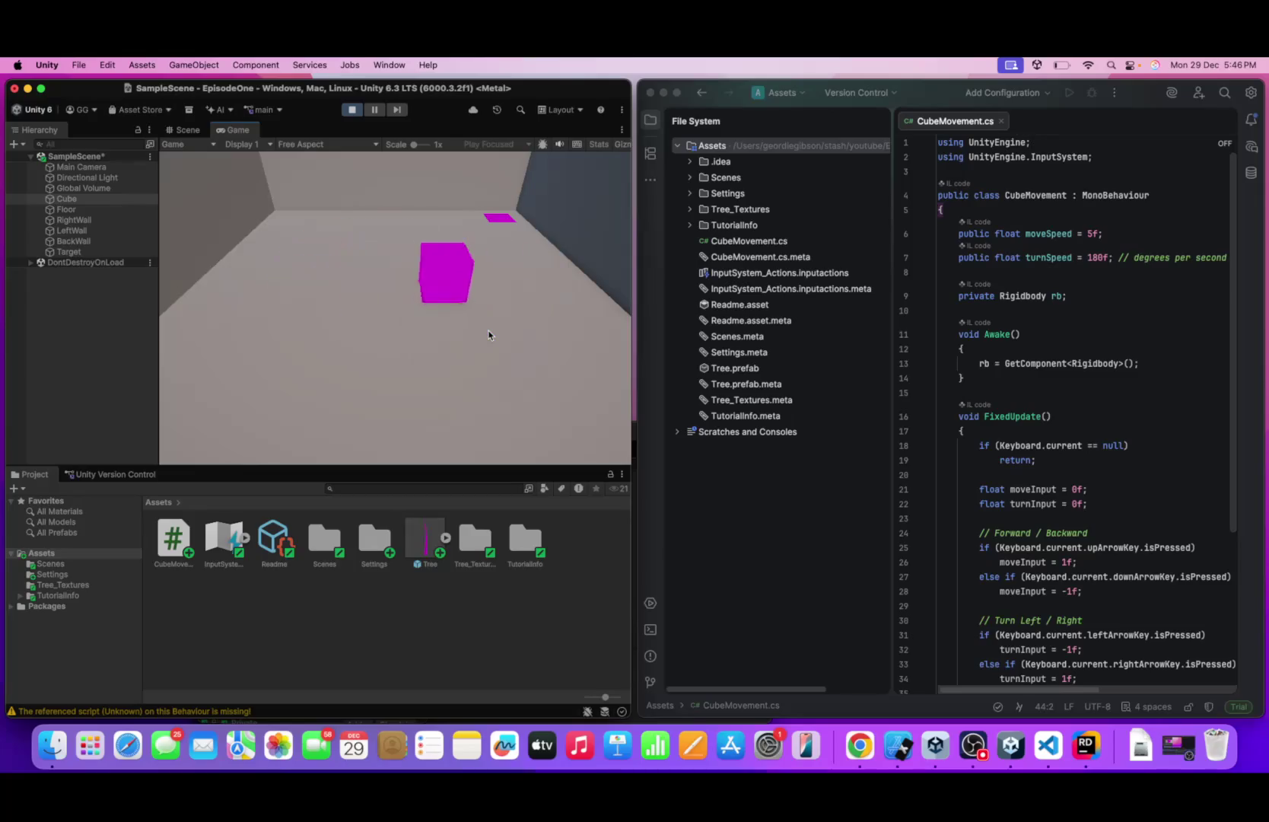
key("Up")
key("Left")
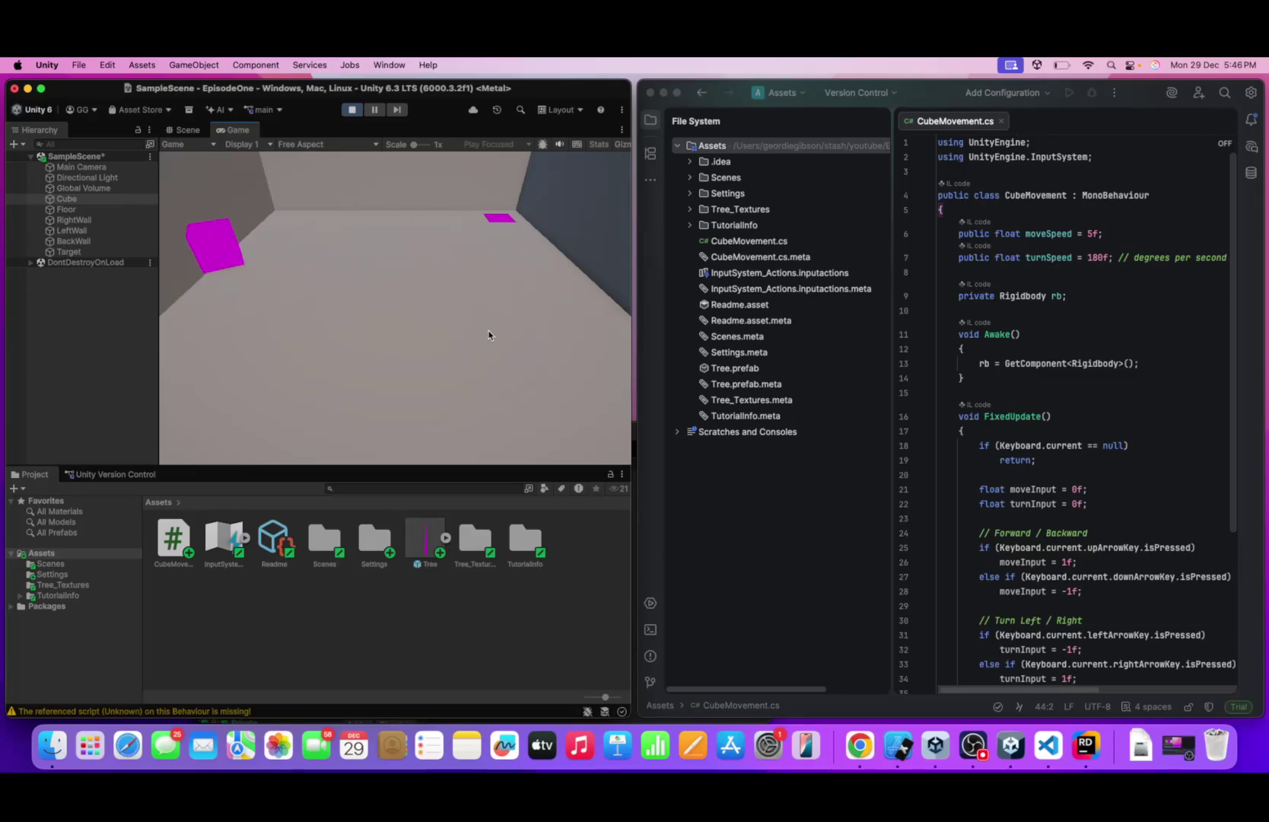
key("Up")
key("Right")
key("Down")
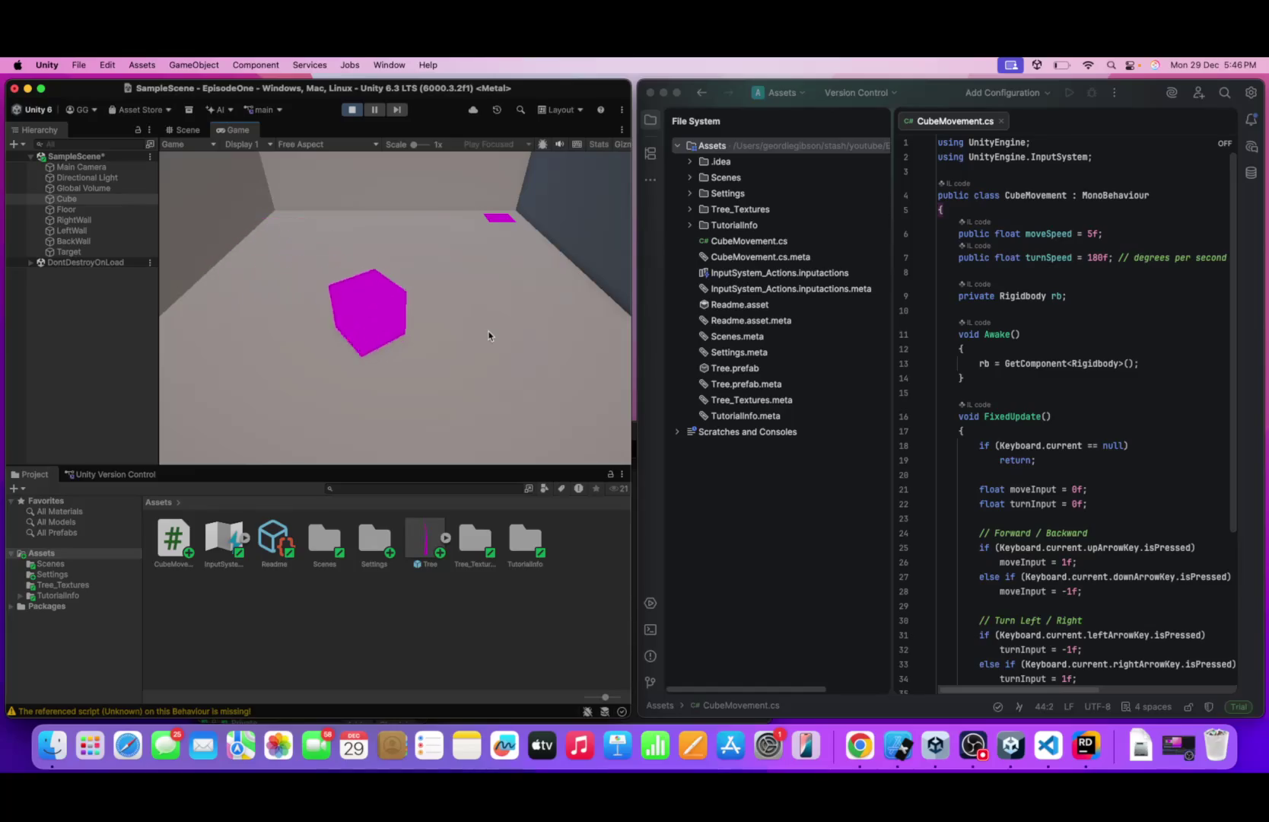
key("Down")
key("Left")
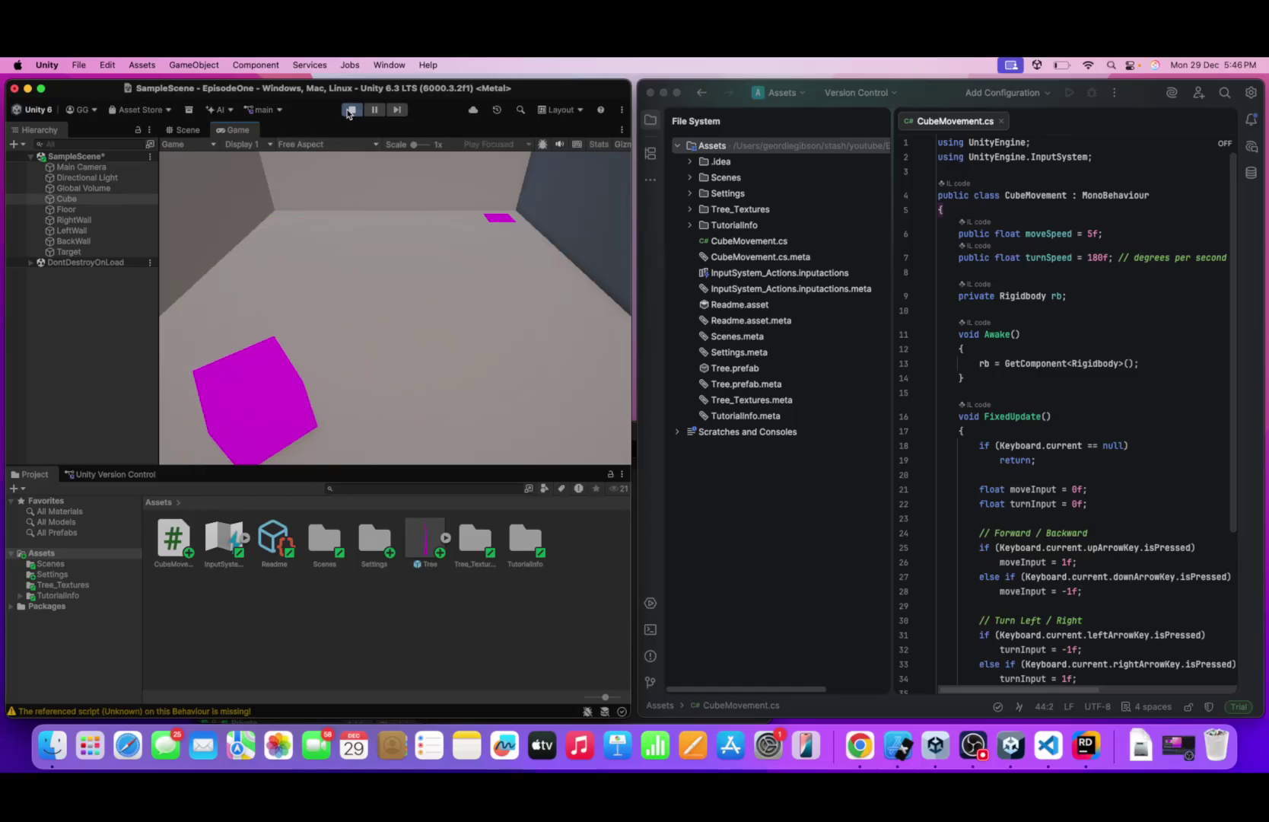
- Restart Play mode, drive the cube forward and back, then stop the game
left_click(351, 111)
left_click(351, 110)
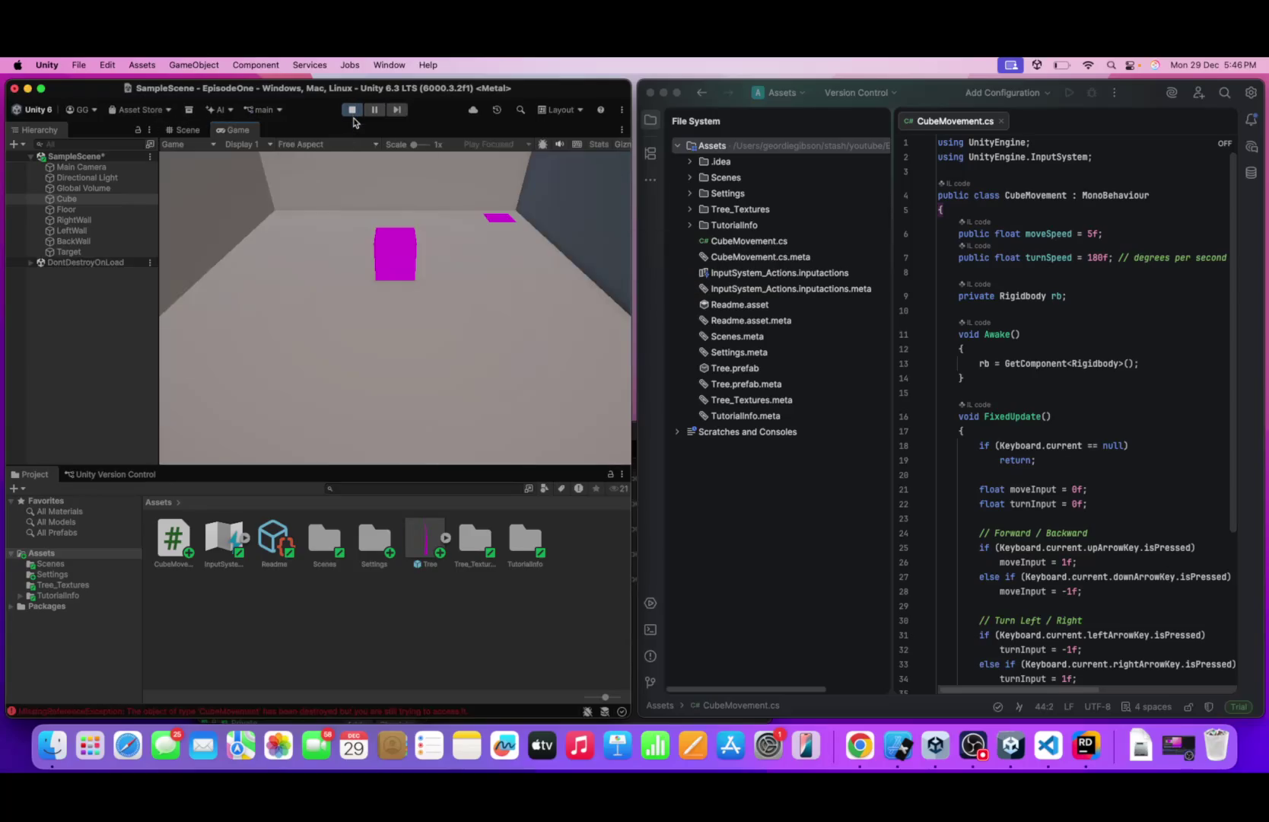
key("Up")
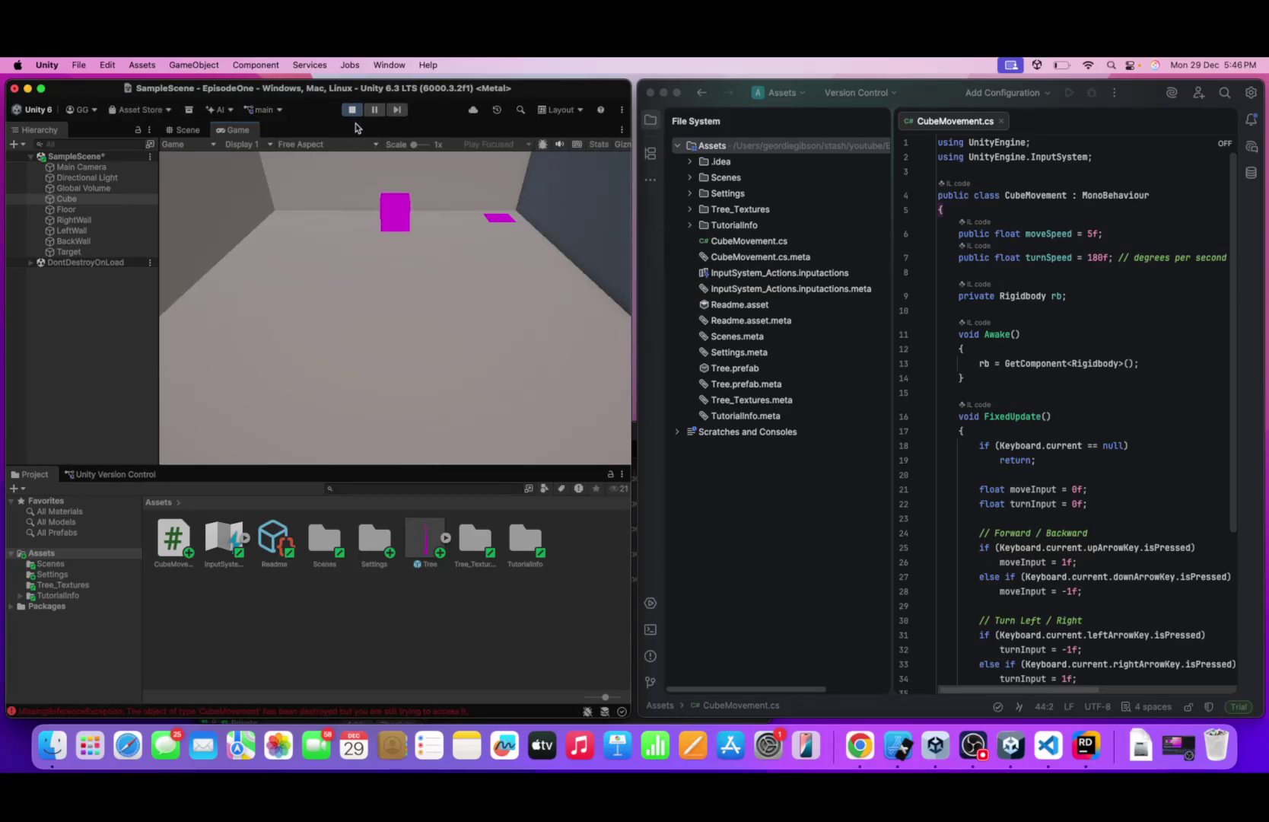
key("Down")
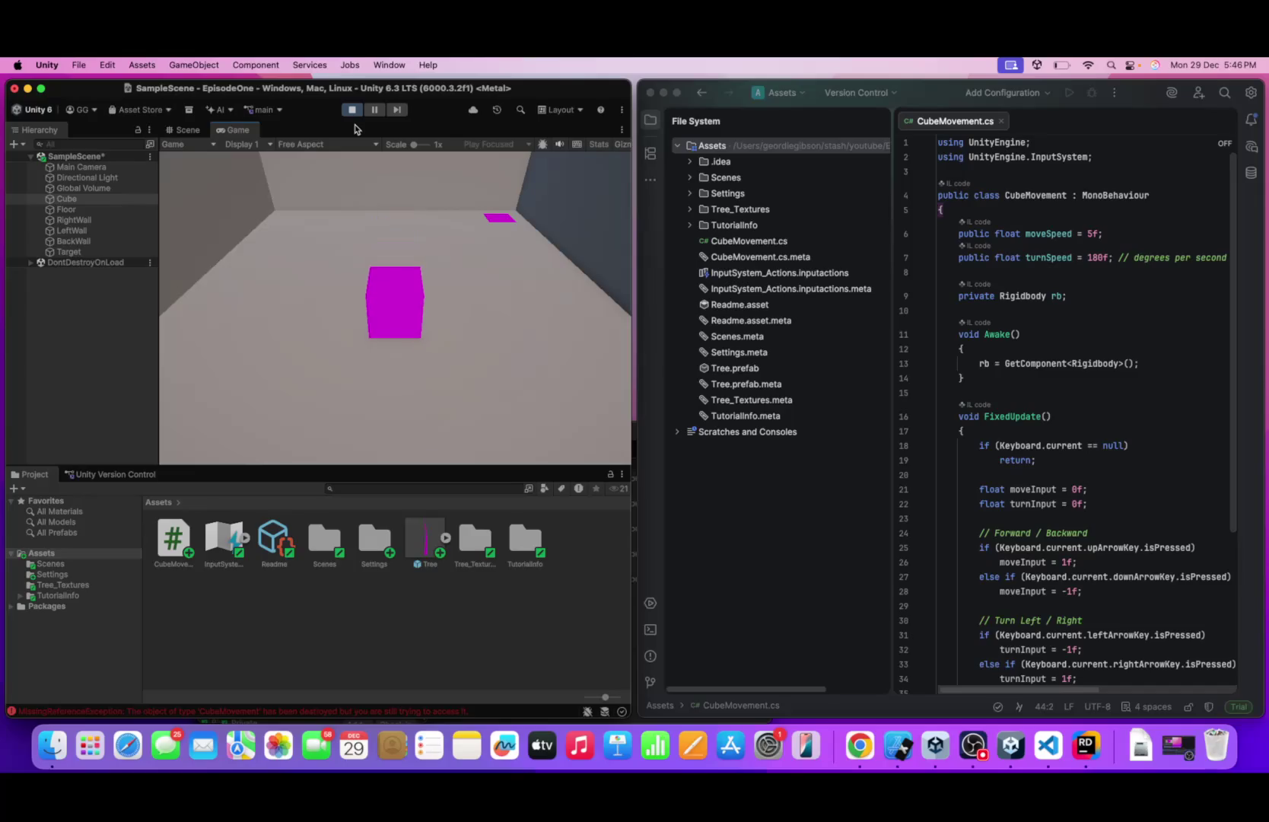
left_click(351, 110)
left_click(188, 131)
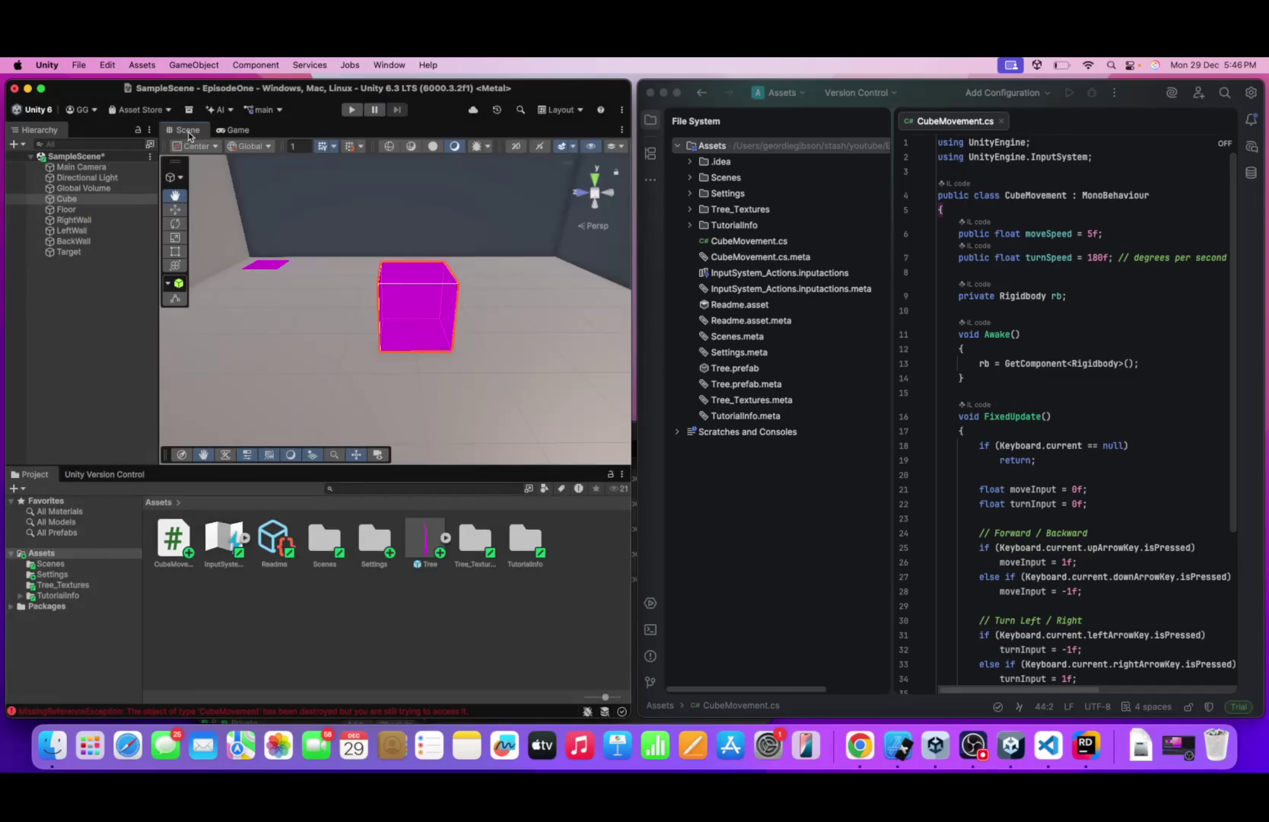
- Orbit the Scene view, nudge the Main Camera sideways, and frame the view on RightWall
scroll(376, 274, "down", 10)
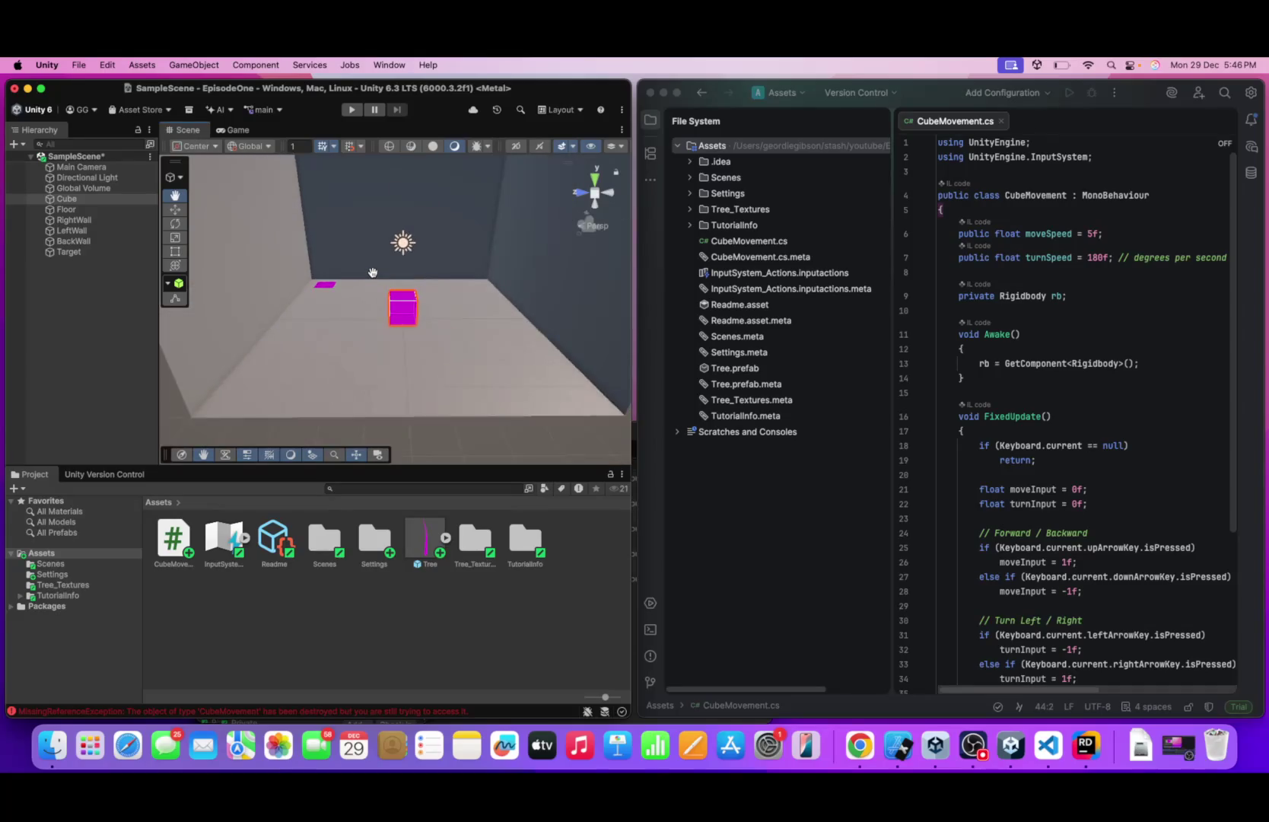
left_click_drag(531, 260, 383, 307)
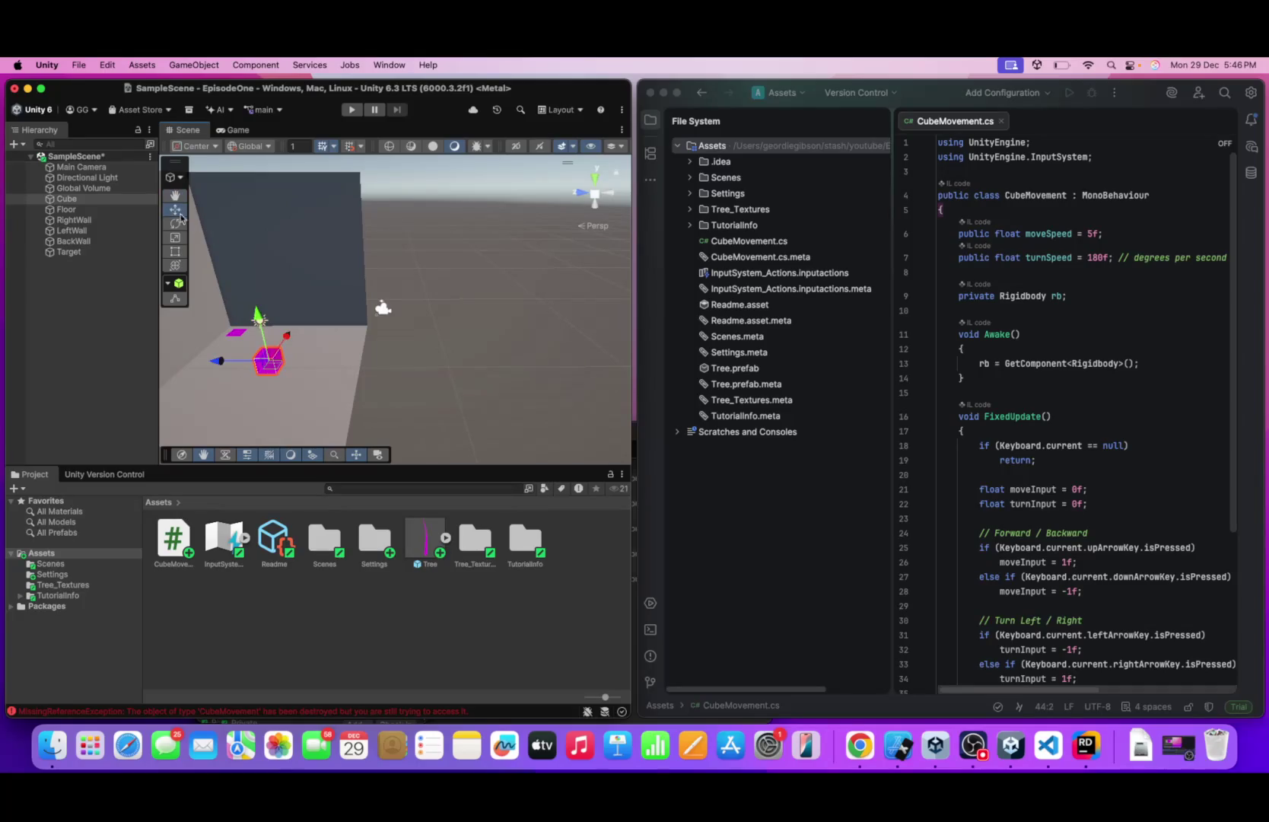
left_click(382, 309)
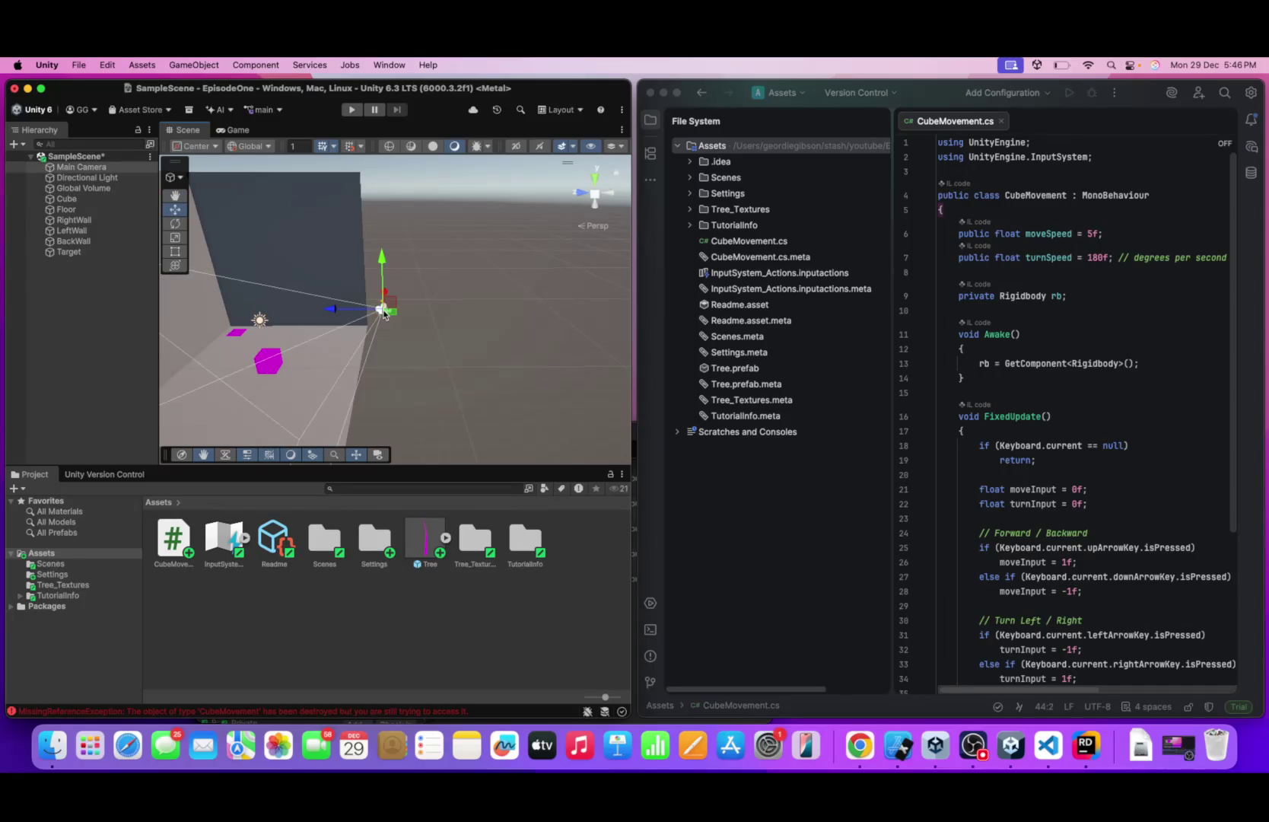
mouse_move(384, 311)
left_mouse_down()
mouse_move(134, 315)
mouse_move(312, 342)
mouse_move(236, 337)
mouse_move(452, 336)
mouse_move(365, 333)
left_mouse_up()
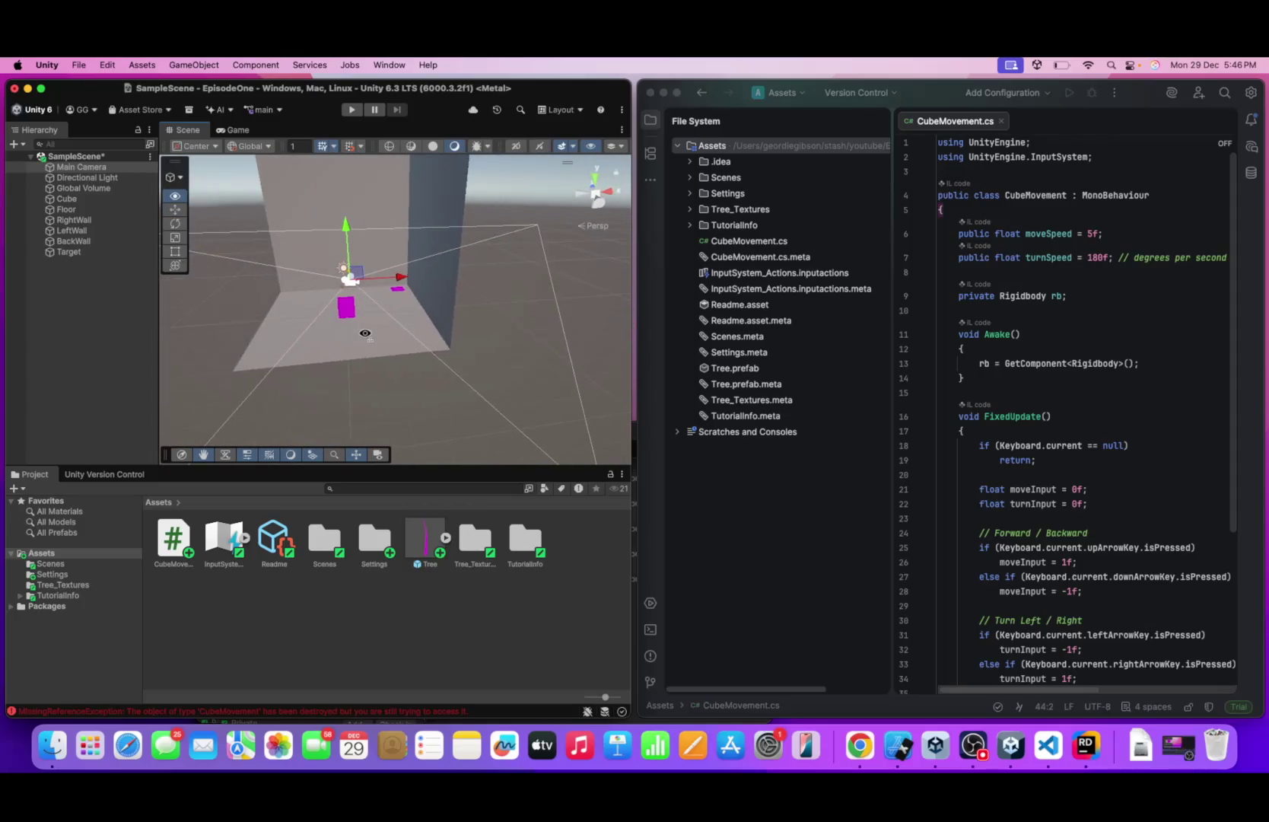
left_click(274, 168)
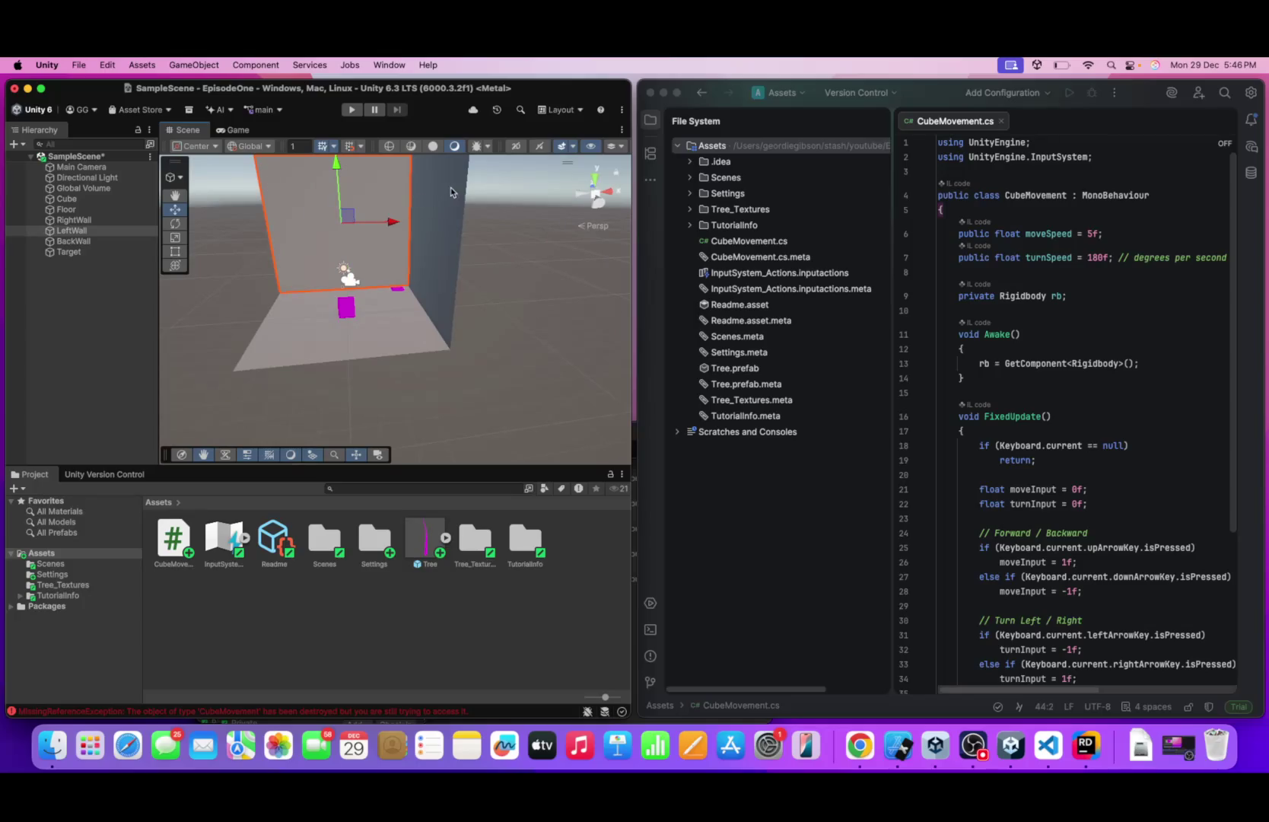
left_click(92, 231)
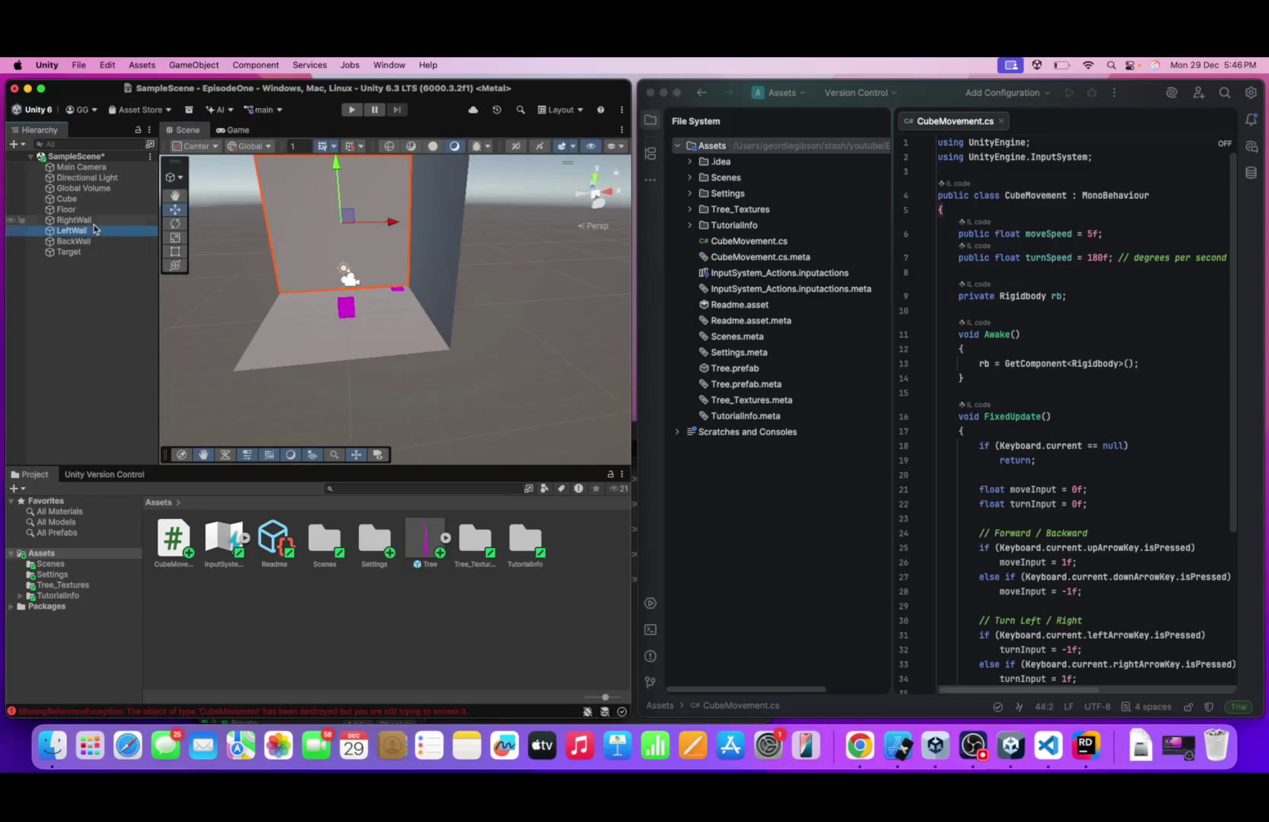
double_click(73, 220)
middle_click(365, 319)
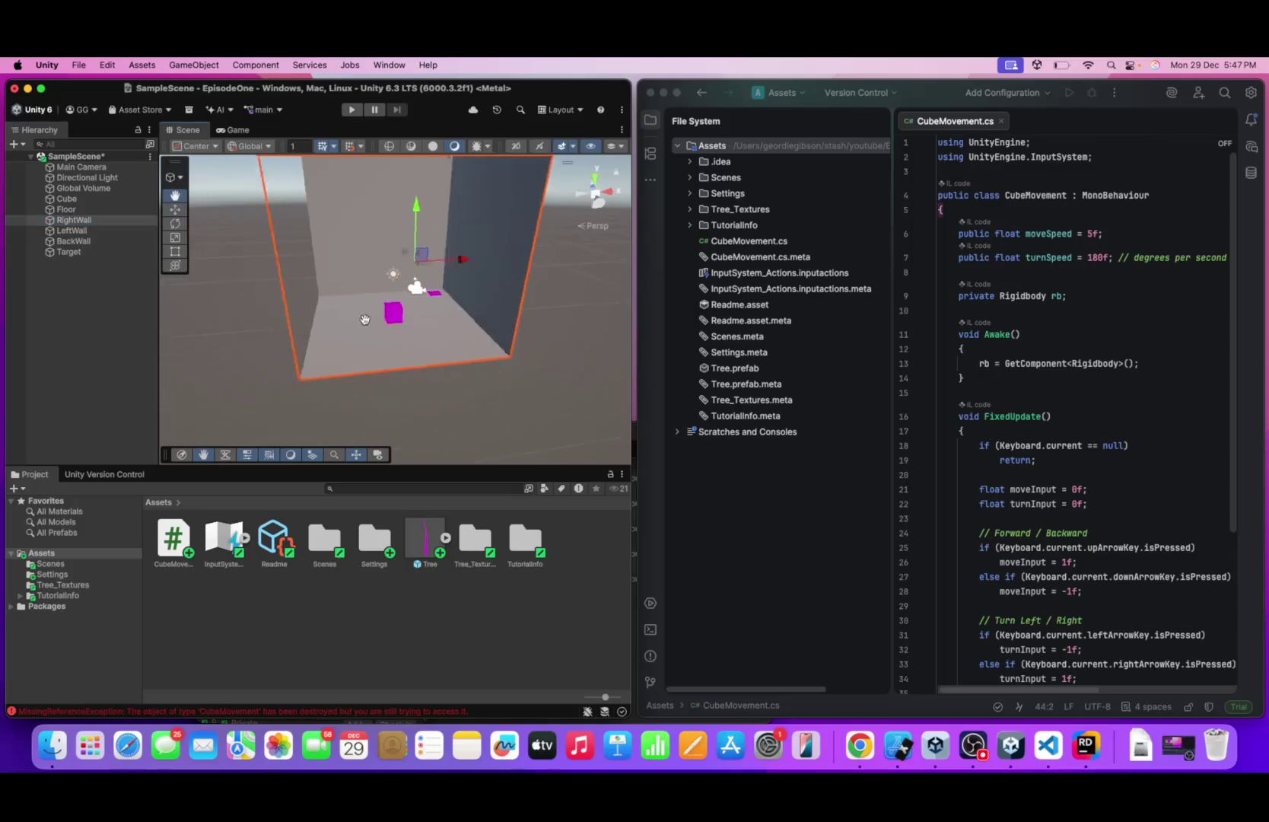
mouse_move(365, 320)
left_mouse_down()
mouse_move(354, 346)
mouse_move(483, 335)
left_mouse_up()
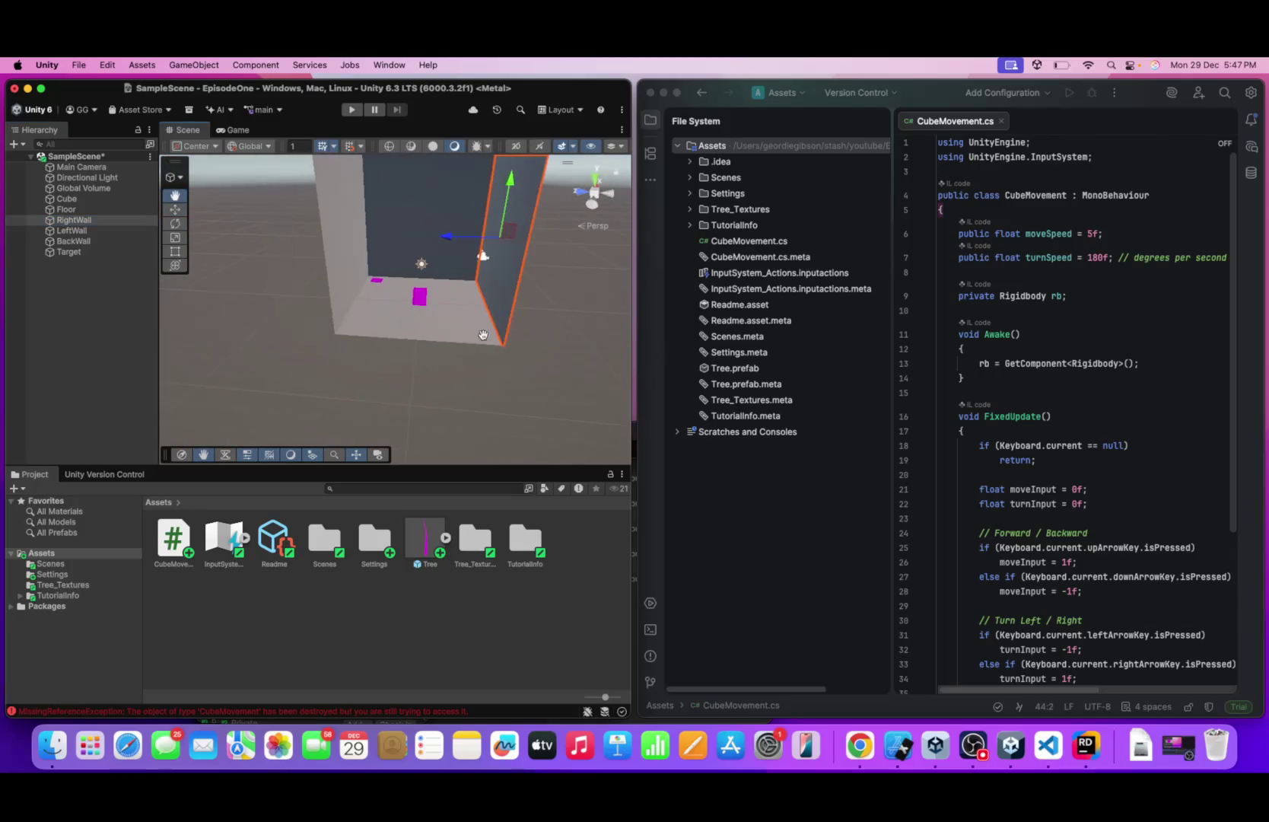
- Move the Main Camera lower toward the floor and tilt it down, previewing its view
left_click(483, 257)
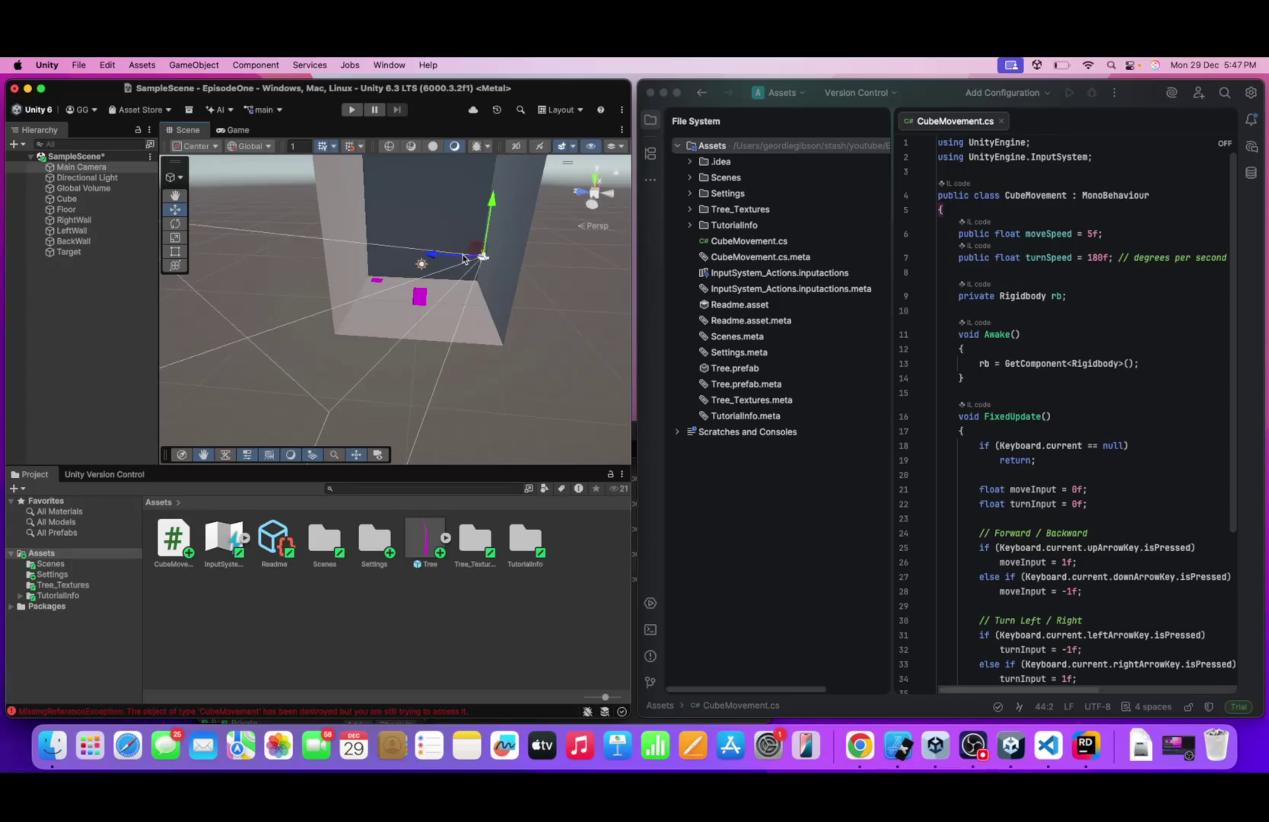
scroll(486, 298, "up", 5)
mouse_move(489, 286)
left_mouse_down()
mouse_move(529, 323)
mouse_move(578, 418)
left_mouse_up()
mouse_move(536, 338)
left_mouse_down()
mouse_move(485, 328)
mouse_move(483, 391)
mouse_move(354, 373)
mouse_move(310, 381)
left_mouse_up()
key("e")
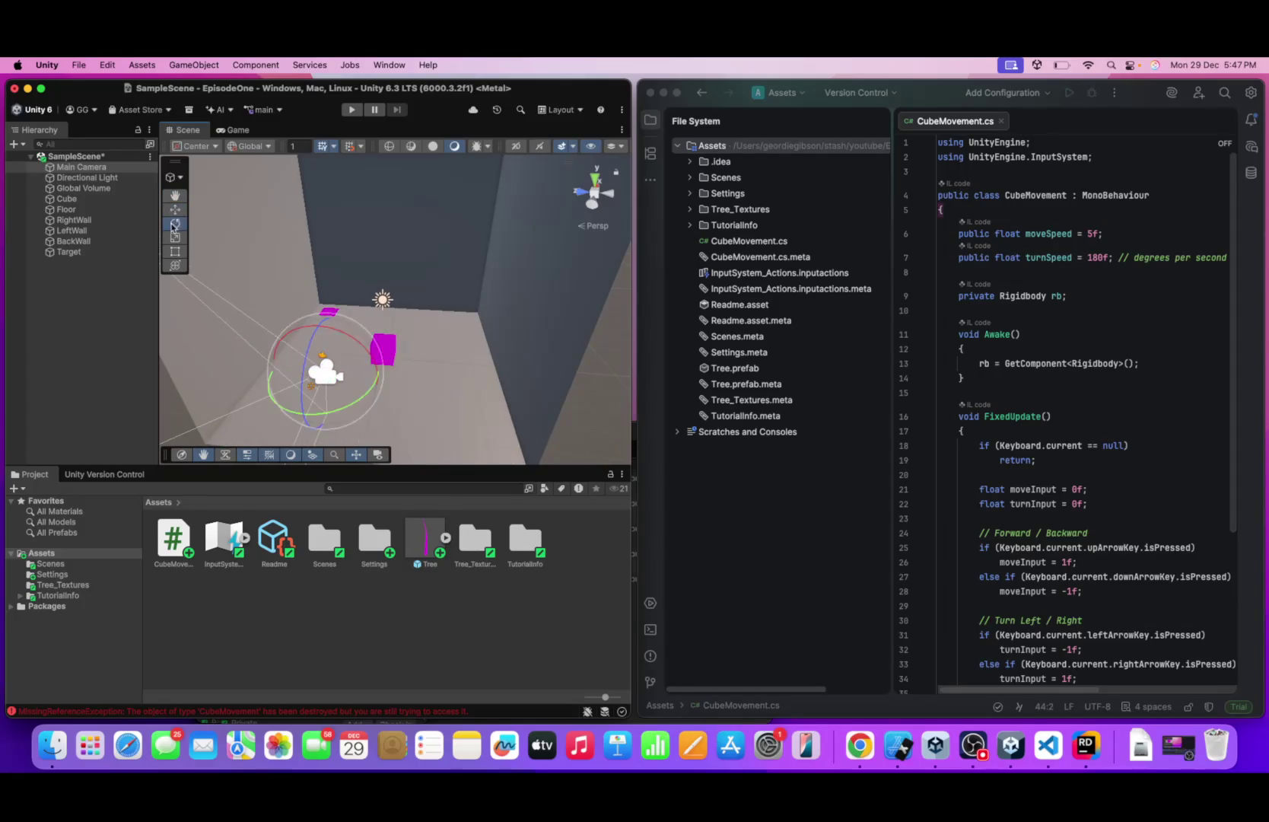
mouse_move(306, 409)
left_mouse_down()
mouse_move(316, 414)
mouse_move(210, 414)
left_mouse_up()
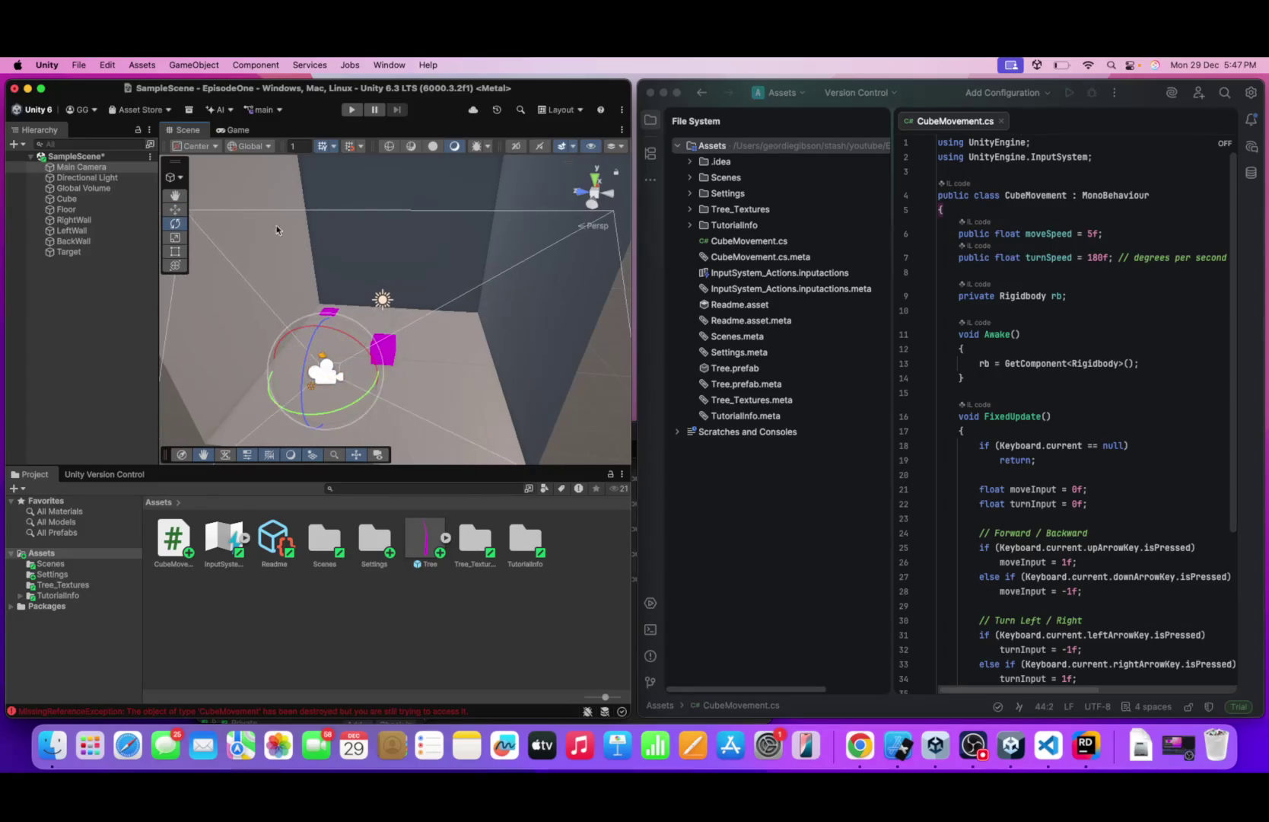
left_click(223, 134)
left_click(182, 130)
- Frame the Main Camera and shift it down-left across the floor, checking the Game view
key("f")
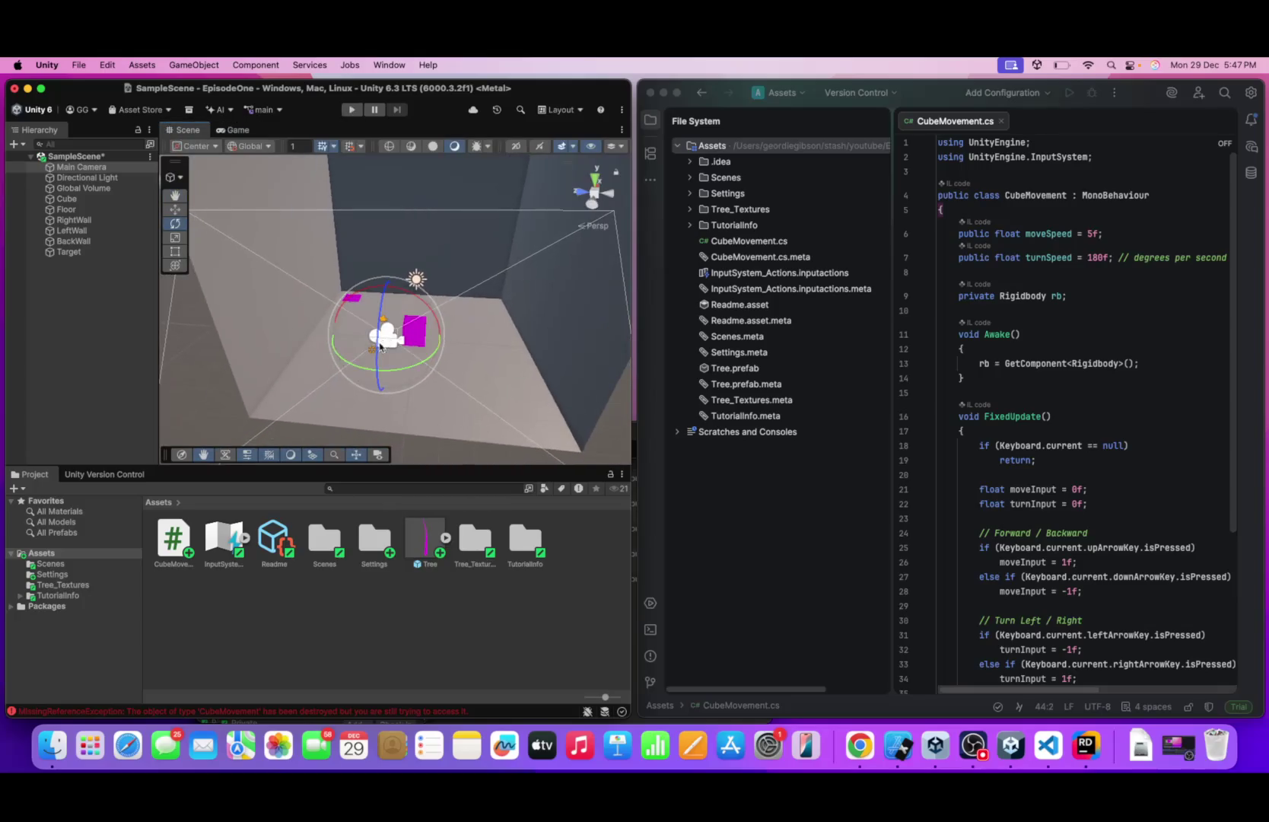
left_click(174, 209)
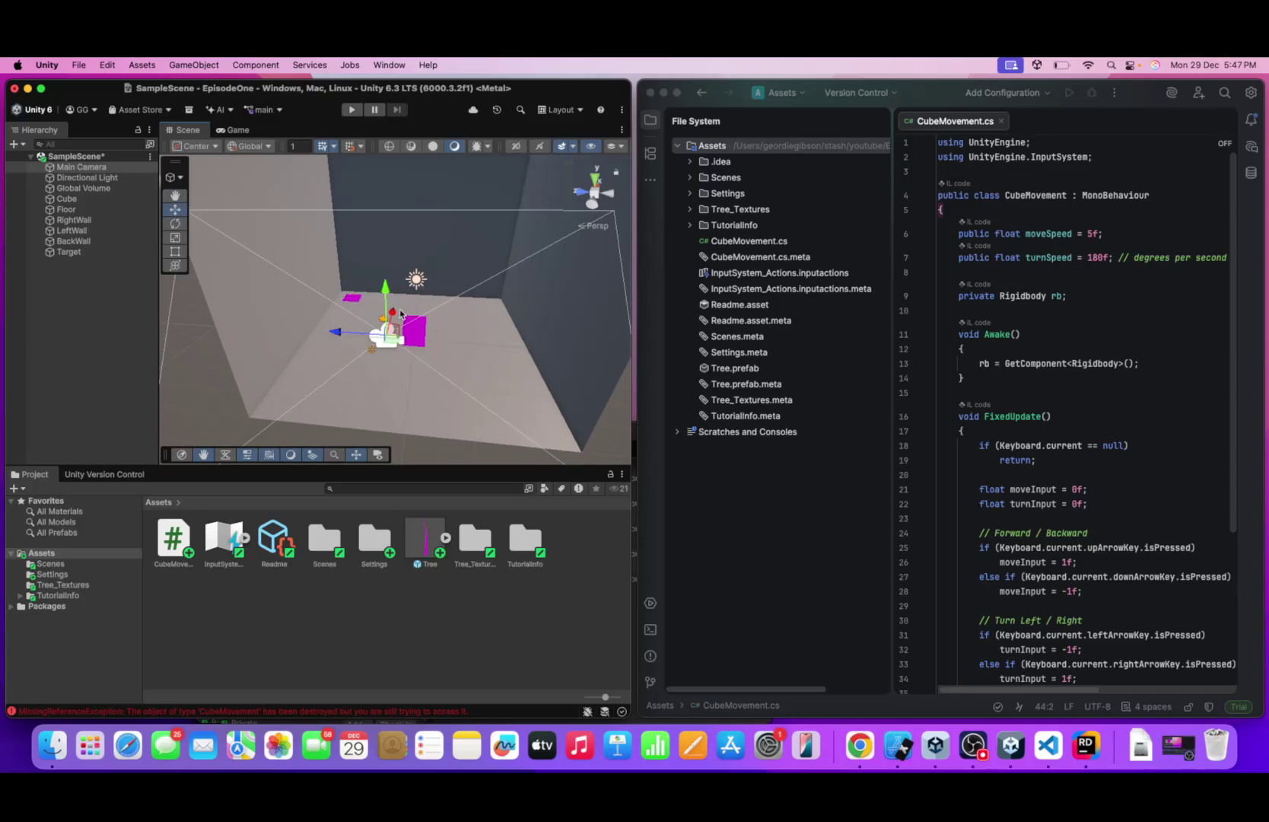
mouse_move(401, 313)
left_mouse_down()
mouse_move(372, 356)
mouse_move(368, 293)
left_mouse_up()
left_click(222, 133)
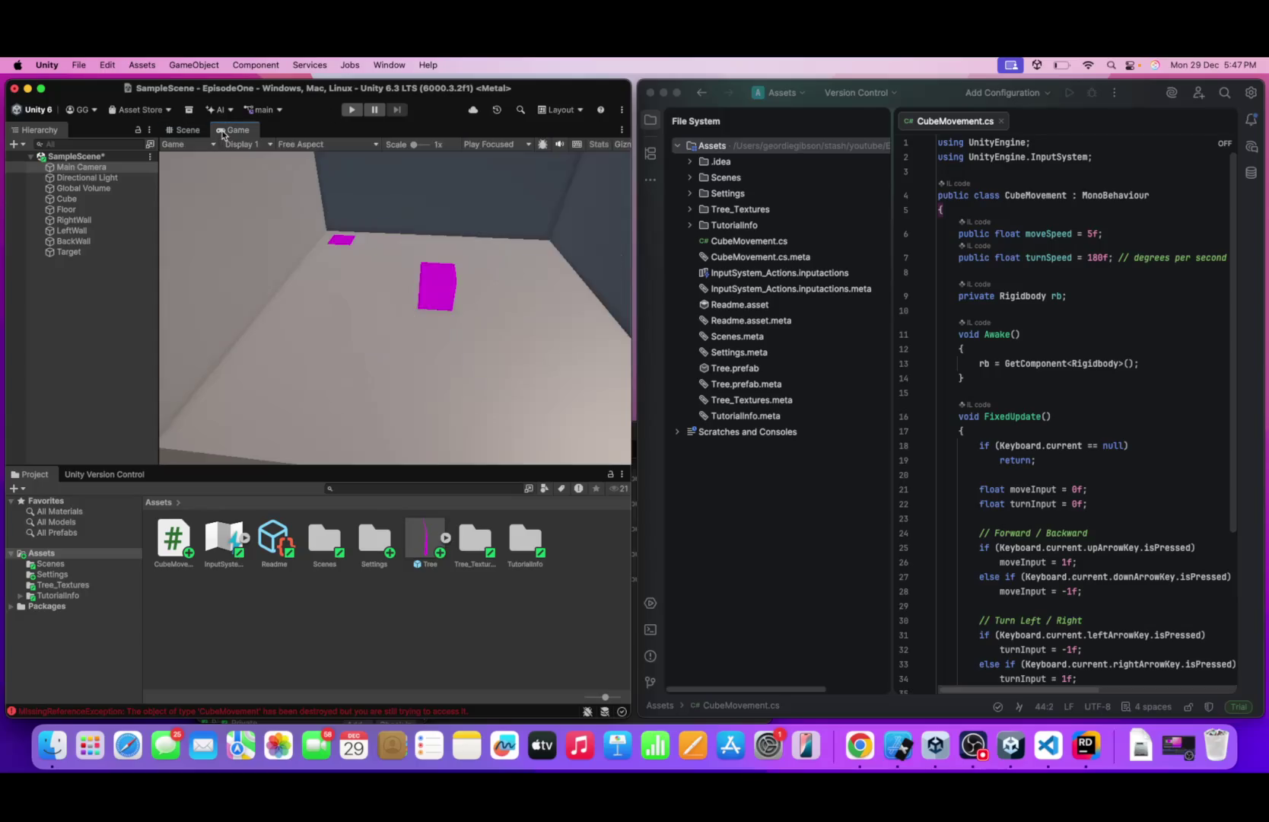
- Turn the Main Camera with the Rotate tool to aim at the cube and target, checking the Game view
left_click(169, 132)
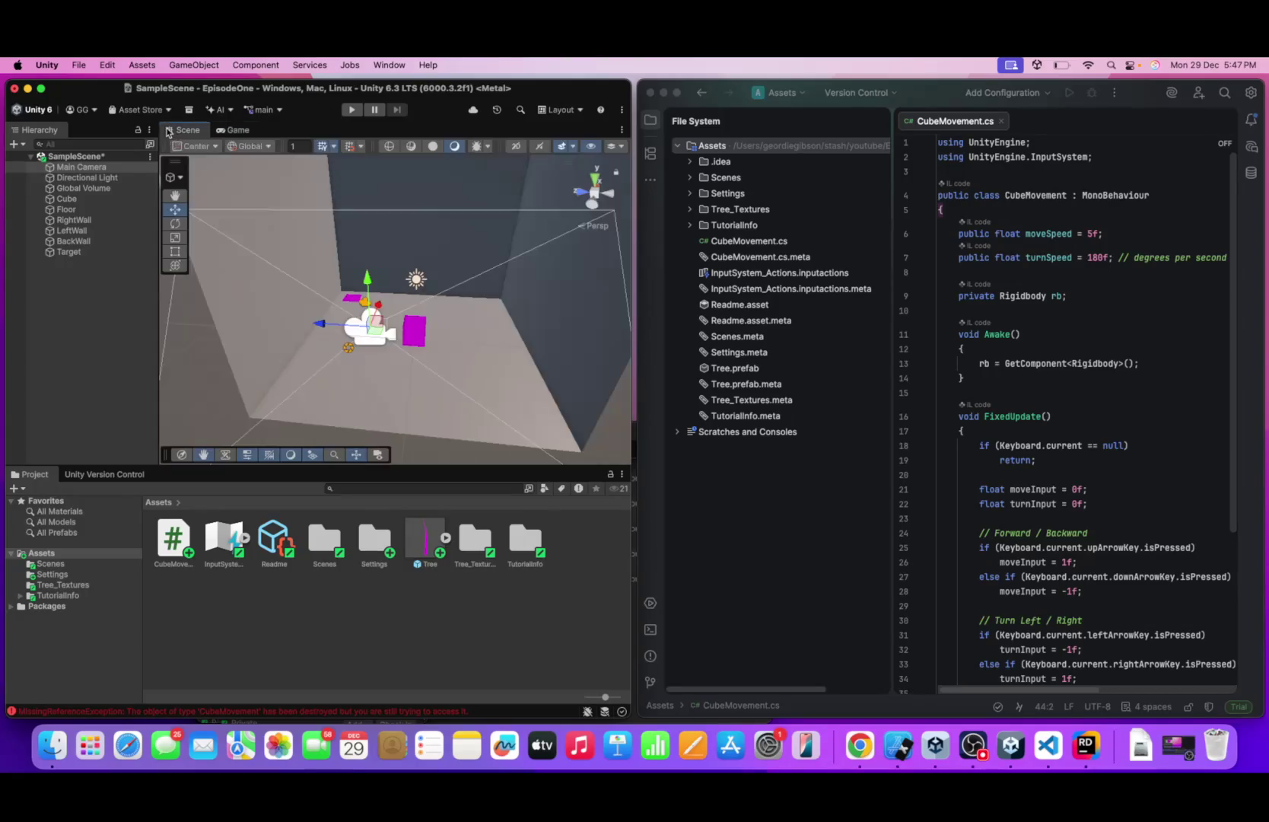
left_click(175, 223)
left_click_drag(390, 356, 383, 358)
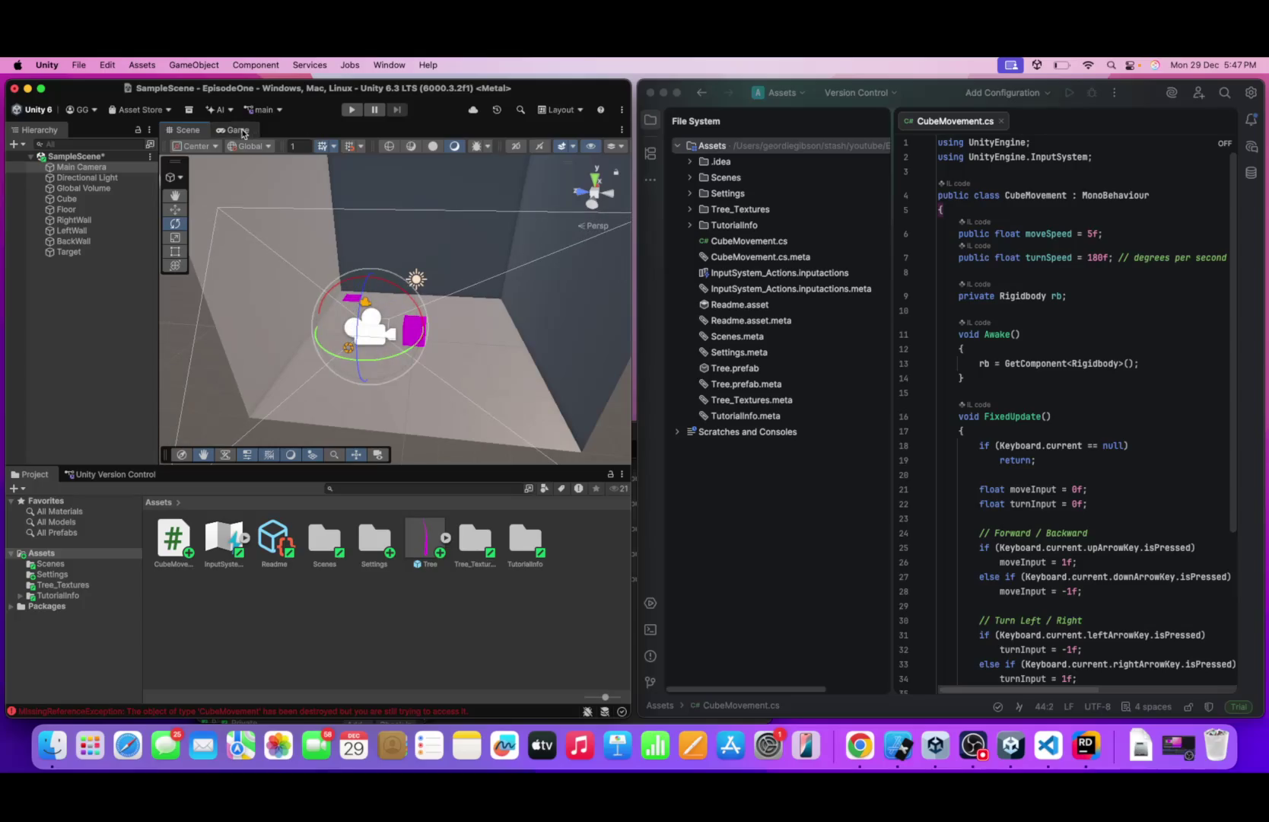
left_click(232, 130)
left_click(175, 132)
left_click_drag(379, 363, 372, 362)
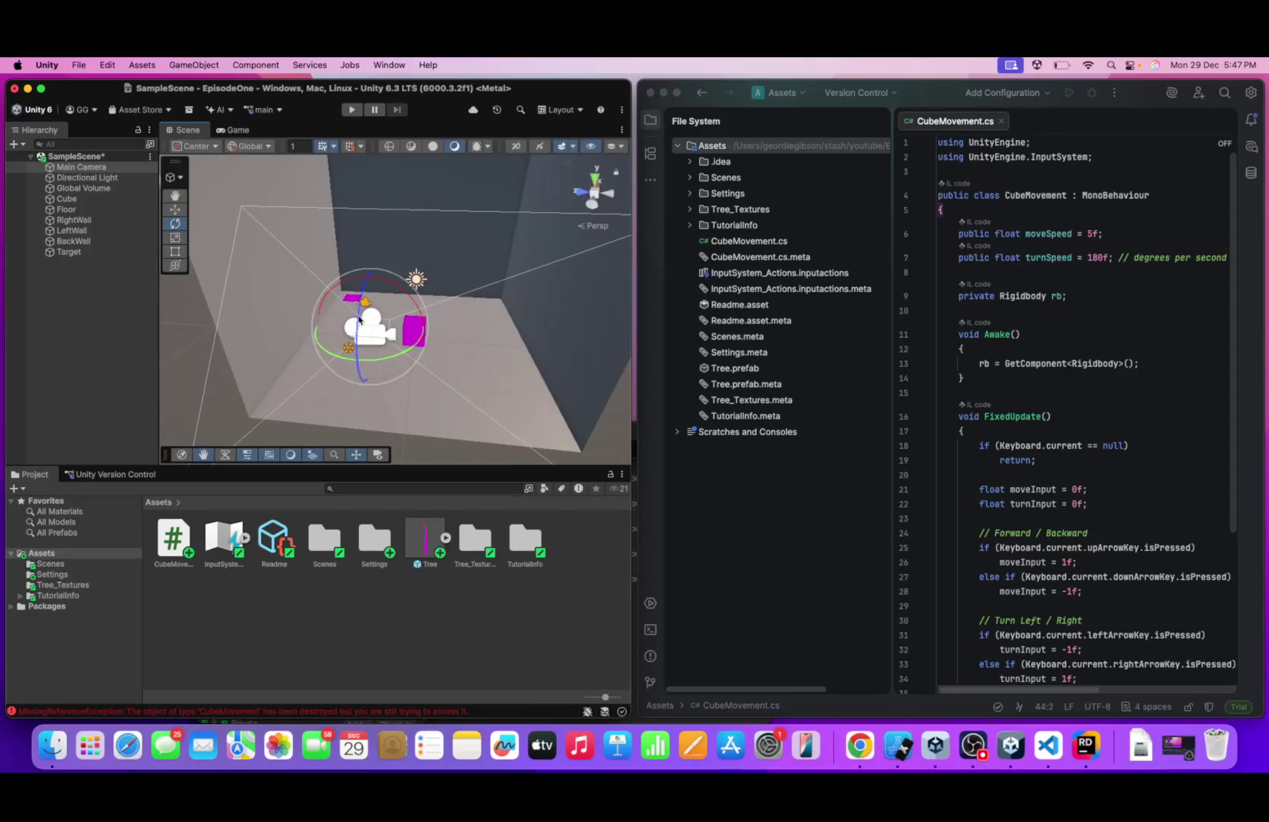
left_click(240, 133)
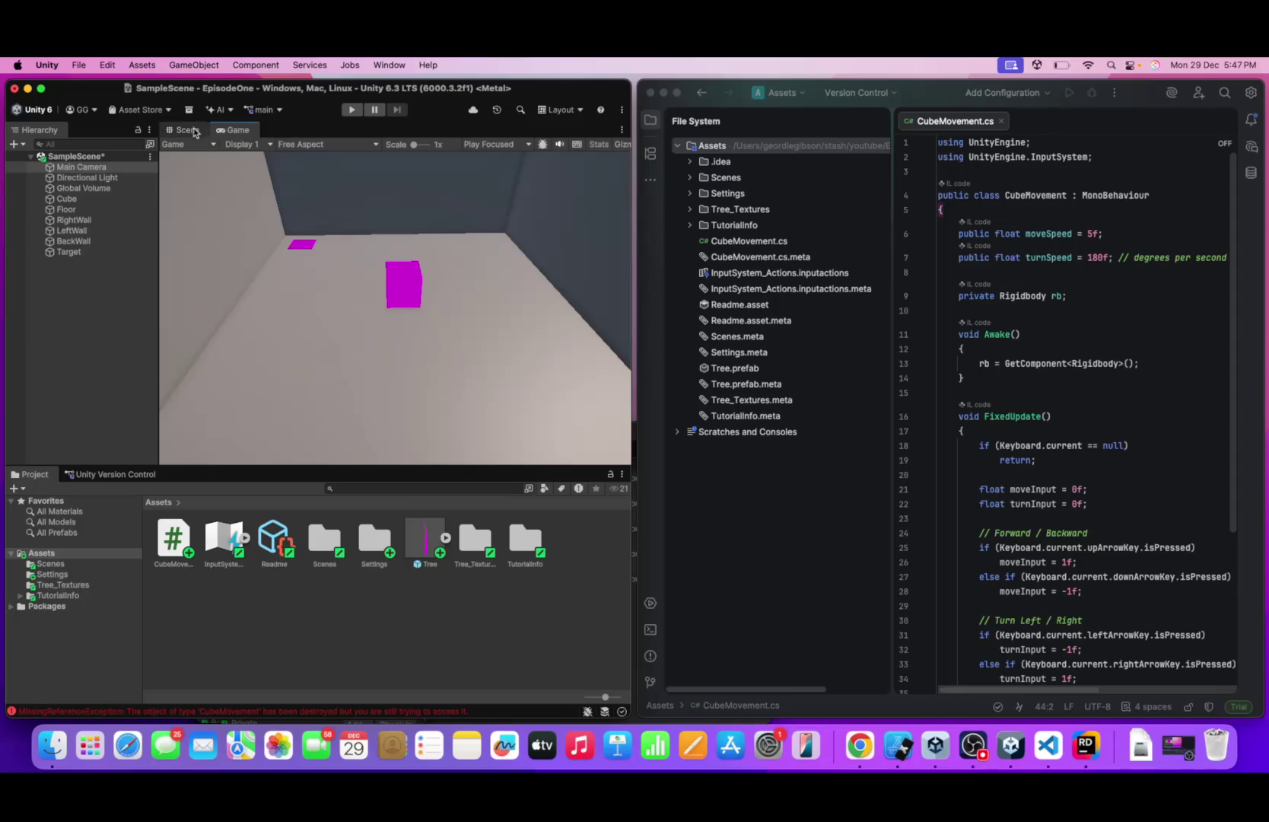
- Recheck the camera's framing in the Game view and start Play mode
left_click(185, 131)
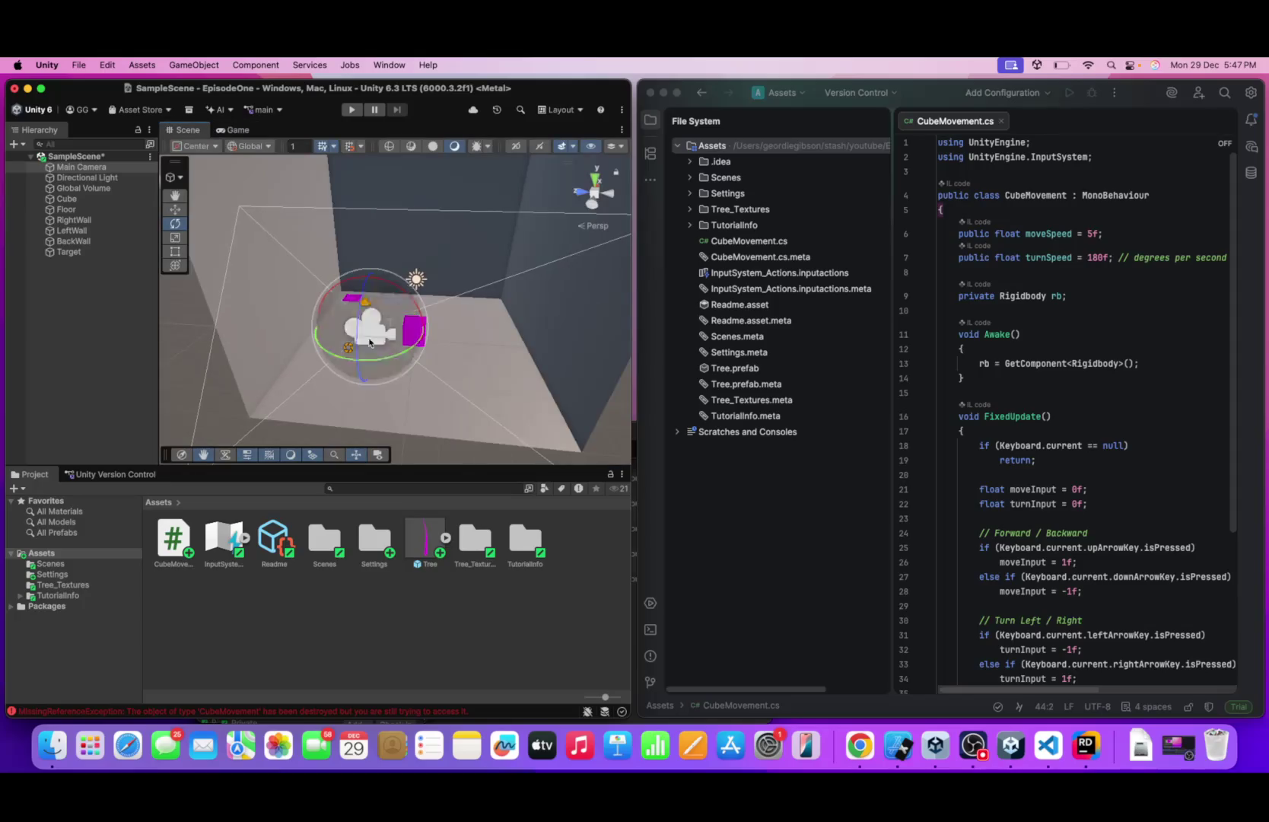
left_click(238, 132)
left_click(184, 130)
left_click(238, 132)
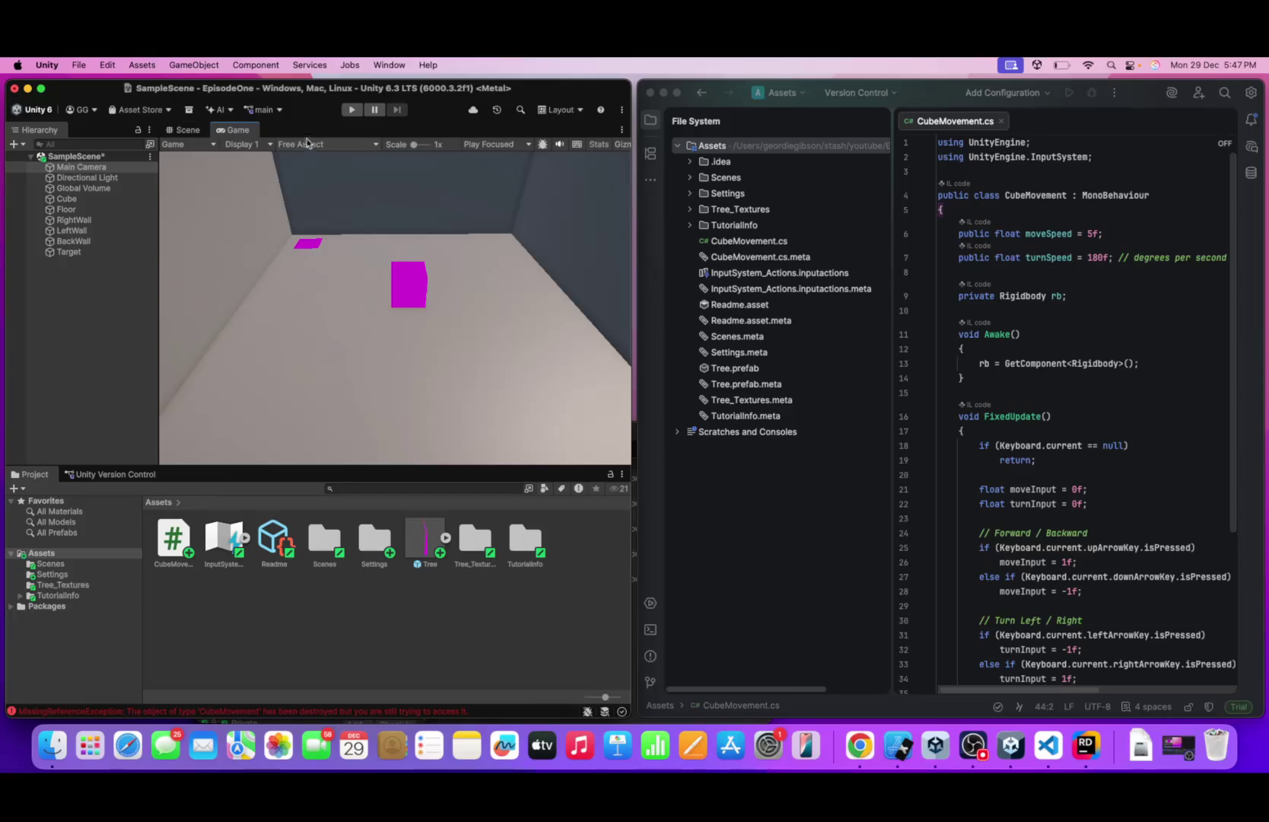
left_click(351, 110)
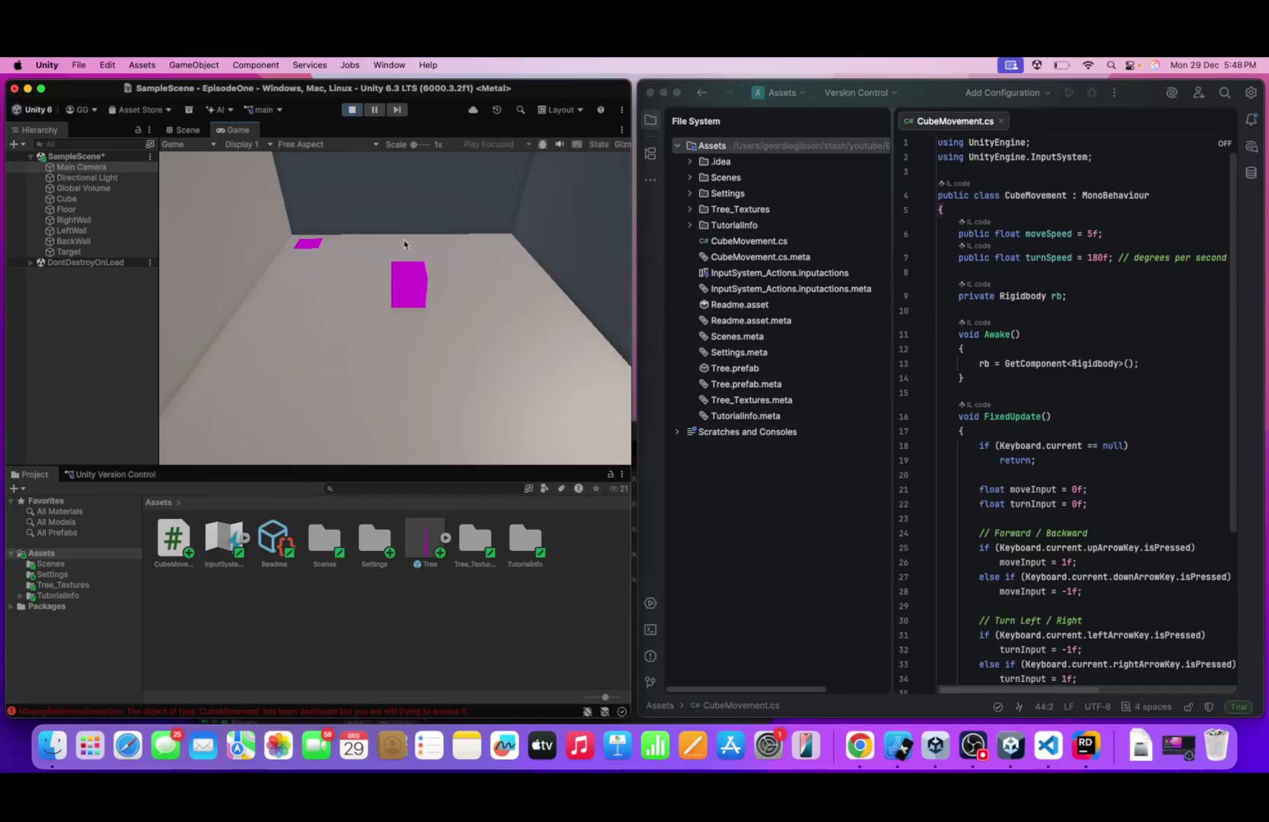
- Drive the magenta cube toward the camera, steer it left, then turn it onto the target
key("Up")
key("Left")
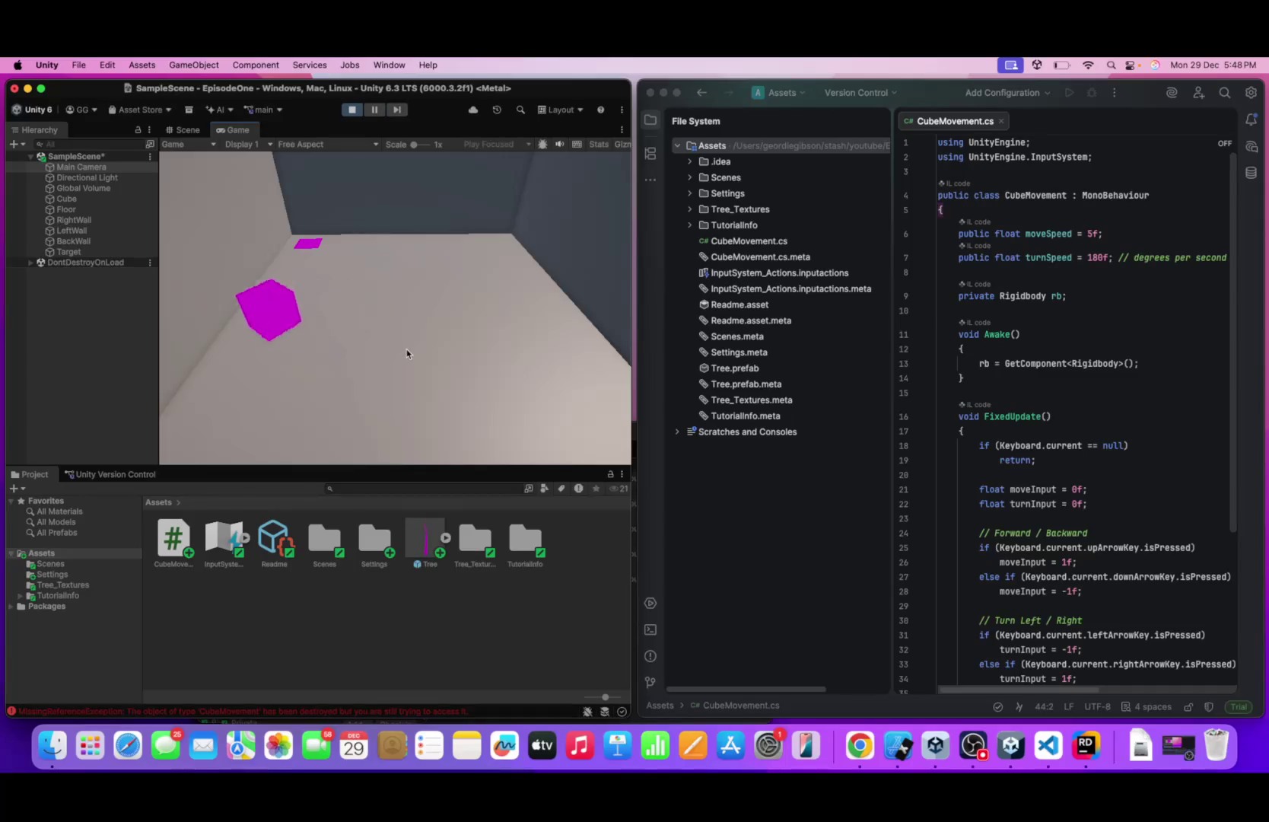
key("Up")
key("Left")
key("Right")
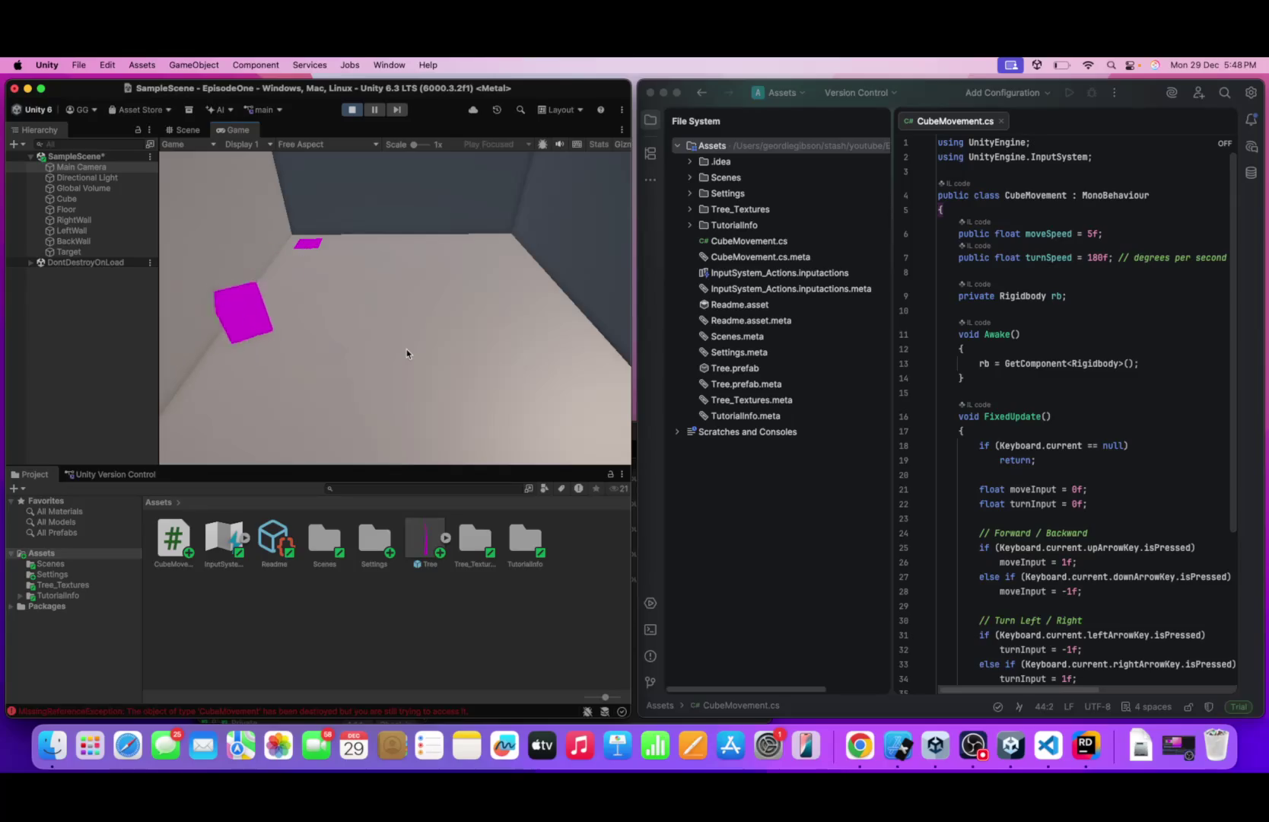
key("Up")
- Drive the cube left then right along the back wall, then off the target toward the camera
key("Left")
key("Up")
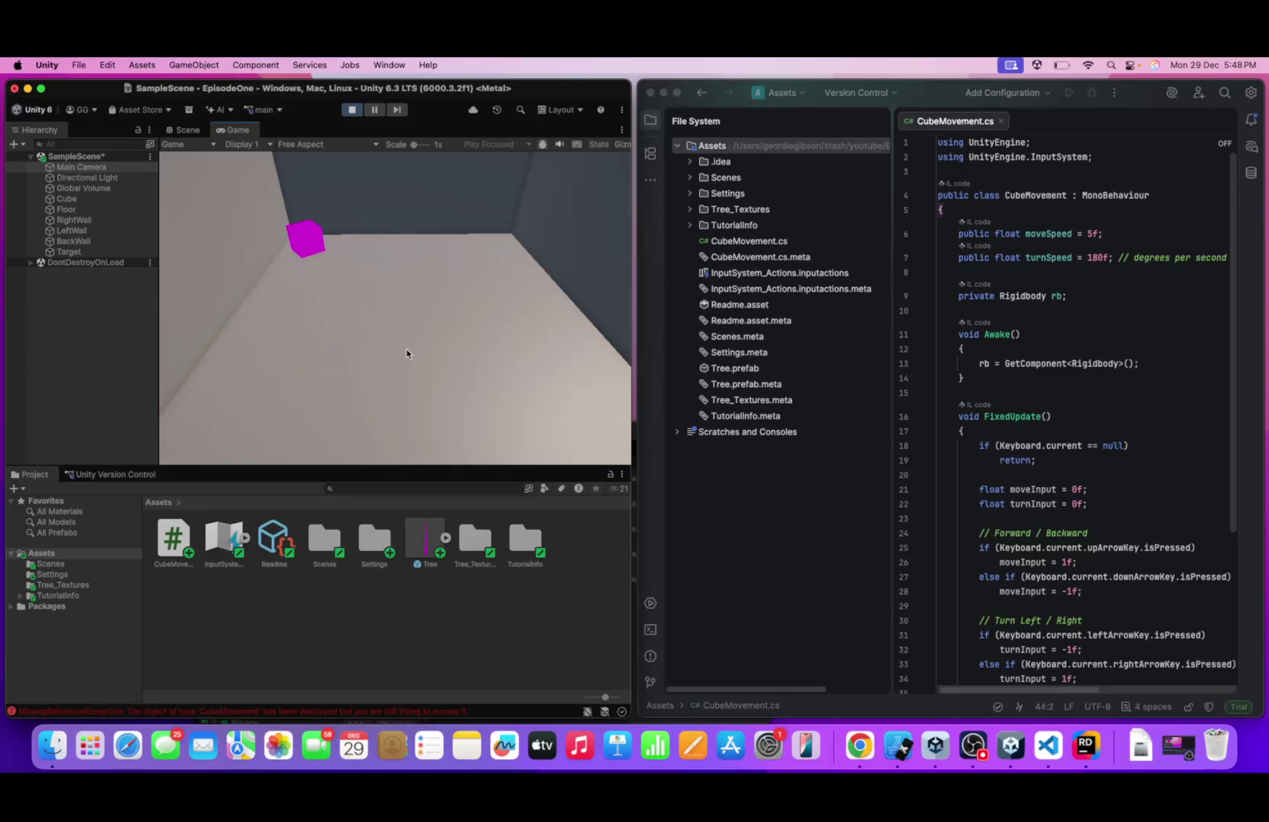
key("Right")
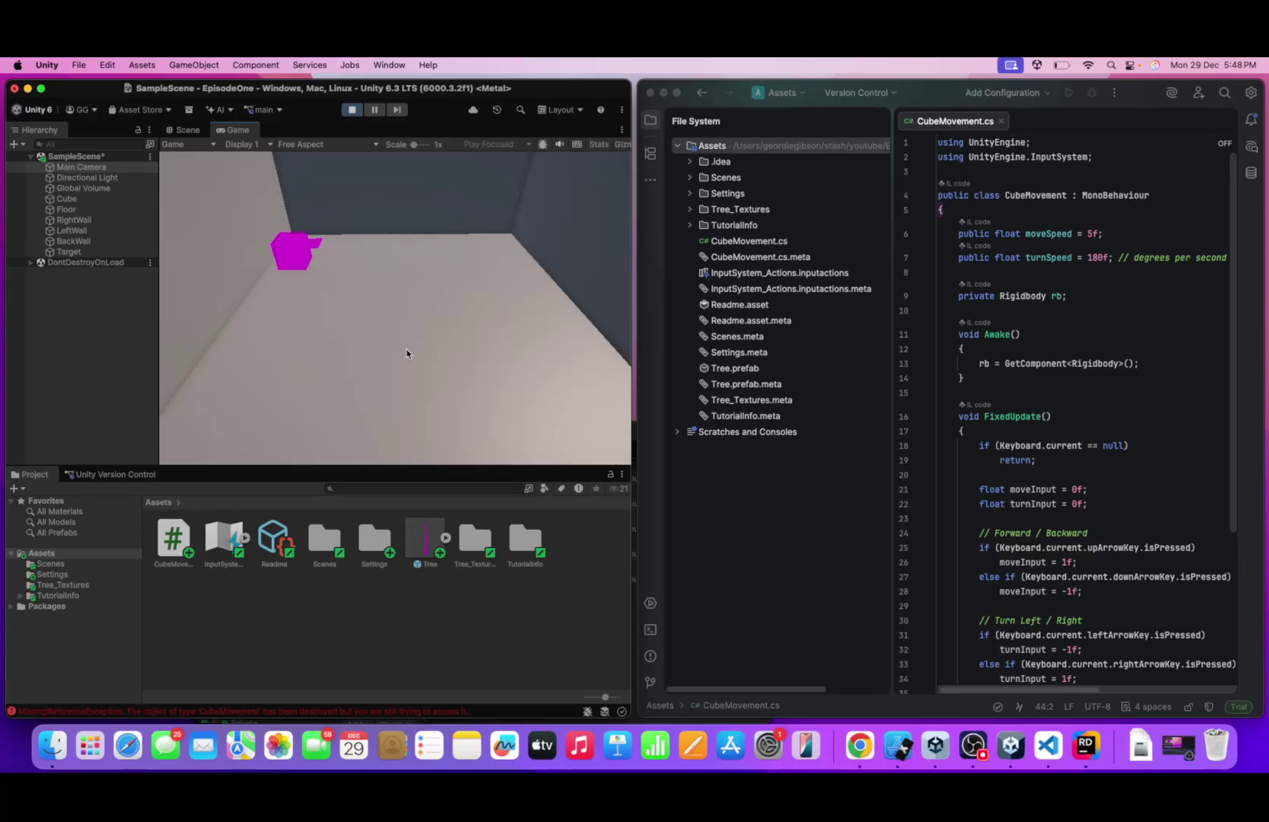
key("Up")
key("Up")
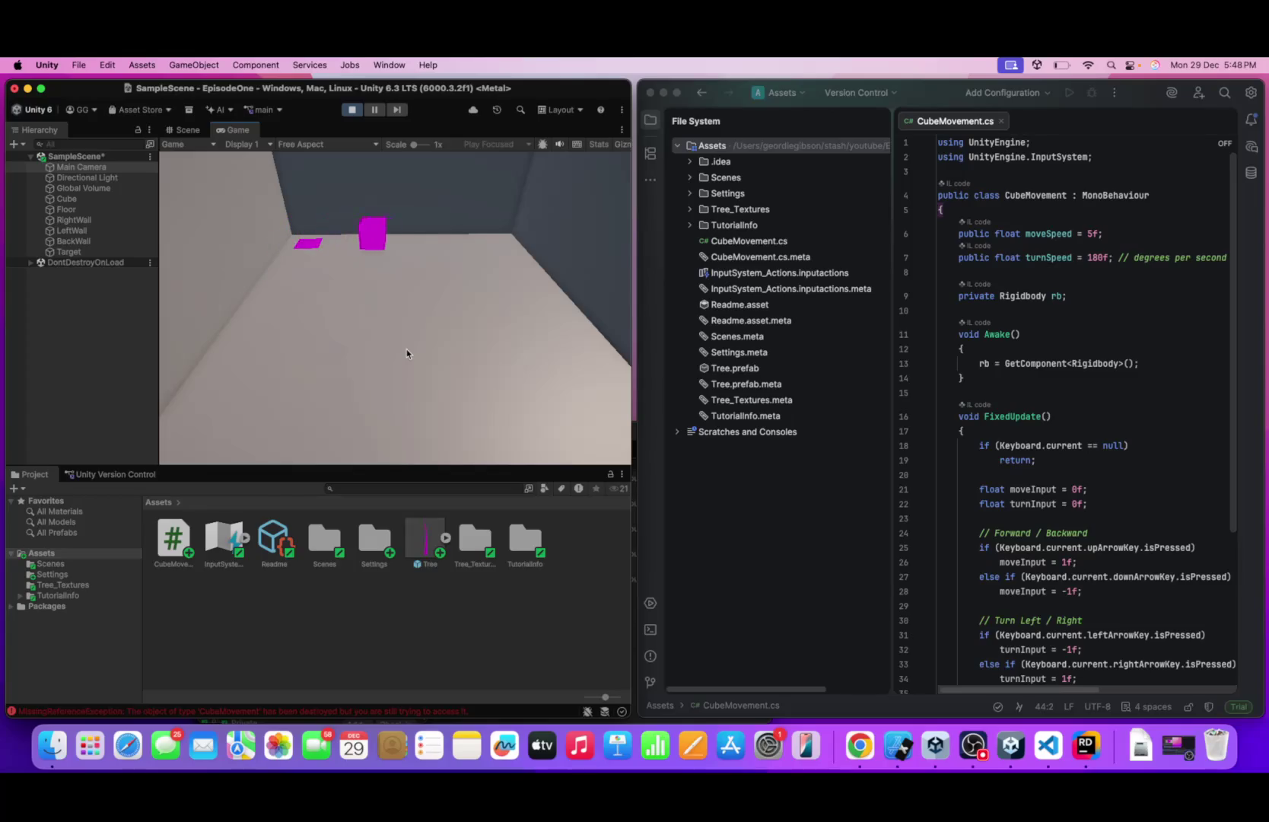
key("Right")
key("Up")
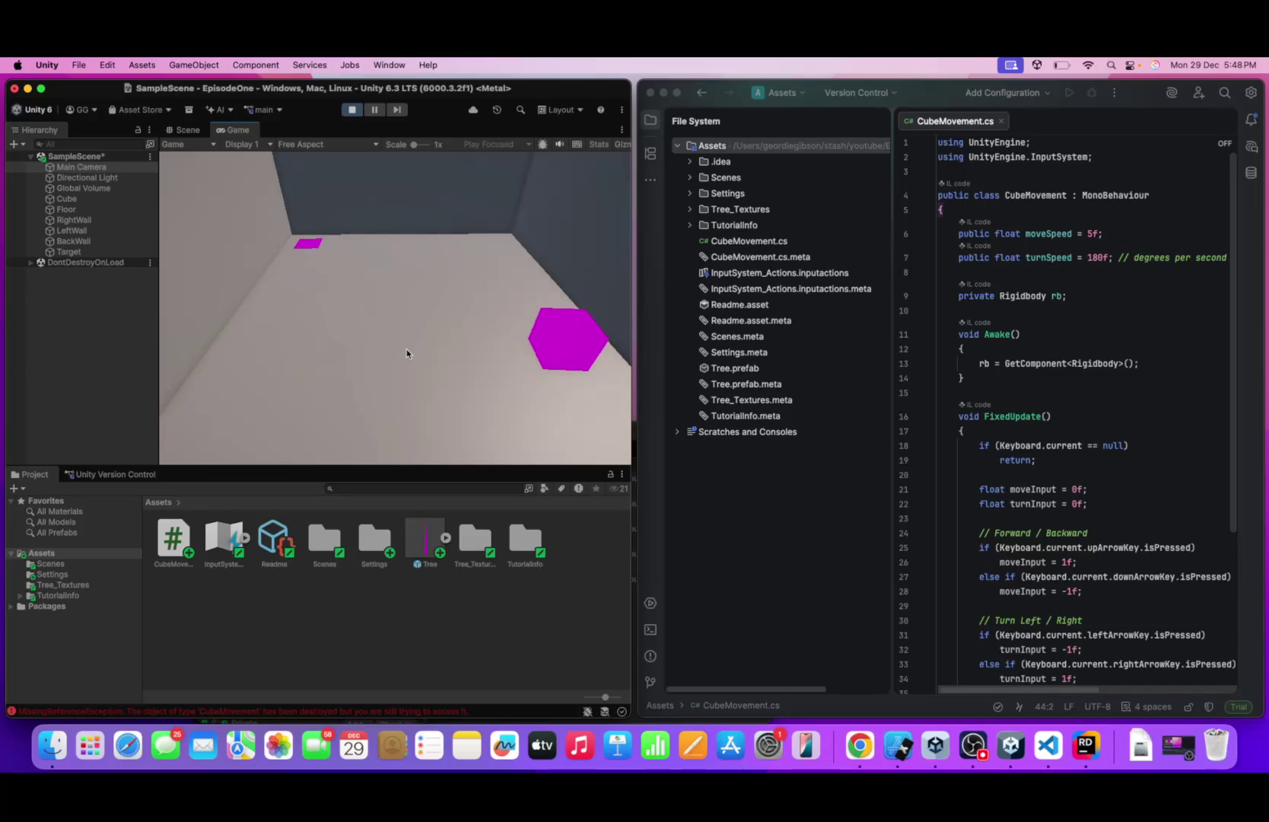
- Nudge the Main Camera slightly along its X axis in the Scene view and check the Game view
left_click(187, 129)
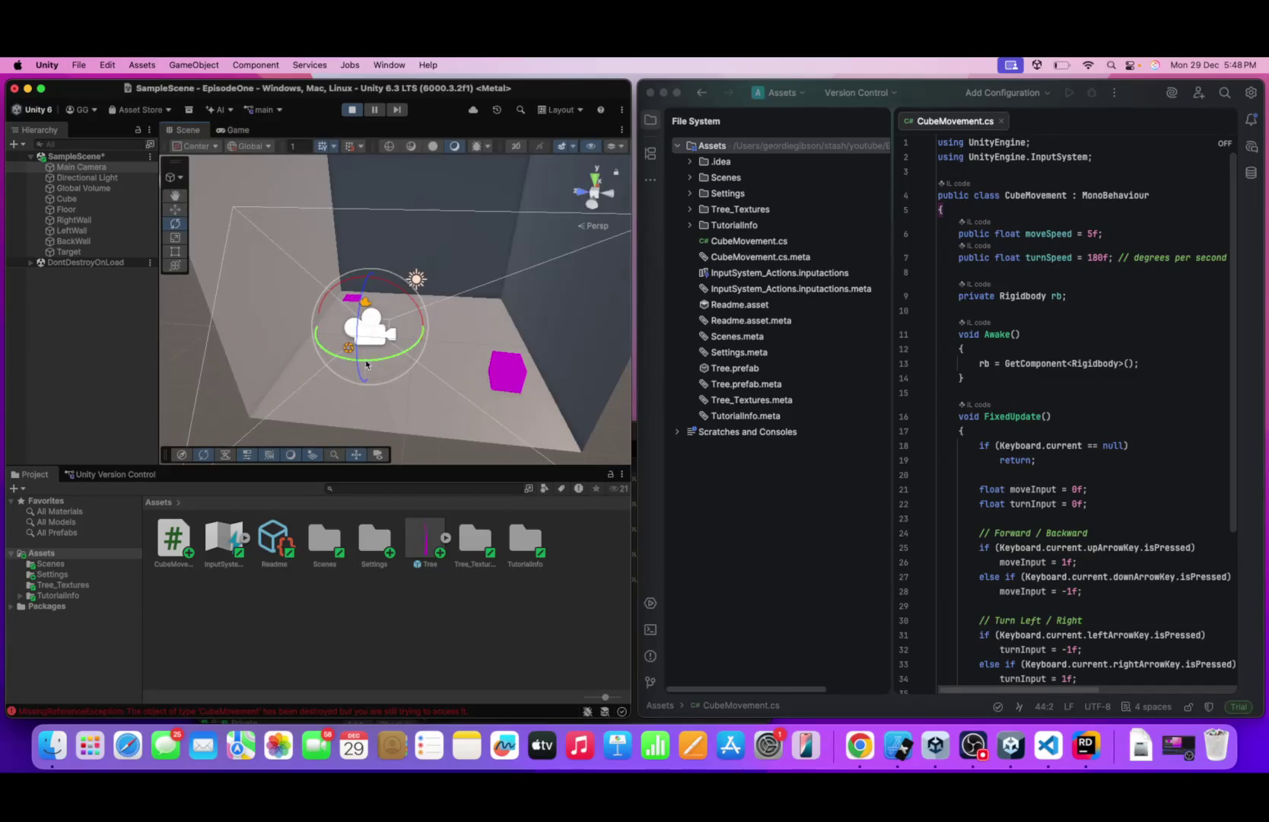
left_click(175, 208)
left_click_drag(344, 326, 352, 329)
left_click(248, 129)
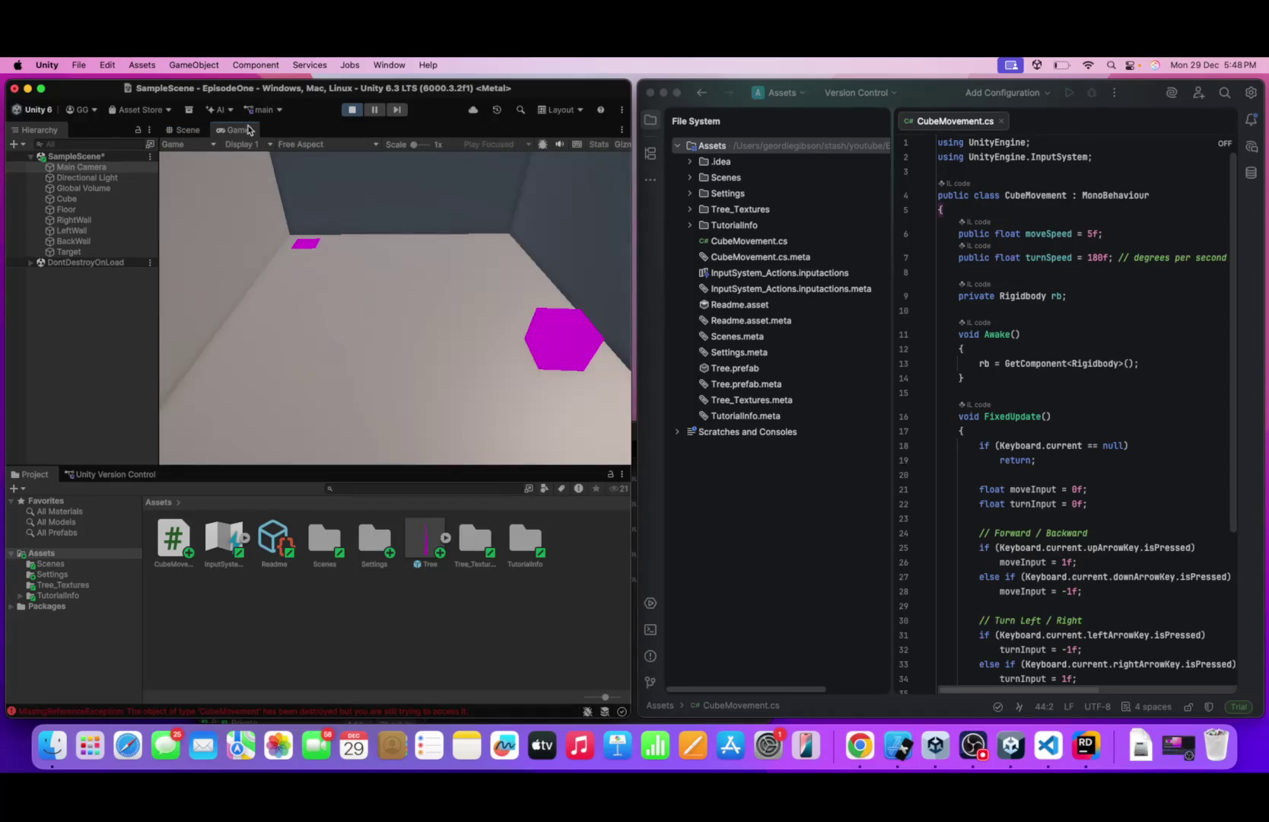
- Rotate the Main Camera slightly to tilt its angle, checking the Game view after each adjustment
left_click(188, 130)
left_click(175, 223)
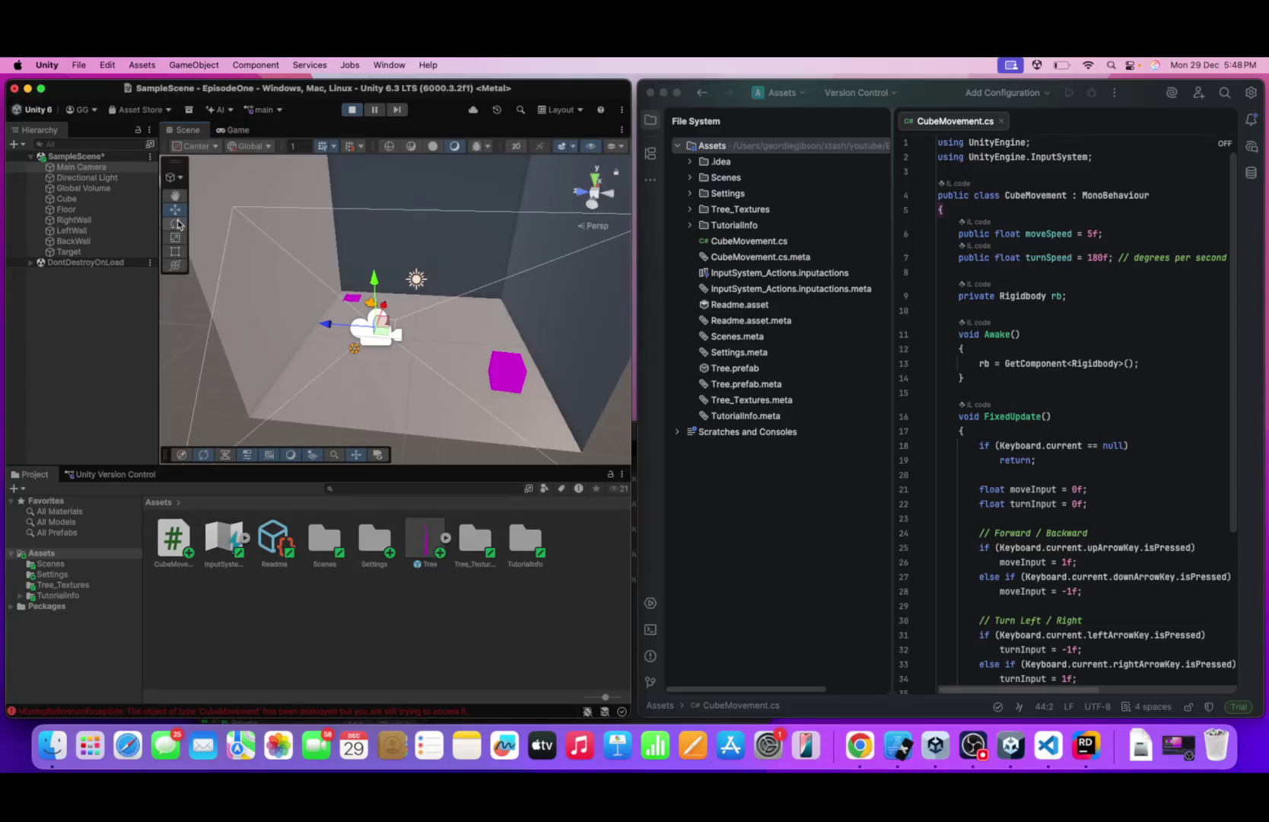
left_click_drag(339, 351, 338, 355)
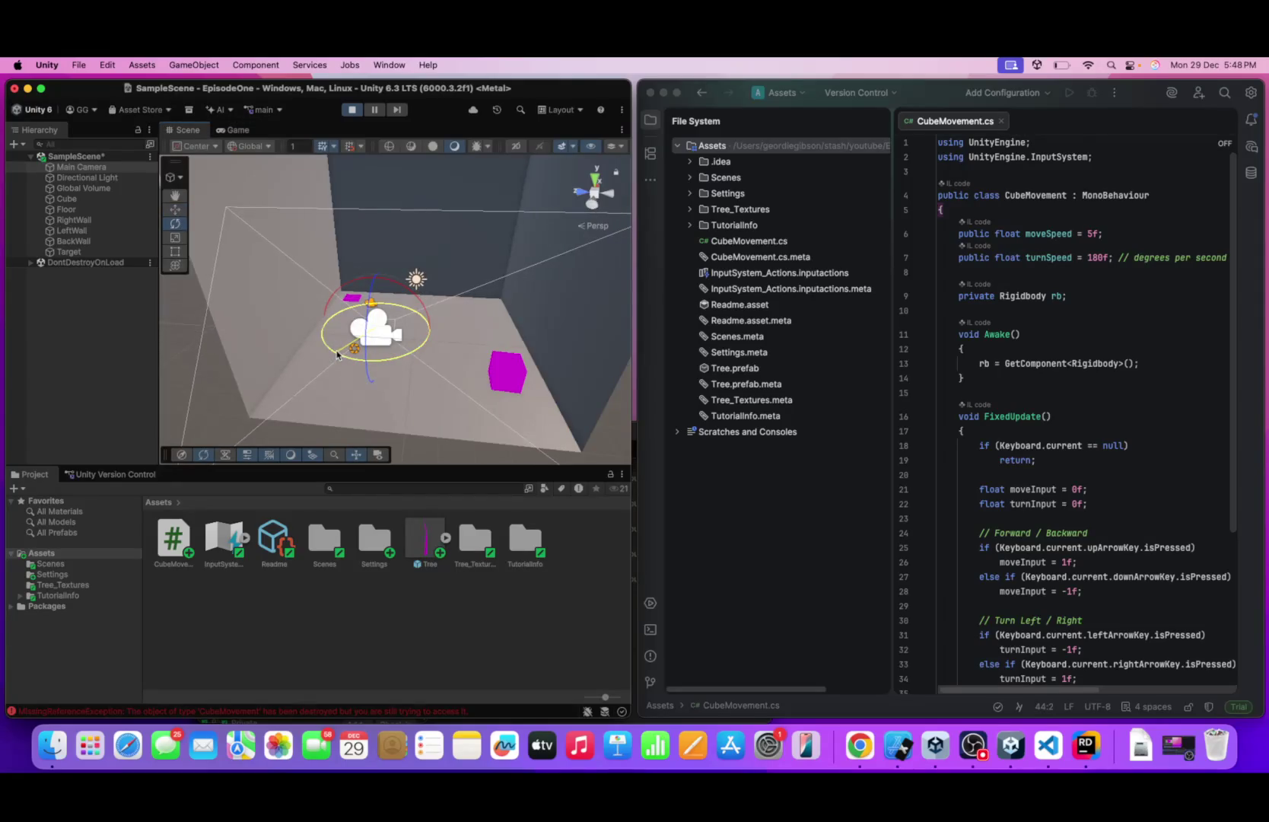
left_click(223, 134)
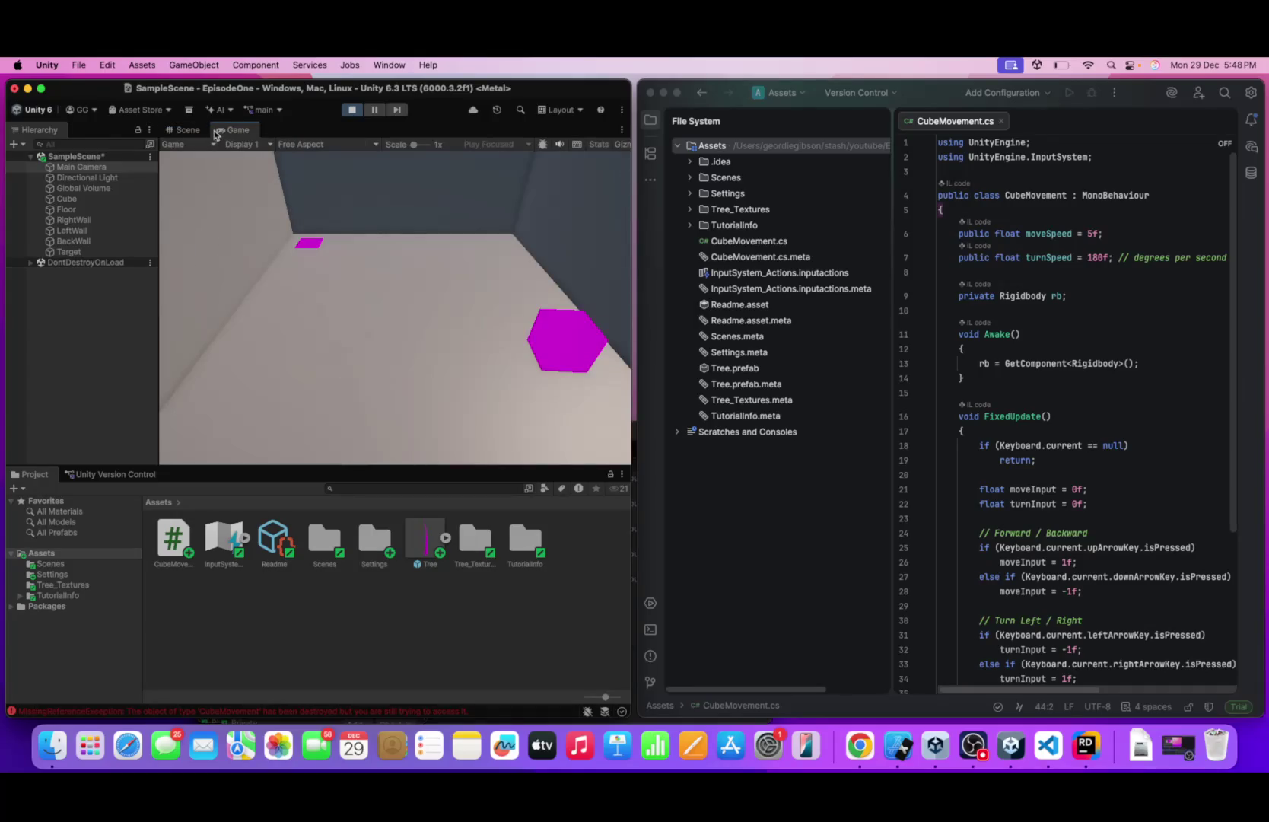
left_click(188, 130)
left_click_drag(352, 359, 351, 361)
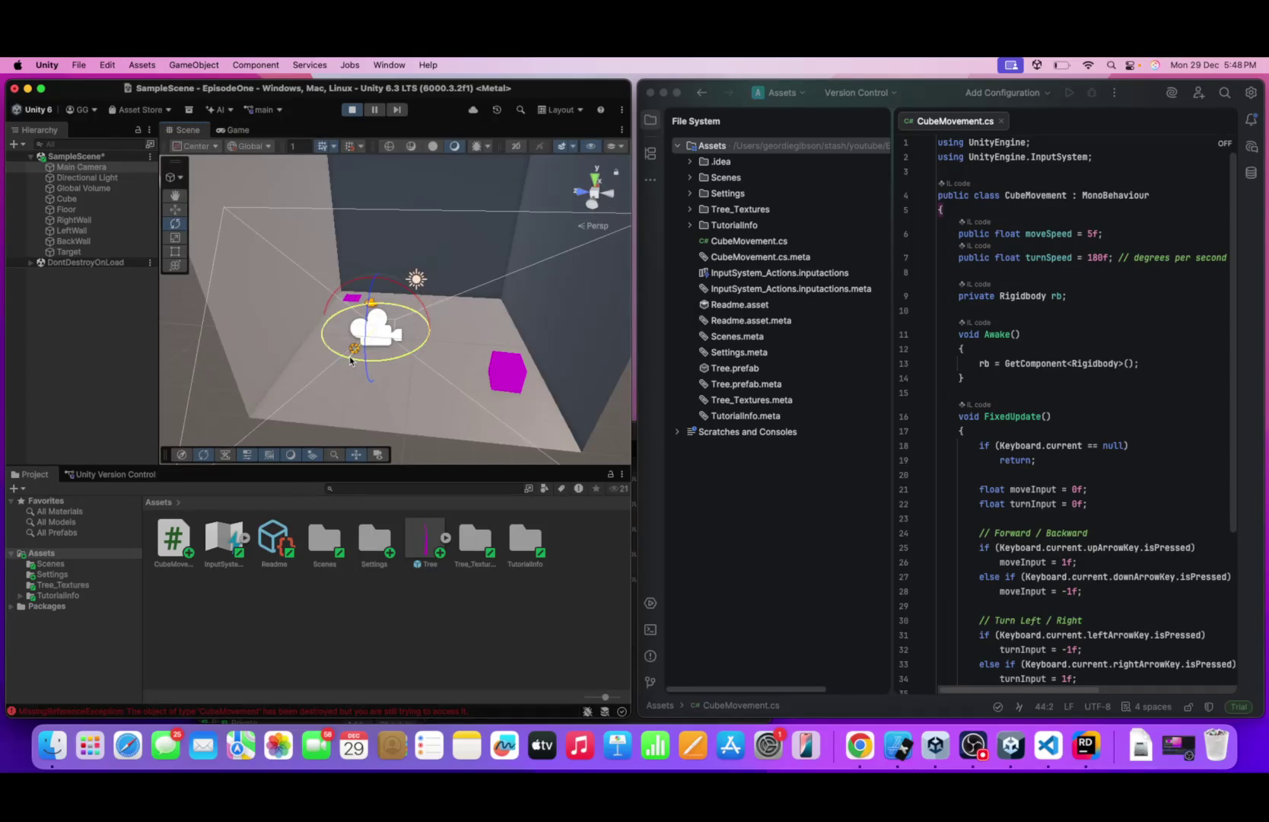
left_click(227, 132)
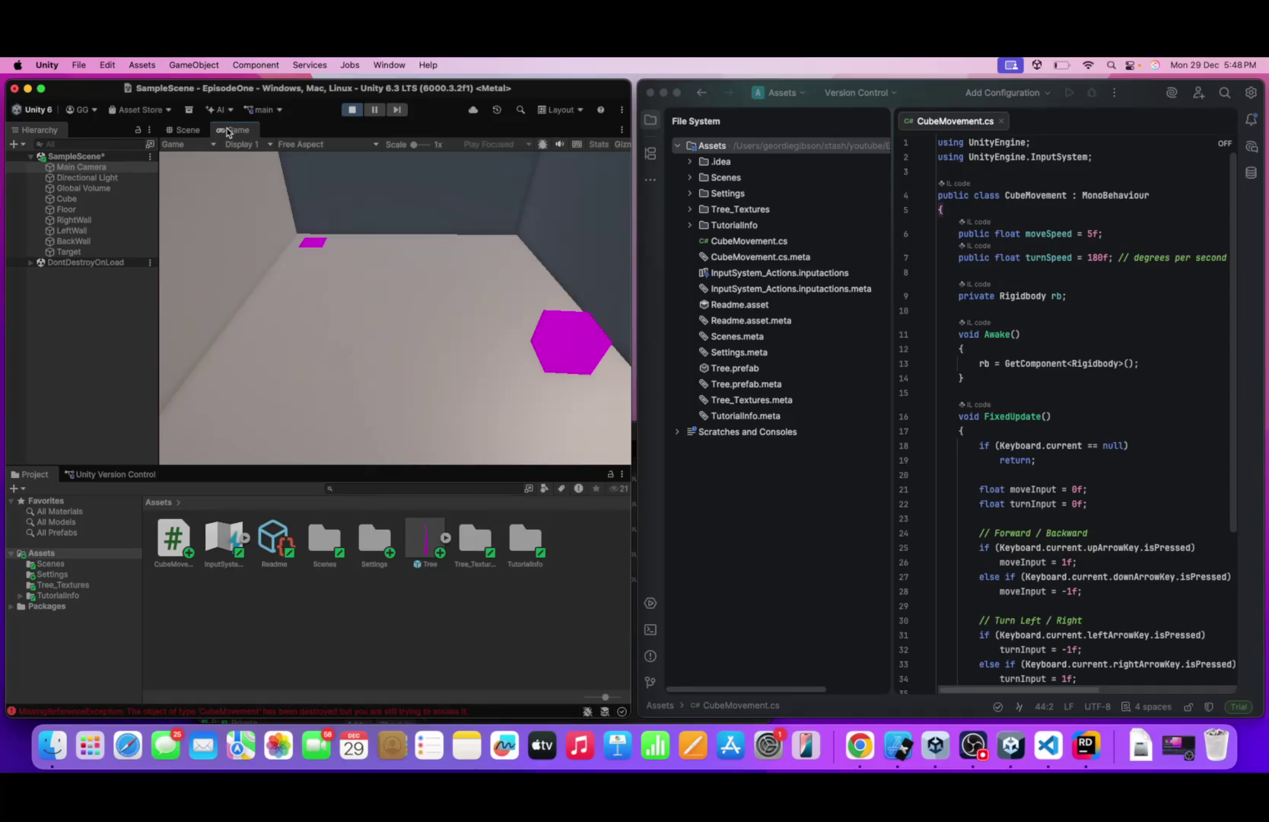
- Drive the cube toward the far centre, circle it around, and head it to the magenta target
key("Up")
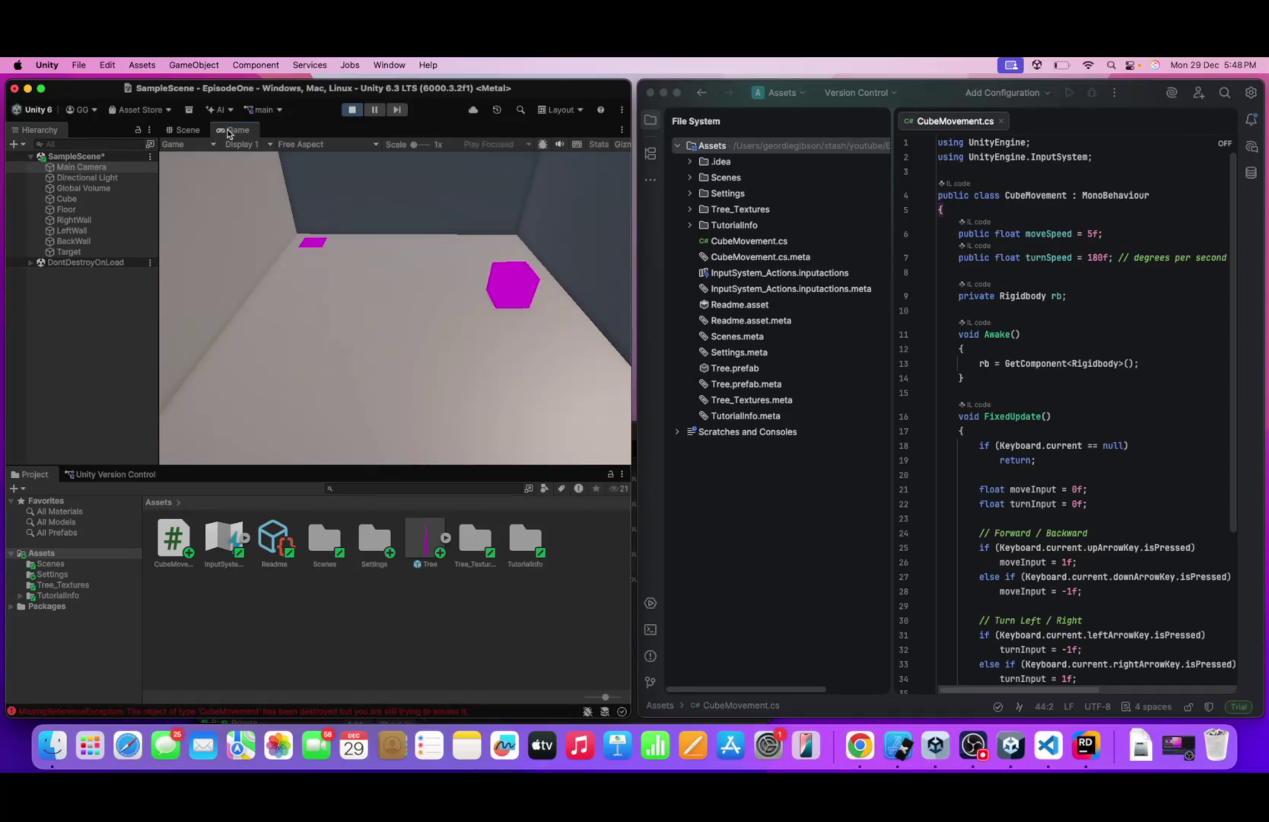
key("Left")
key("Up")
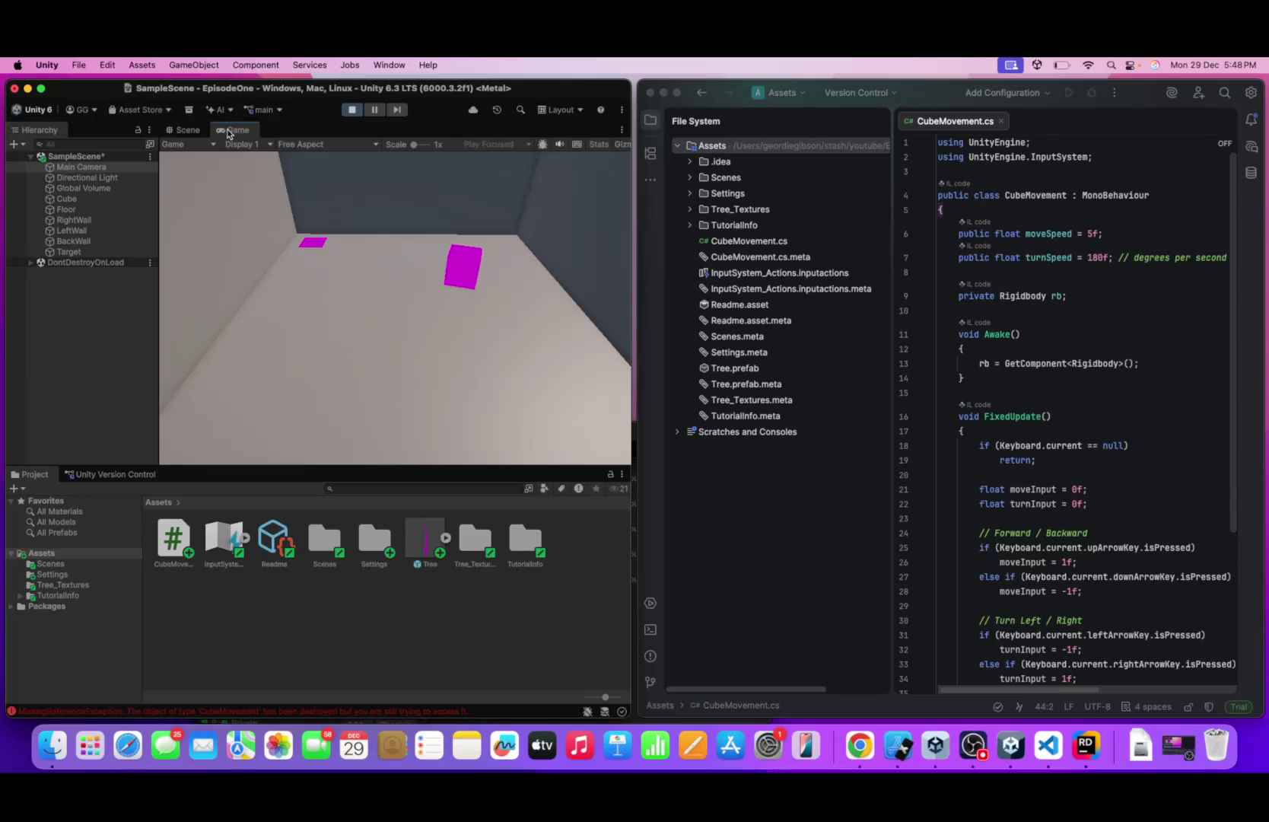
key("Left")
key("Up")
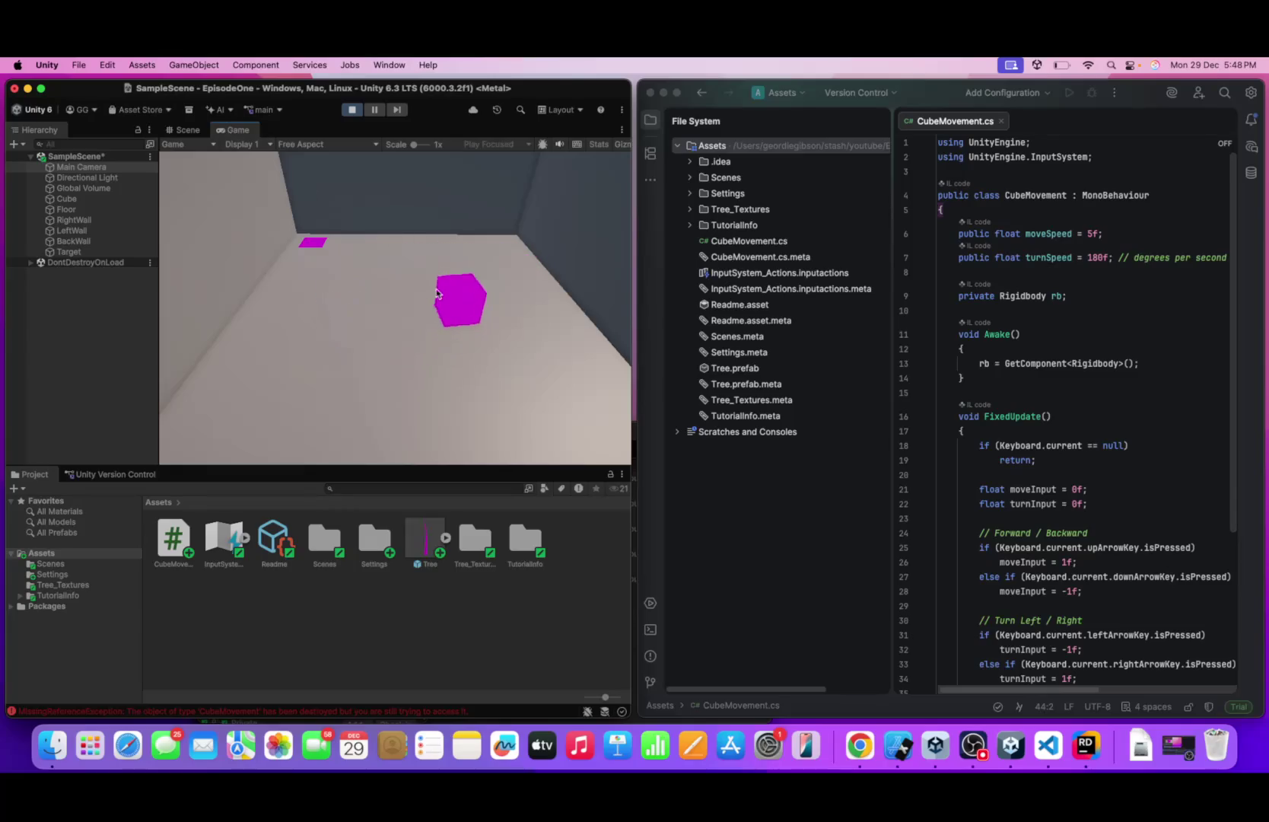
key("Left")
key("Up")
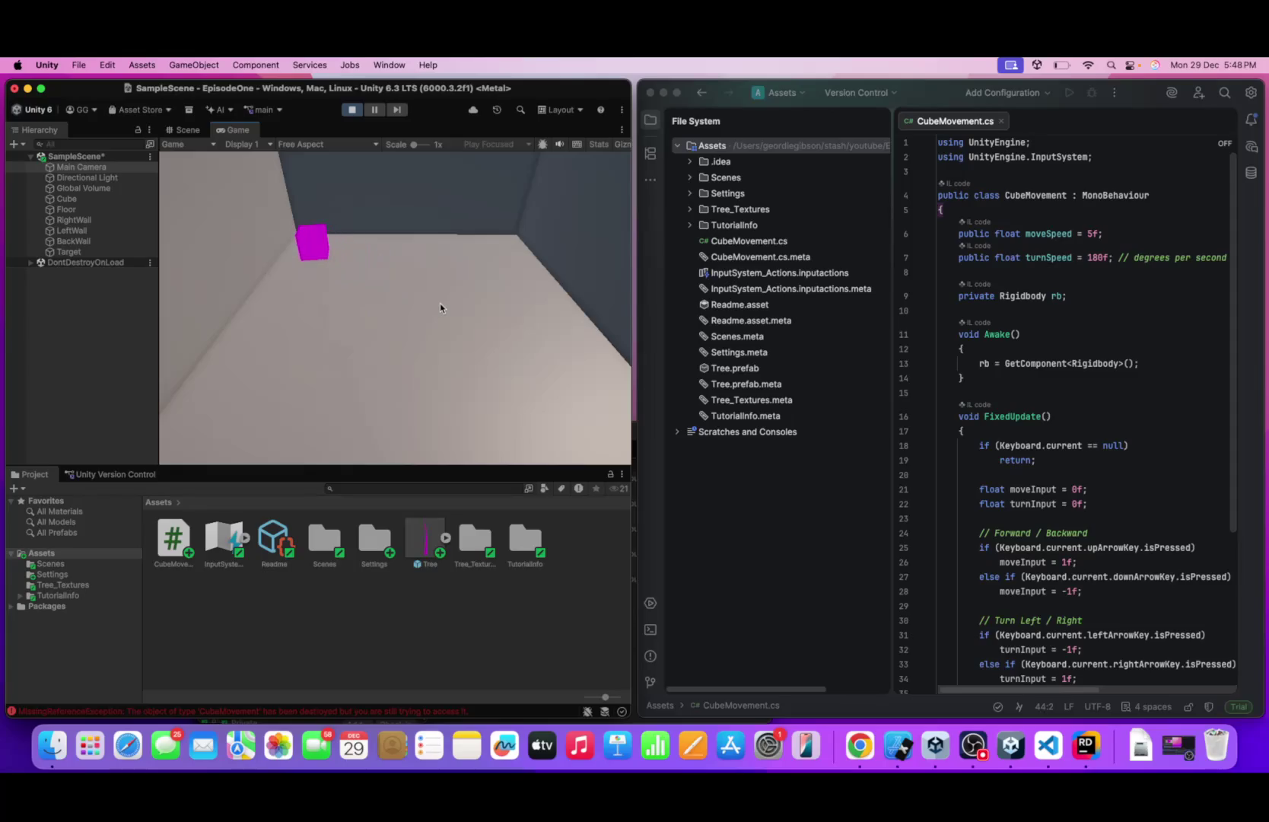
- Back the cube off the target, swing it left and right, and bring it to mid-floor
key("Down")
key("Left")
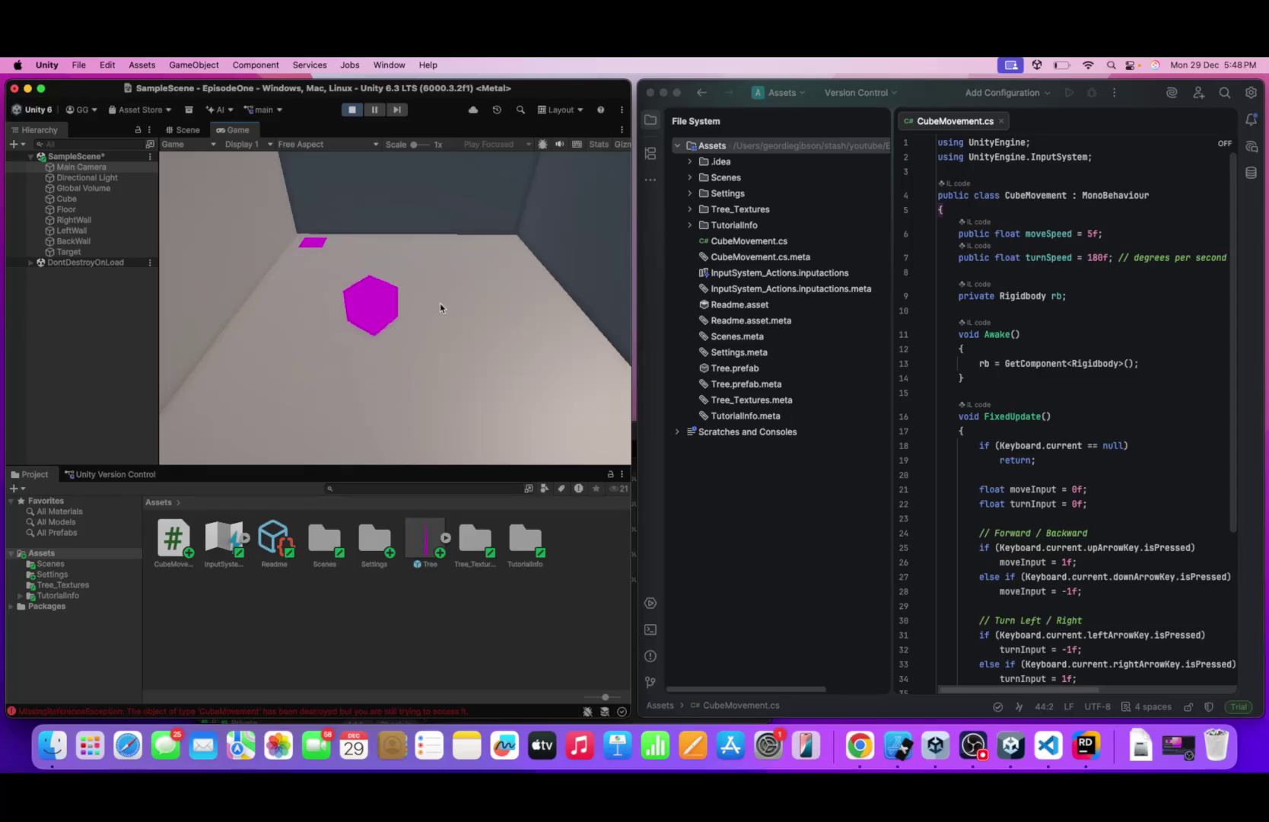
key("Down")
key("Left")
key("Up")
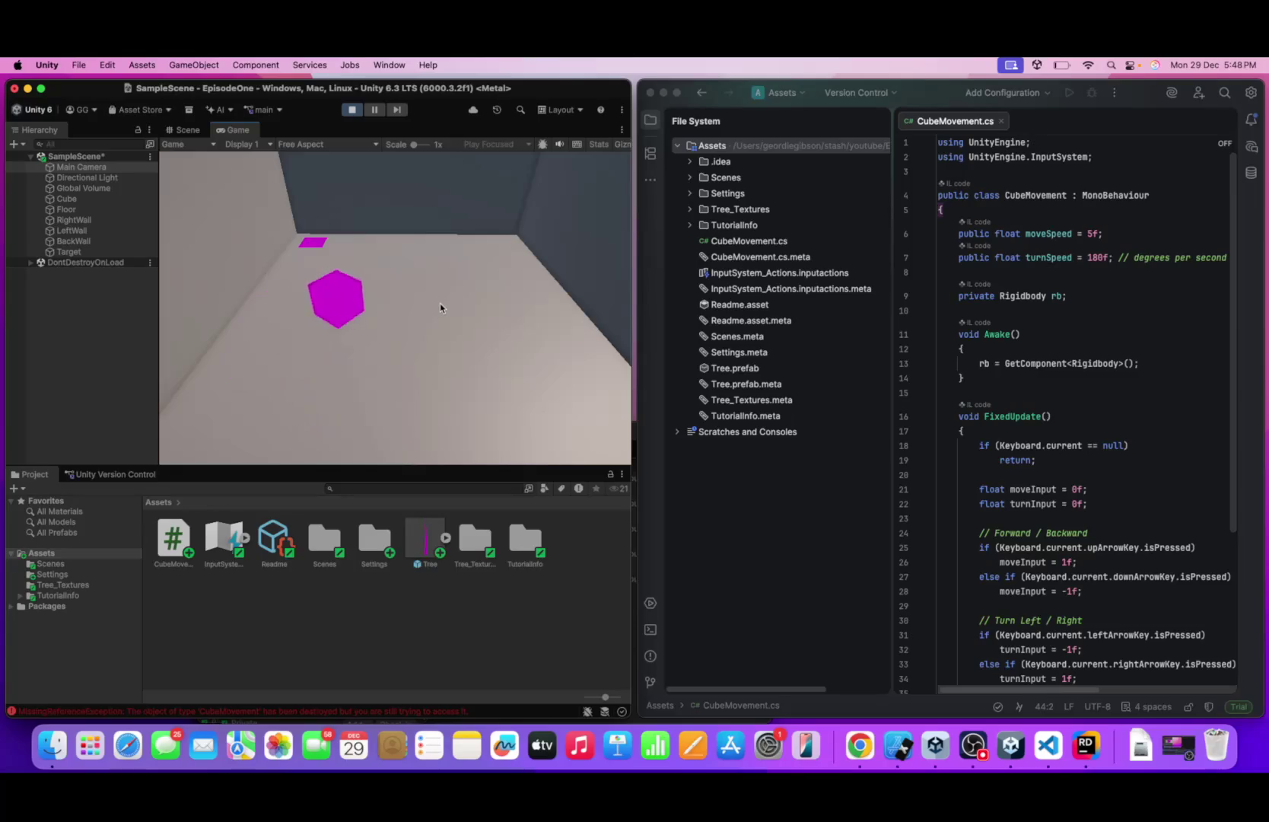
key("Down")
key("Right")
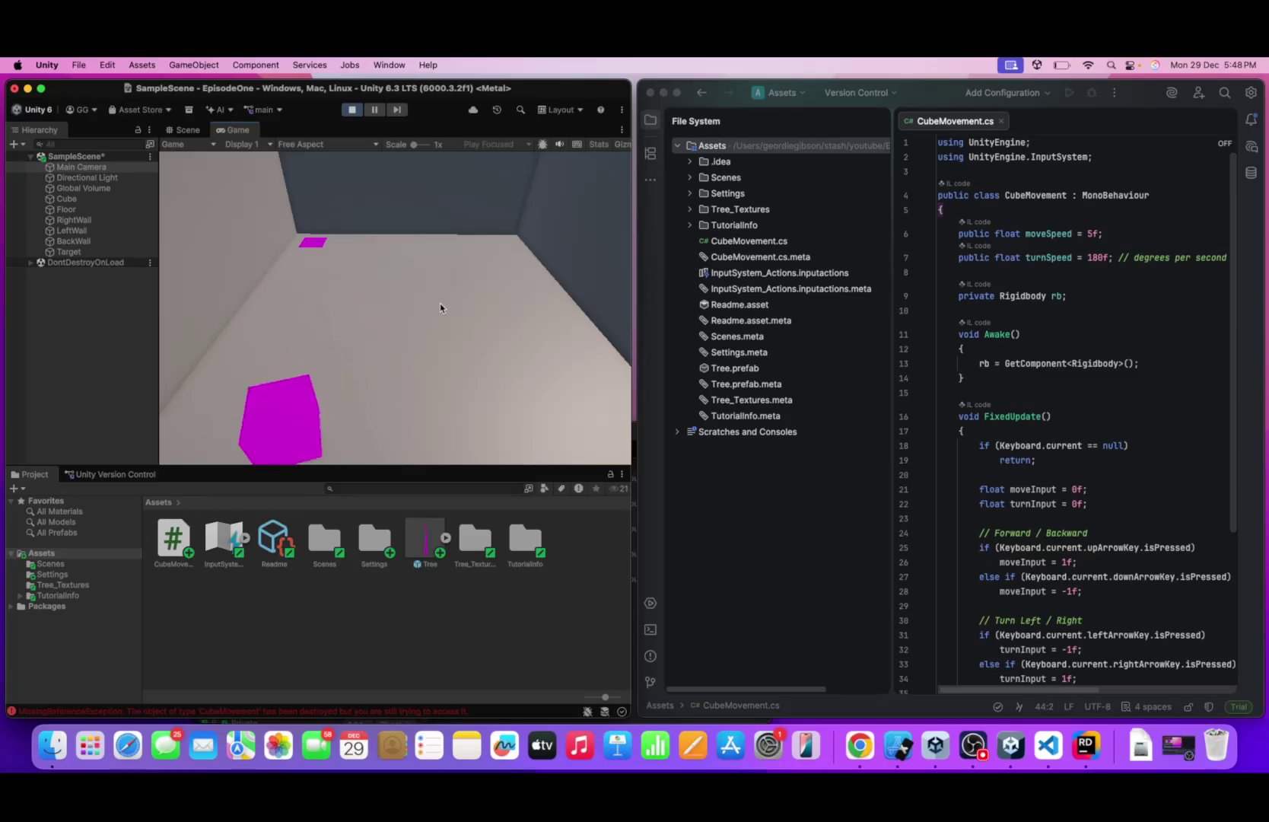
key("Up")
key("Right")
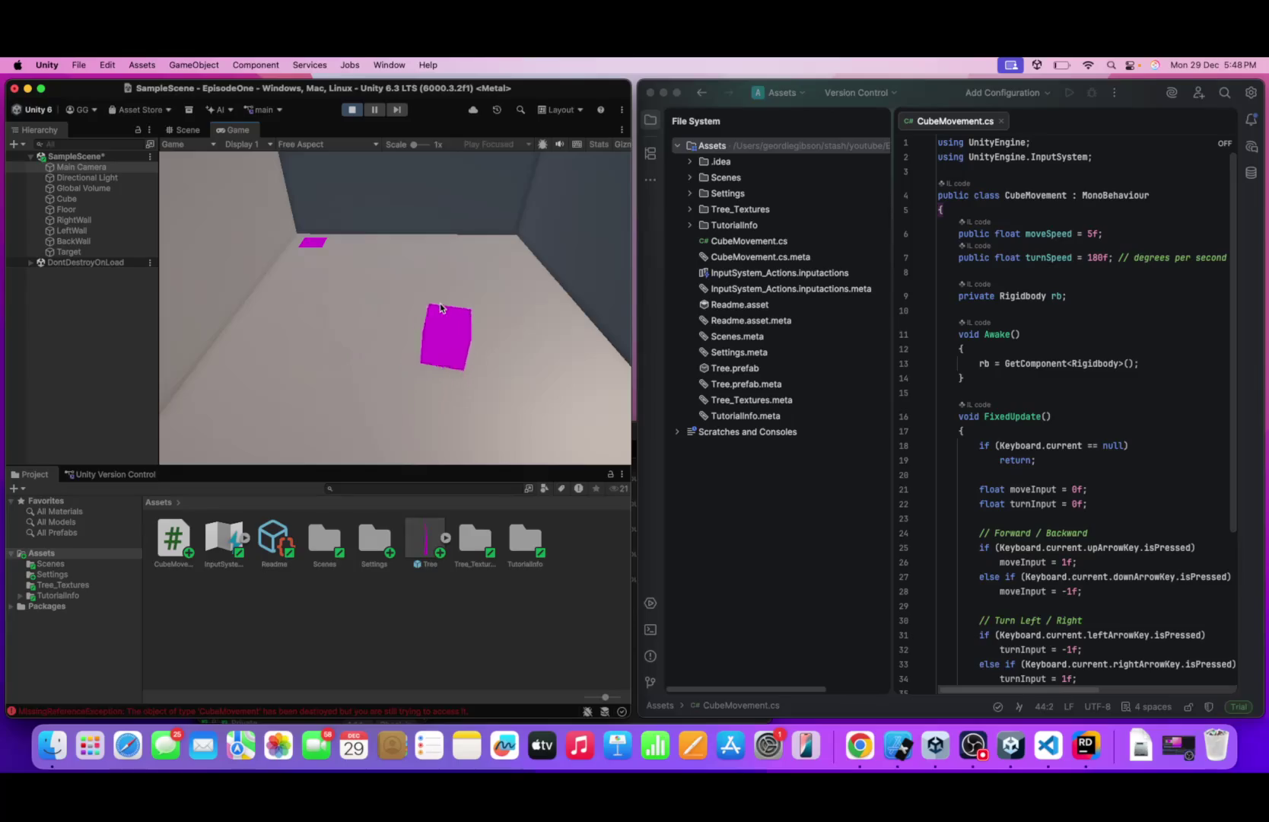
- Reverse the cube toward the lower left, turn it around, and leave it near the left wall
key("Left")
key("Down")
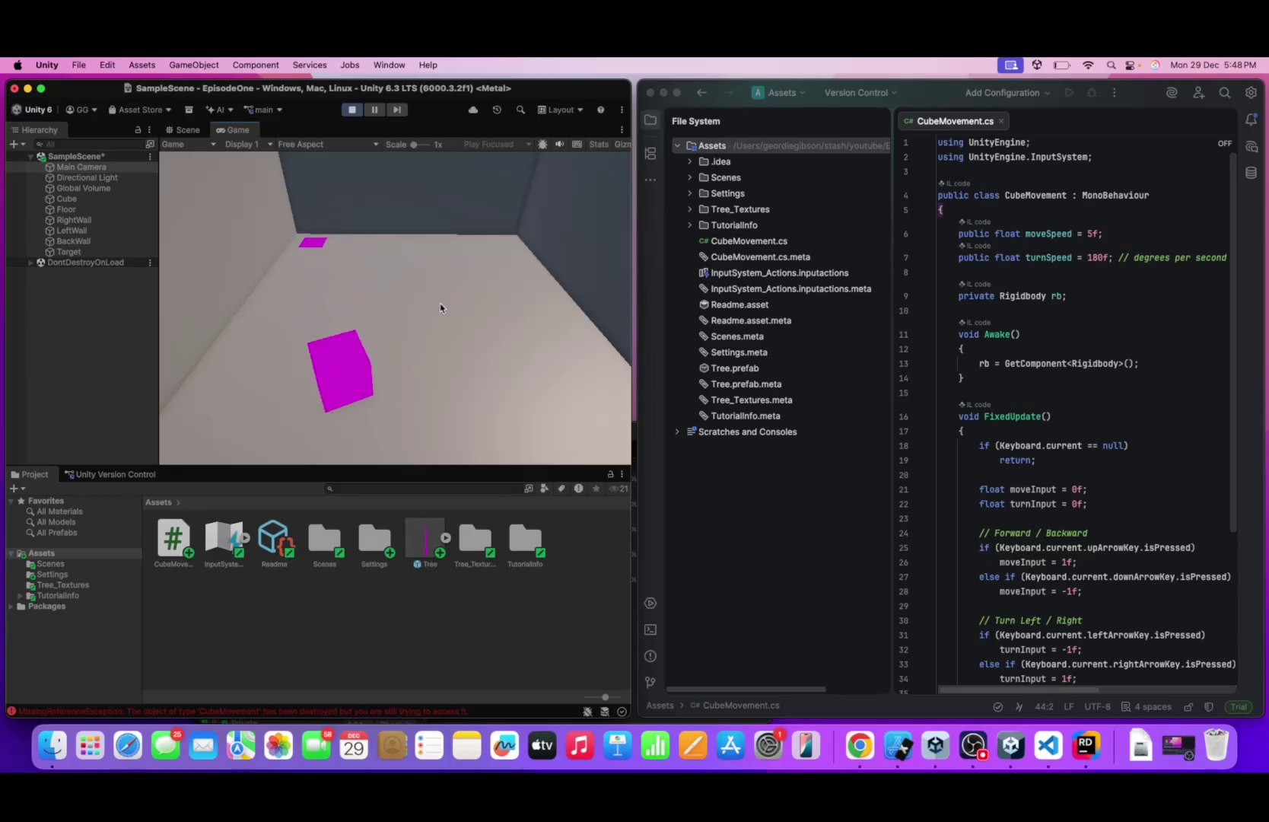
key("Down")
key("Right")
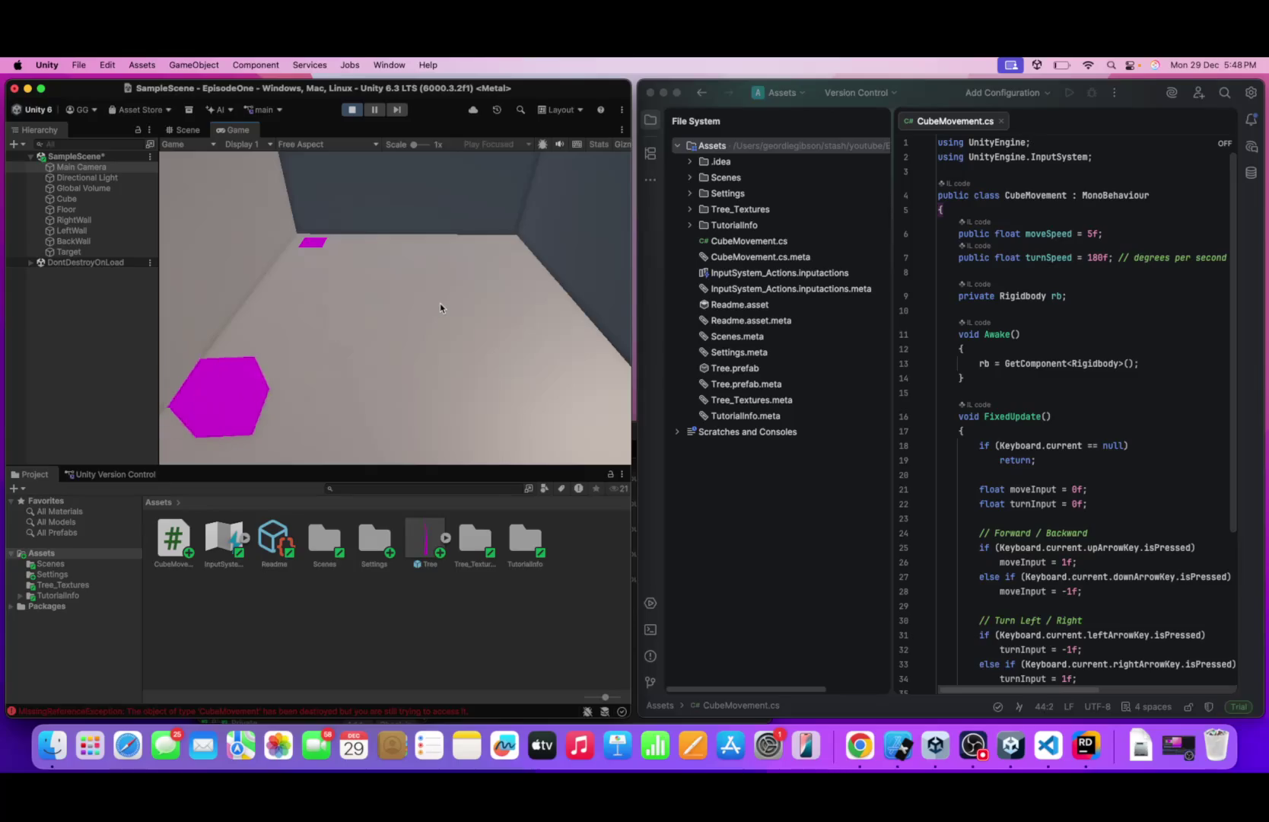
key("Up")
key("Left")
key("Down")
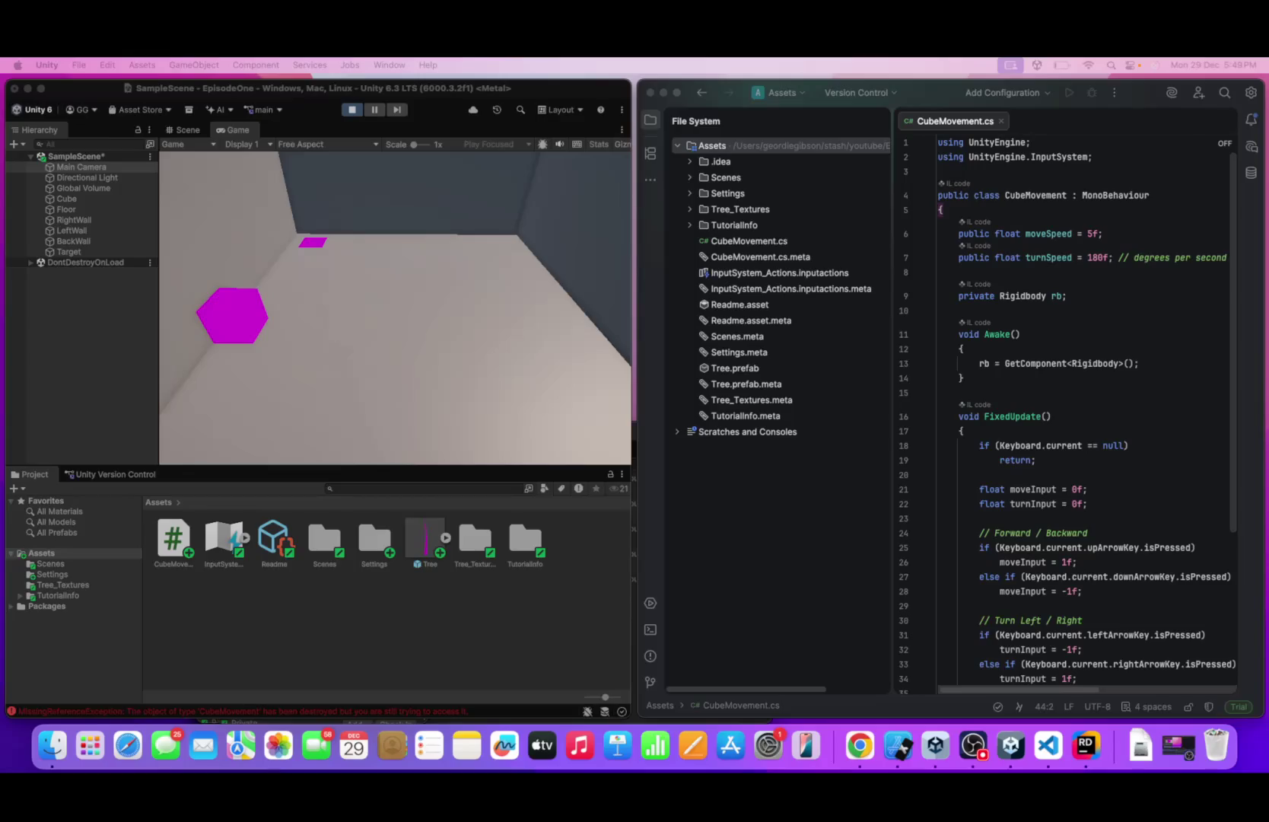
left_click(360, 348)
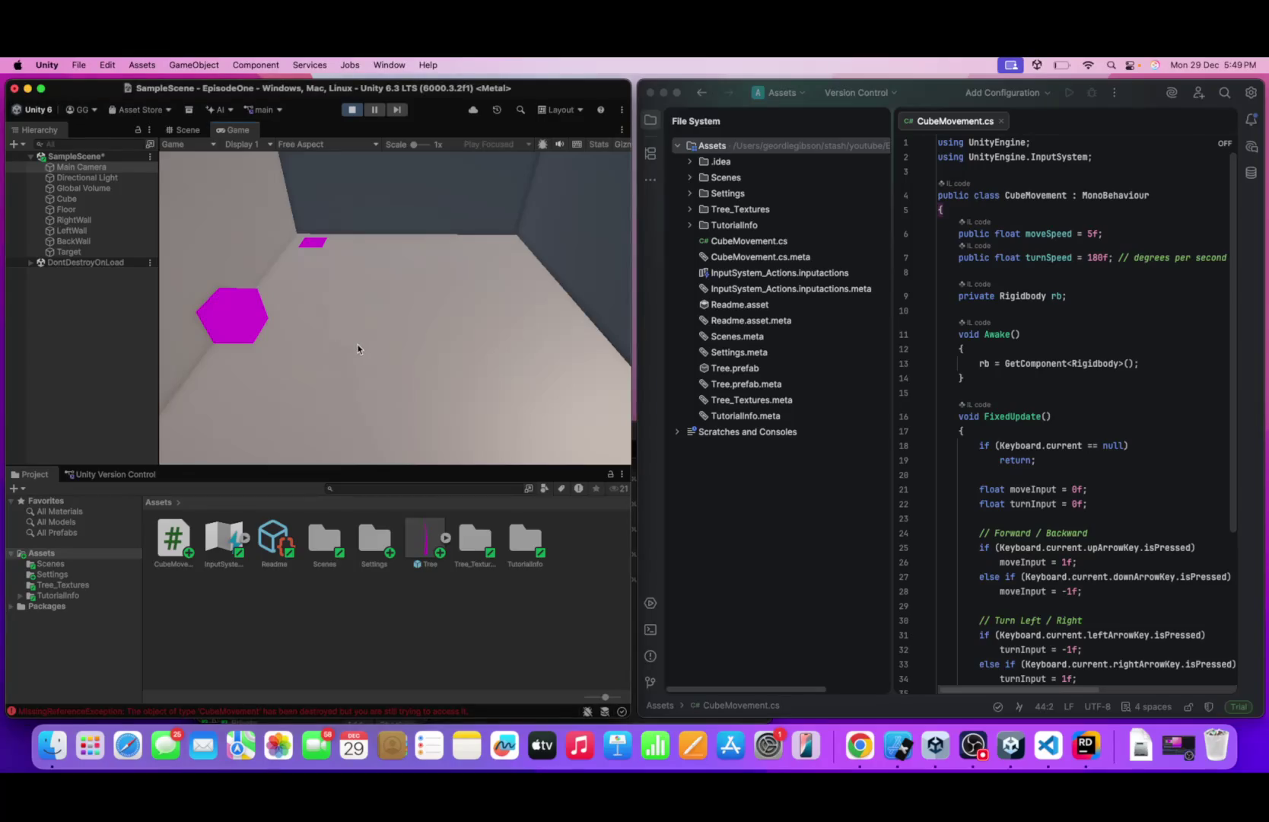
- Steer the cube in loops across the floor, passing near the target and returning near its start
key("Right")
key("Up")
key("Down")
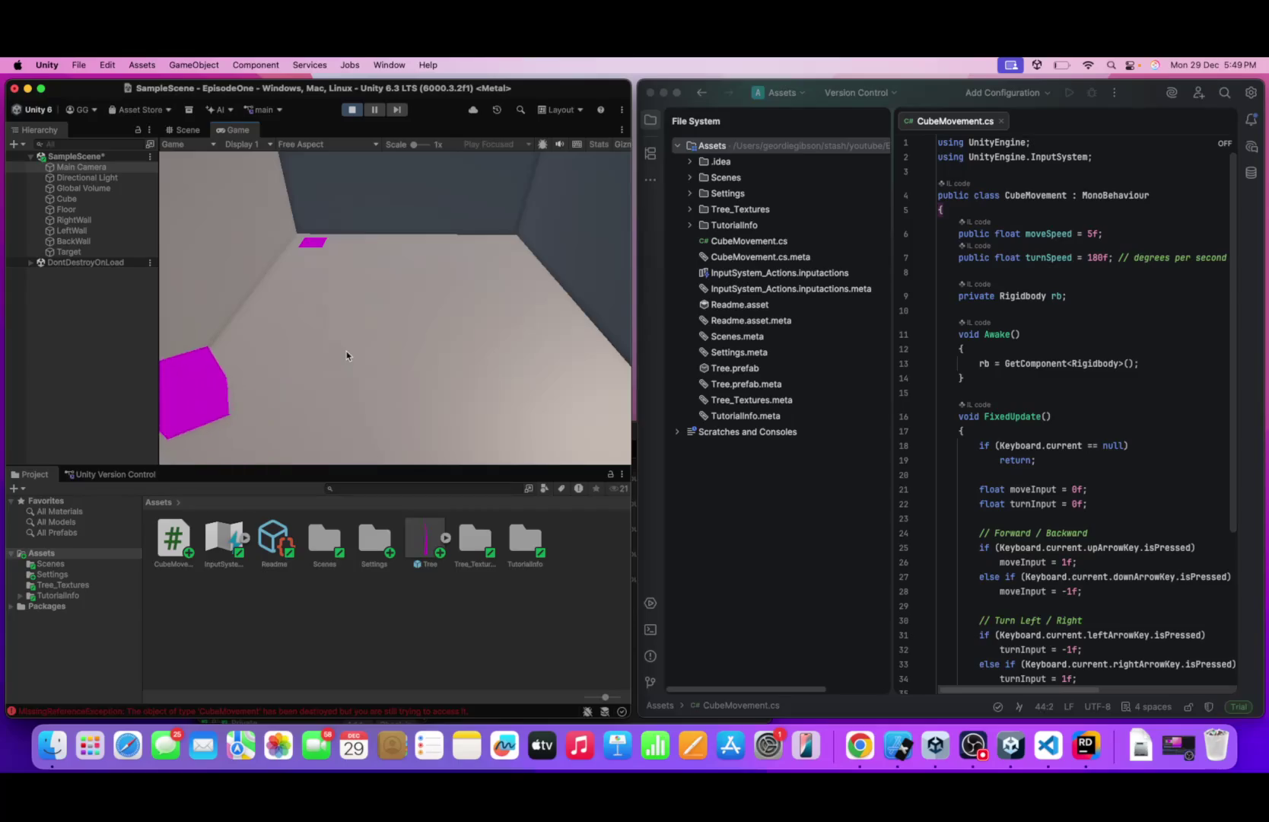
key("Down")
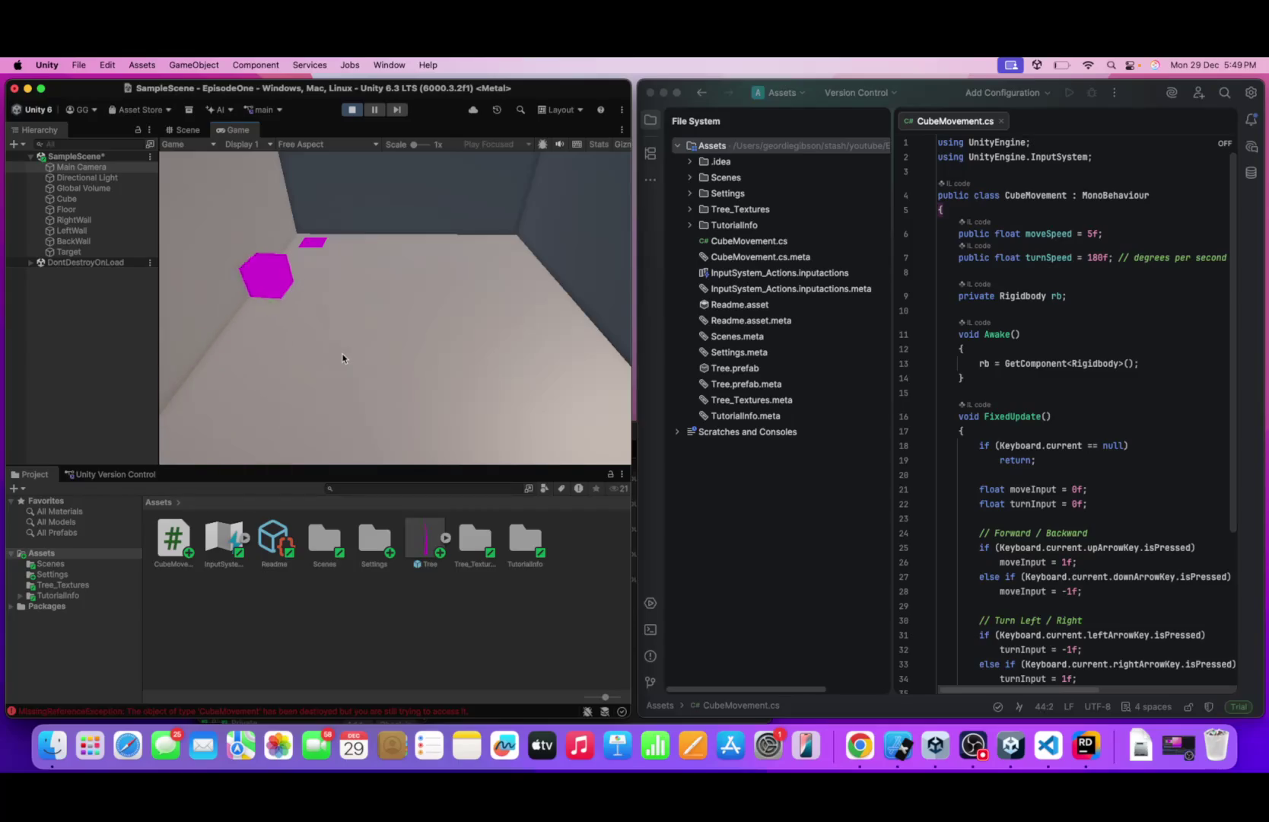
key("Right")
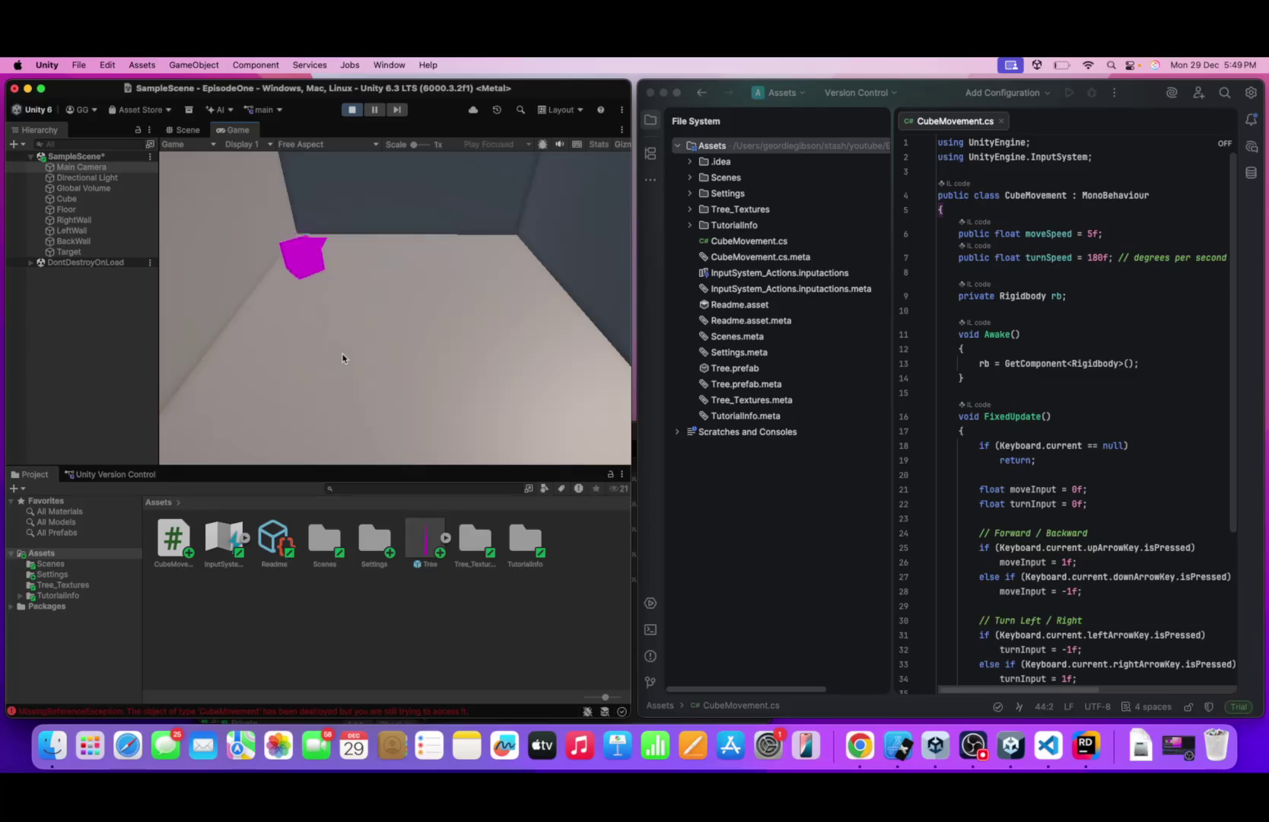
key("Up")
key("Up")
key("Right")
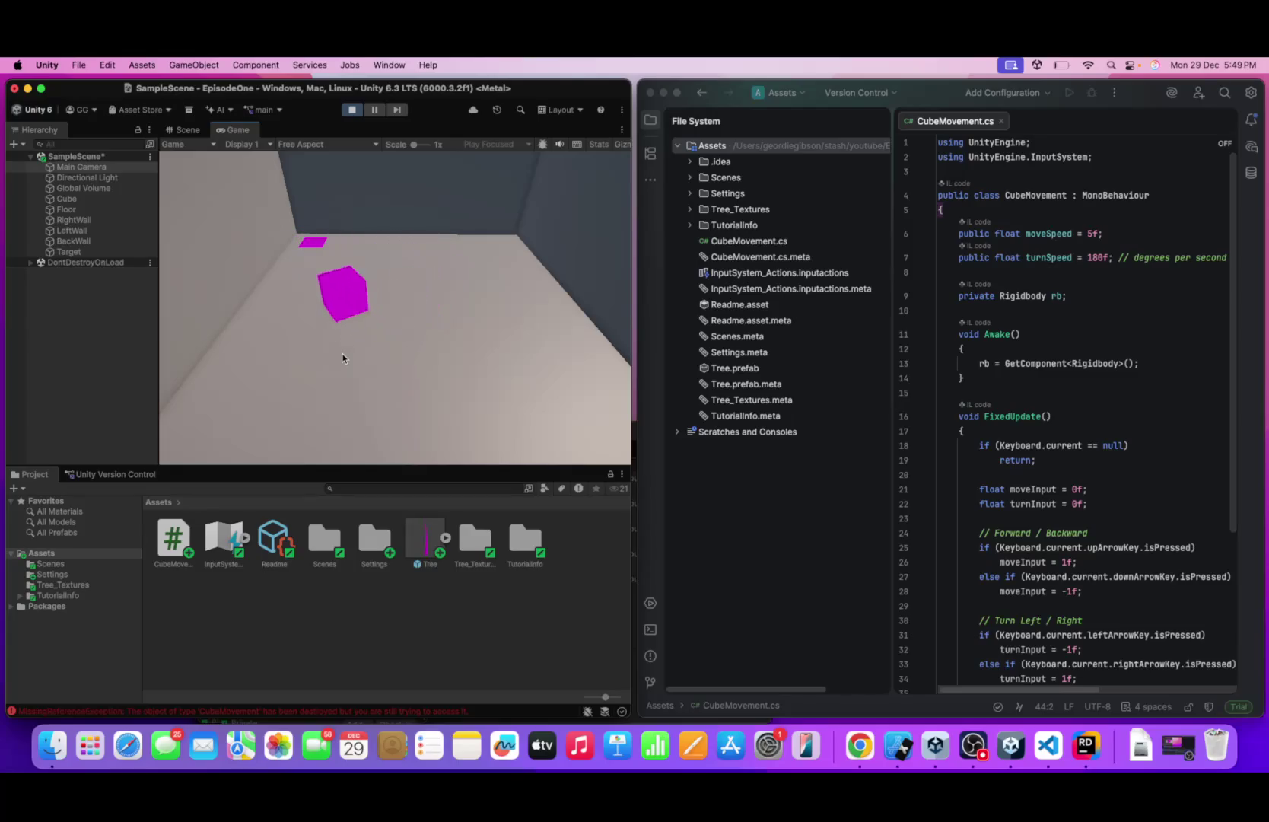
key("Up")
key("Left")
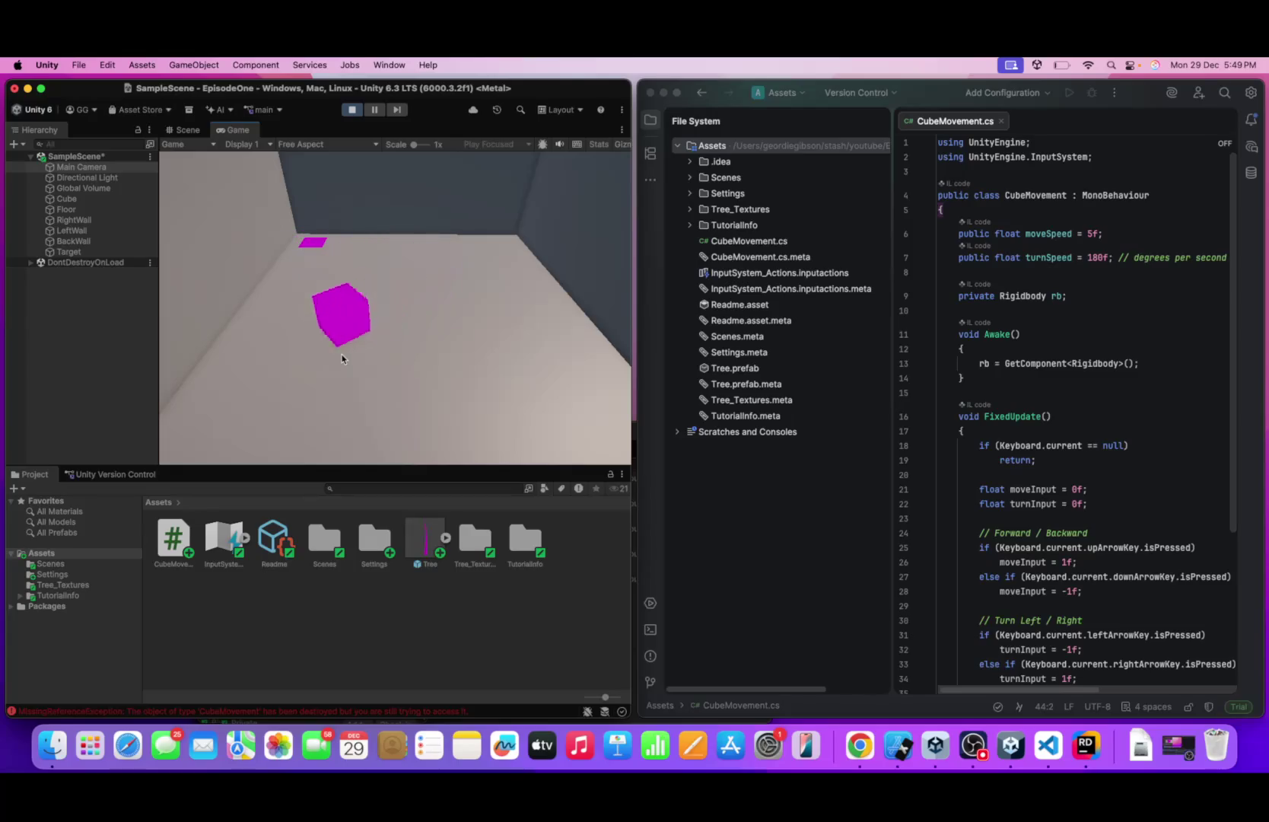
key("Up")
key("Right")
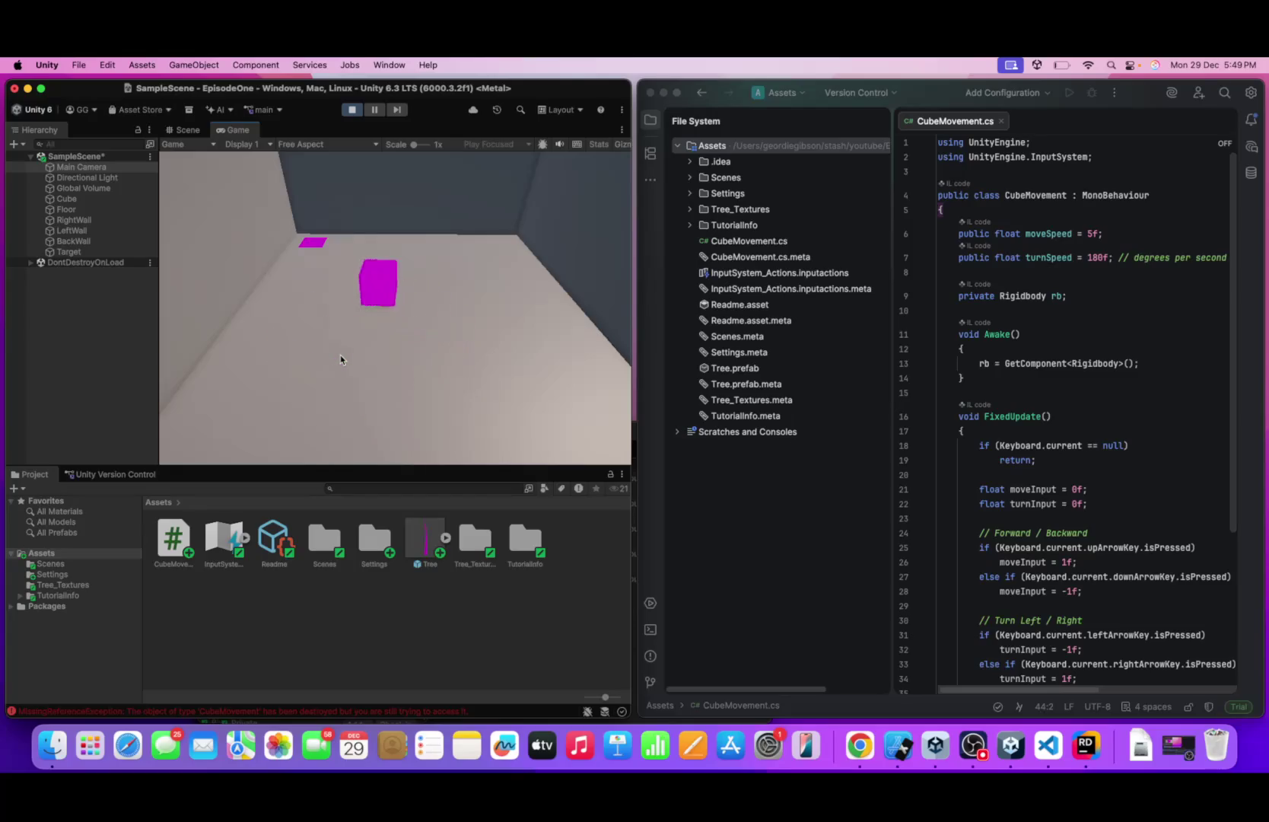
key("Up")
key("Left")
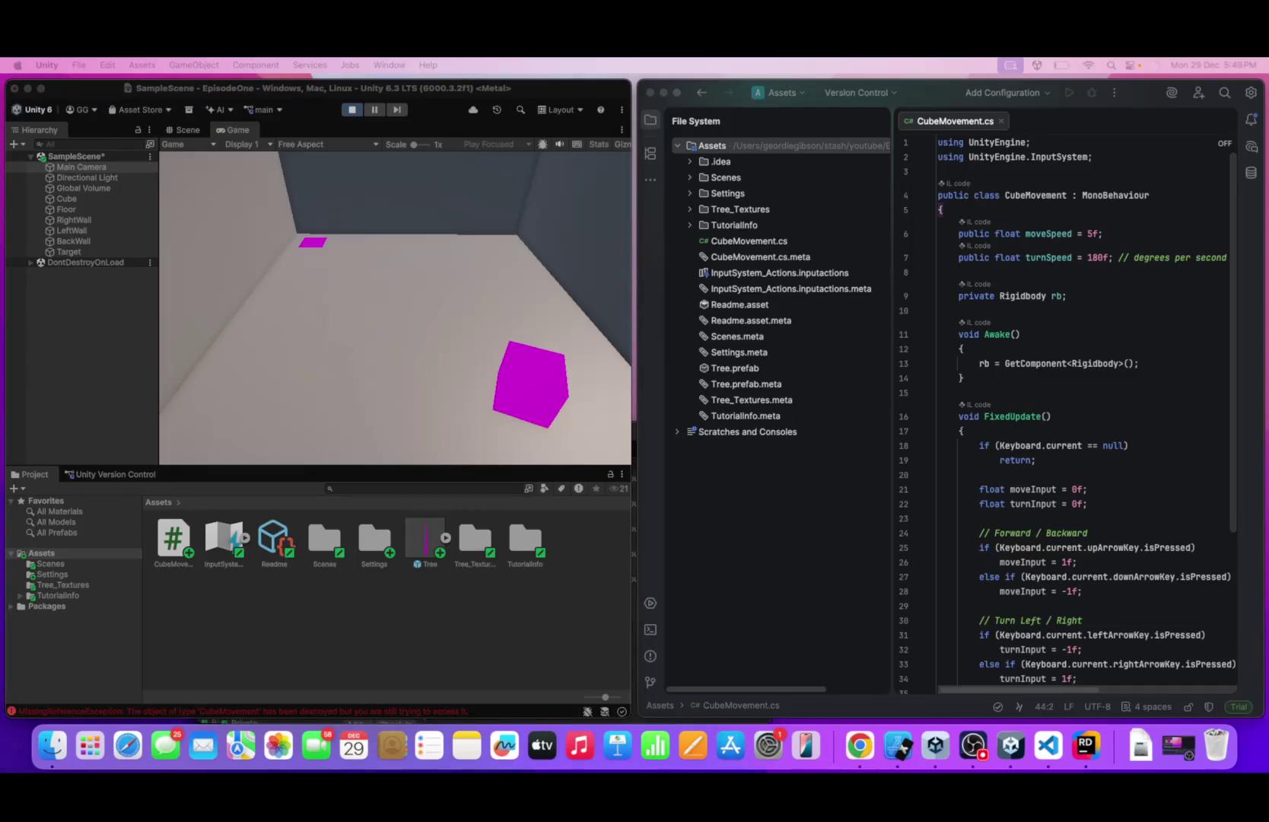
- Drive the cube back and forth between the upper left and its start near the camera
key("Up")
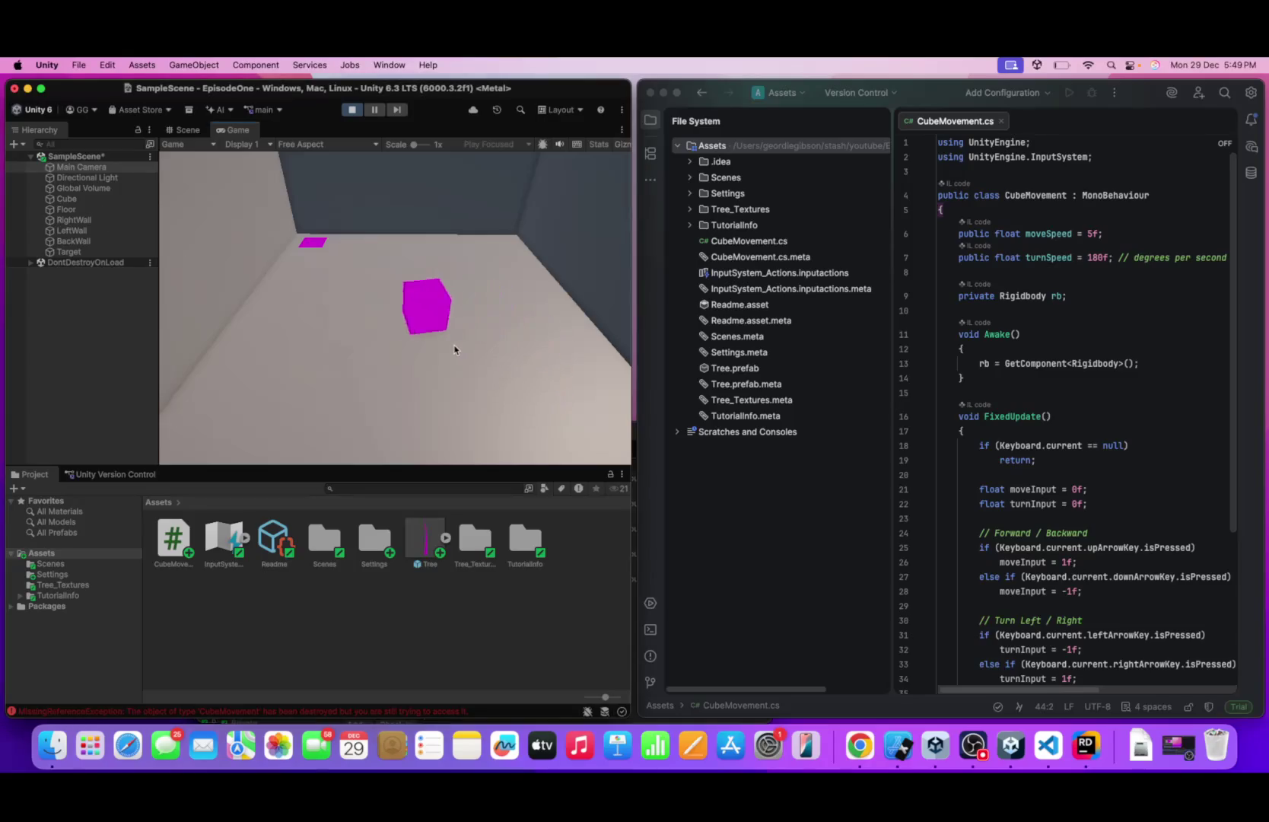
key("Up")
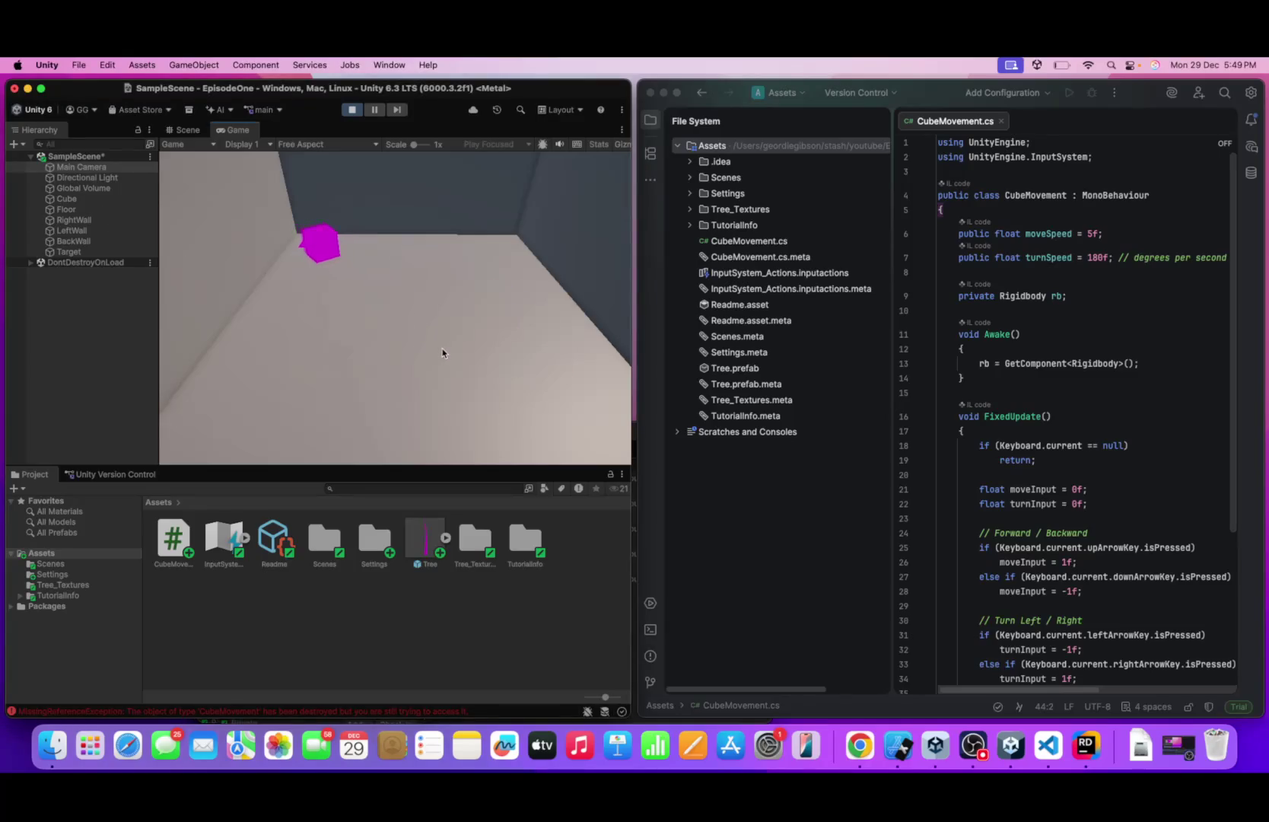
key("Down")
key("Down")
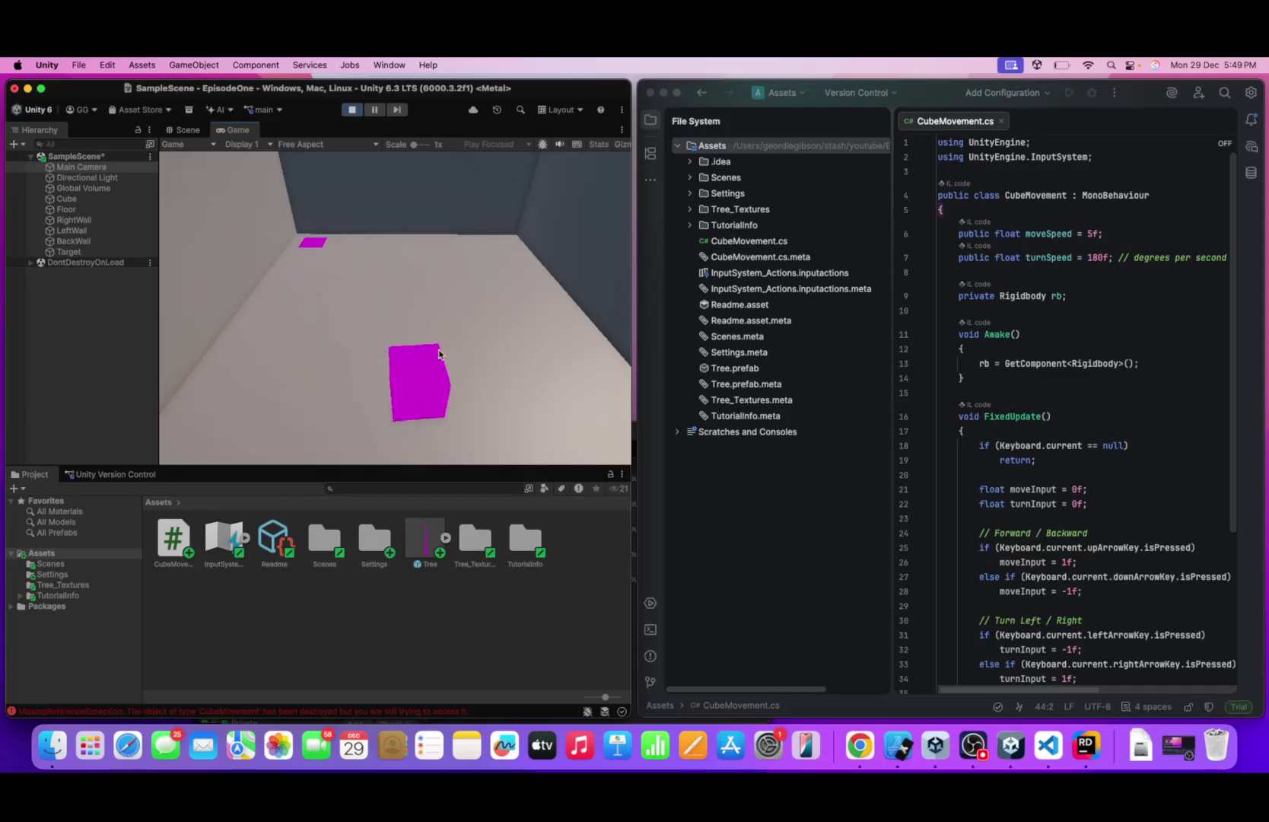
key("Up")
key("Down")
key("Up")
key("Down")
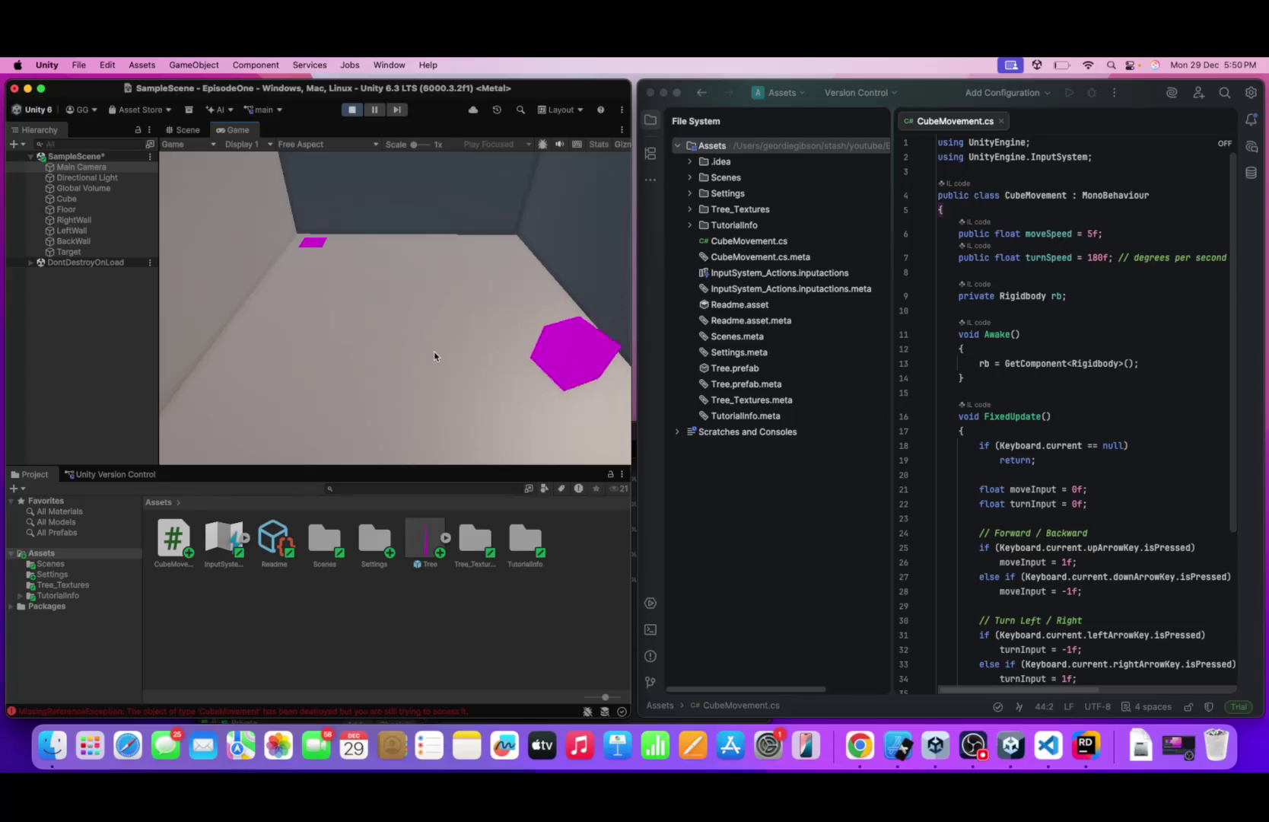
key("Up")
key("Down")
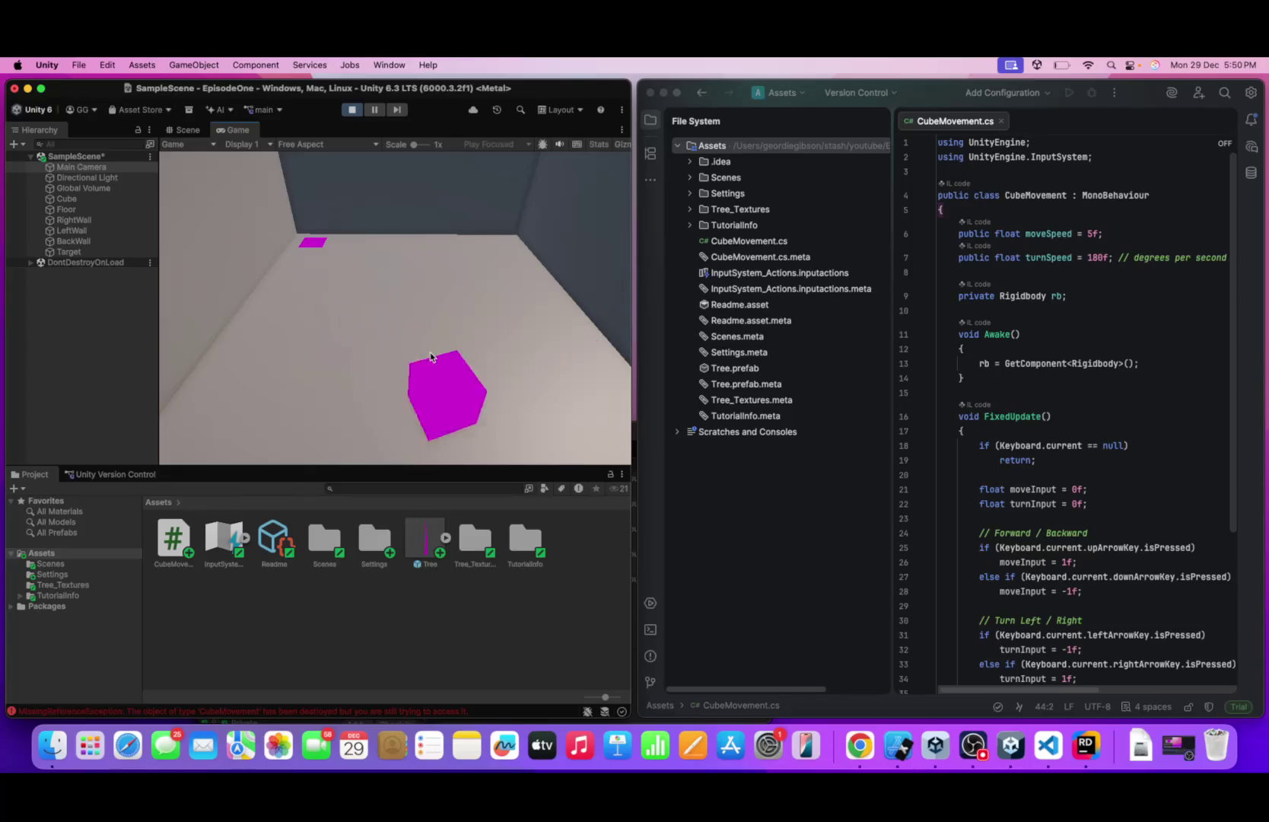
- Drive the cube forward and back a few more times, ending right of centre
key("Down")
key("Up")
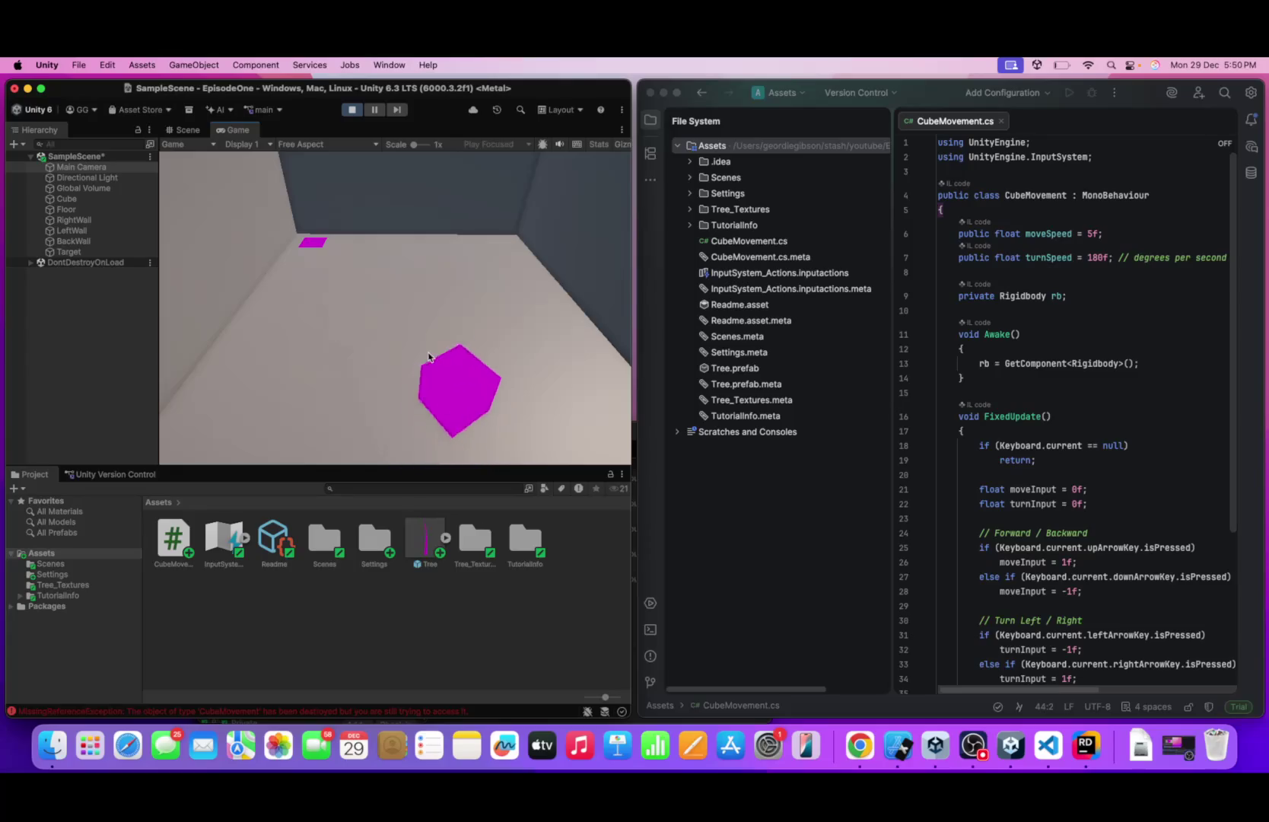
key("Down")
key("Up")
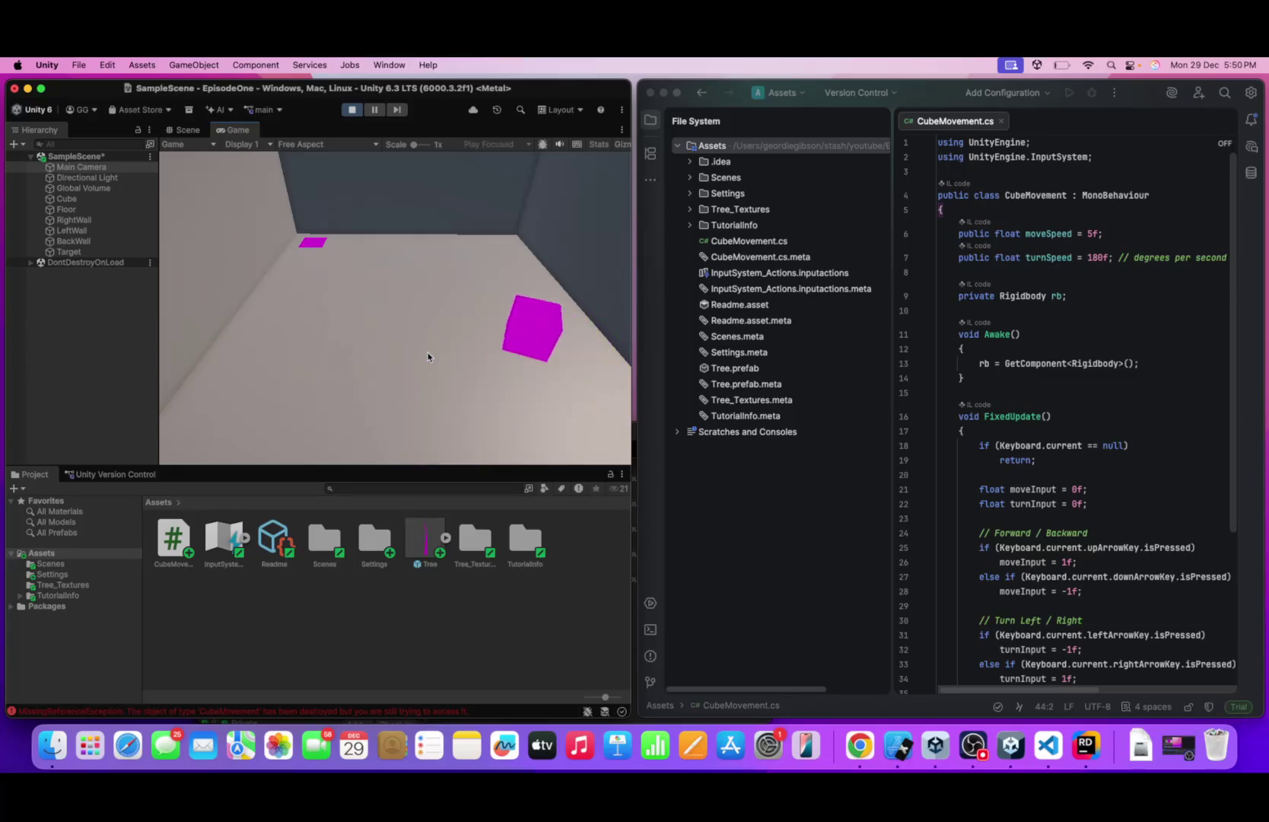
key("Down")
key("Up")
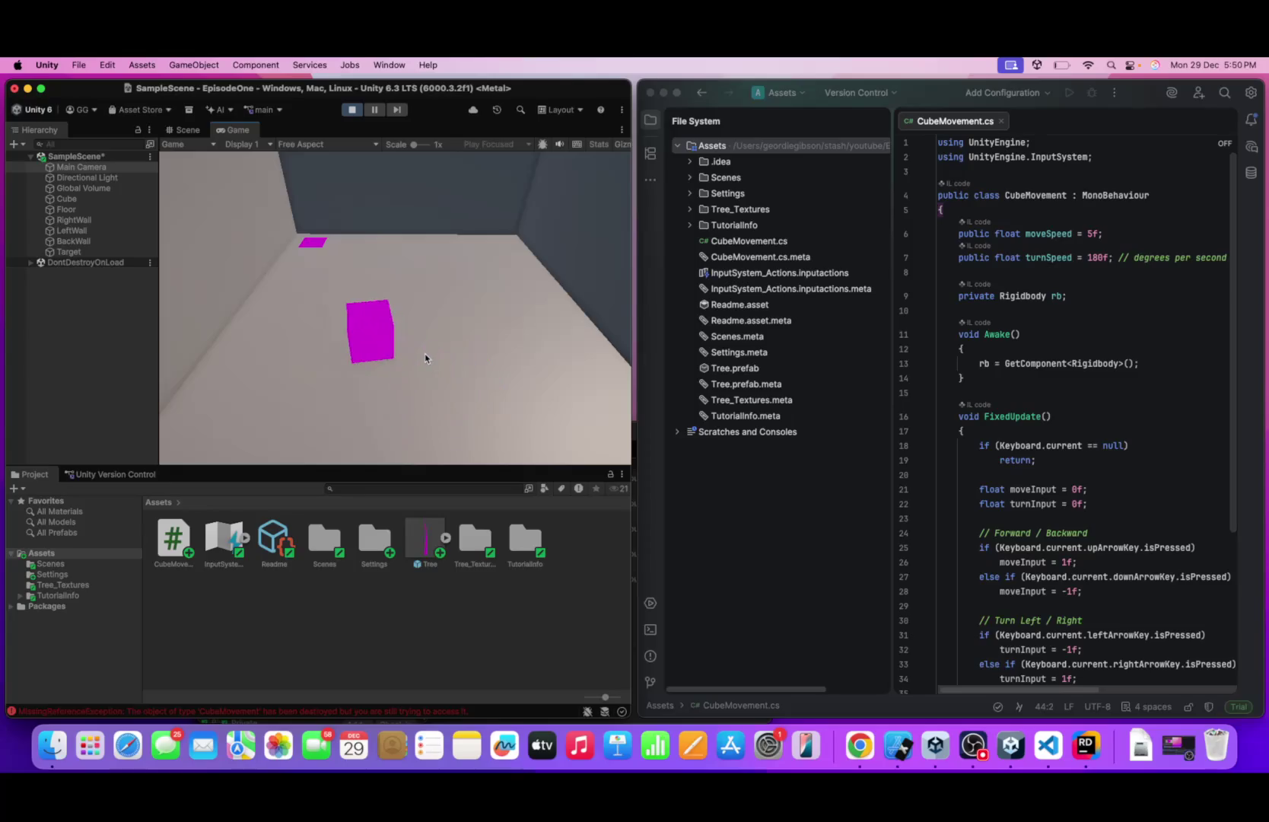
key("Right")
key("Up")
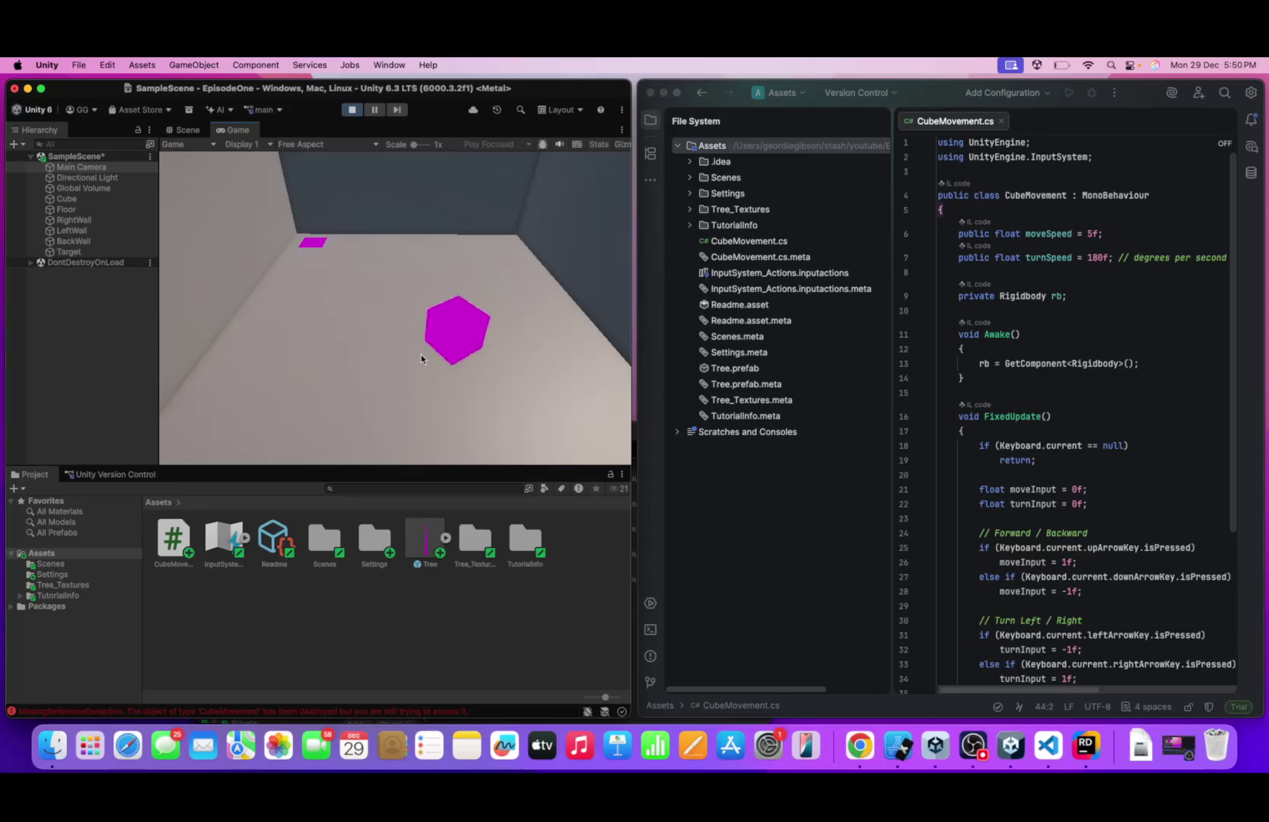
key("Up")
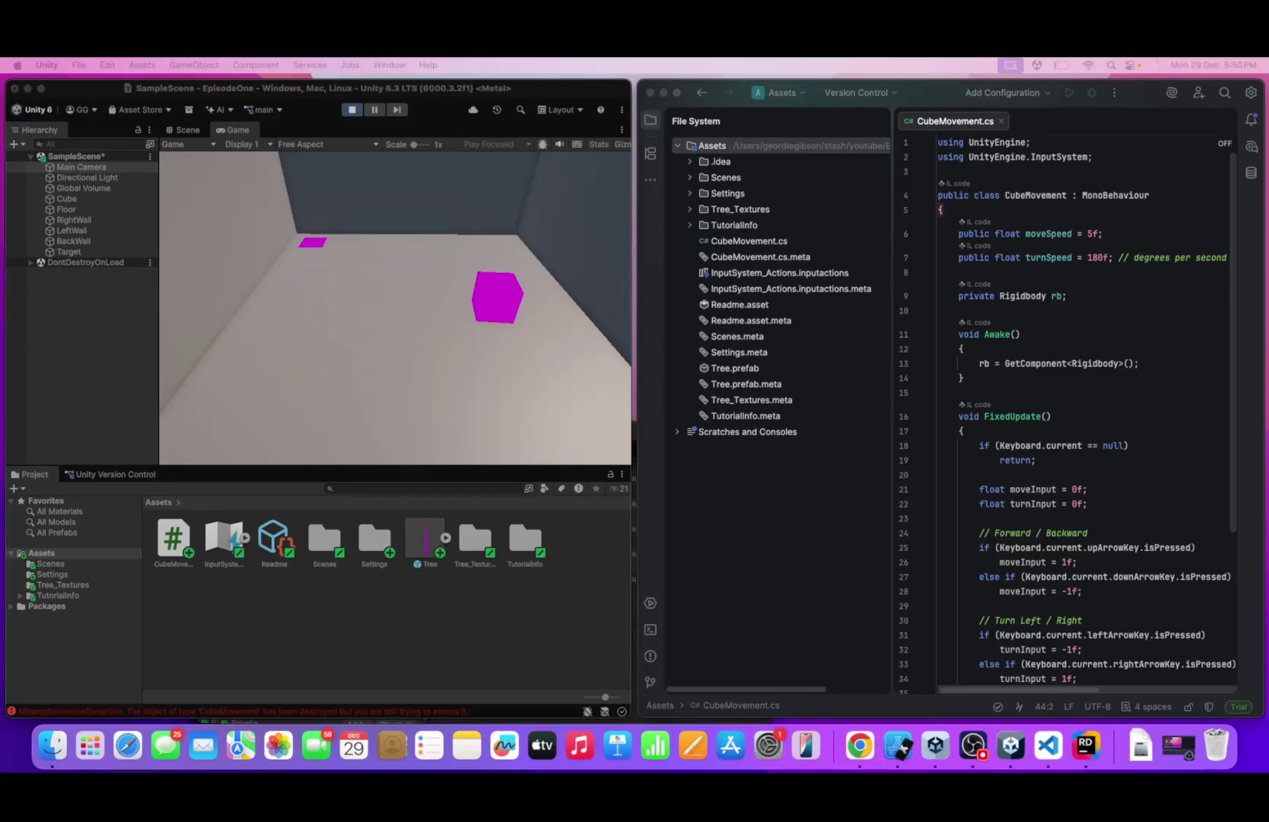